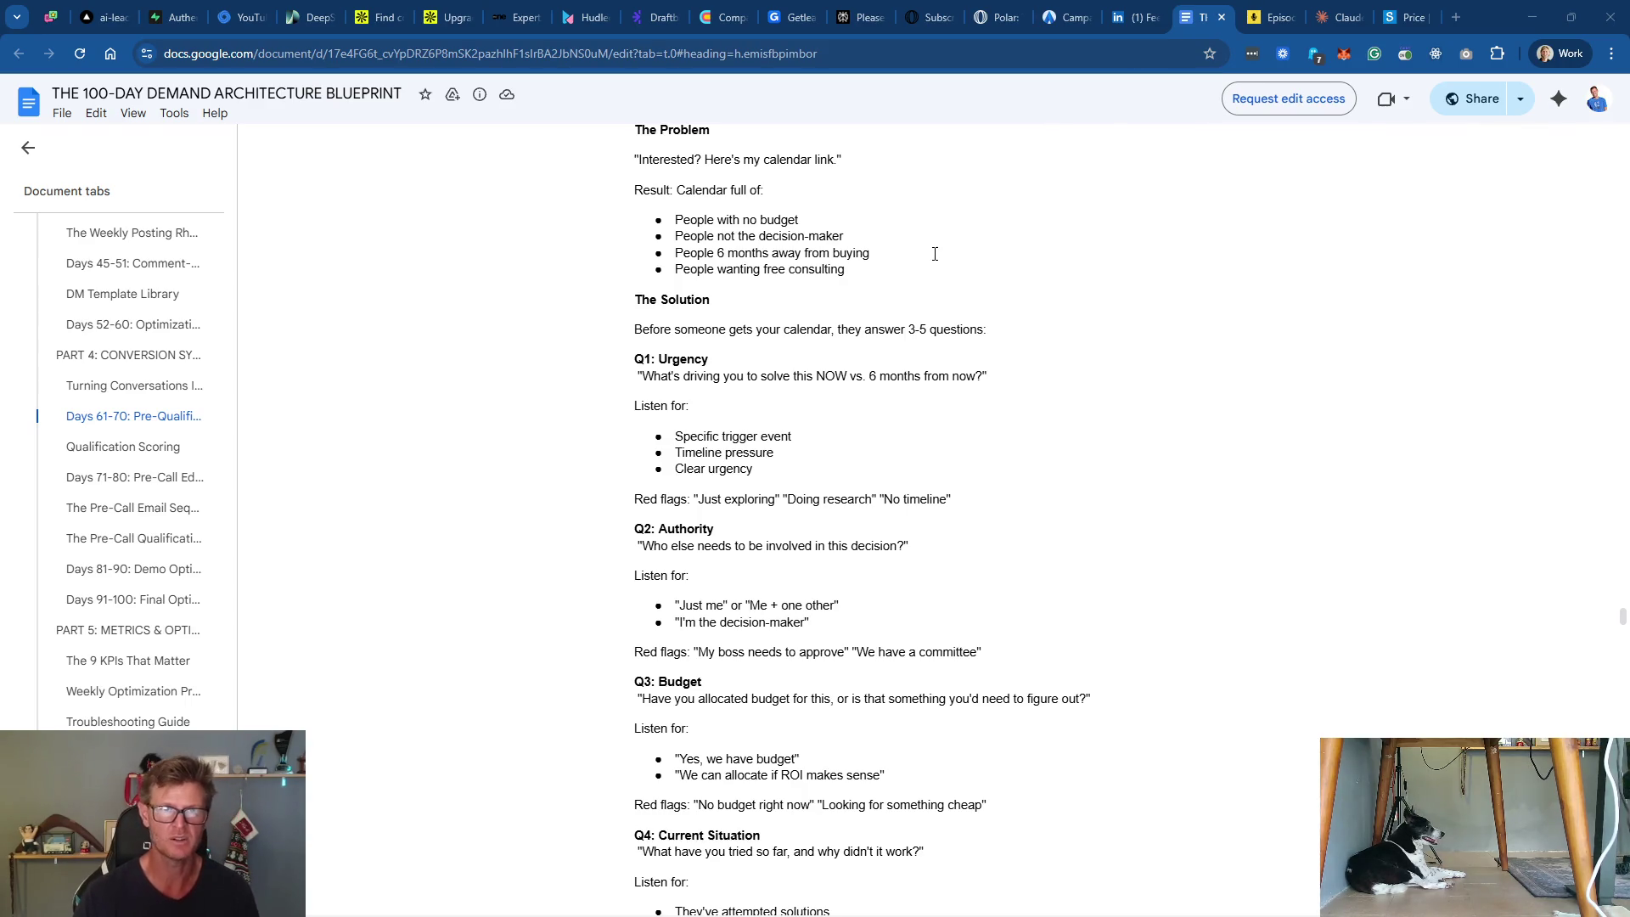
Step: Switch from the Google Doc to LinkedIn, where a thread shares the blueprint link
{"action": "left_click", "coordinate": [1137, 17]}
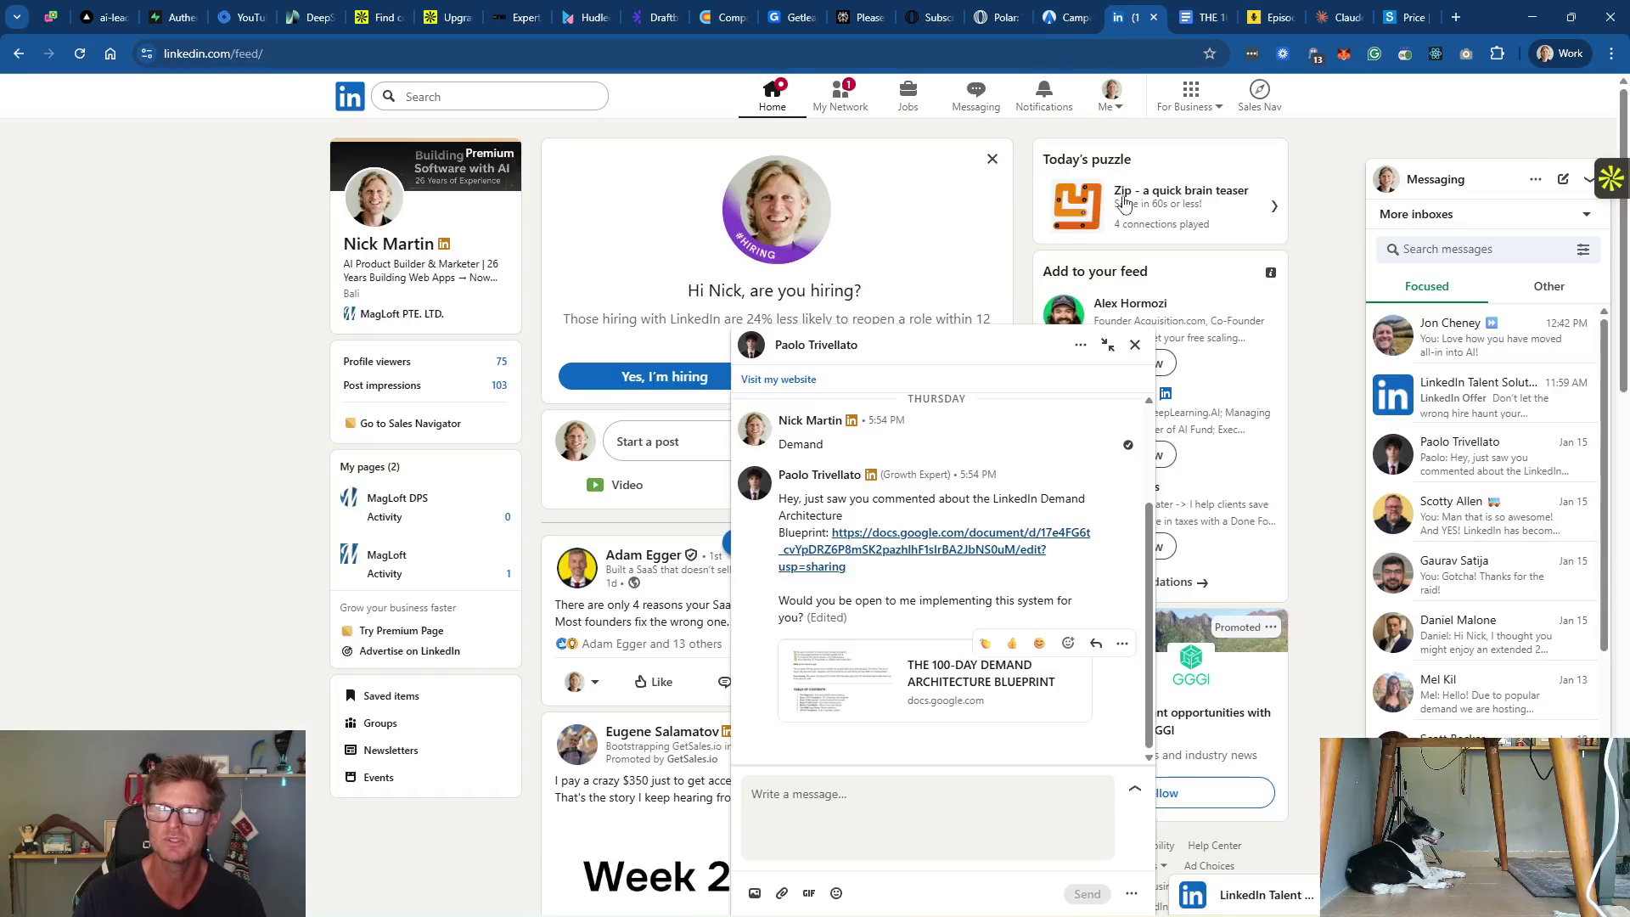
Step: Close the LinkedIn chat, glance at My Network, then switch to the Atomic prospect conversation
{"action": "left_click", "coordinate": [1135, 345]}
{"action": "left_click", "coordinate": [856, 102]}
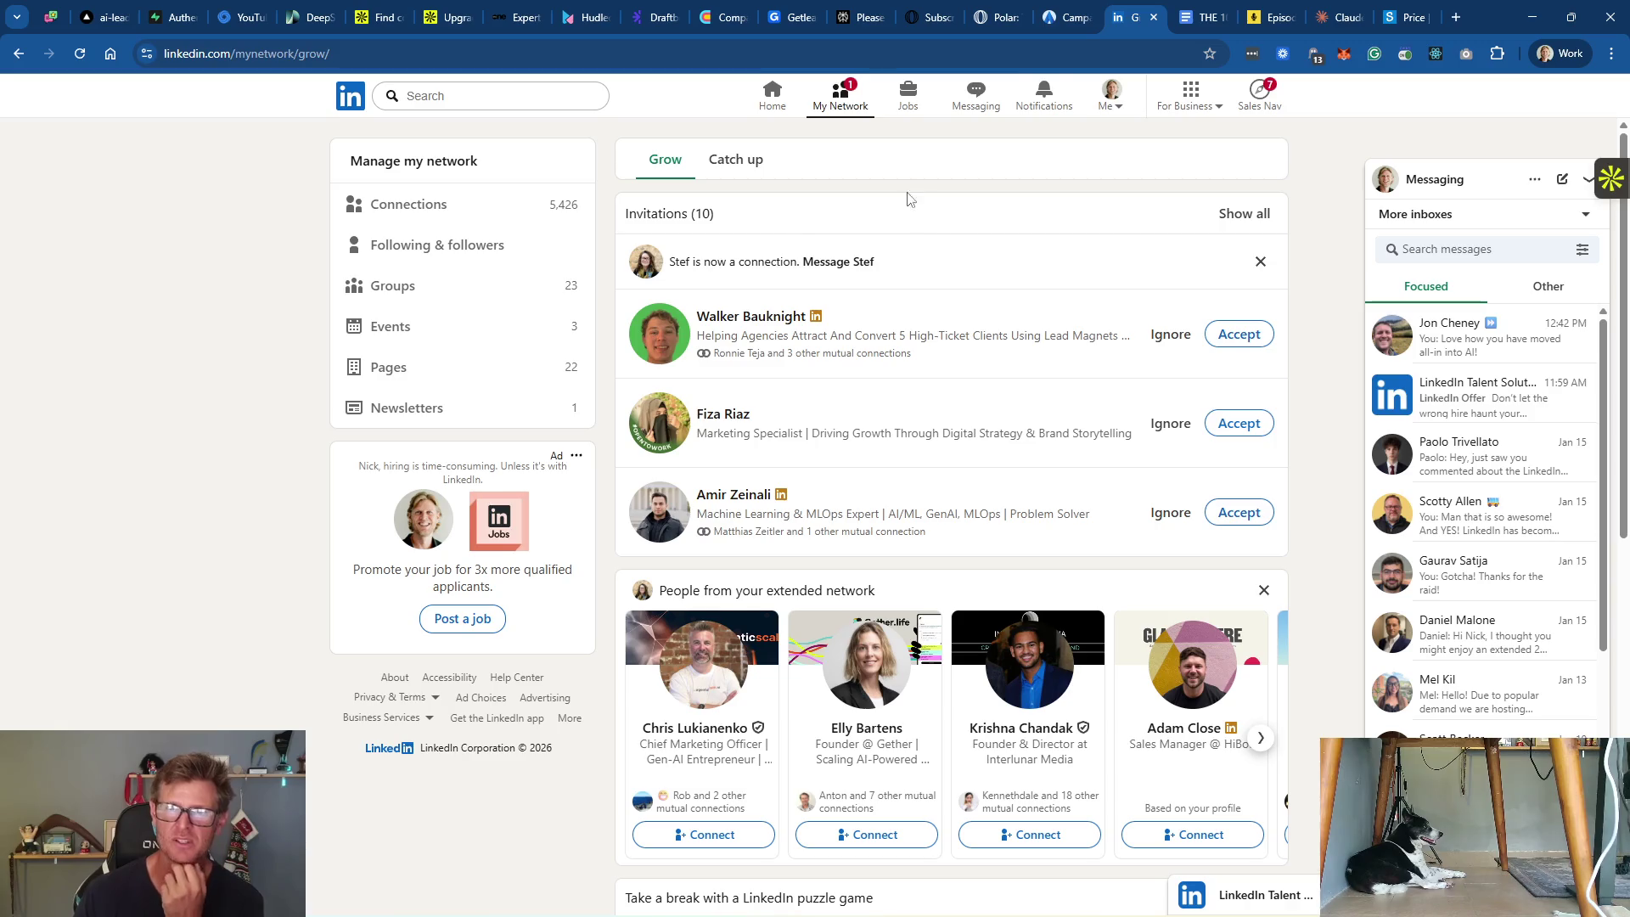
{"action": "left_click", "coordinate": [1060, 18]}
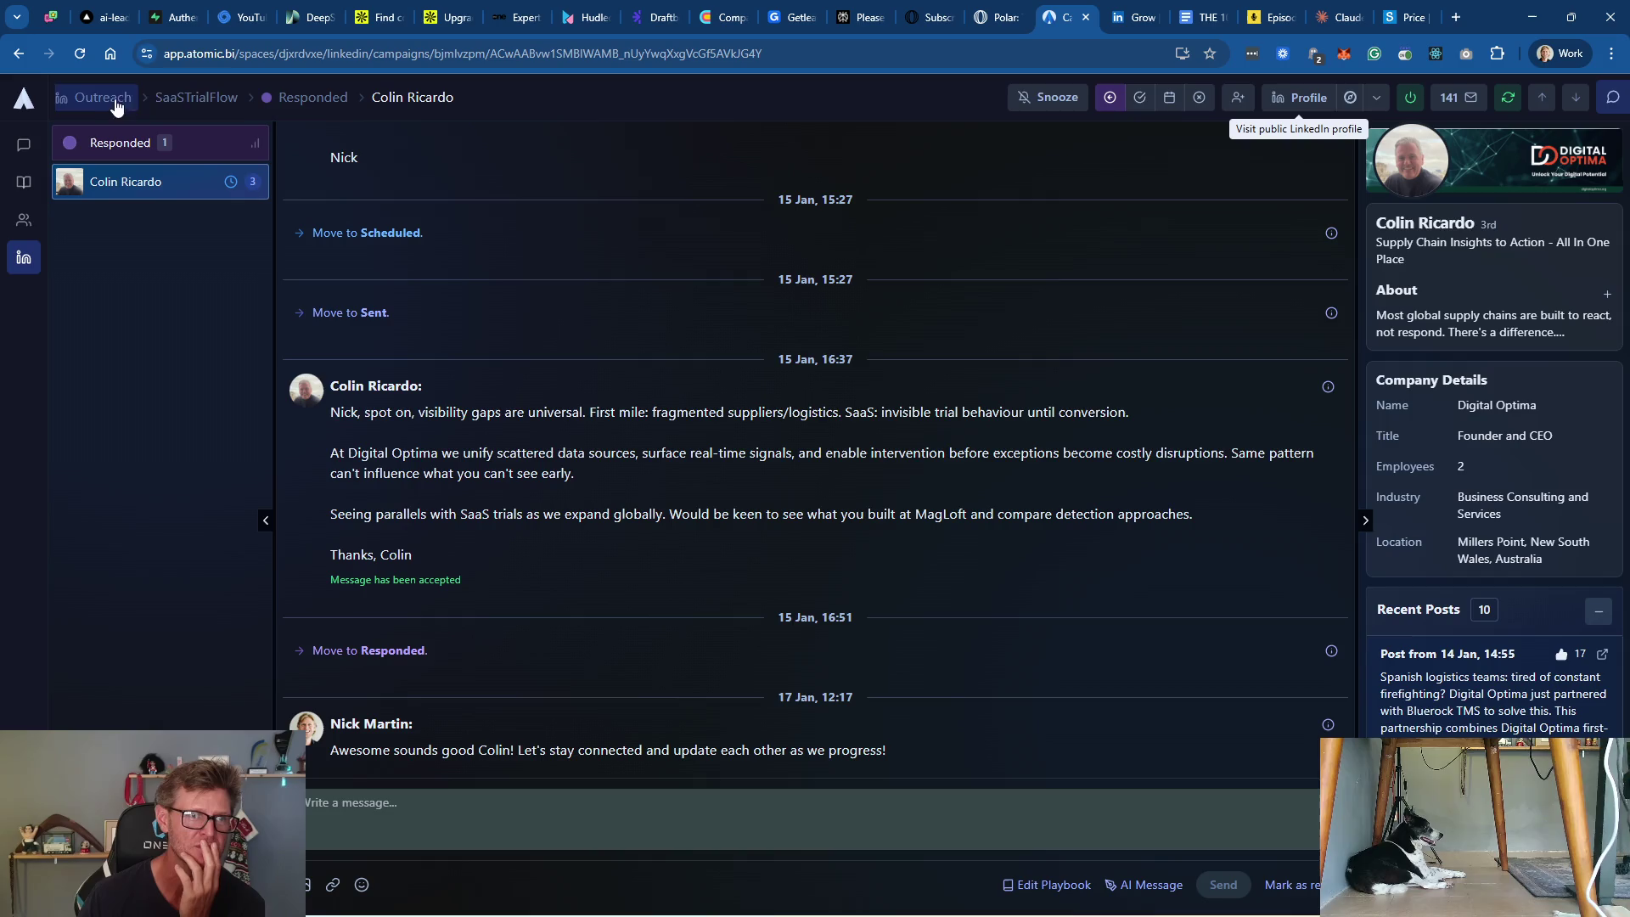
Step: Browse the SaaSTrialFlow board's Scheduled column in Atomic, then return to Apollo's 696-company search
{"action": "left_click", "coordinate": [189, 100]}
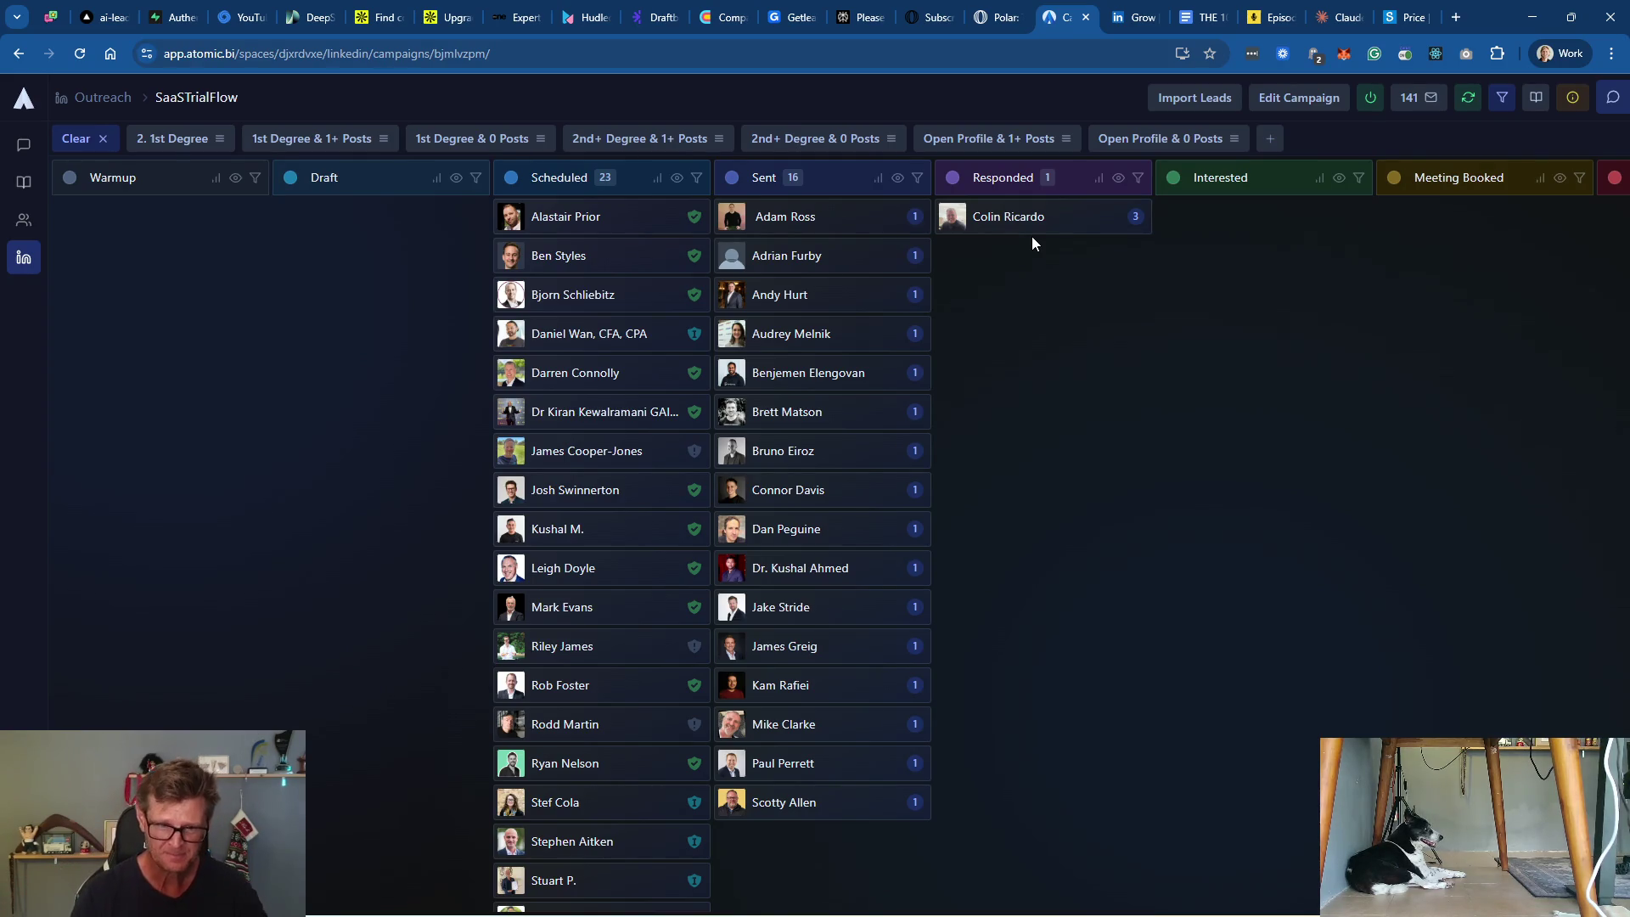
{"action": "scroll", "coordinate": [552, 254], "scroll_direction": "down", "scroll_amount": 3}
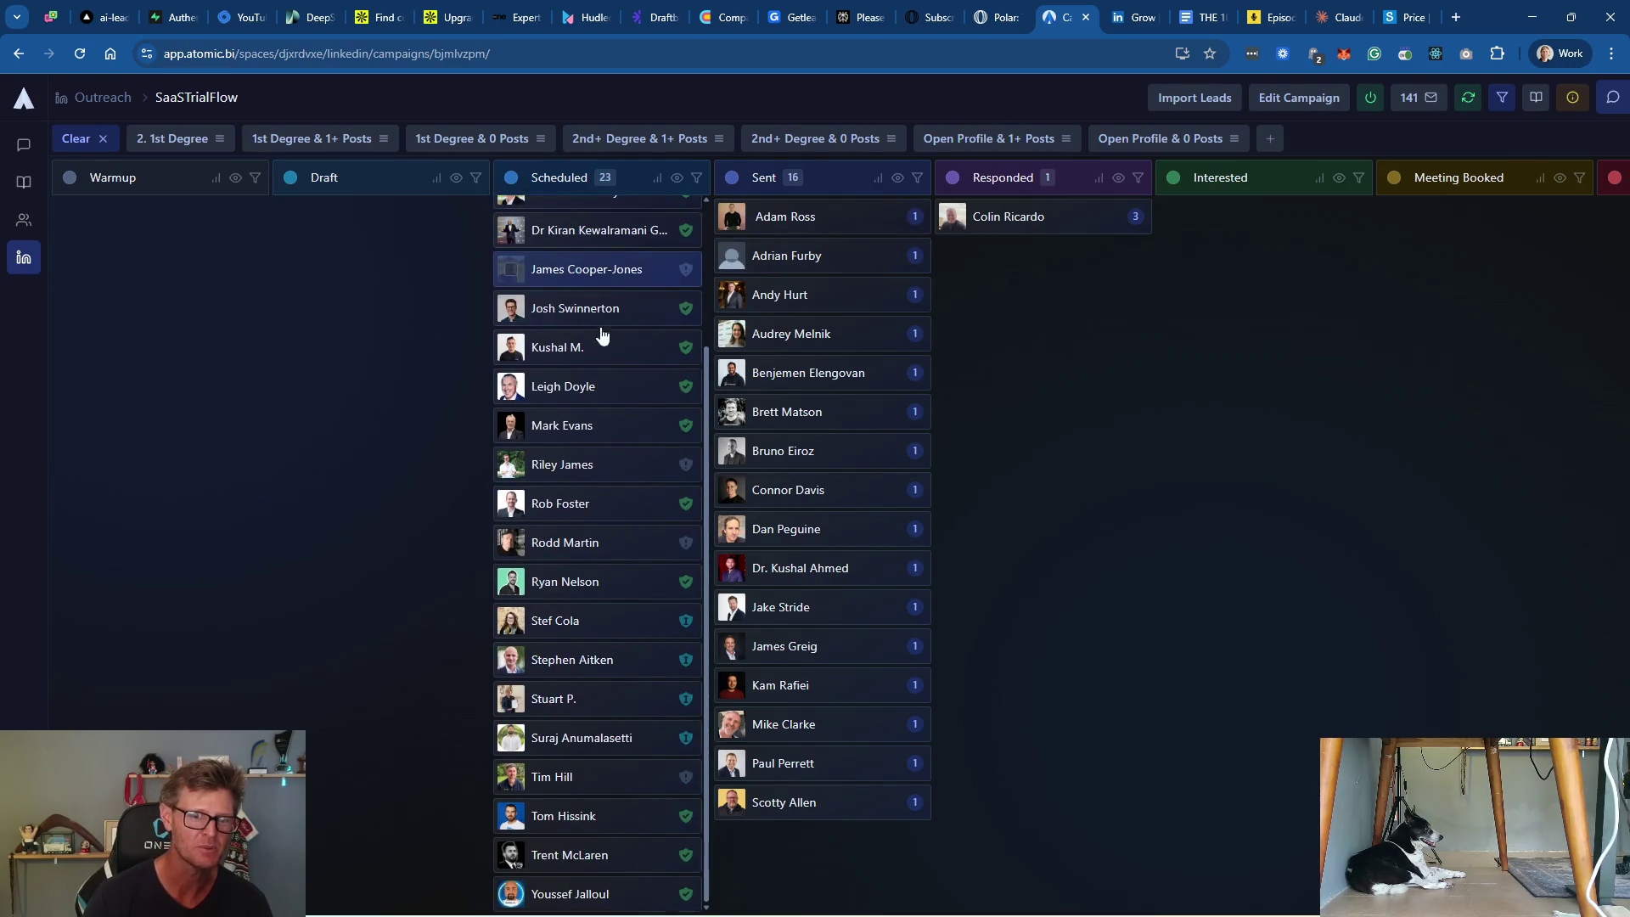
{"action": "scroll", "coordinate": [552, 527], "scroll_direction": "up", "scroll_amount": 3}
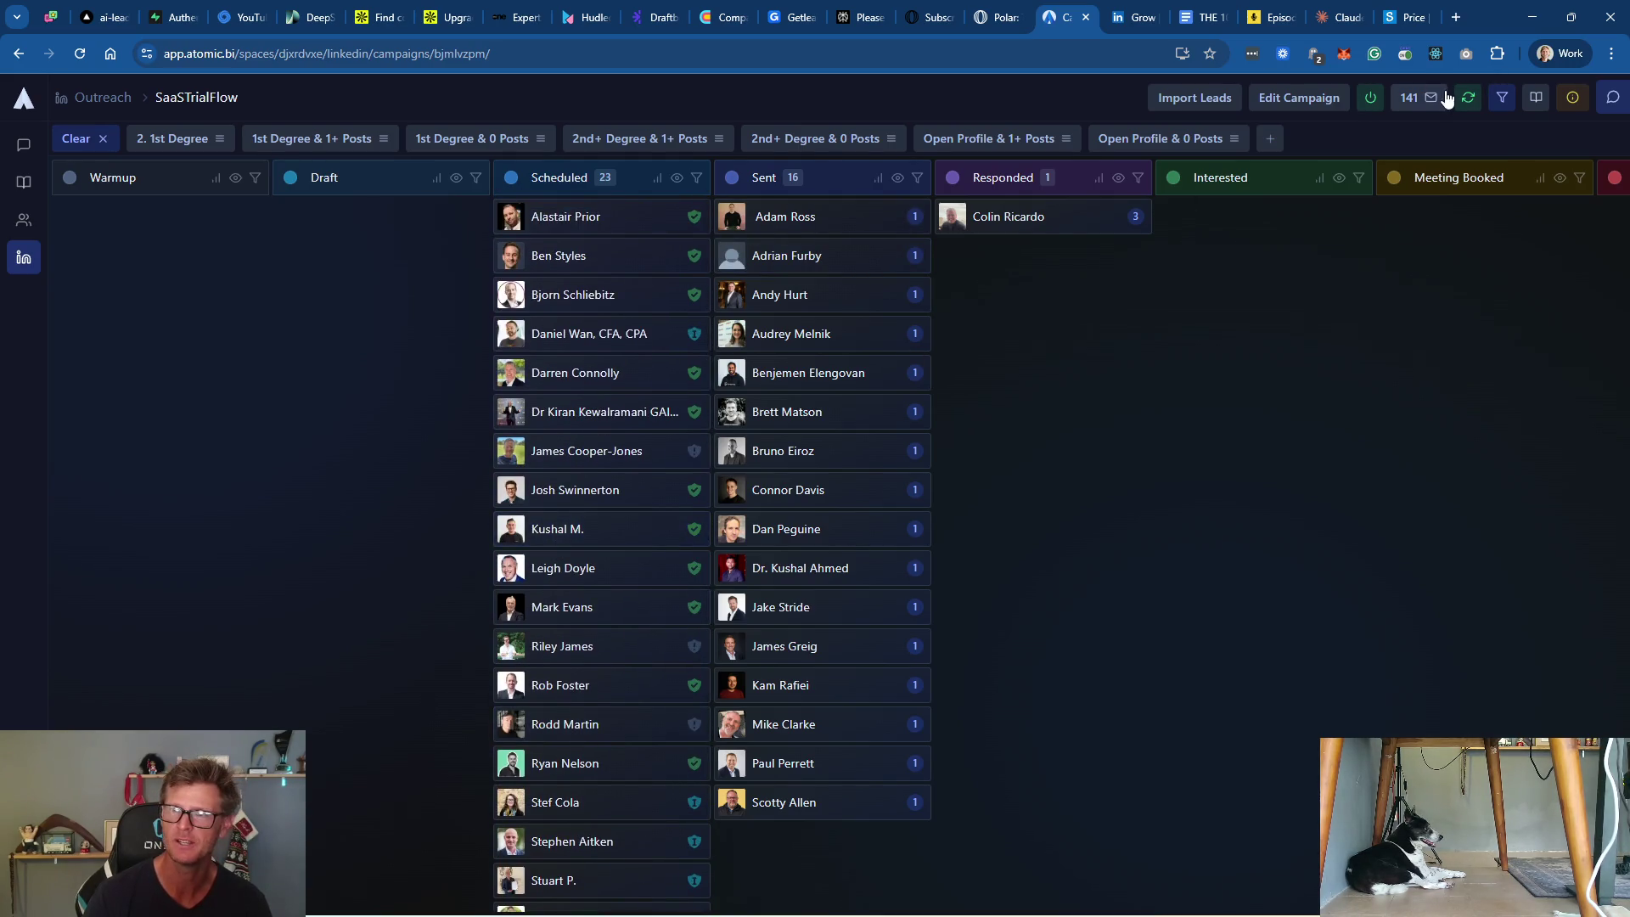
{"action": "mouse_move", "coordinate": [1425, 106]}
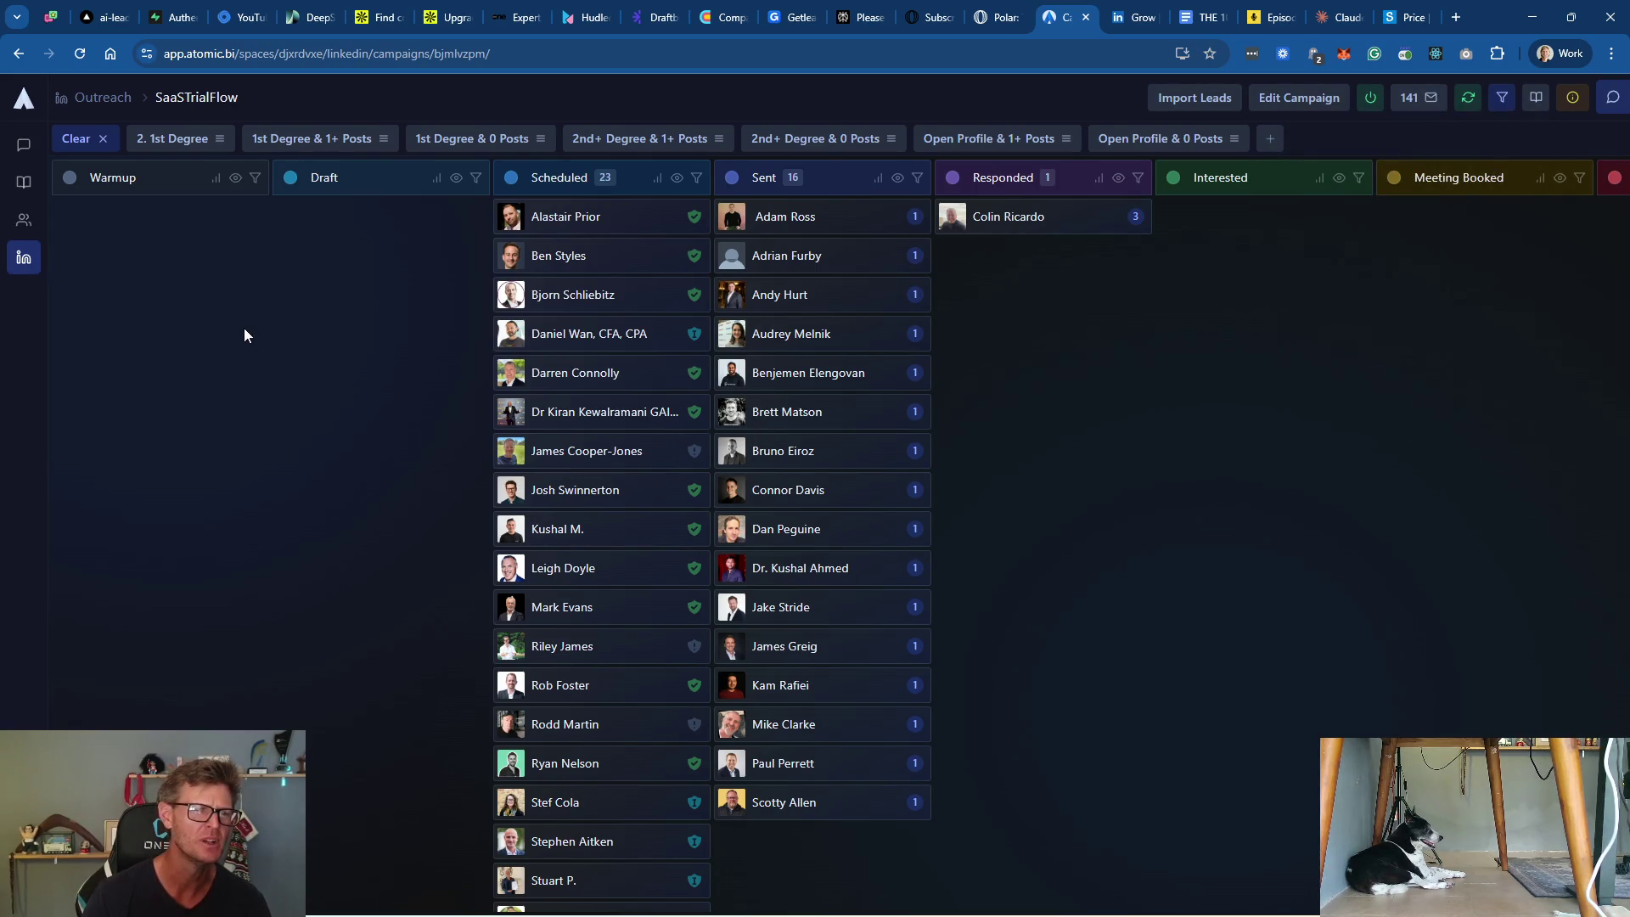
{"action": "left_click", "coordinate": [382, 22]}
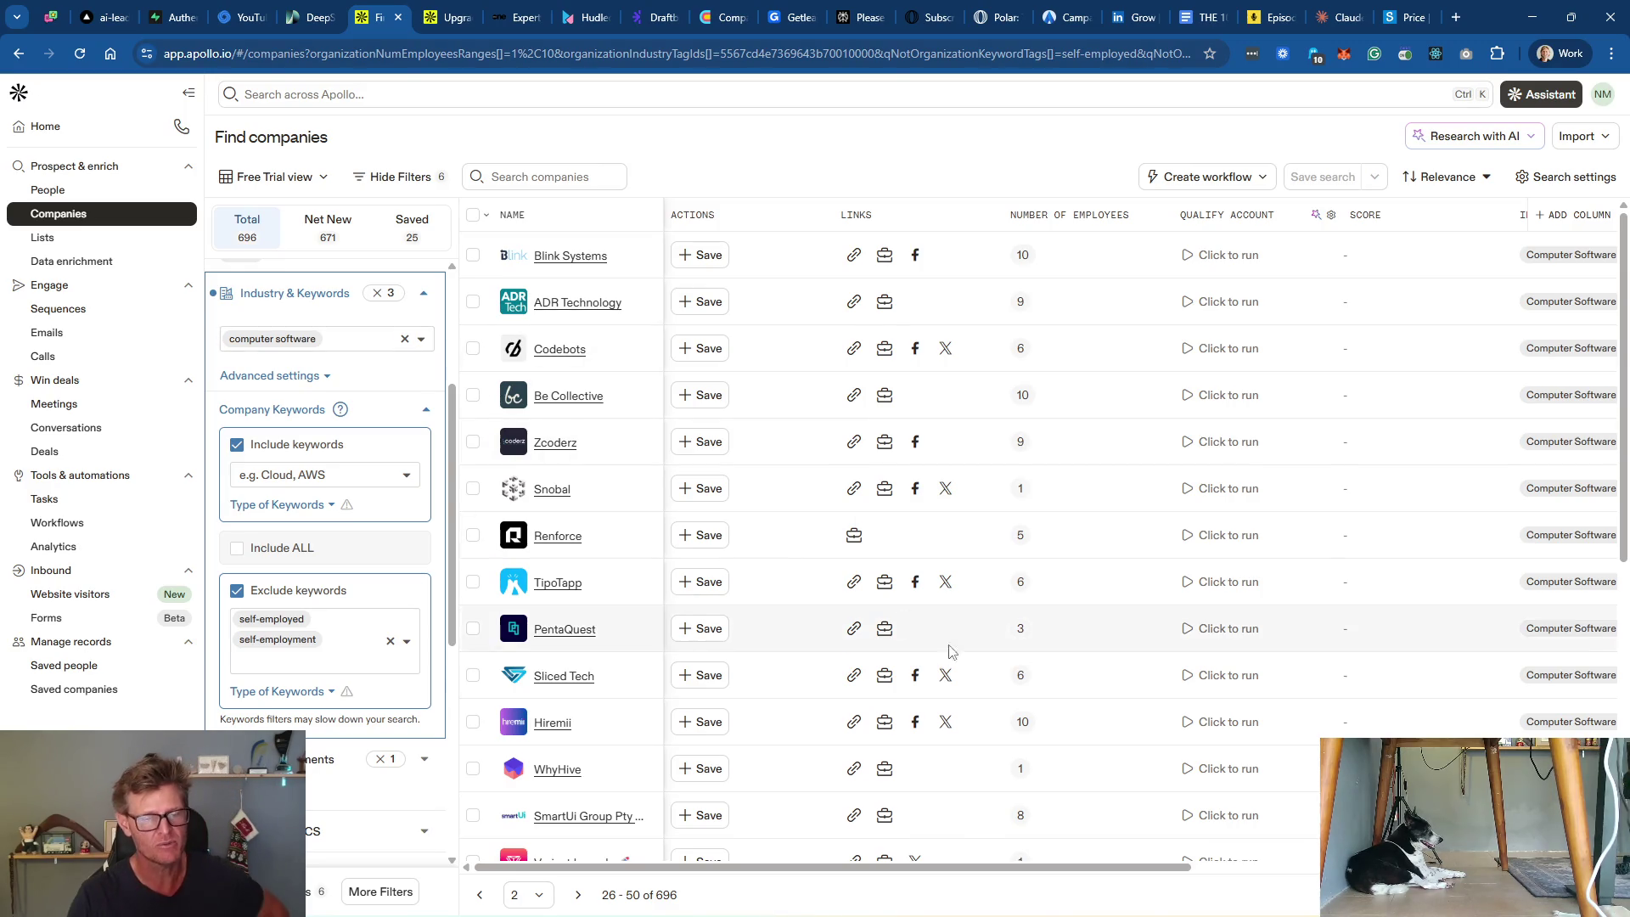
Step: Run Free Trial Offered for Blink Systems and read its Yes reasoning citing a 30-day trial
{"action": "left_click_drag", "start_coordinate": [1037, 876], "coordinate": [1449, 875]}
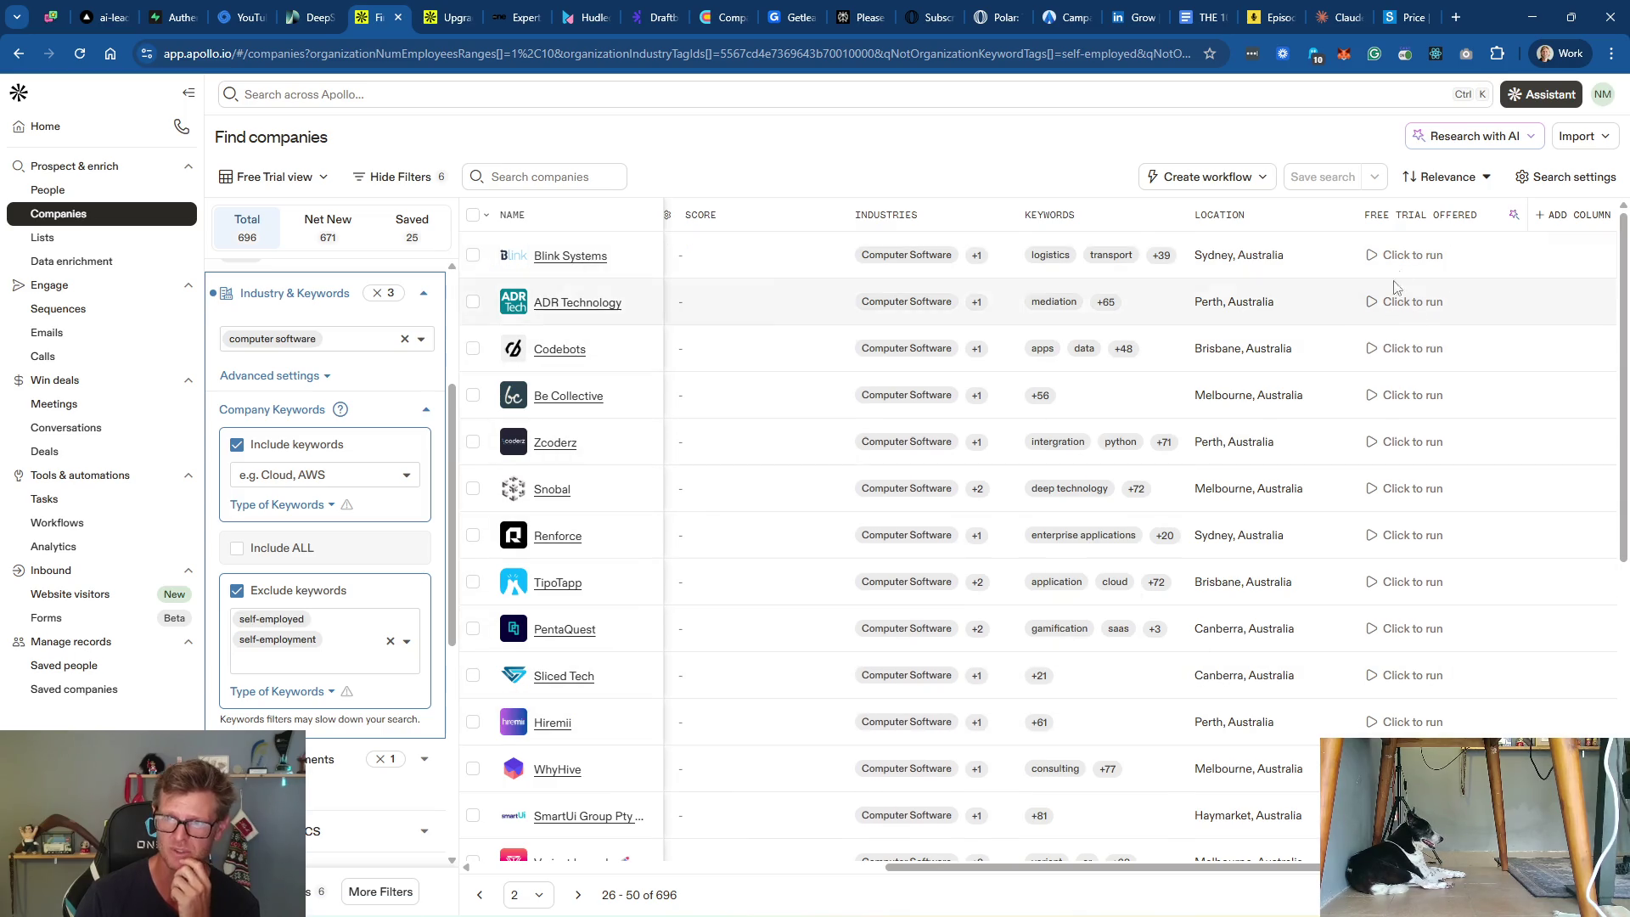
{"action": "left_click", "coordinate": [1405, 256]}
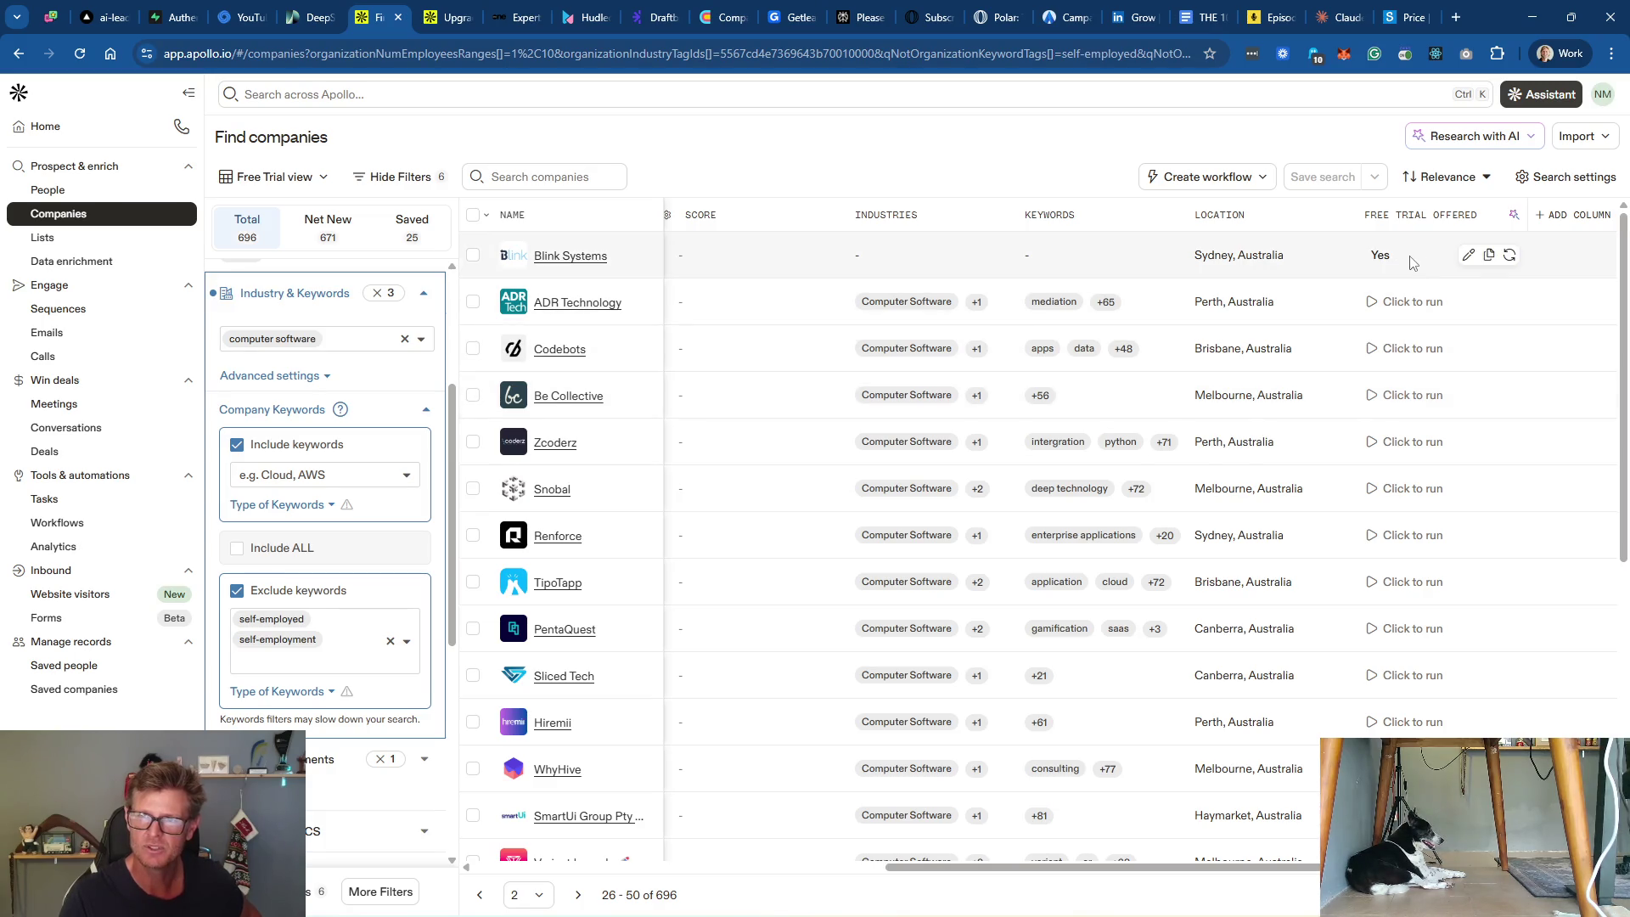
{"action": "left_click", "coordinate": [1378, 259]}
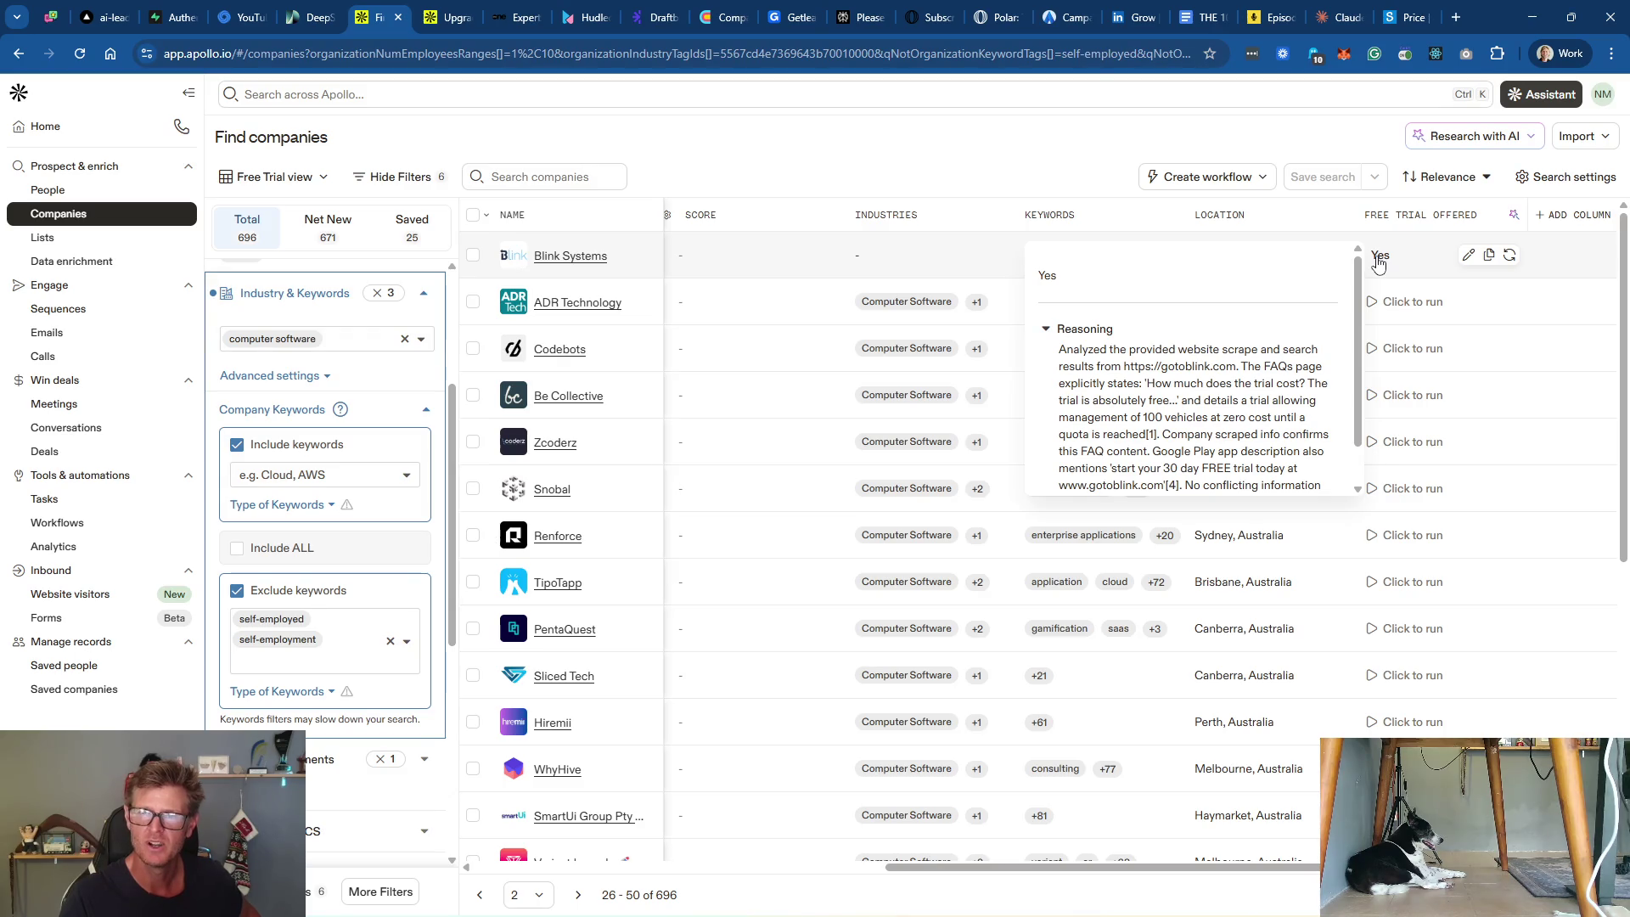
{"action": "left_click_drag", "start_coordinate": [1356, 283], "coordinate": [1357, 350]}
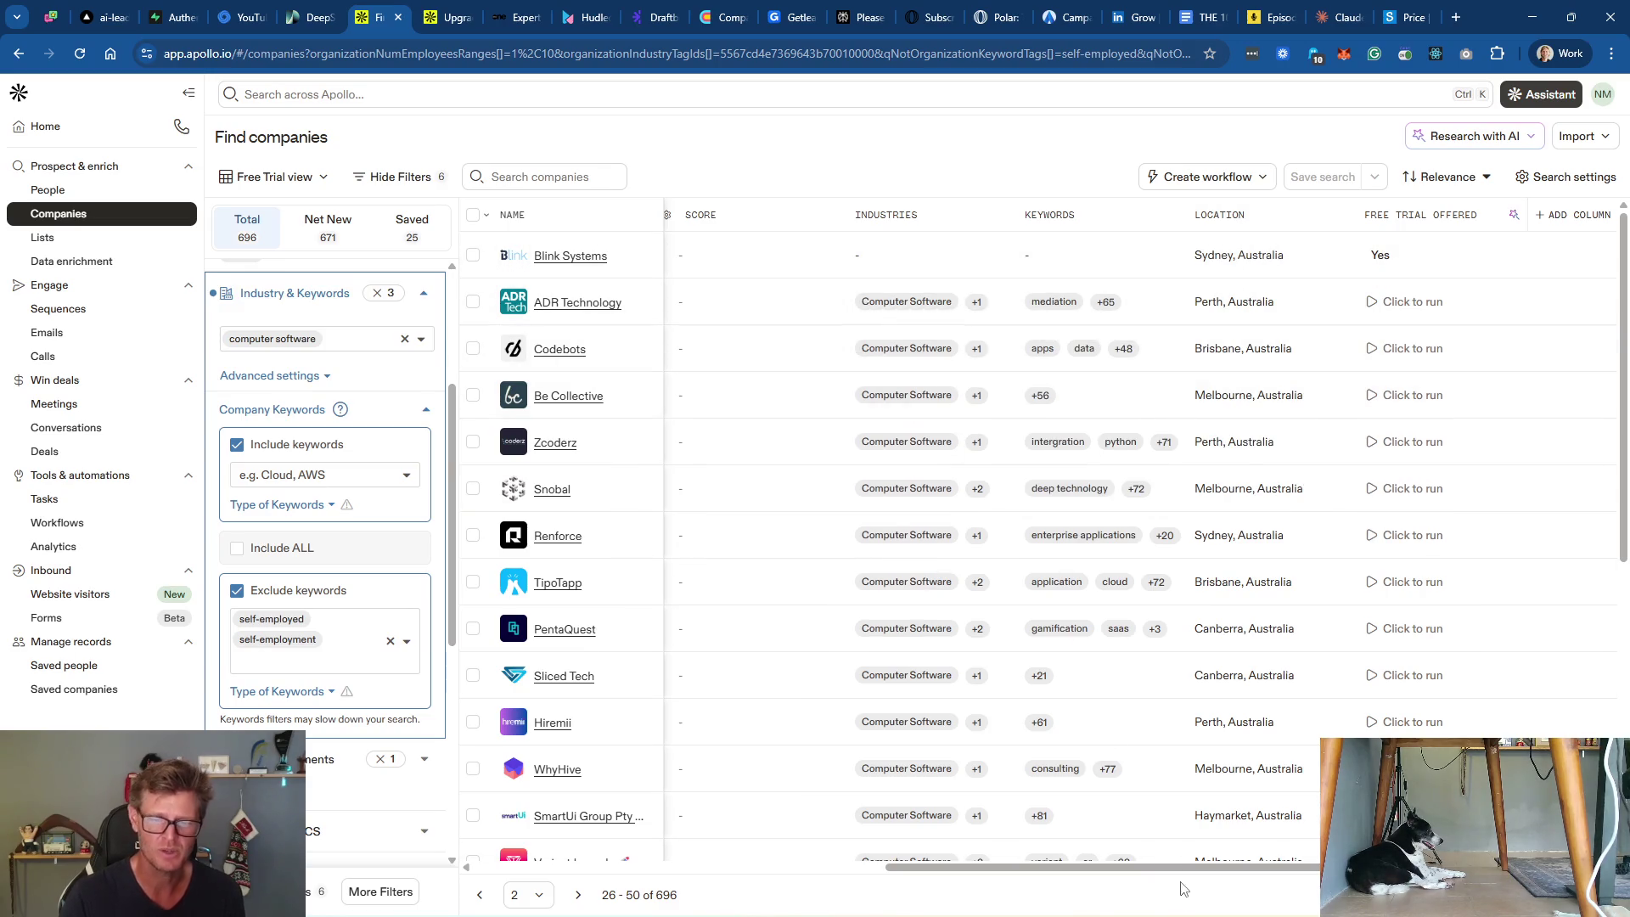
{"action": "left_click_drag", "start_coordinate": [1189, 881], "coordinate": [771, 881]}
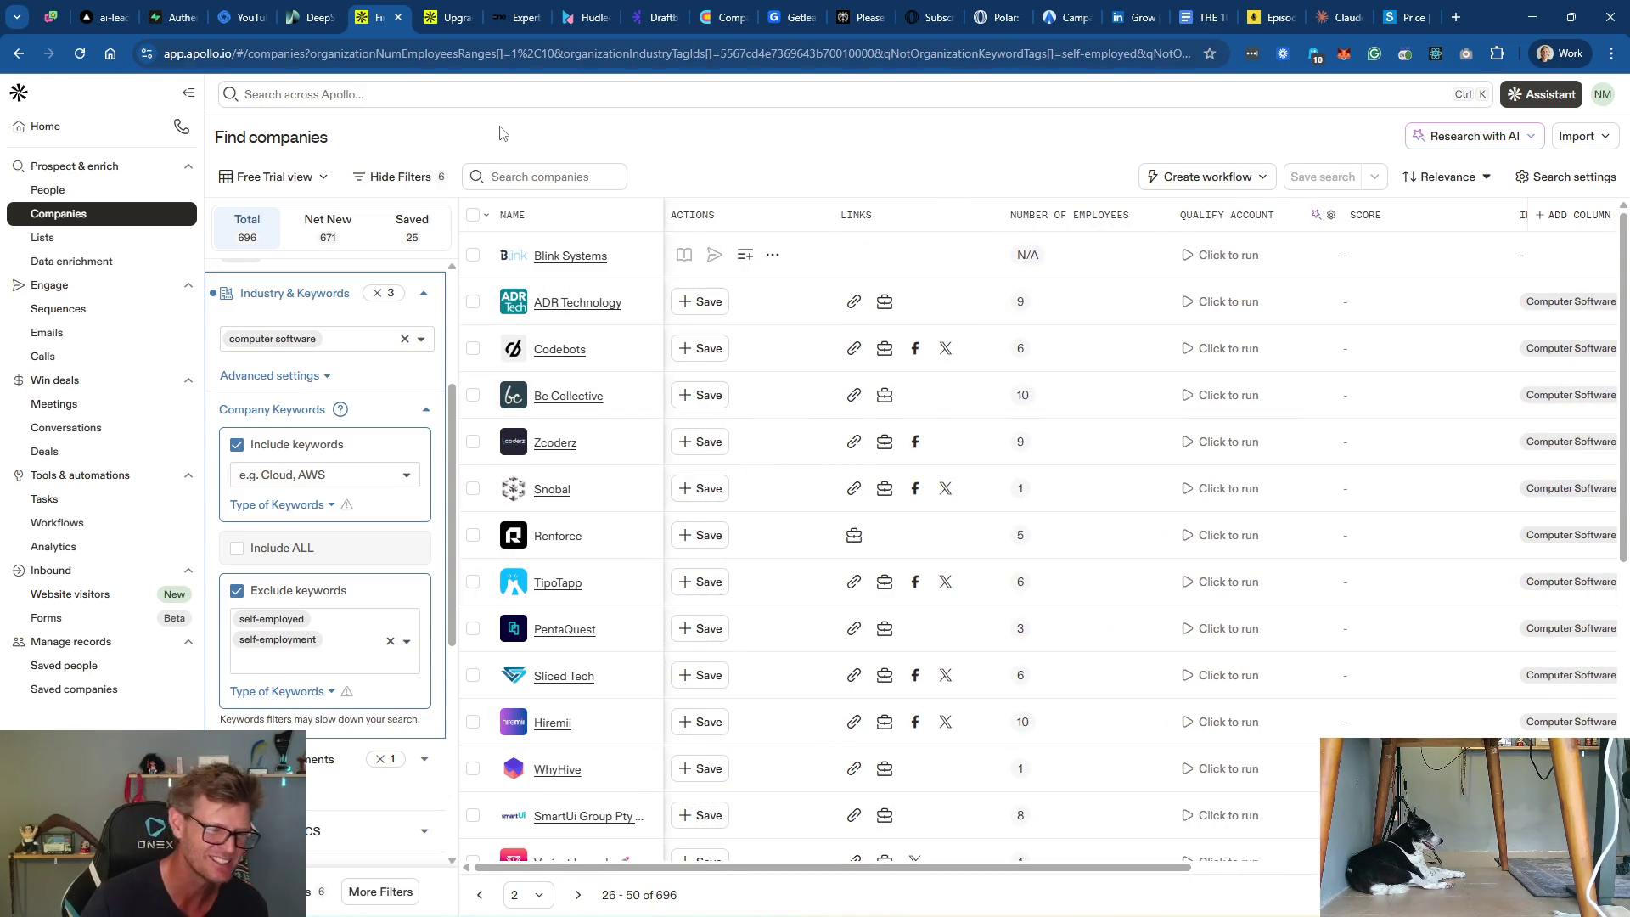
Step: Compare Apollo's plans with Basic selected on monthly billing at $59/mo
{"action": "left_click", "coordinate": [446, 19]}
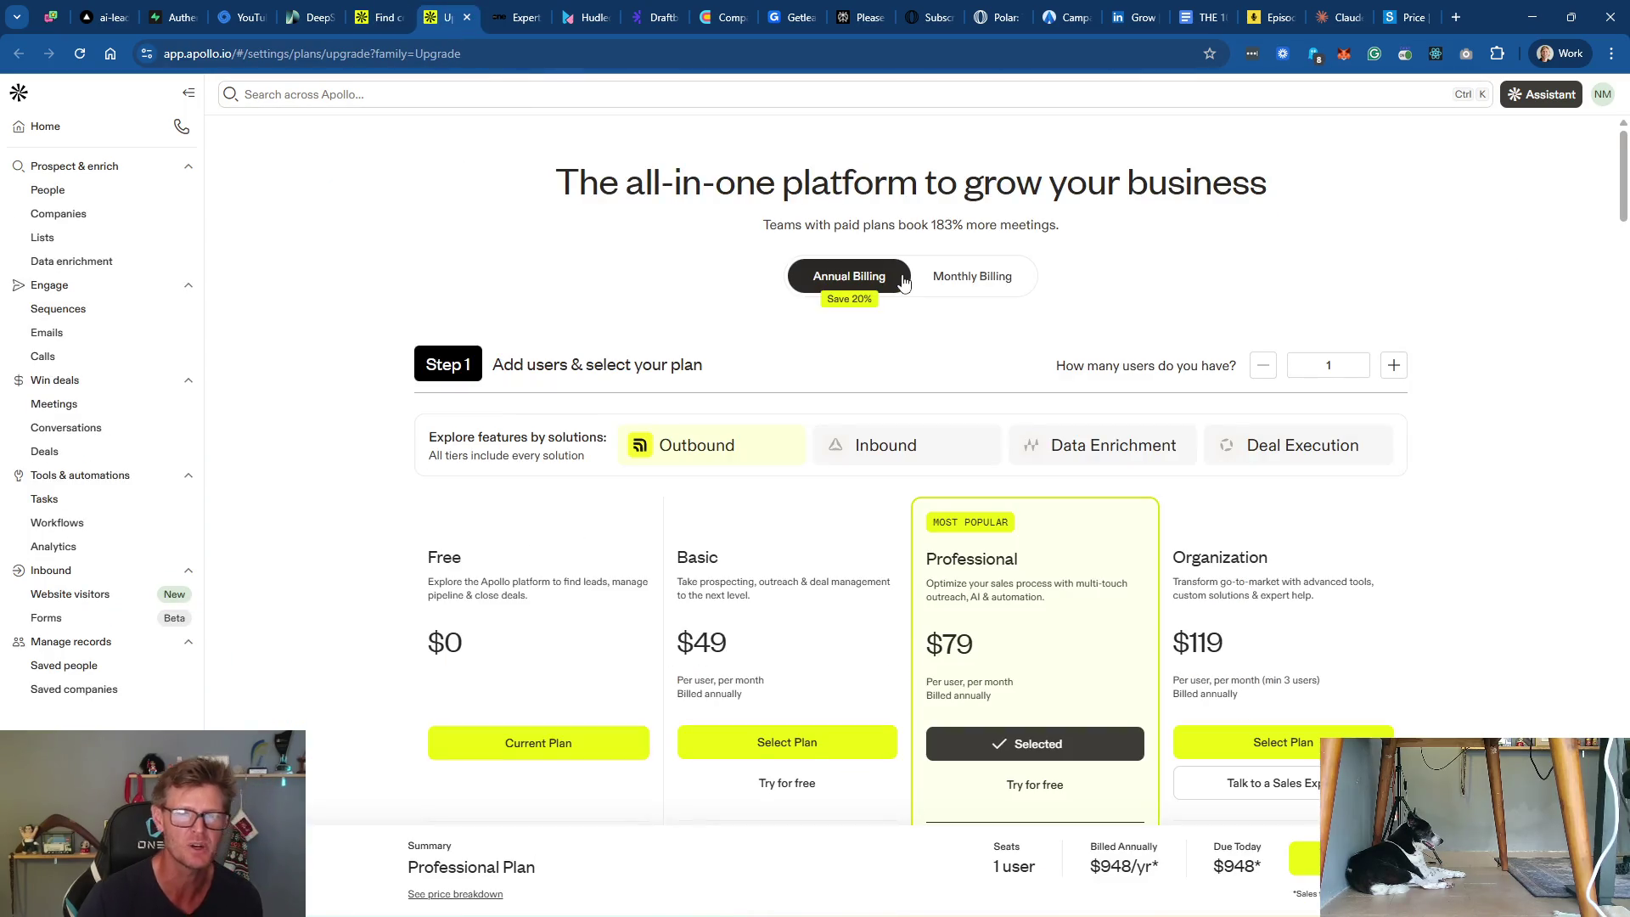
{"action": "left_click", "coordinate": [790, 557]}
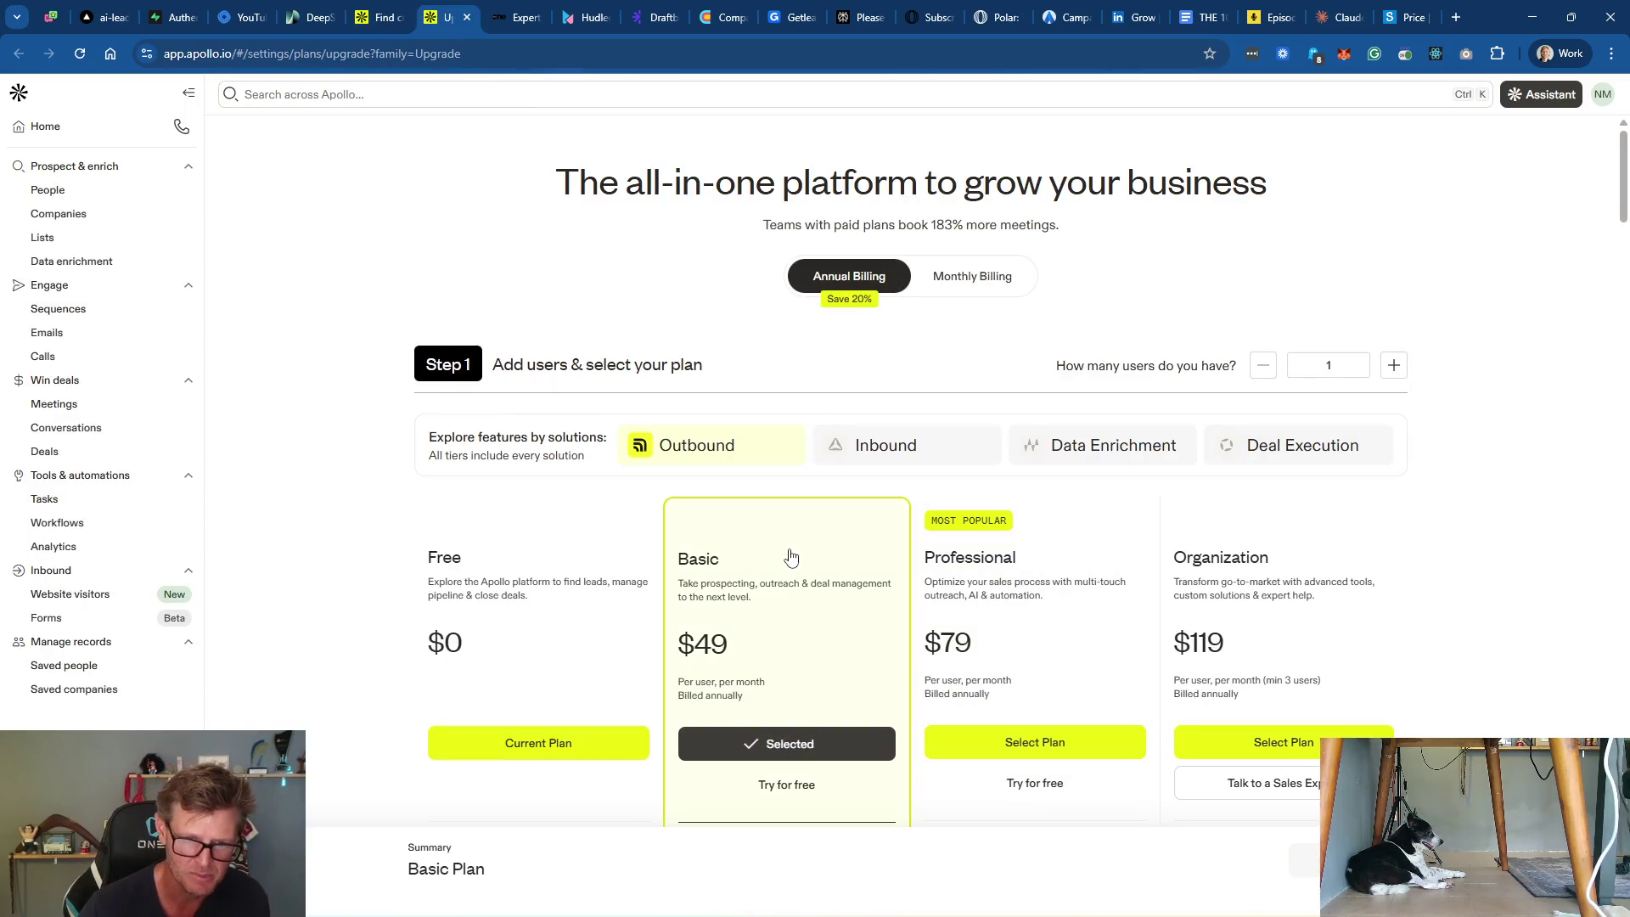
{"action": "left_click", "coordinate": [976, 277]}
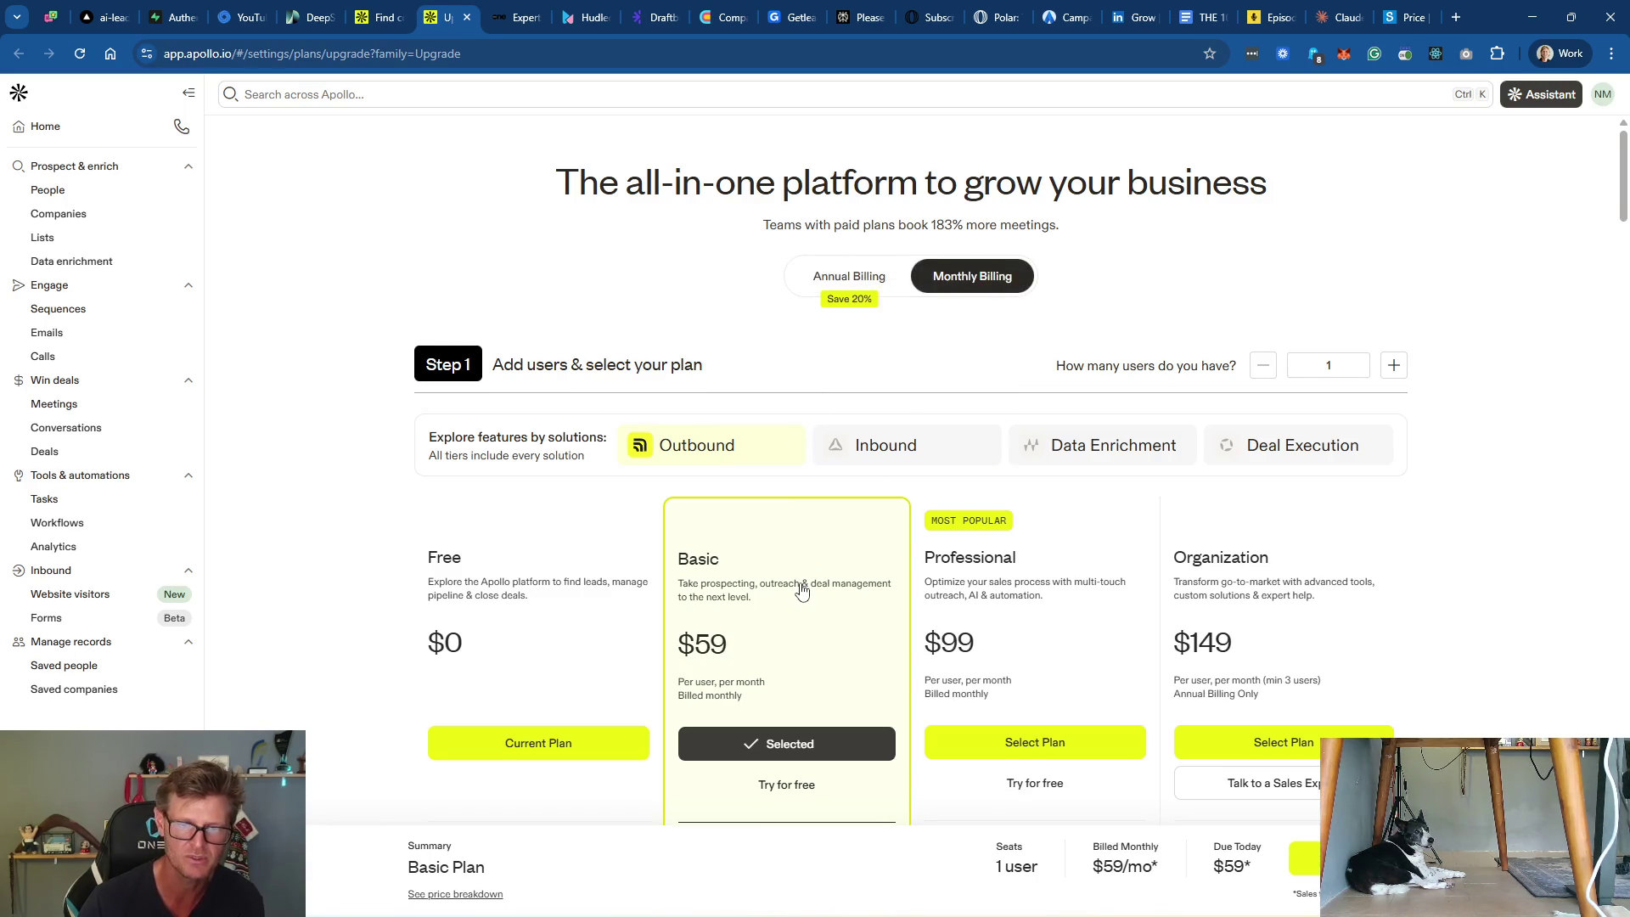
{"action": "scroll", "coordinate": [801, 588], "scroll_direction": "down", "scroll_amount": 3}
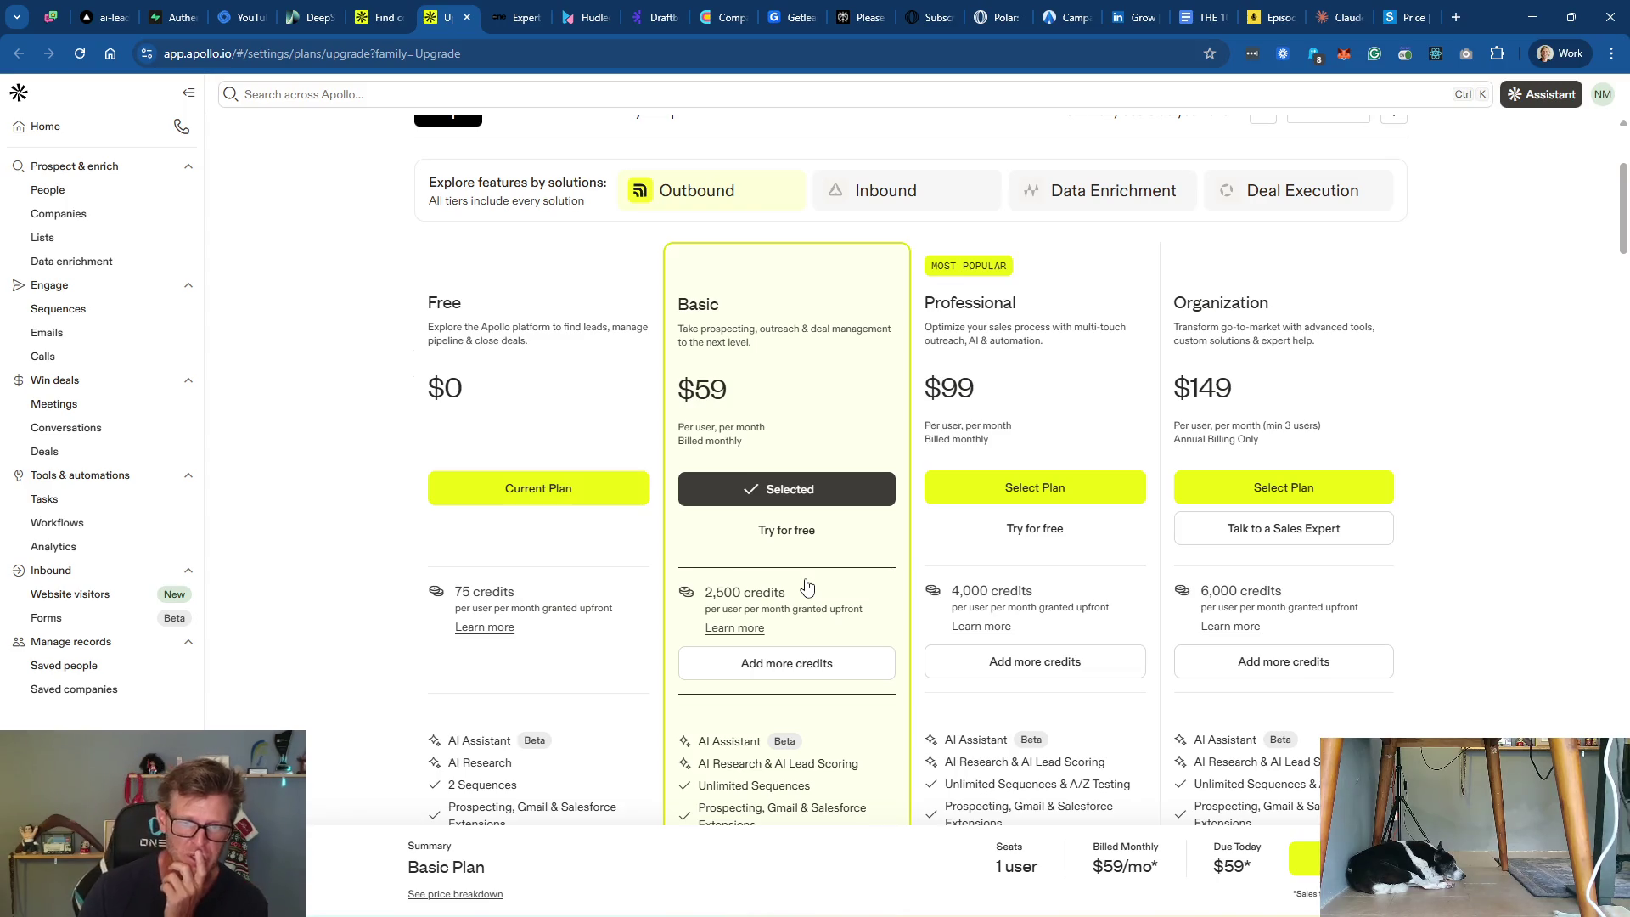
{"action": "scroll", "coordinate": [789, 662], "scroll_direction": "down", "scroll_amount": 2}
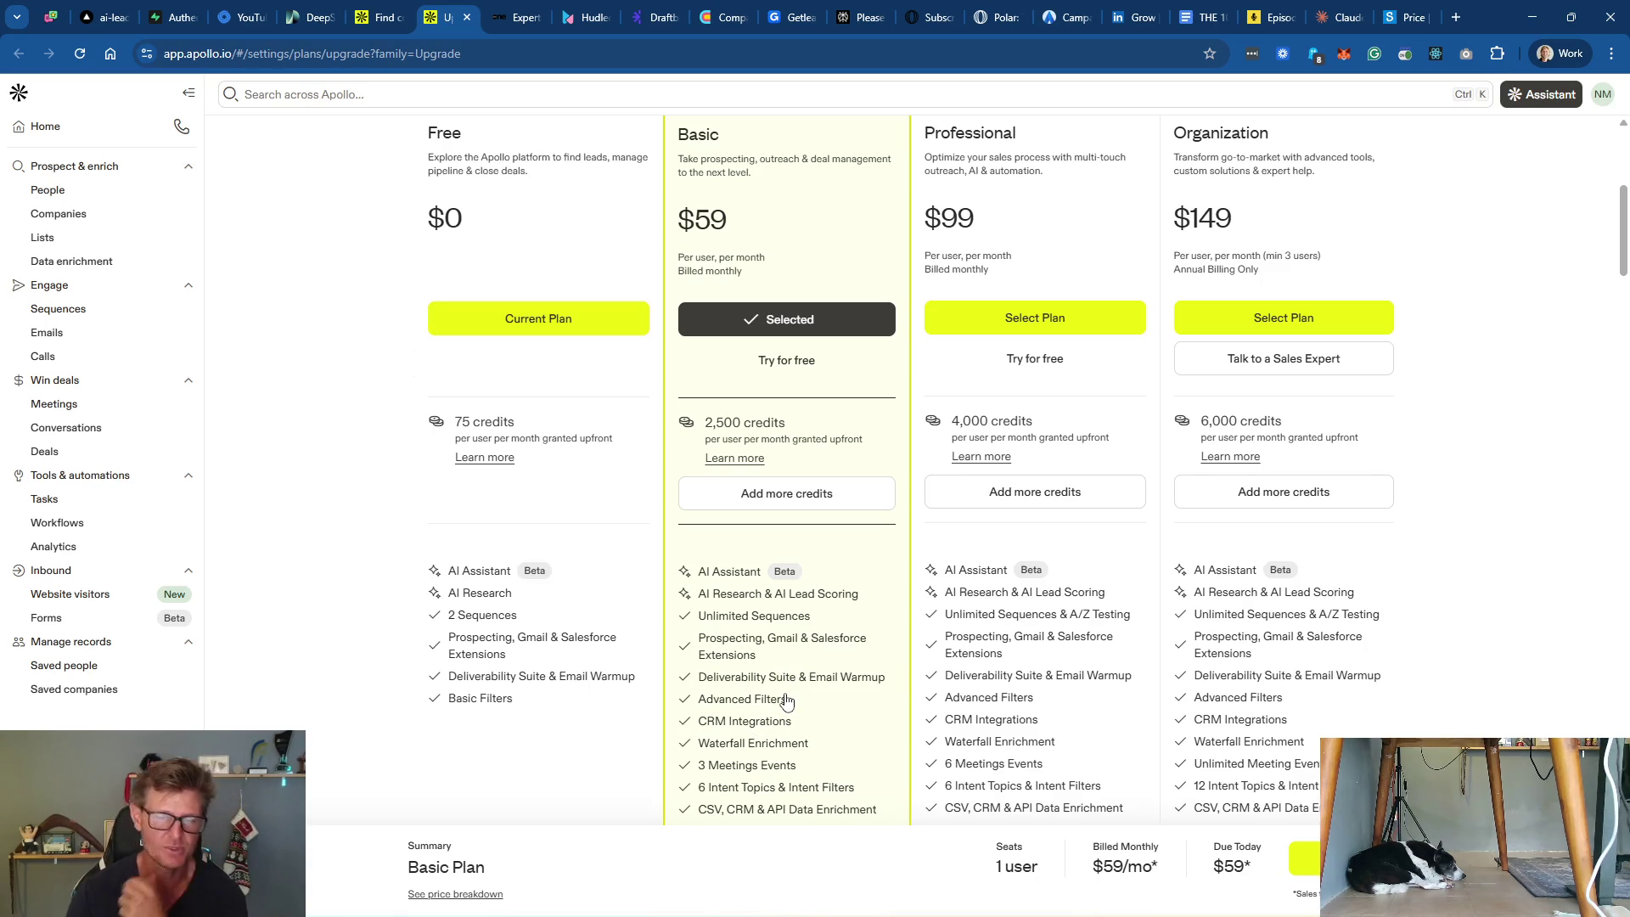
{"action": "scroll", "coordinate": [787, 701], "scroll_direction": "up", "scroll_amount": 5}
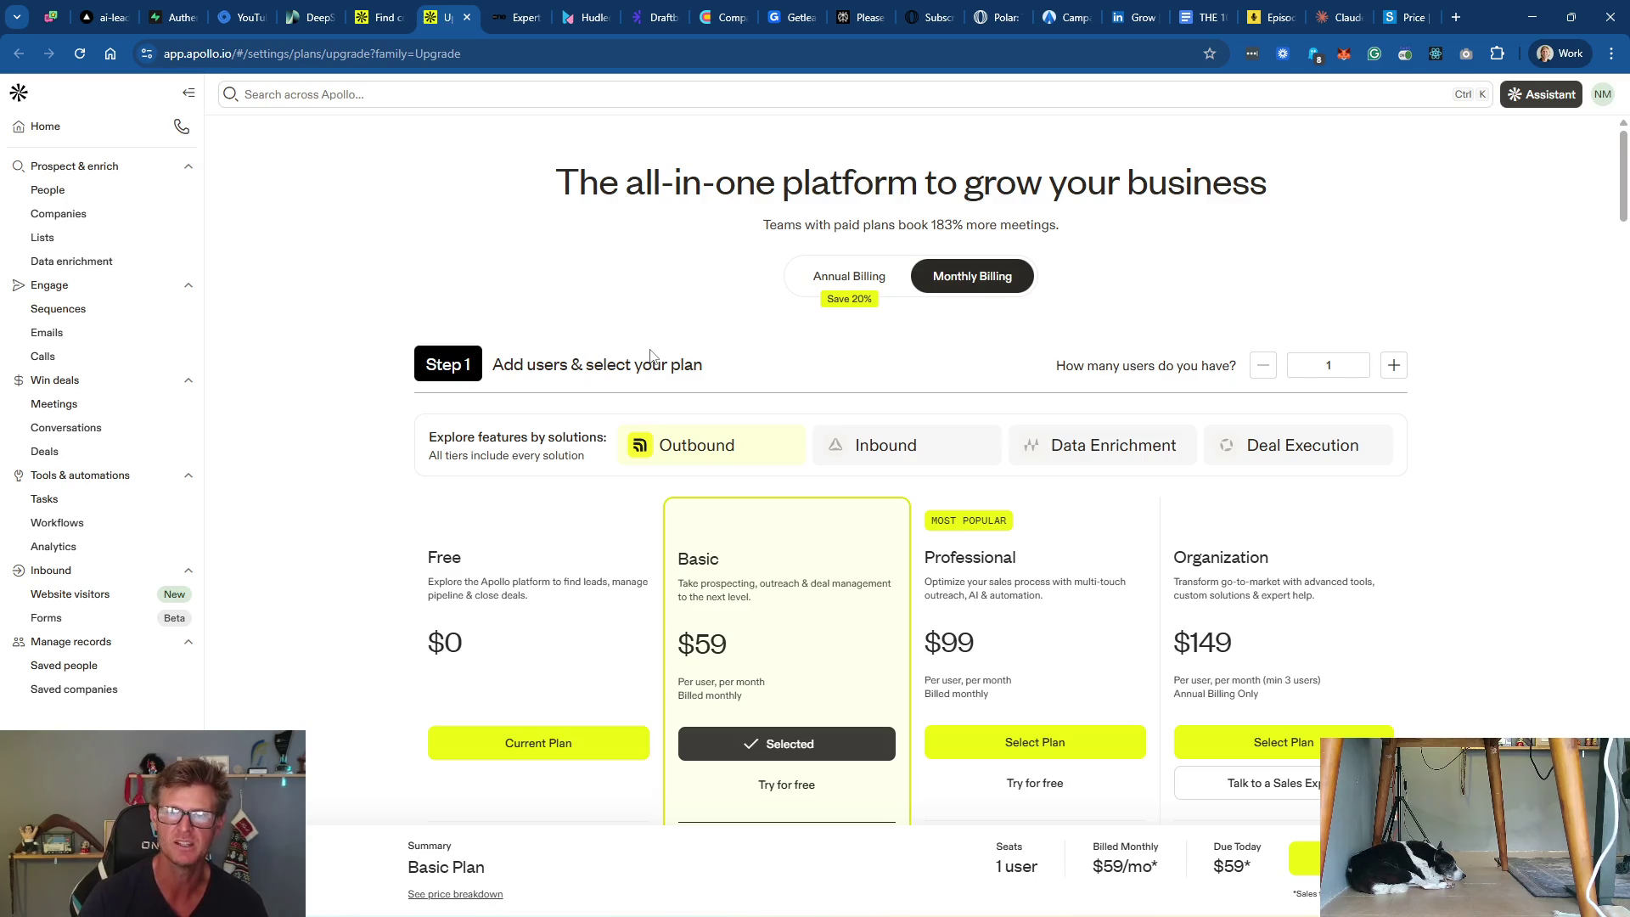
Step: Highlight the 183% more meetings claim, then go back to the company search page 2
{"action": "mouse_move", "coordinate": [1072, 228]}
{"action": "left_mouse_down"}
{"action": "mouse_move", "coordinate": [758, 233]}
{"action": "mouse_move", "coordinate": [1056, 225]}
{"action": "left_mouse_up"}
{"action": "left_click", "coordinate": [770, 239]}
{"action": "left_click", "coordinate": [1075, 228]}
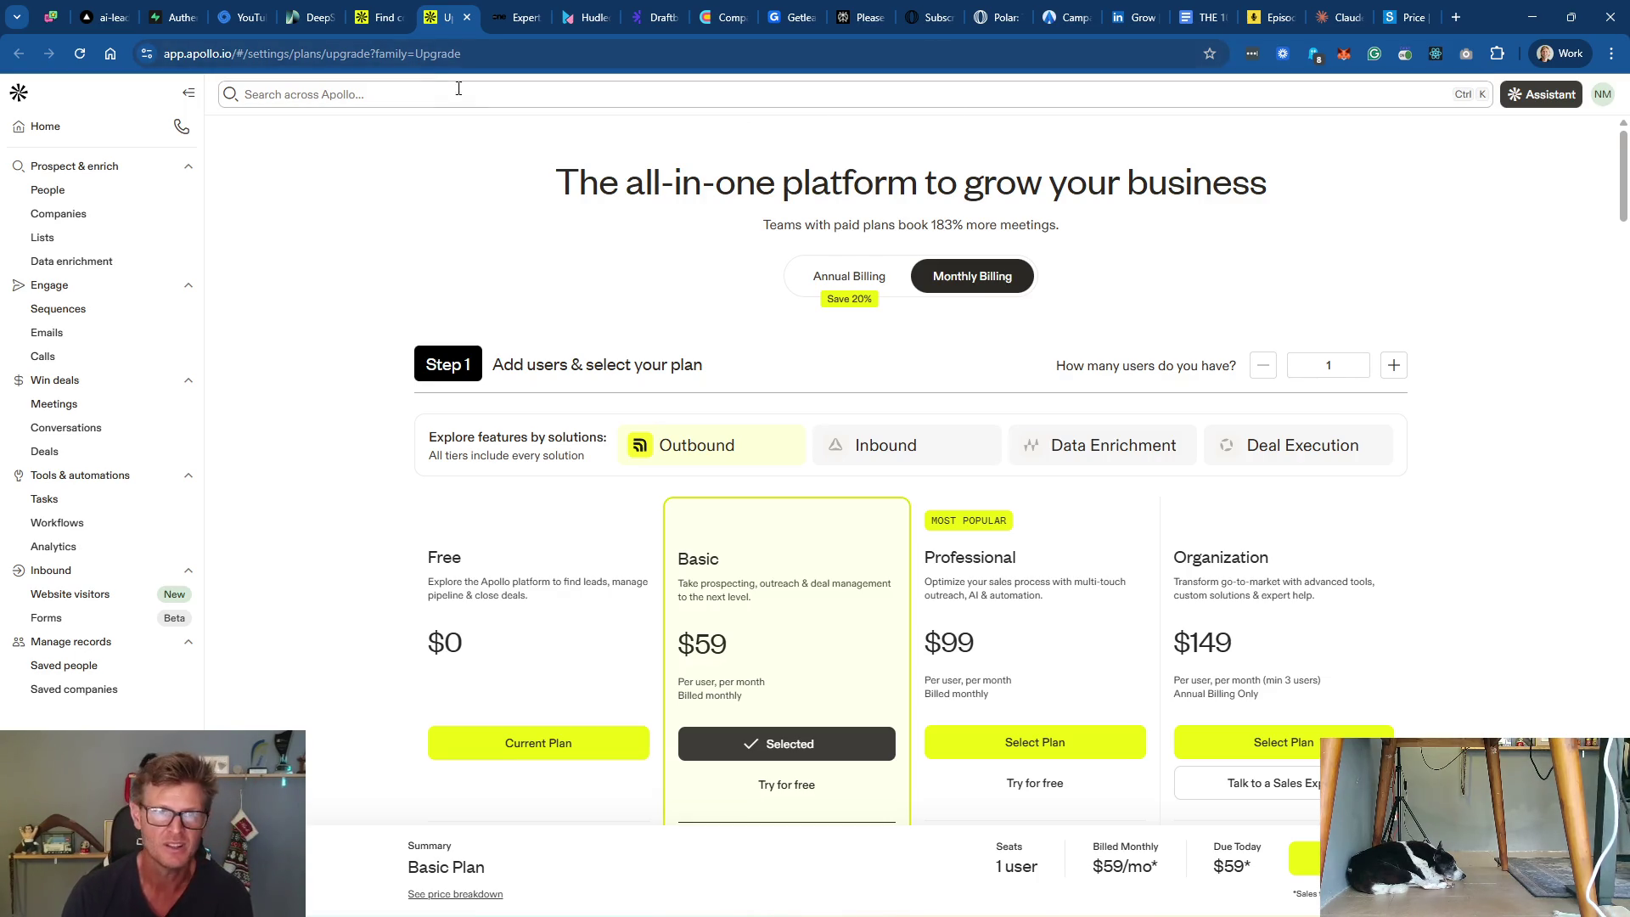
{"action": "key", "text": "ctrl+Page_Up"}
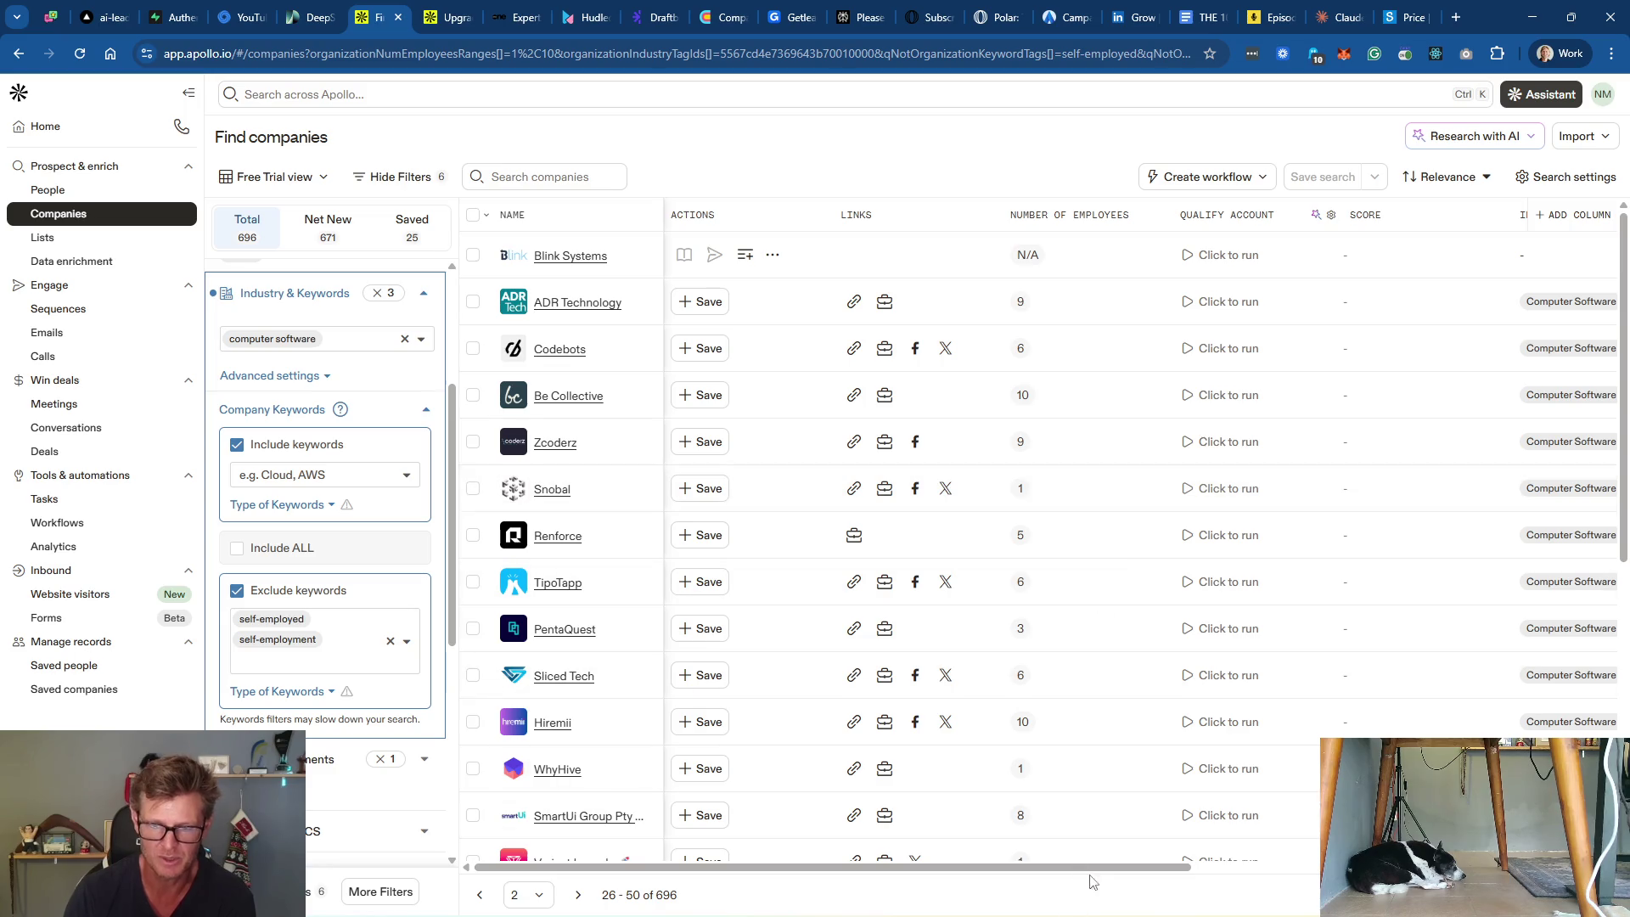
Step: Run Free Trial Offered for ADR Technology, Codebots, Be Collective and Zcoderz
{"action": "left_click_drag", "start_coordinate": [1088, 867], "coordinate": [1499, 867]}
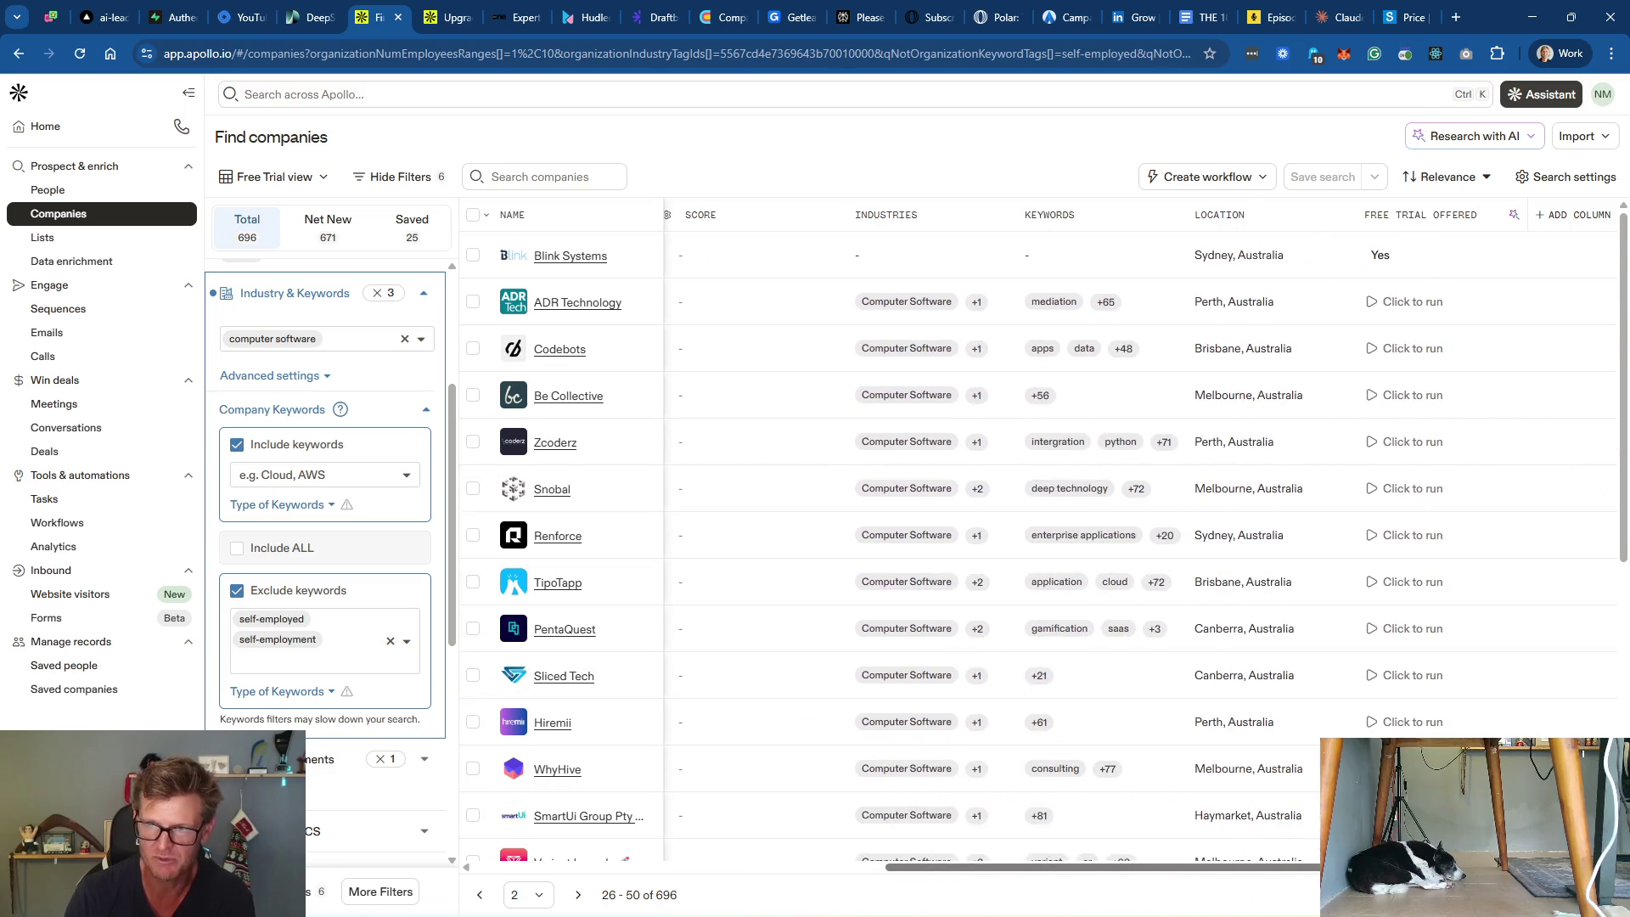
{"action": "left_click", "coordinate": [1405, 302]}
{"action": "left_click", "coordinate": [1404, 348]}
{"action": "left_click", "coordinate": [1407, 394]}
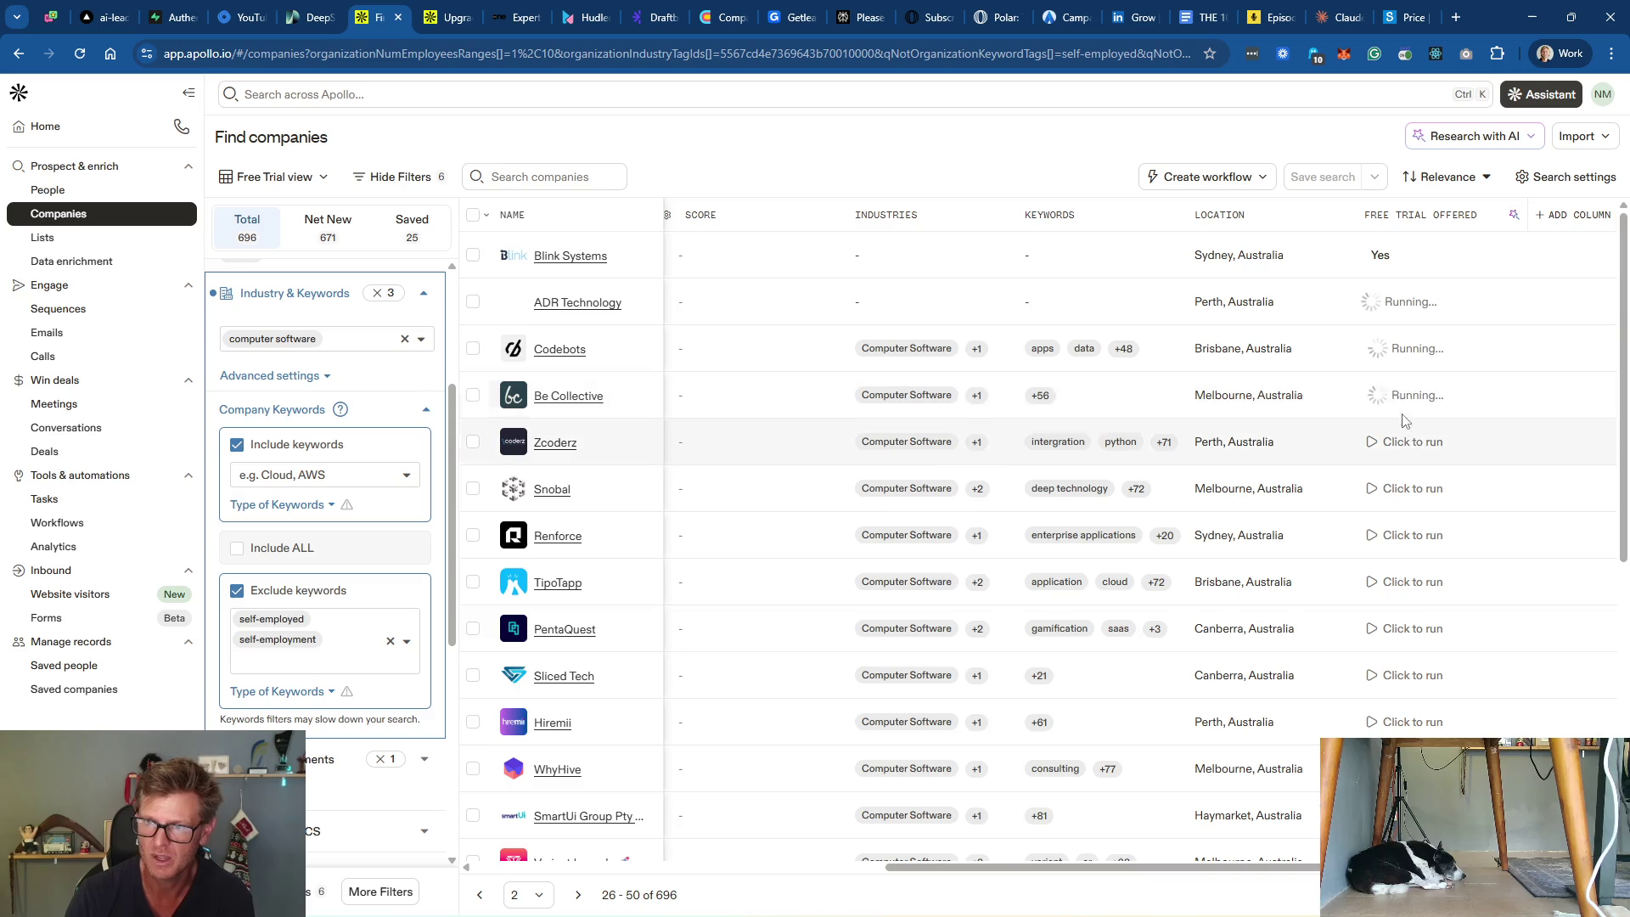
{"action": "left_click", "coordinate": [1409, 442]}
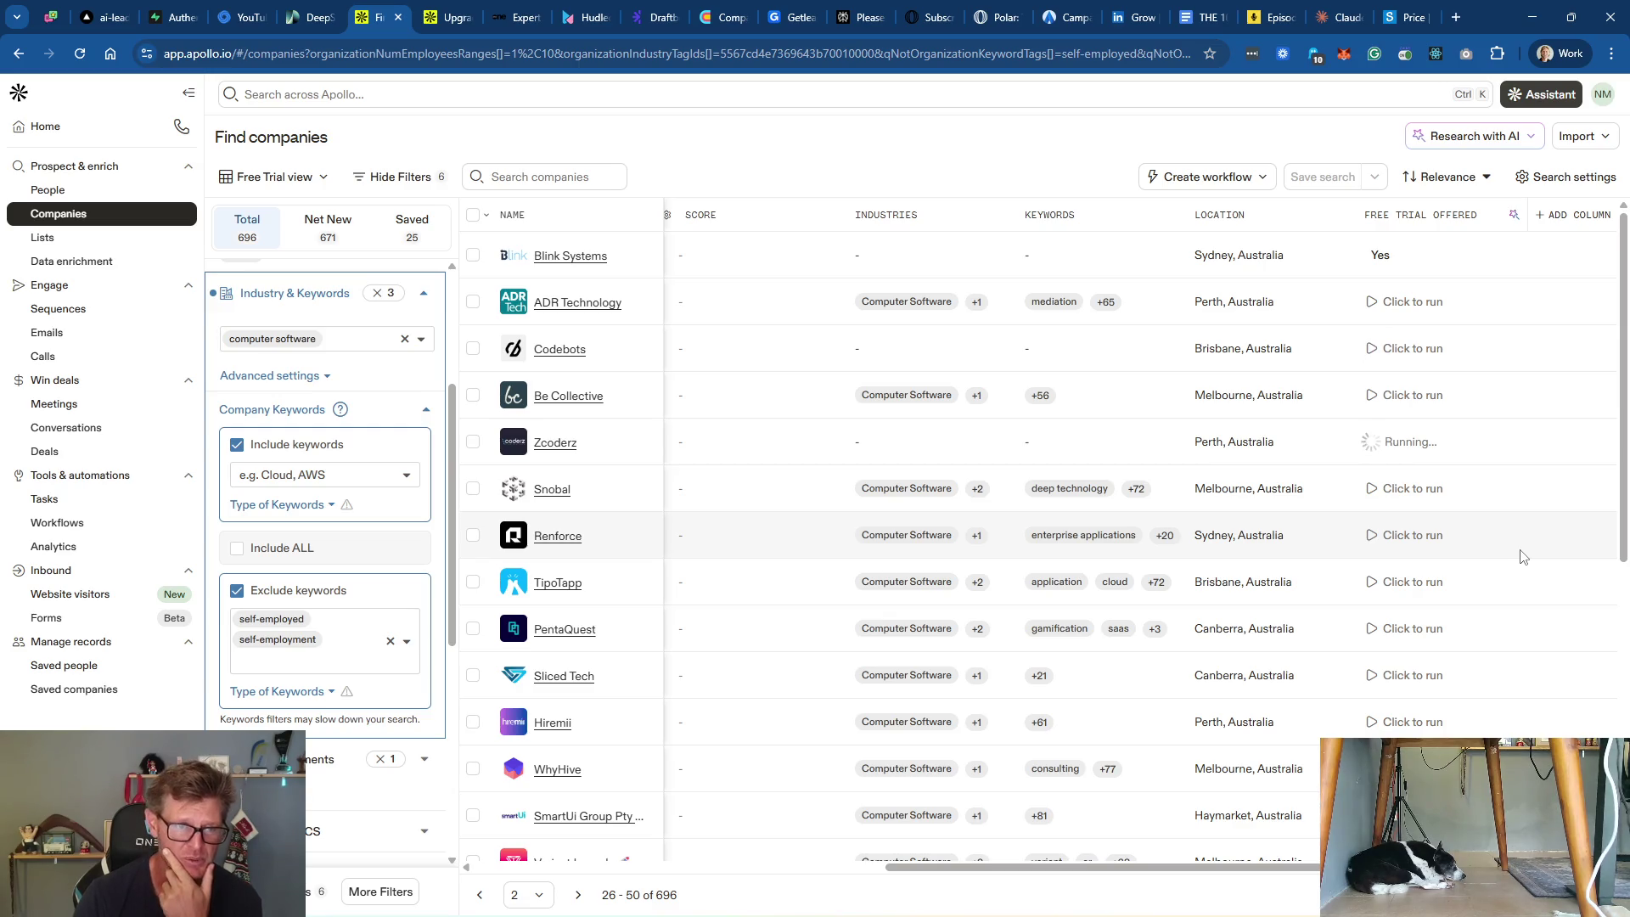
Step: Review the # Employees and Industry & Keywords filters, leaving both collapsed
{"action": "scroll", "coordinate": [387, 405], "scroll_direction": "up", "scroll_amount": 3}
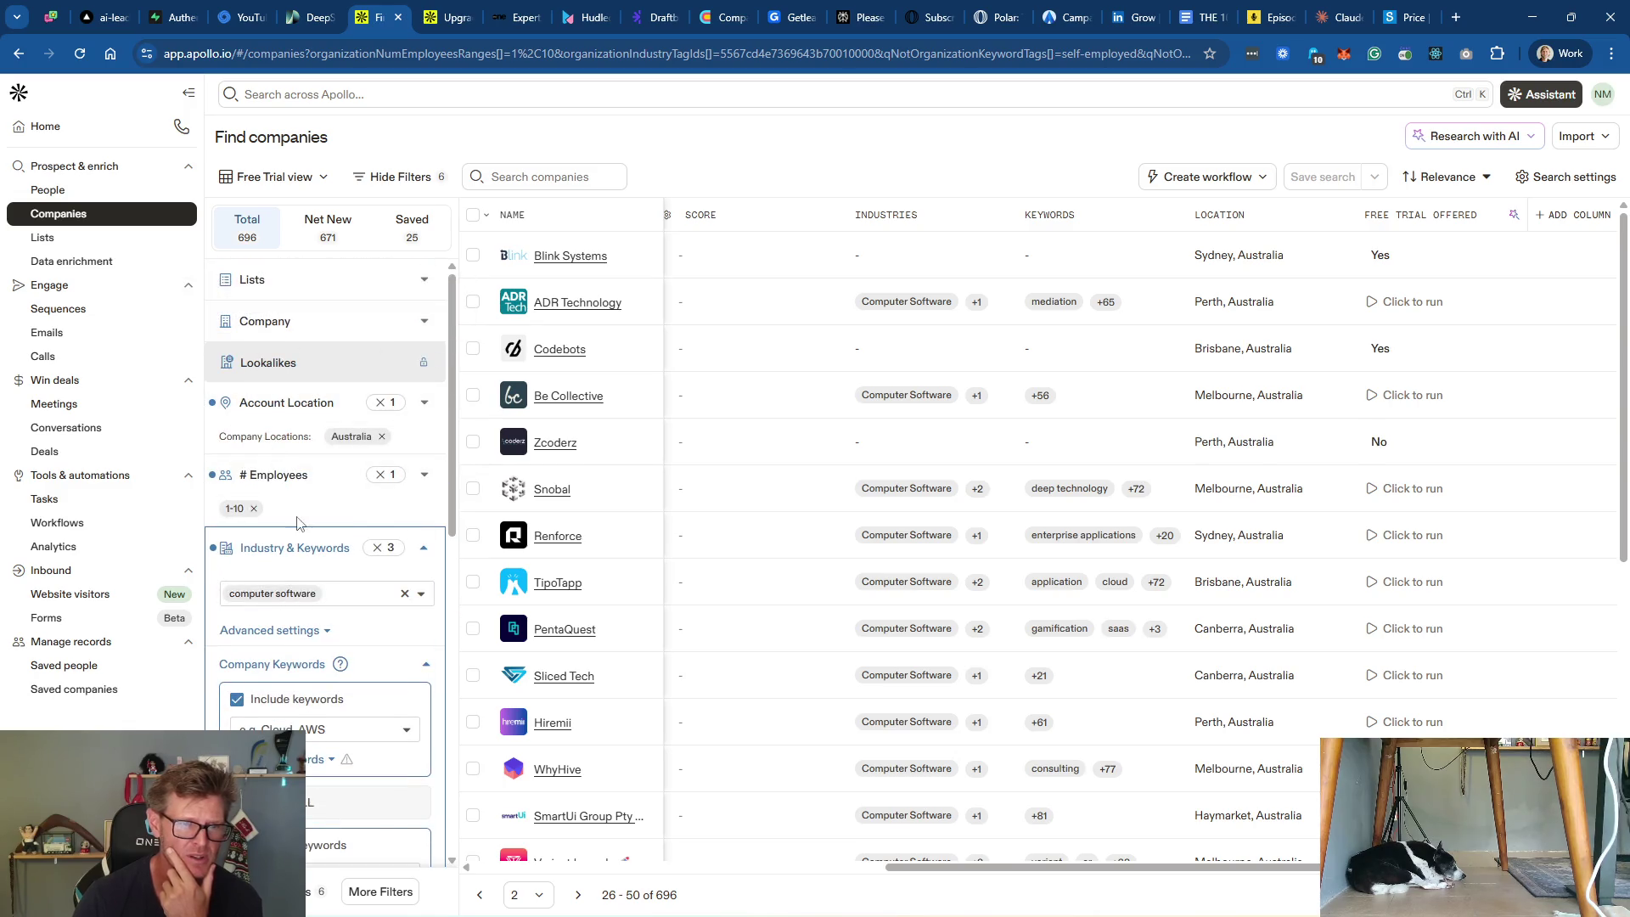
{"action": "left_click", "coordinate": [332, 478]}
{"action": "left_click", "coordinate": [331, 478]}
{"action": "left_click", "coordinate": [330, 547]}
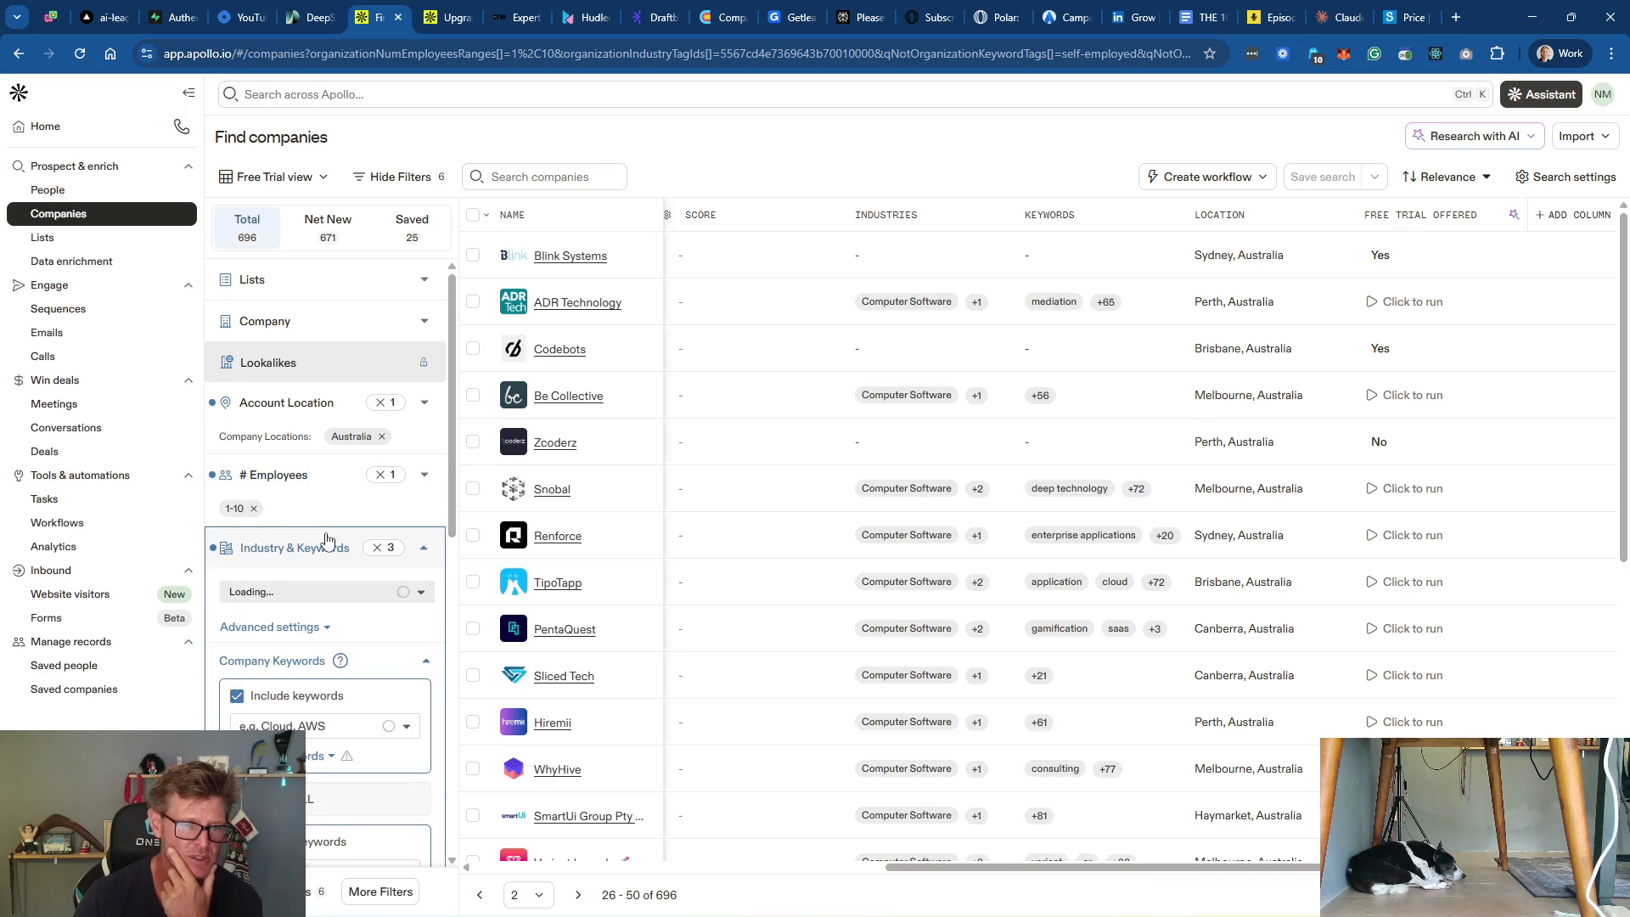
{"action": "scroll", "coordinate": [371, 676], "scroll_direction": "down", "scroll_amount": 6}
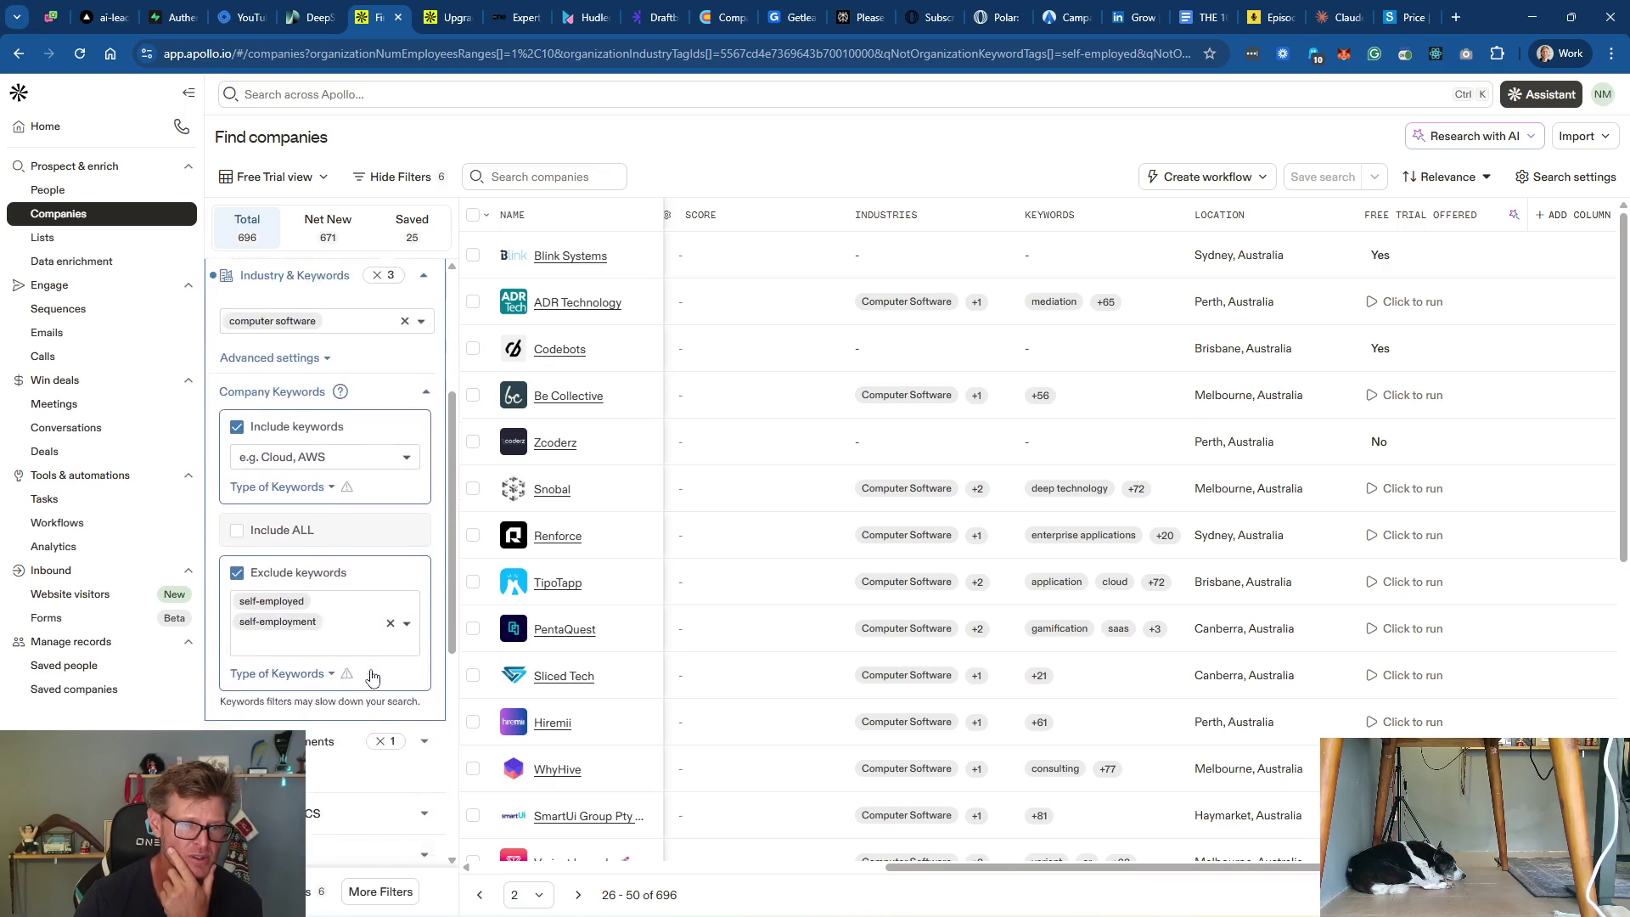
{"action": "scroll", "coordinate": [371, 676], "scroll_direction": "up", "scroll_amount": 8}
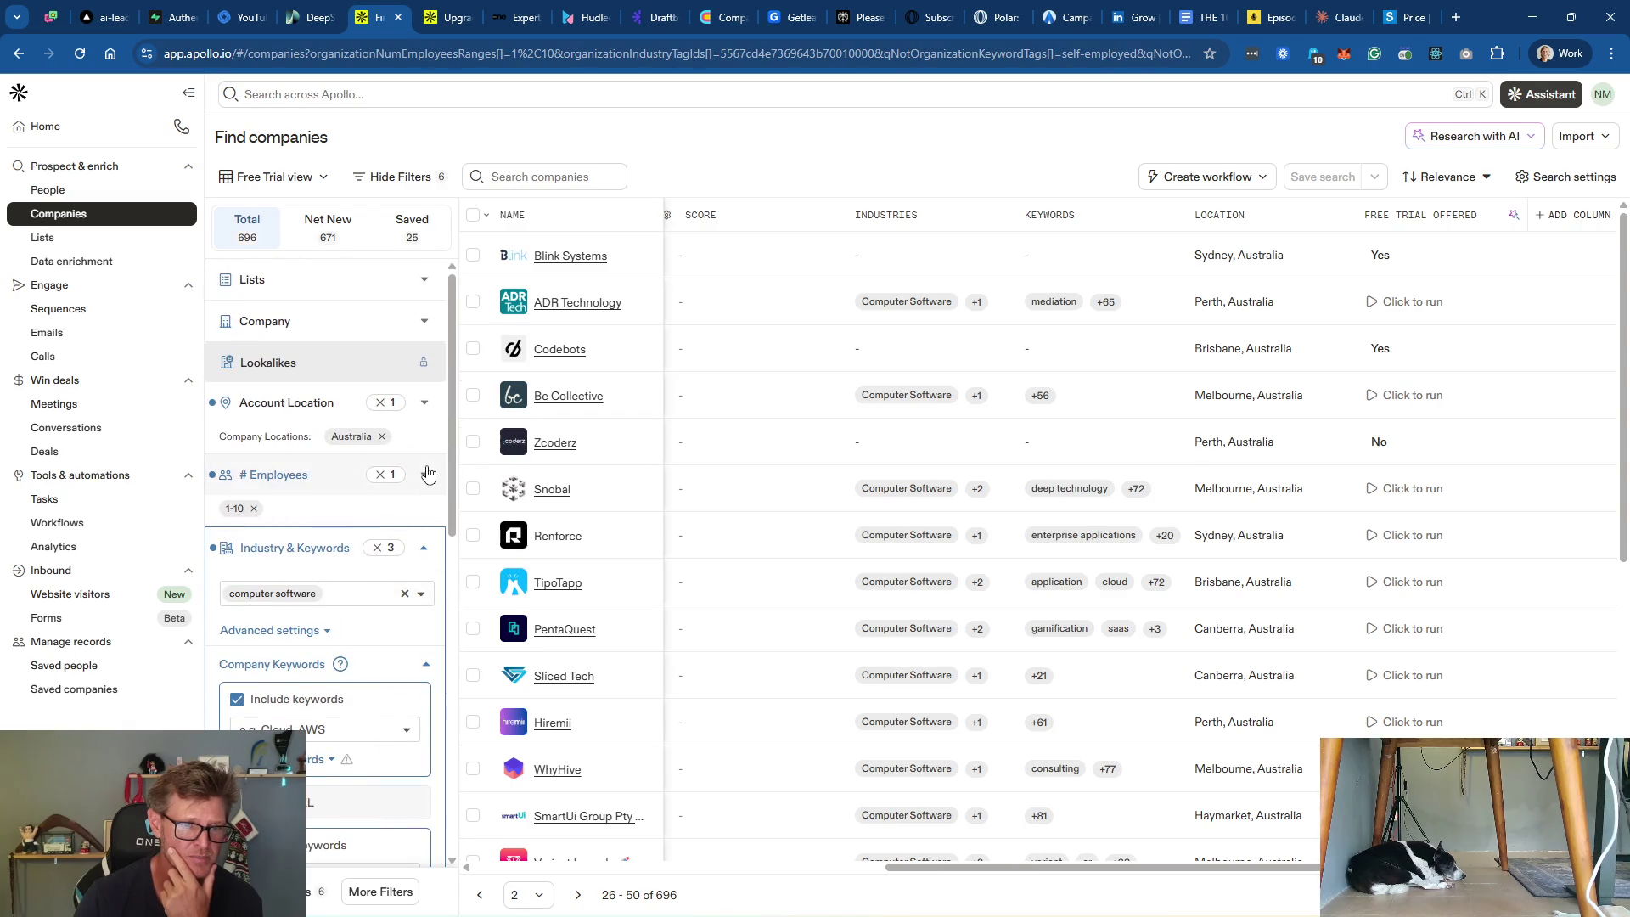
{"action": "left_click", "coordinate": [424, 548]}
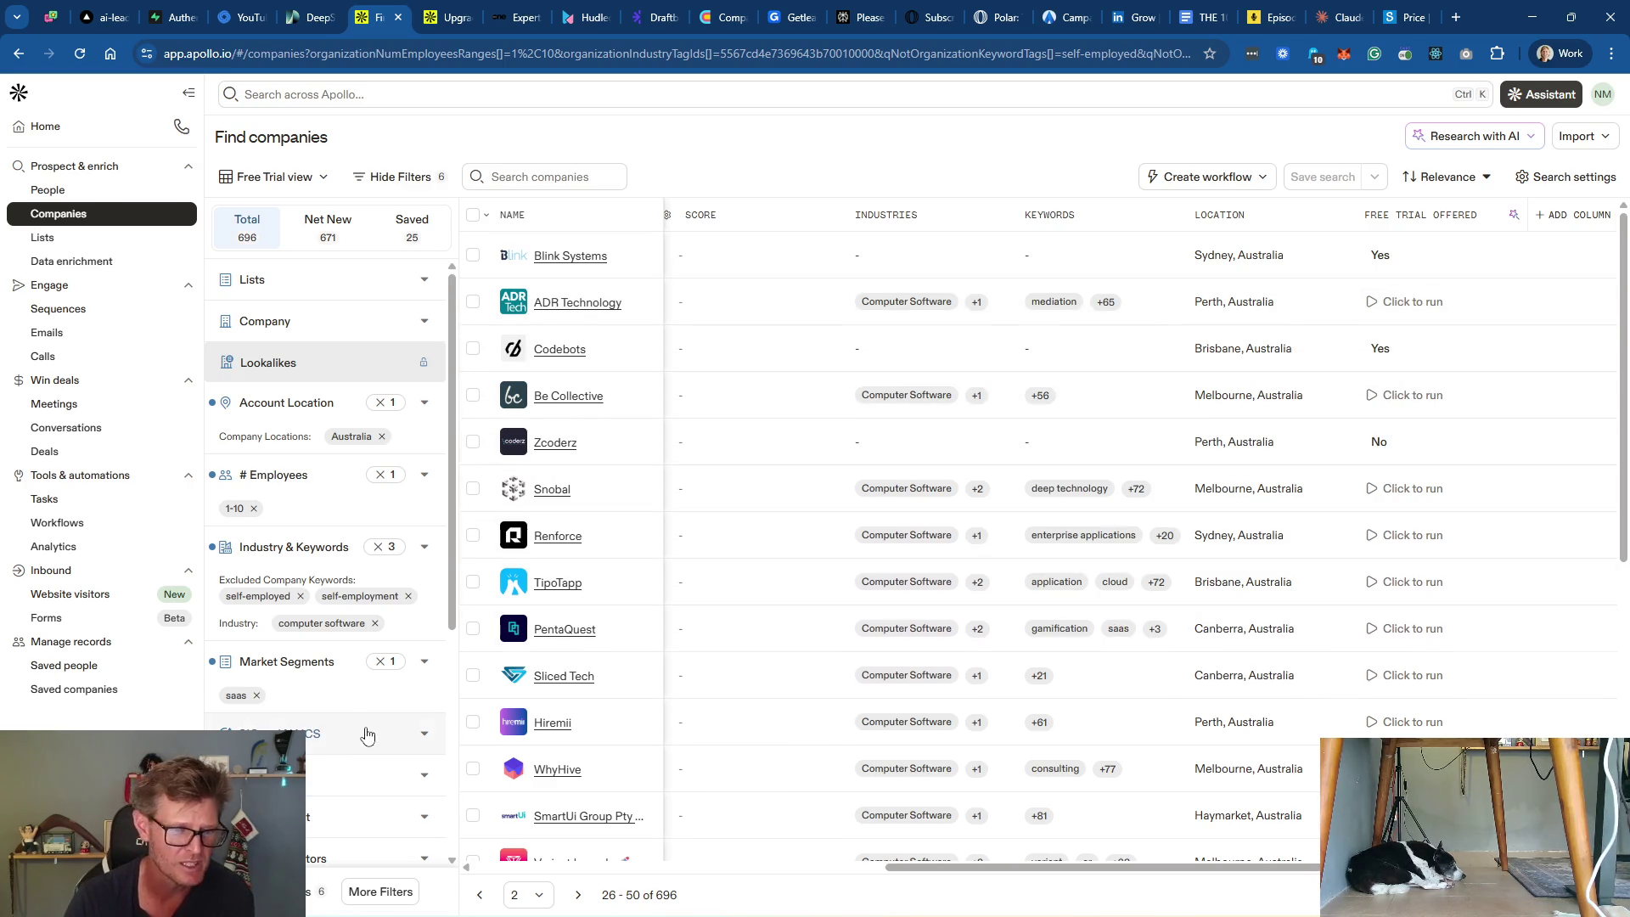
Step: Add 'it services & it consulting' to the excluded company keywords
{"action": "left_click", "coordinate": [327, 548]}
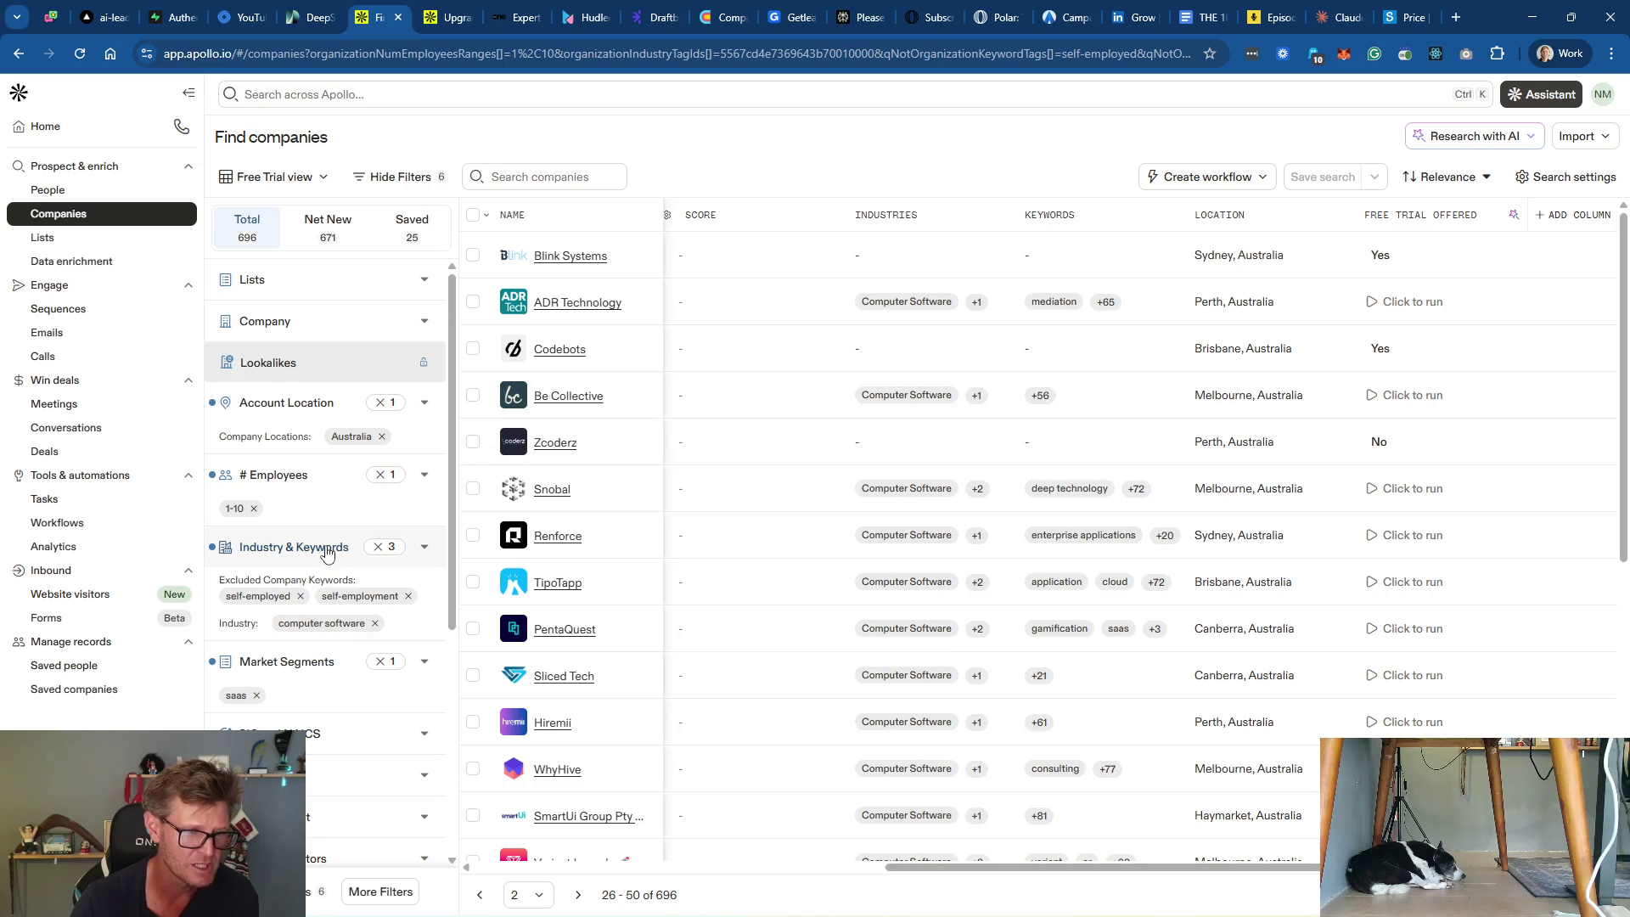
{"action": "scroll", "coordinate": [335, 626], "scroll_direction": "down", "scroll_amount": 1}
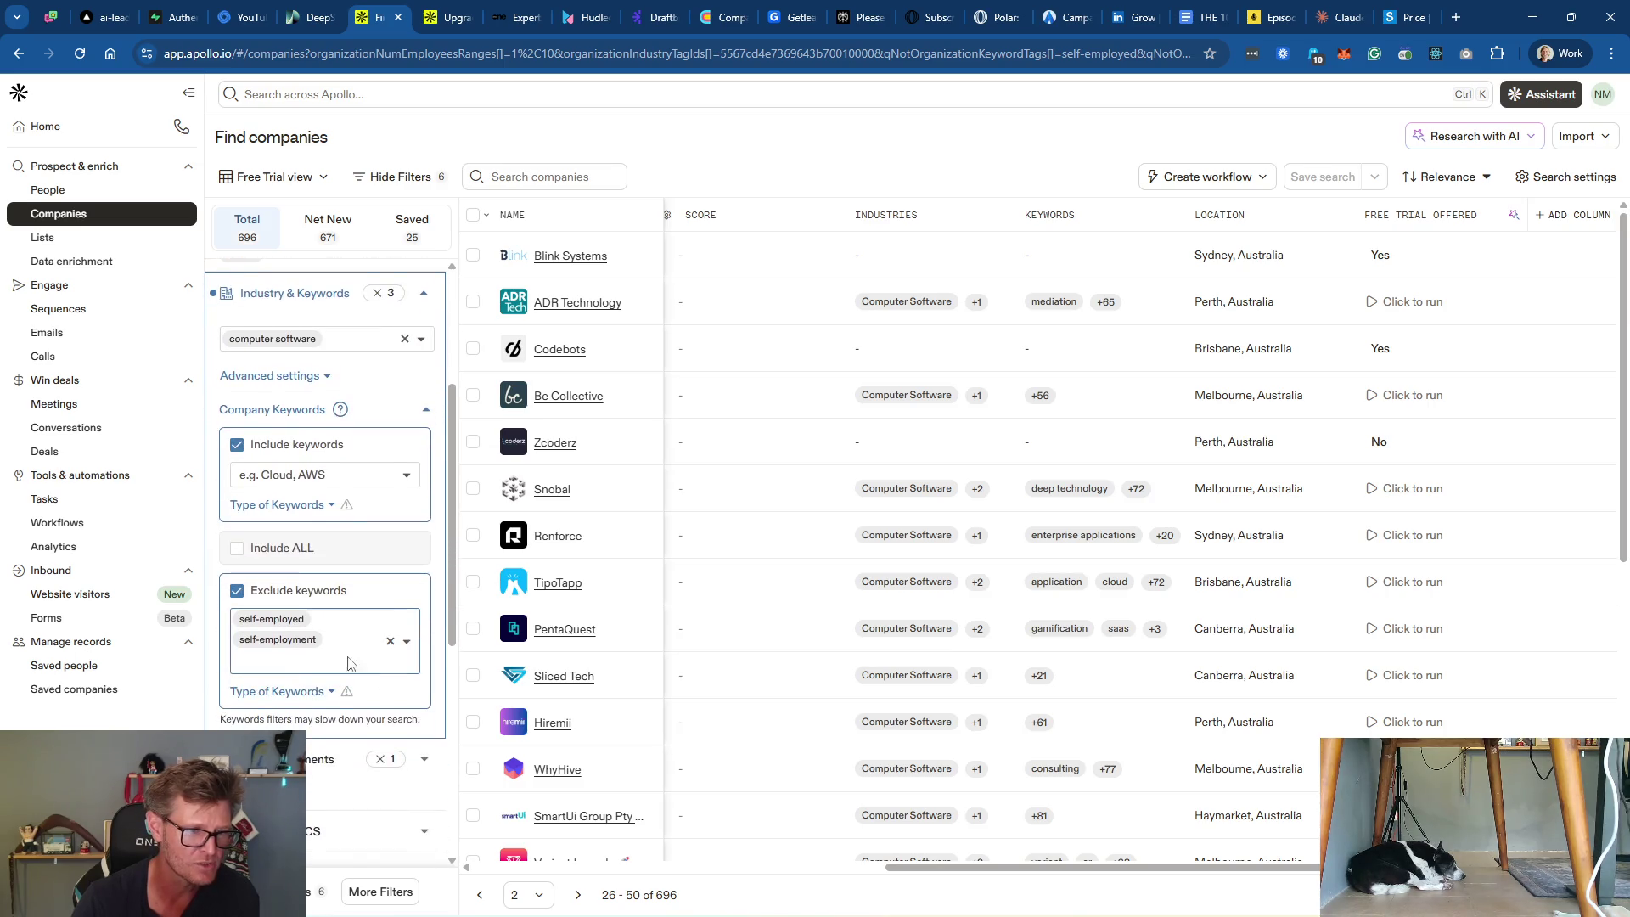
{"action": "left_click", "coordinate": [299, 666]}
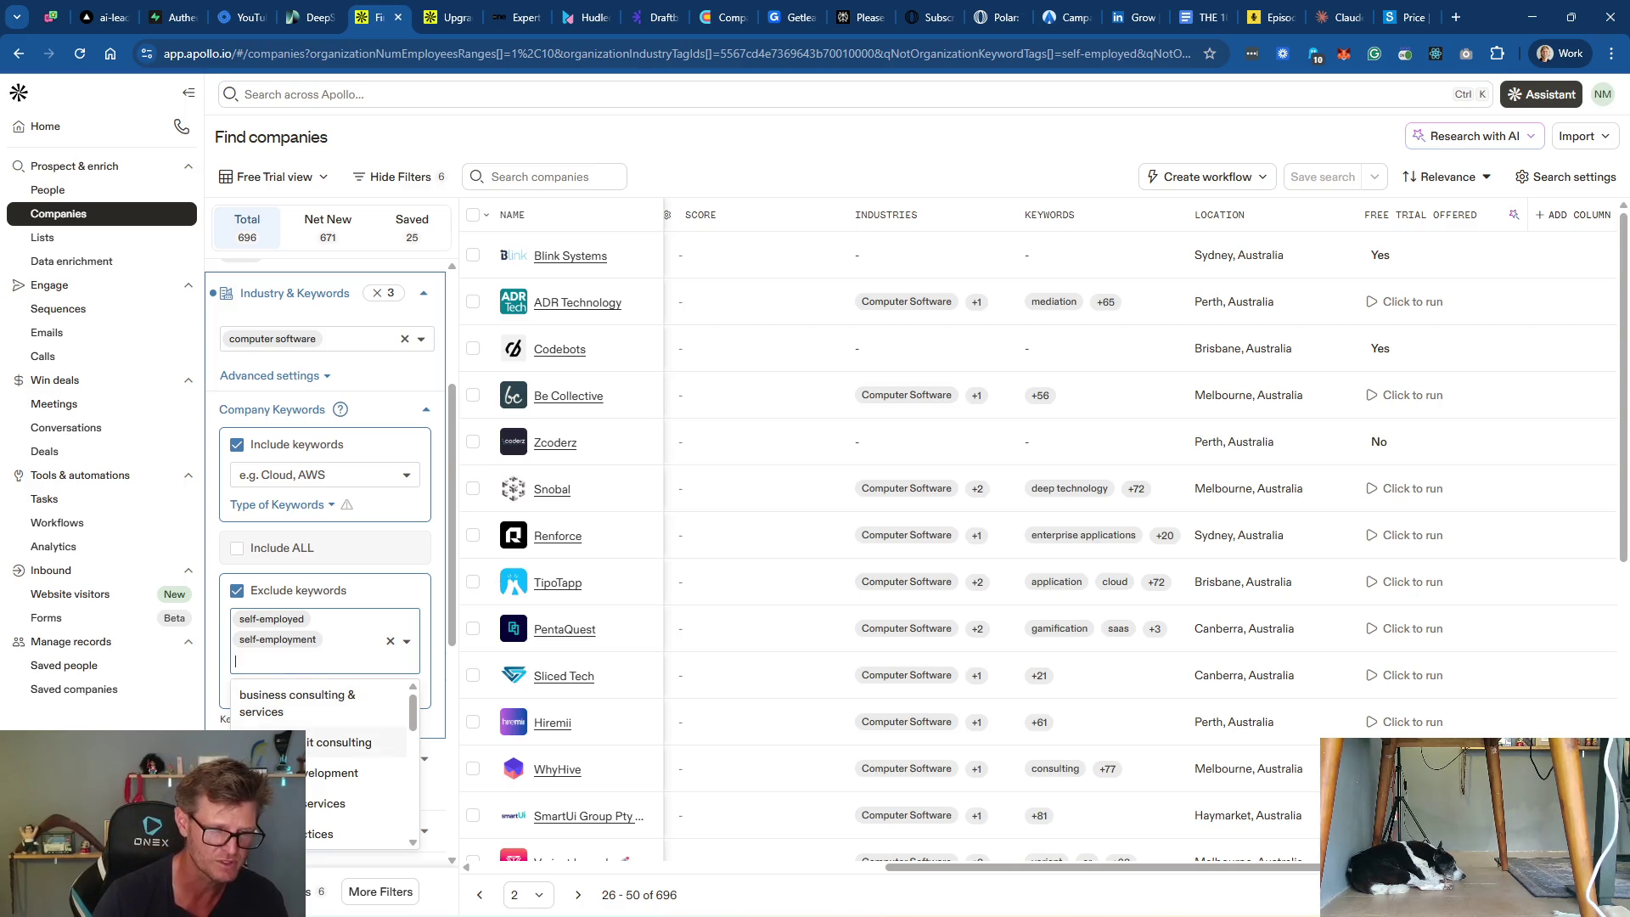
{"action": "left_click", "coordinate": [339, 742]}
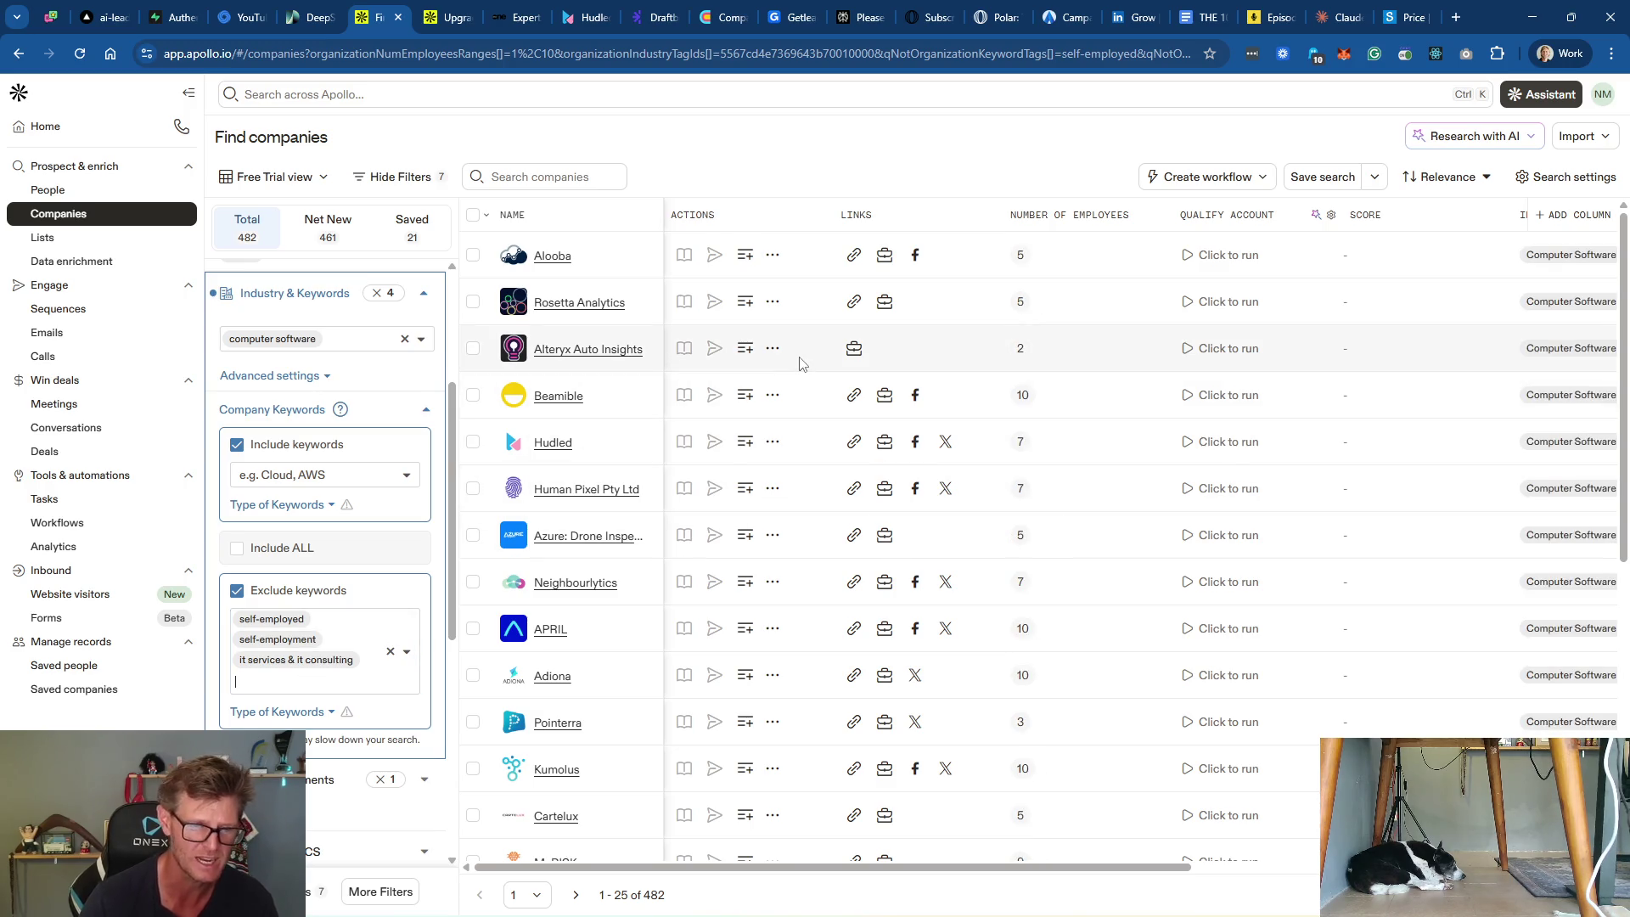
Step: Try B2B in Market Segments, then remove it, keeping SaaS only for 482 companies
{"action": "scroll", "coordinate": [353, 536], "scroll_direction": "down", "scroll_amount": 5}
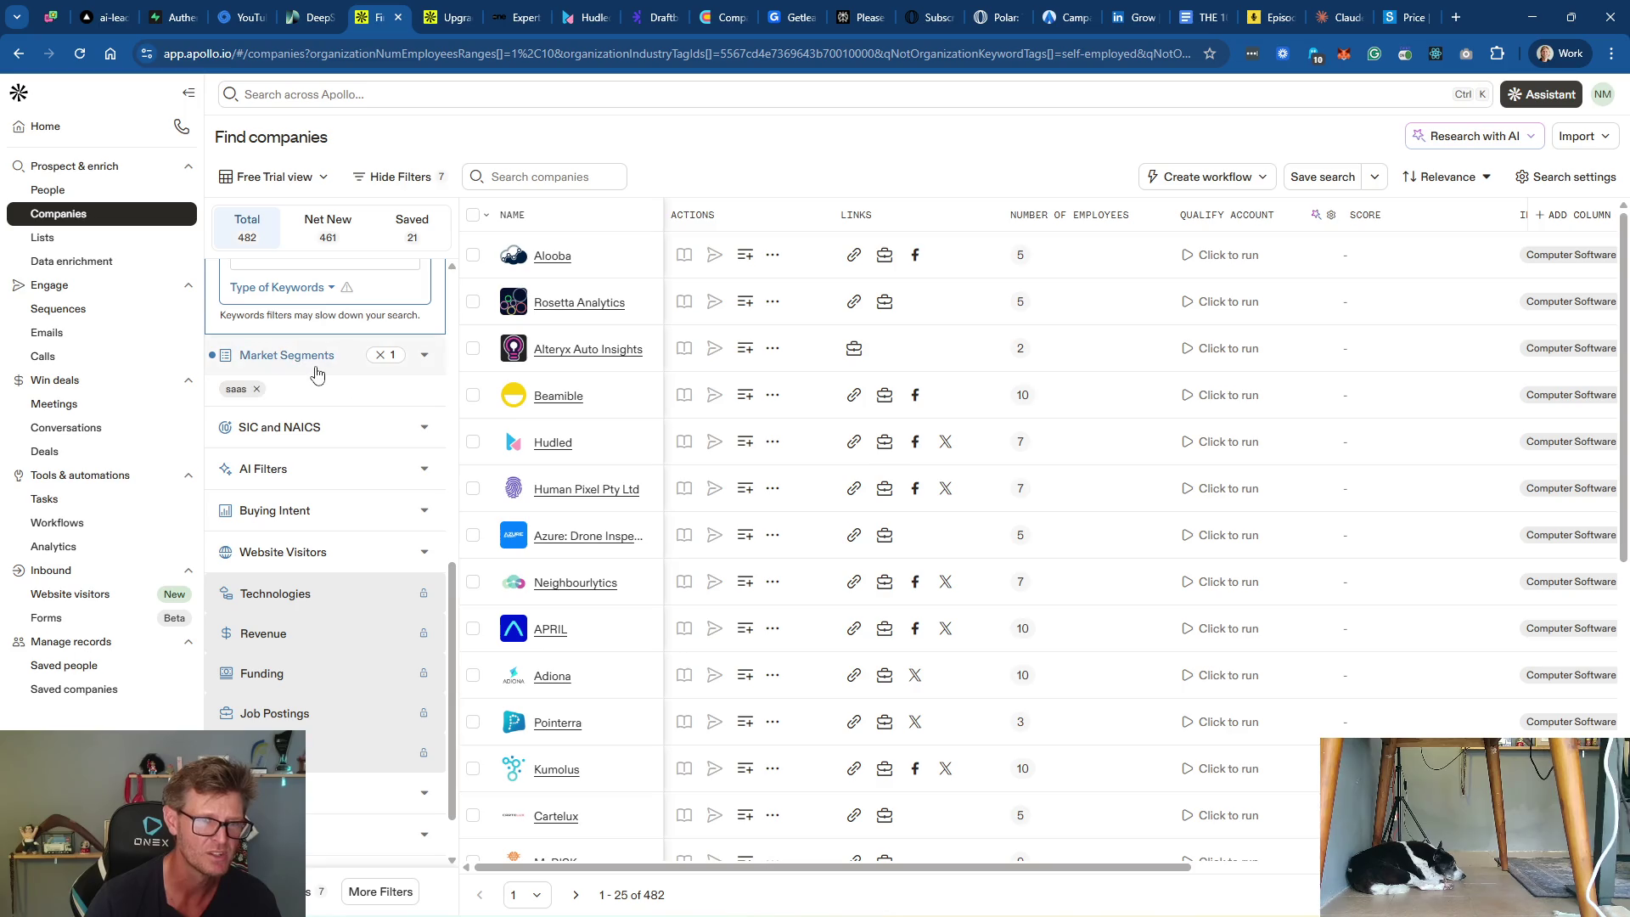
{"action": "left_click", "coordinate": [314, 373]}
{"action": "scroll", "coordinate": [402, 488], "scroll_direction": "up", "scroll_amount": 4}
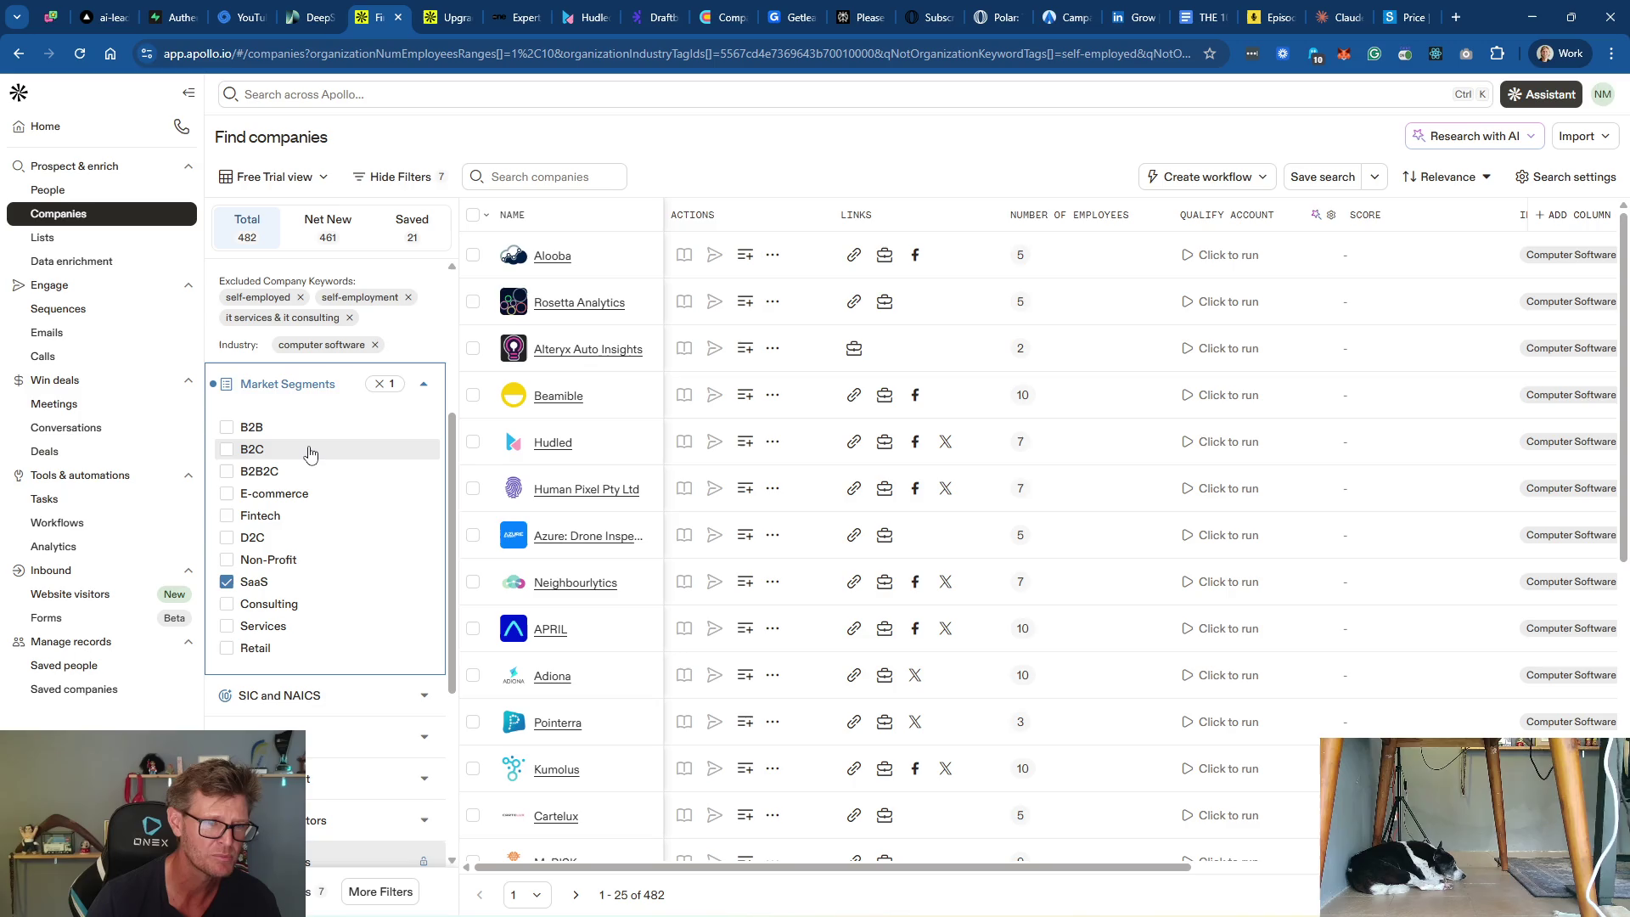
{"action": "left_click", "coordinate": [311, 435]}
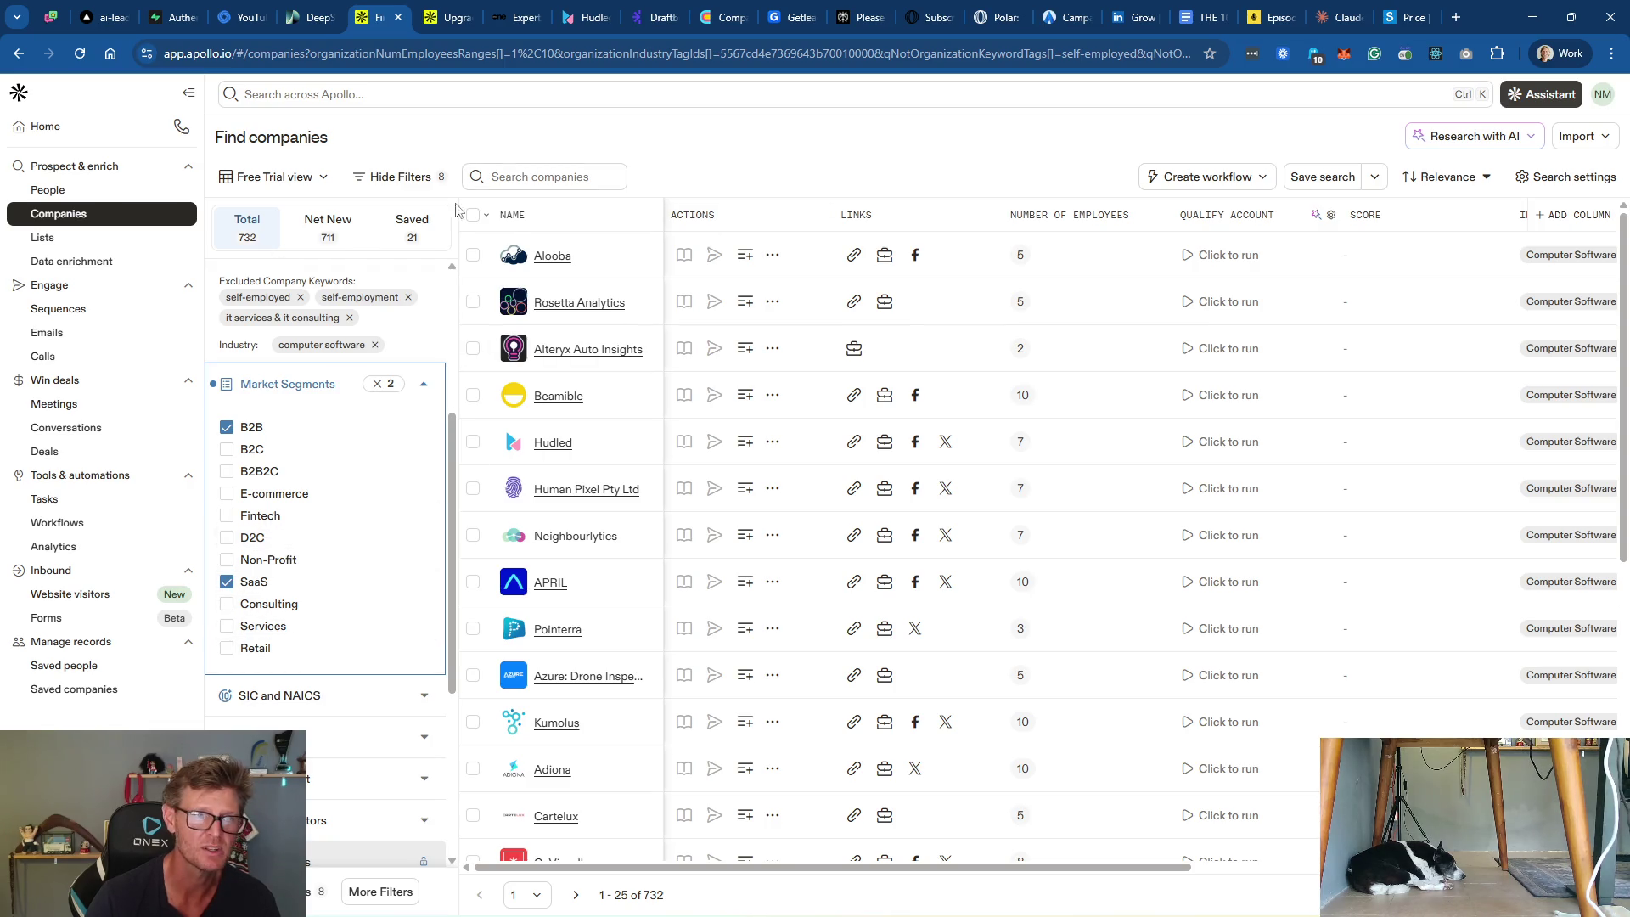
{"action": "left_click", "coordinate": [424, 384]}
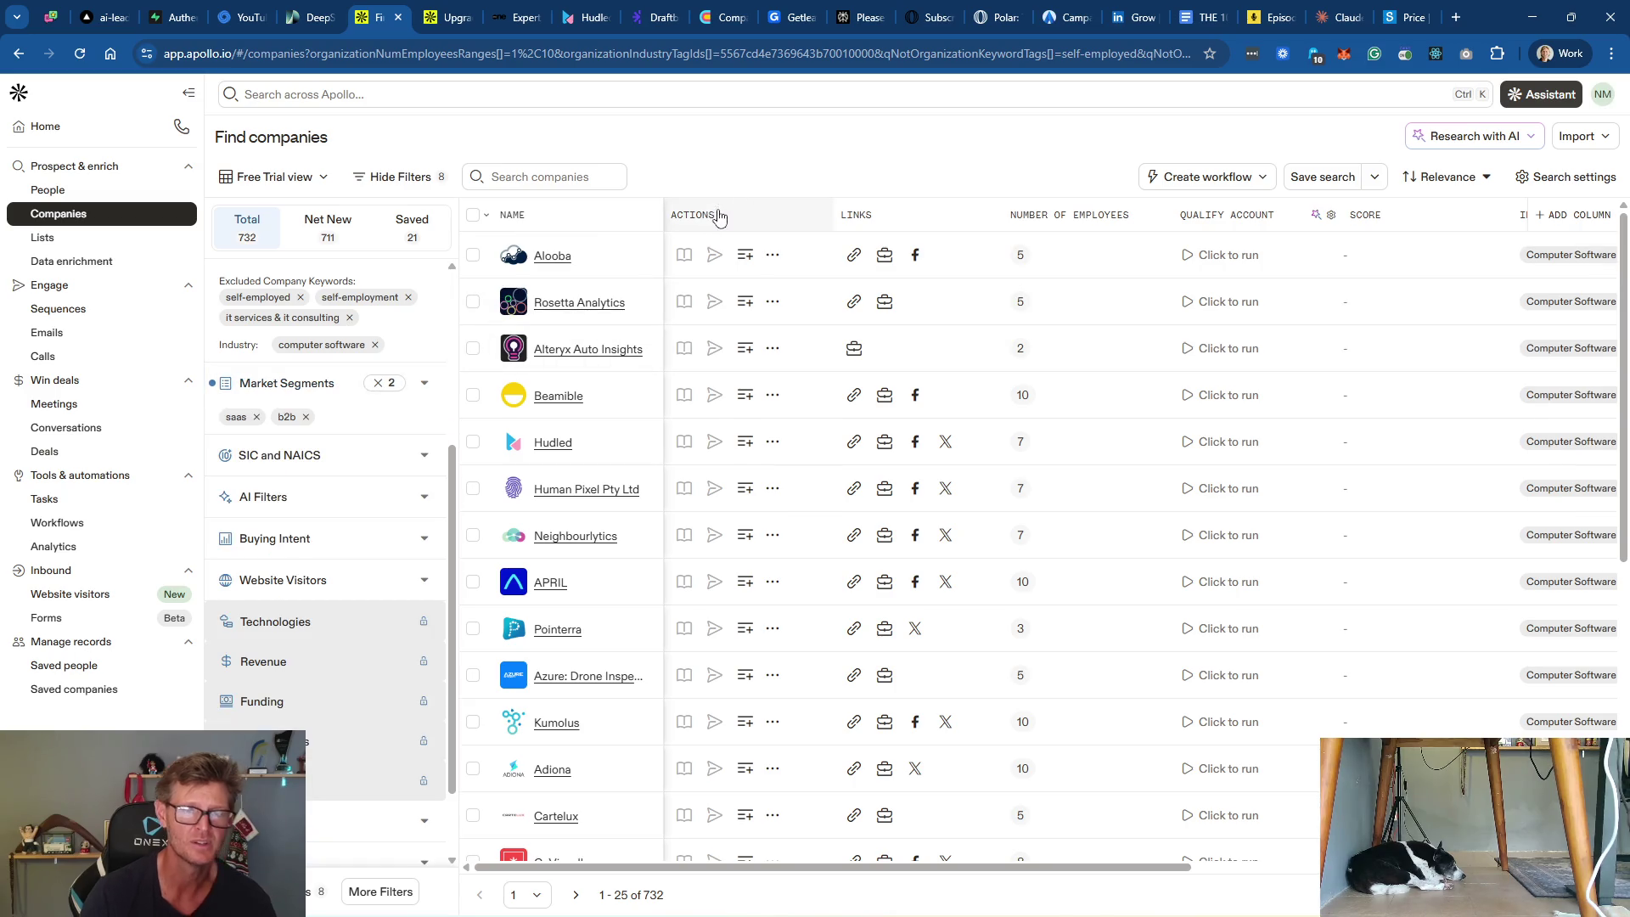
{"action": "scroll", "coordinate": [1243, 447], "scroll_direction": "down", "scroll_amount": 5}
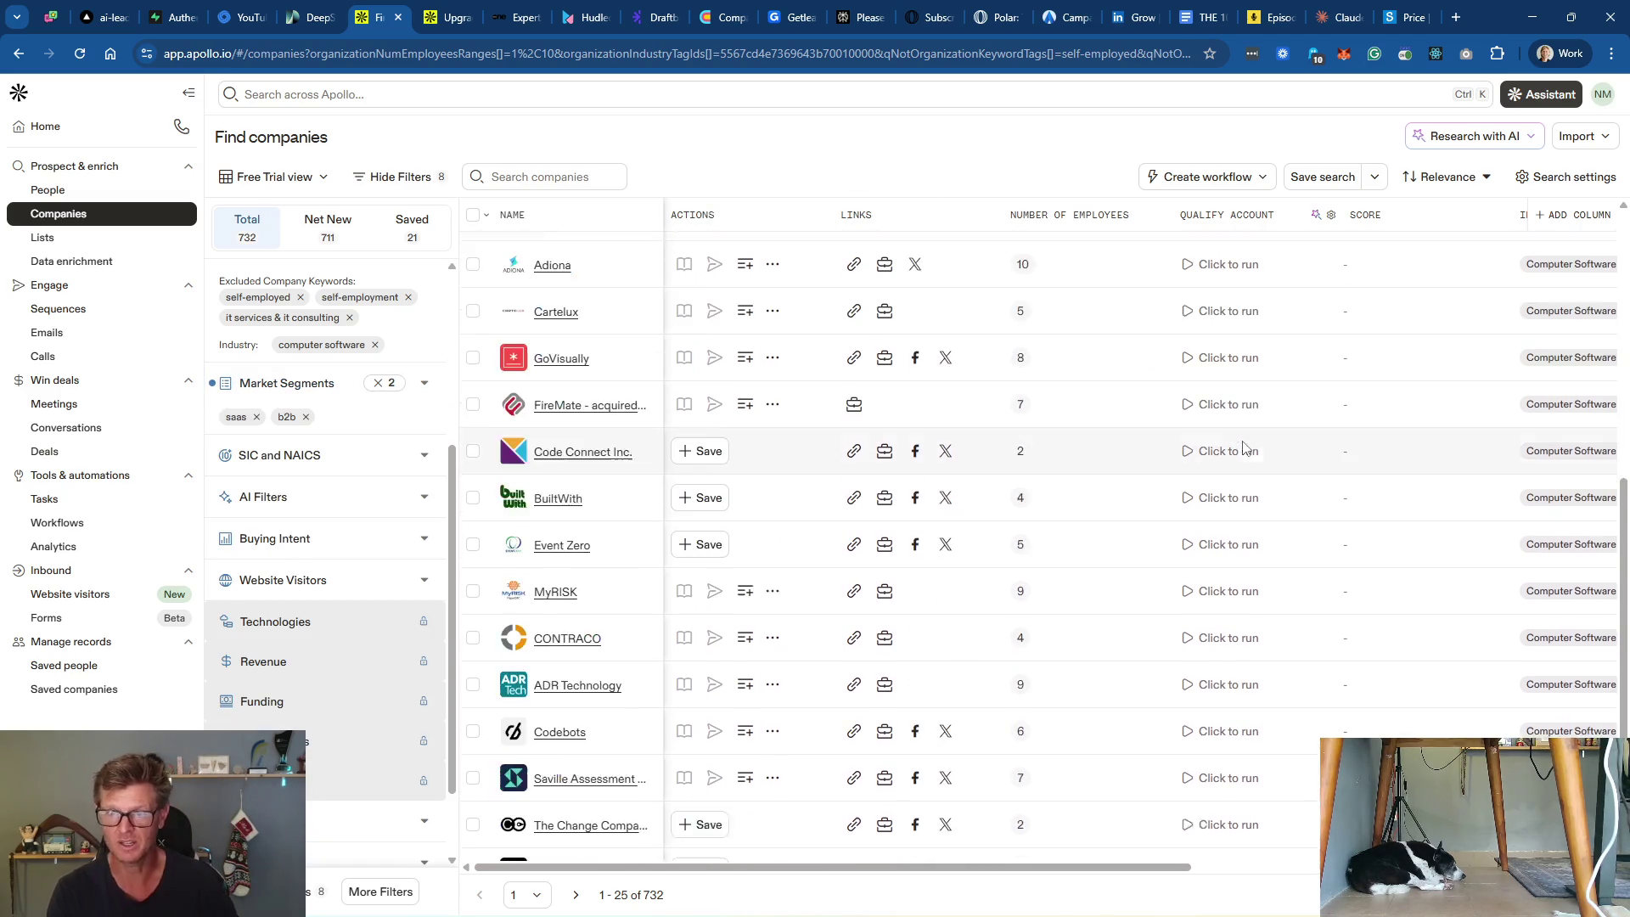
{"action": "scroll", "coordinate": [1223, 437], "scroll_direction": "up", "scroll_amount": 5}
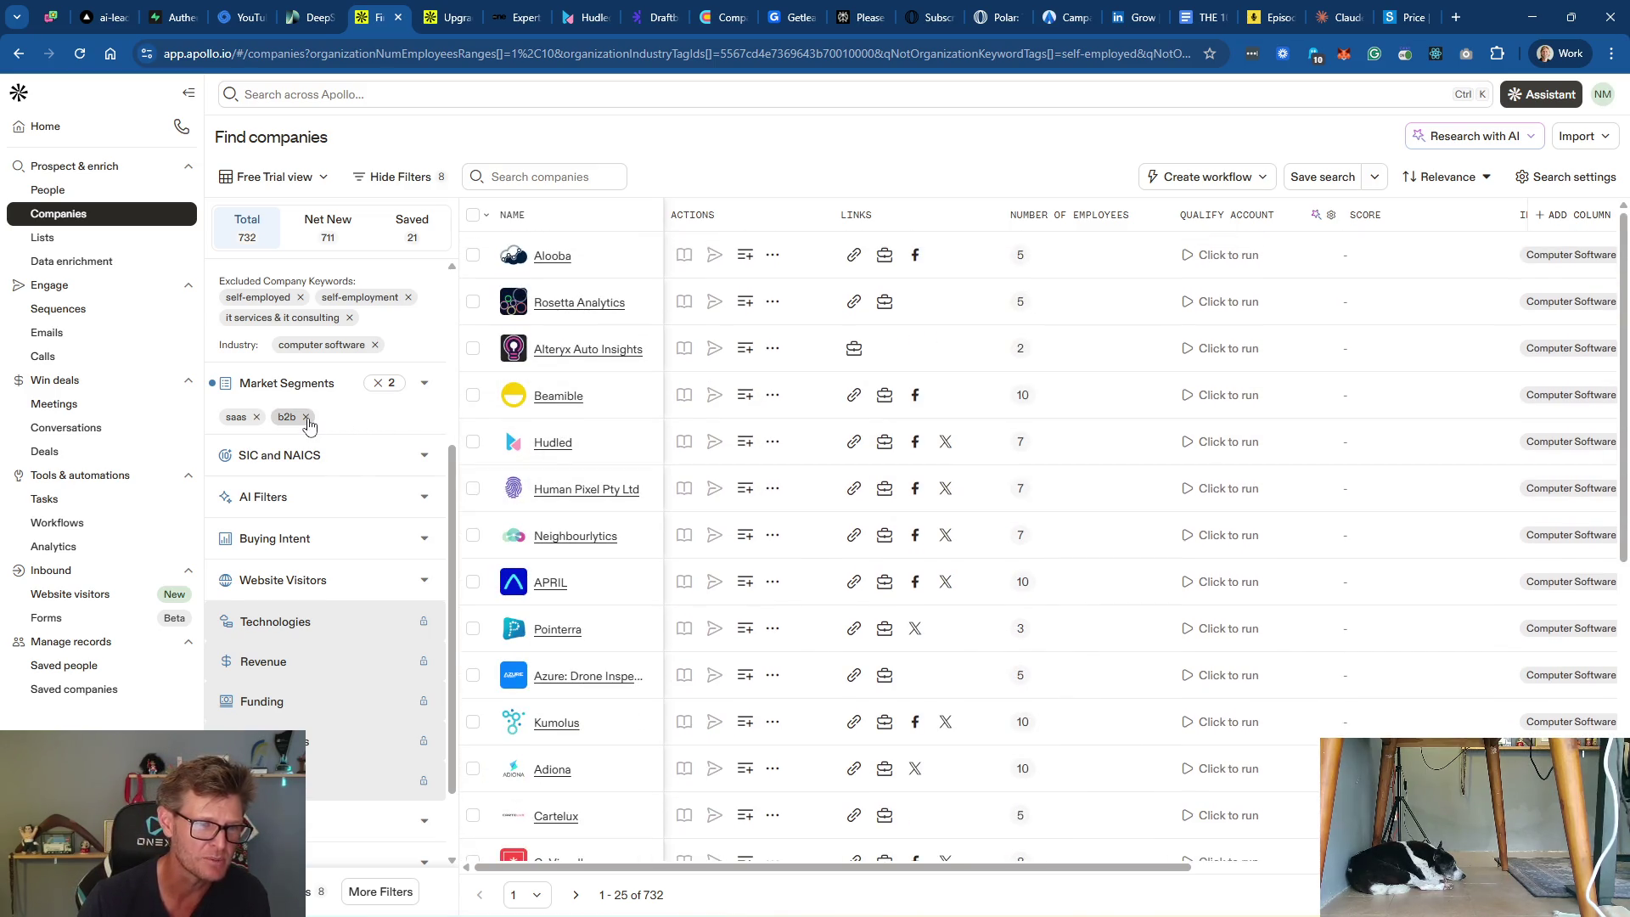
{"action": "left_click", "coordinate": [306, 417]}
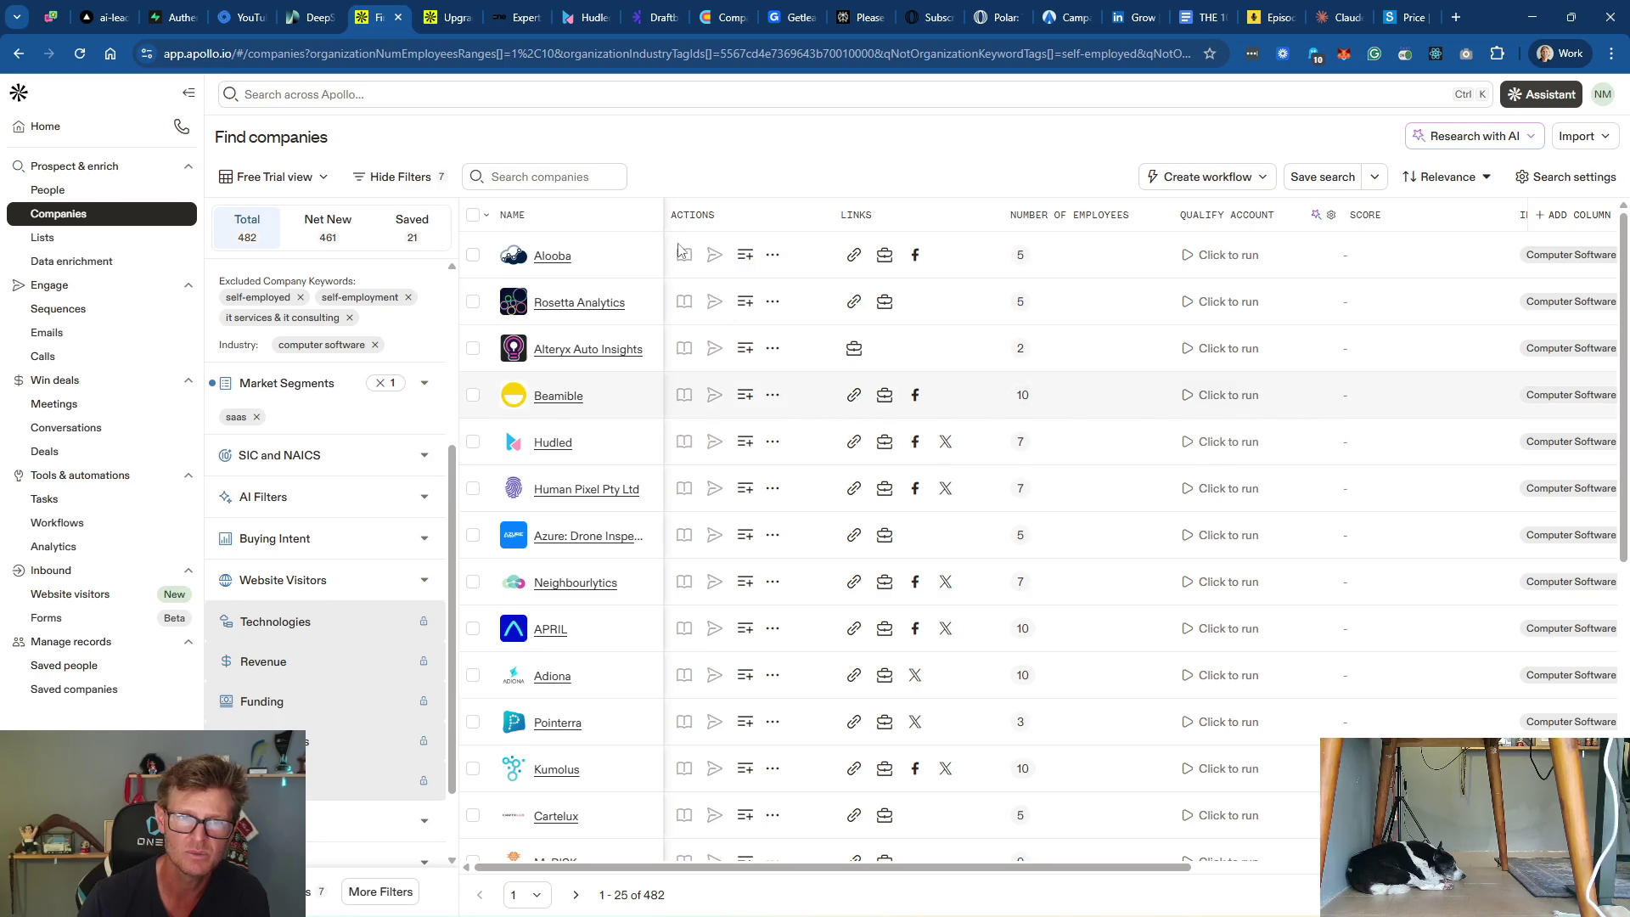
Step: Check the Free Trial Offered column menu, then open ADR Technology's company record
{"action": "left_click_drag", "start_coordinate": [1091, 867], "coordinate": [1503, 868]}
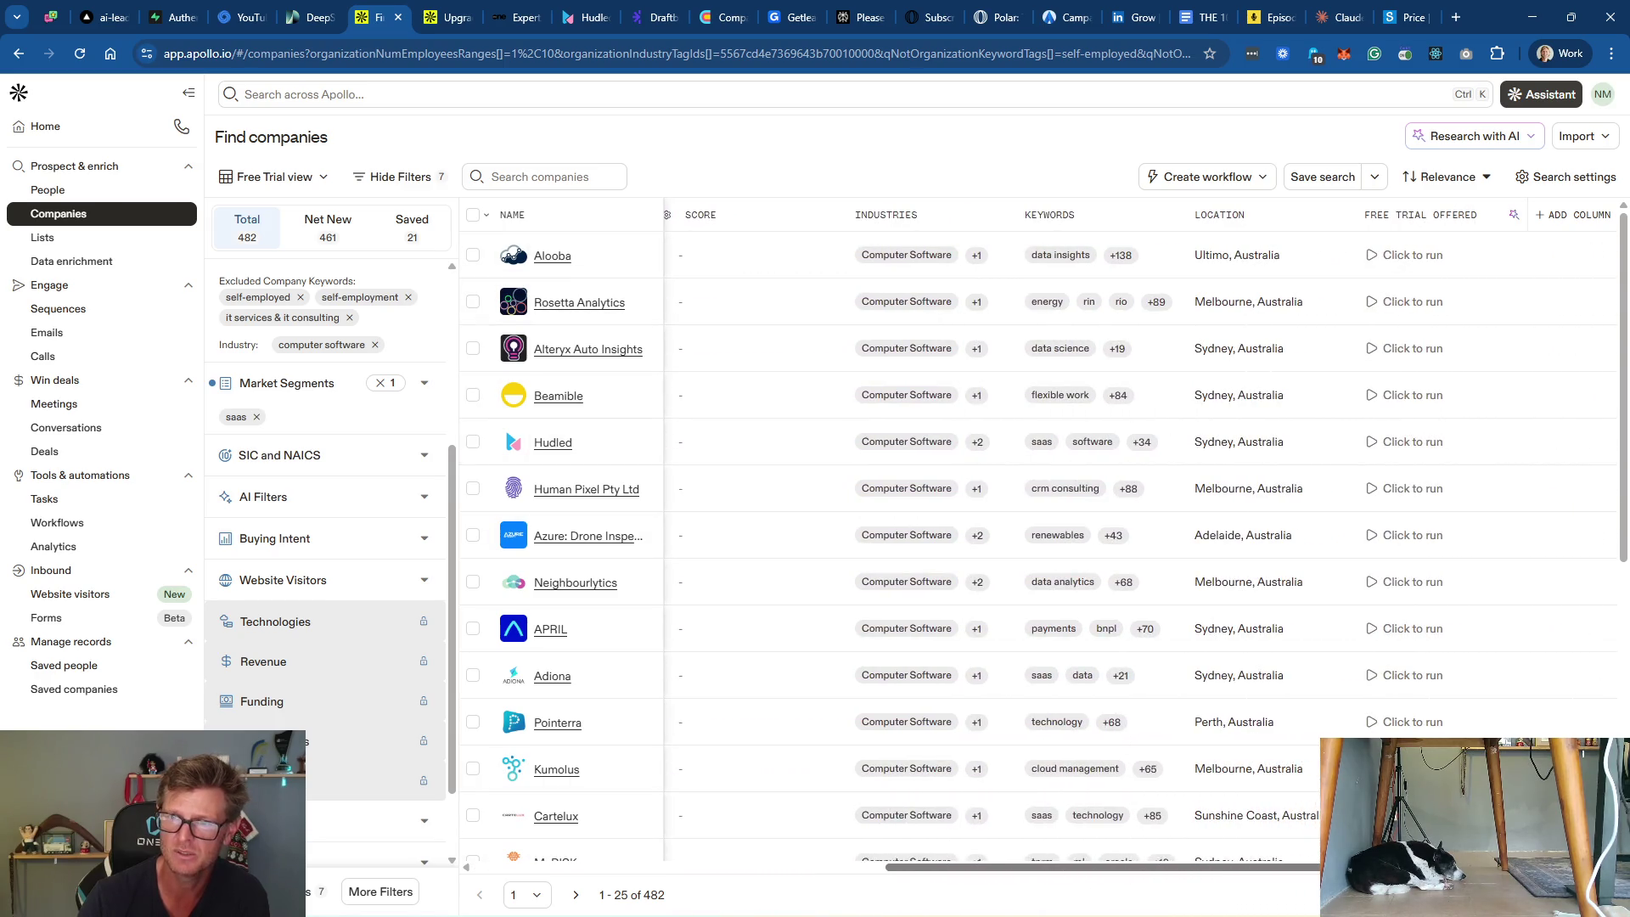
{"action": "left_click", "coordinate": [1453, 218]}
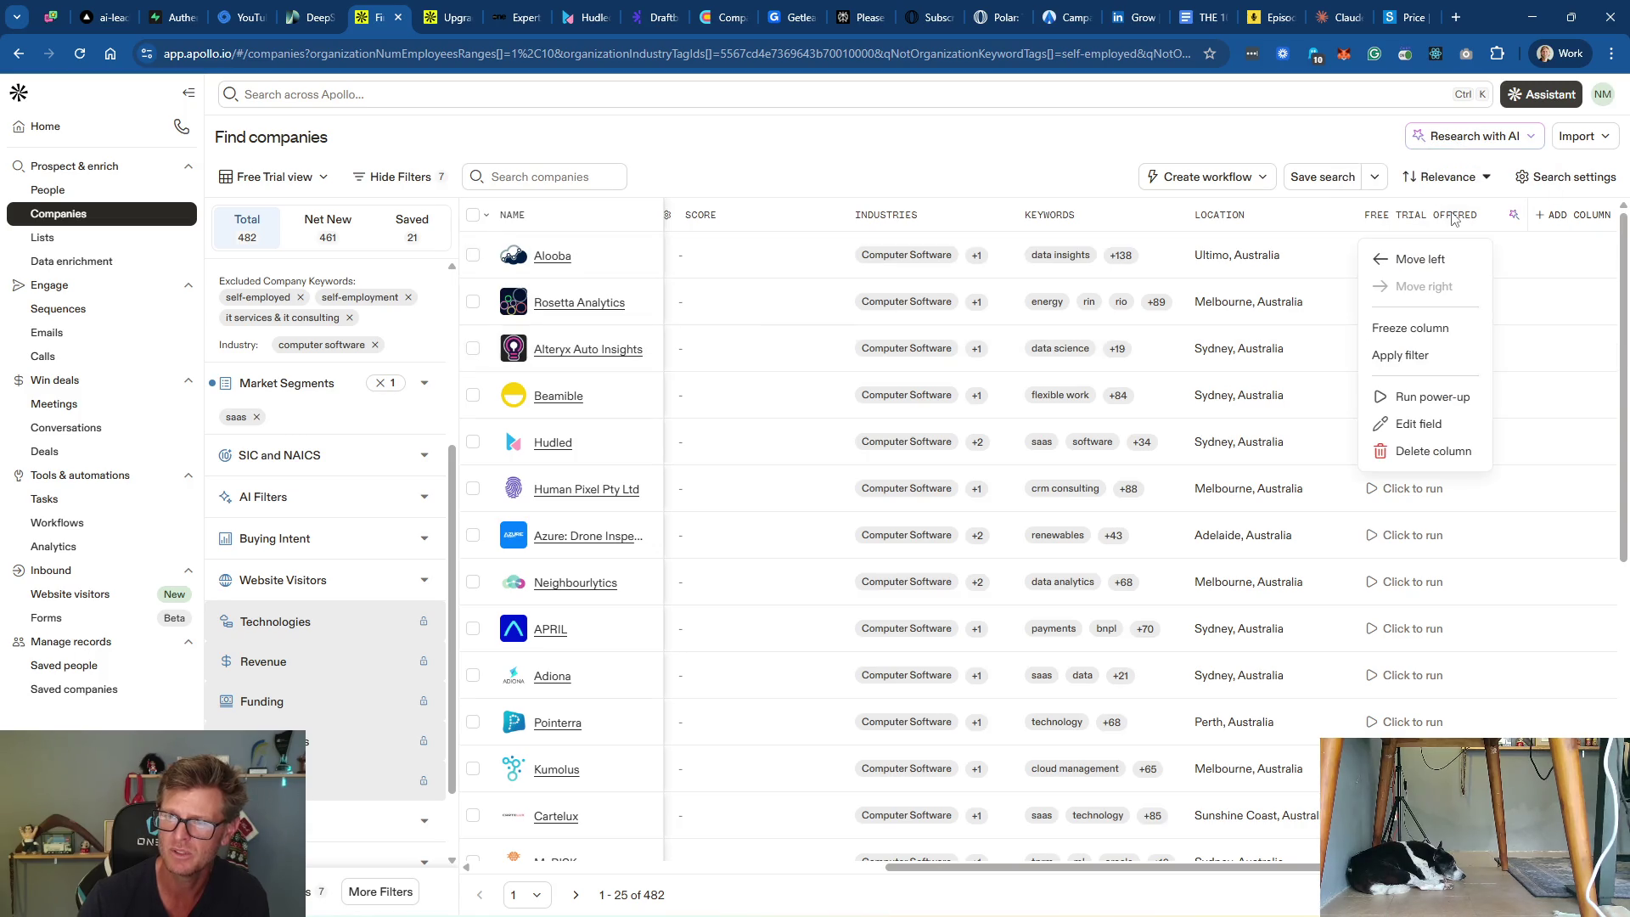
{"action": "left_click", "coordinate": [1453, 219]}
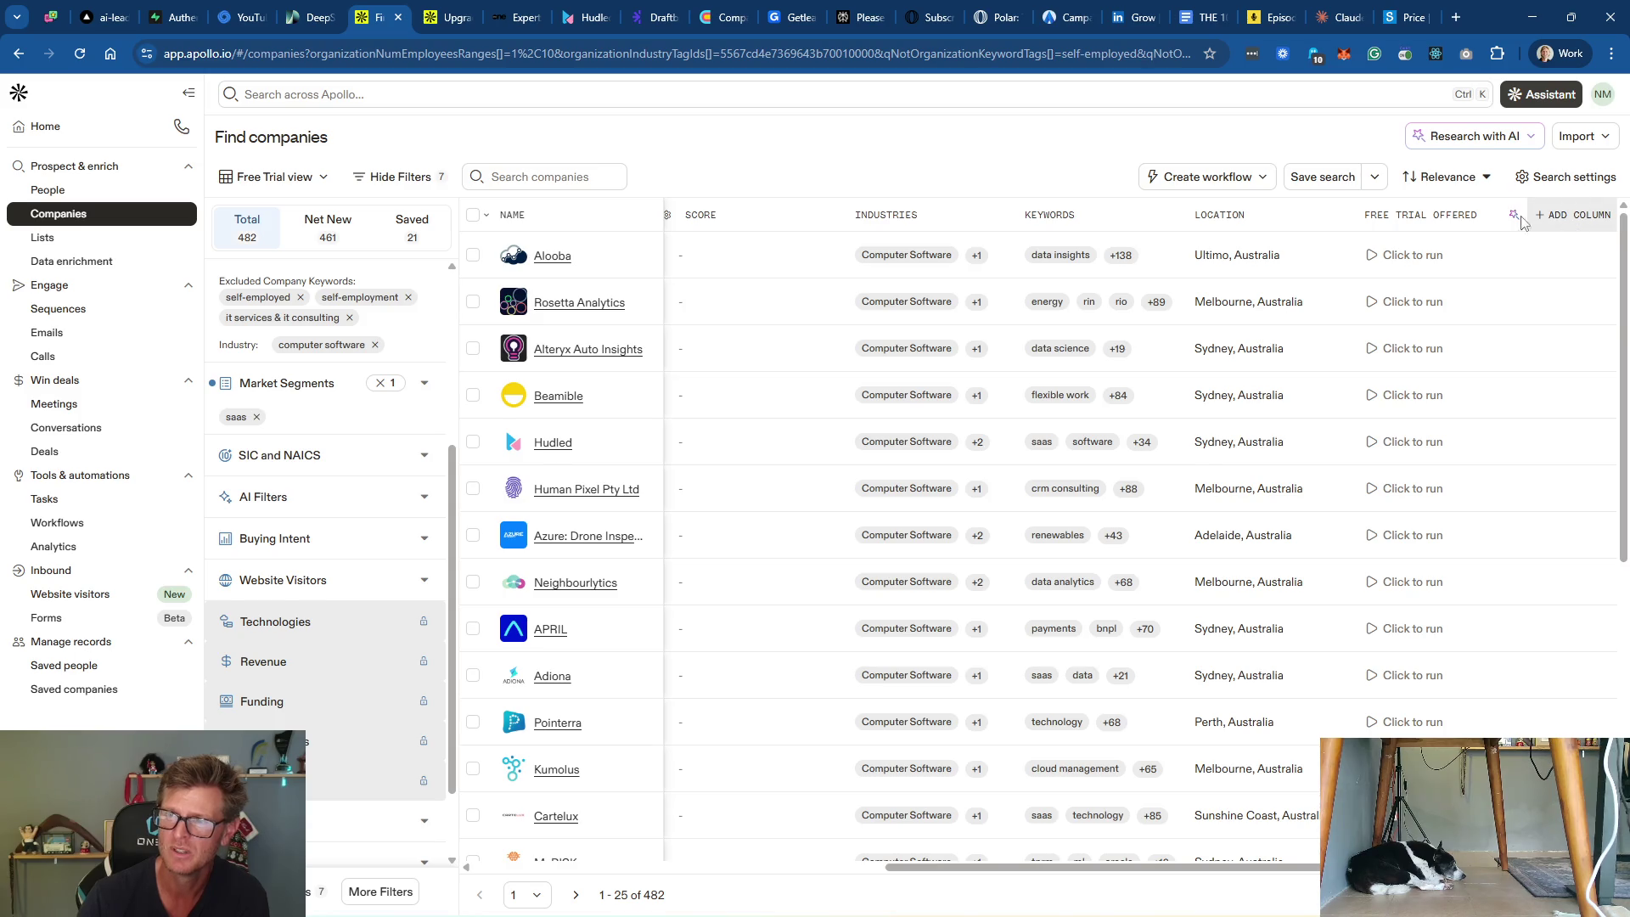
{"action": "scroll", "coordinate": [1427, 254], "scroll_direction": "down", "scroll_amount": 6}
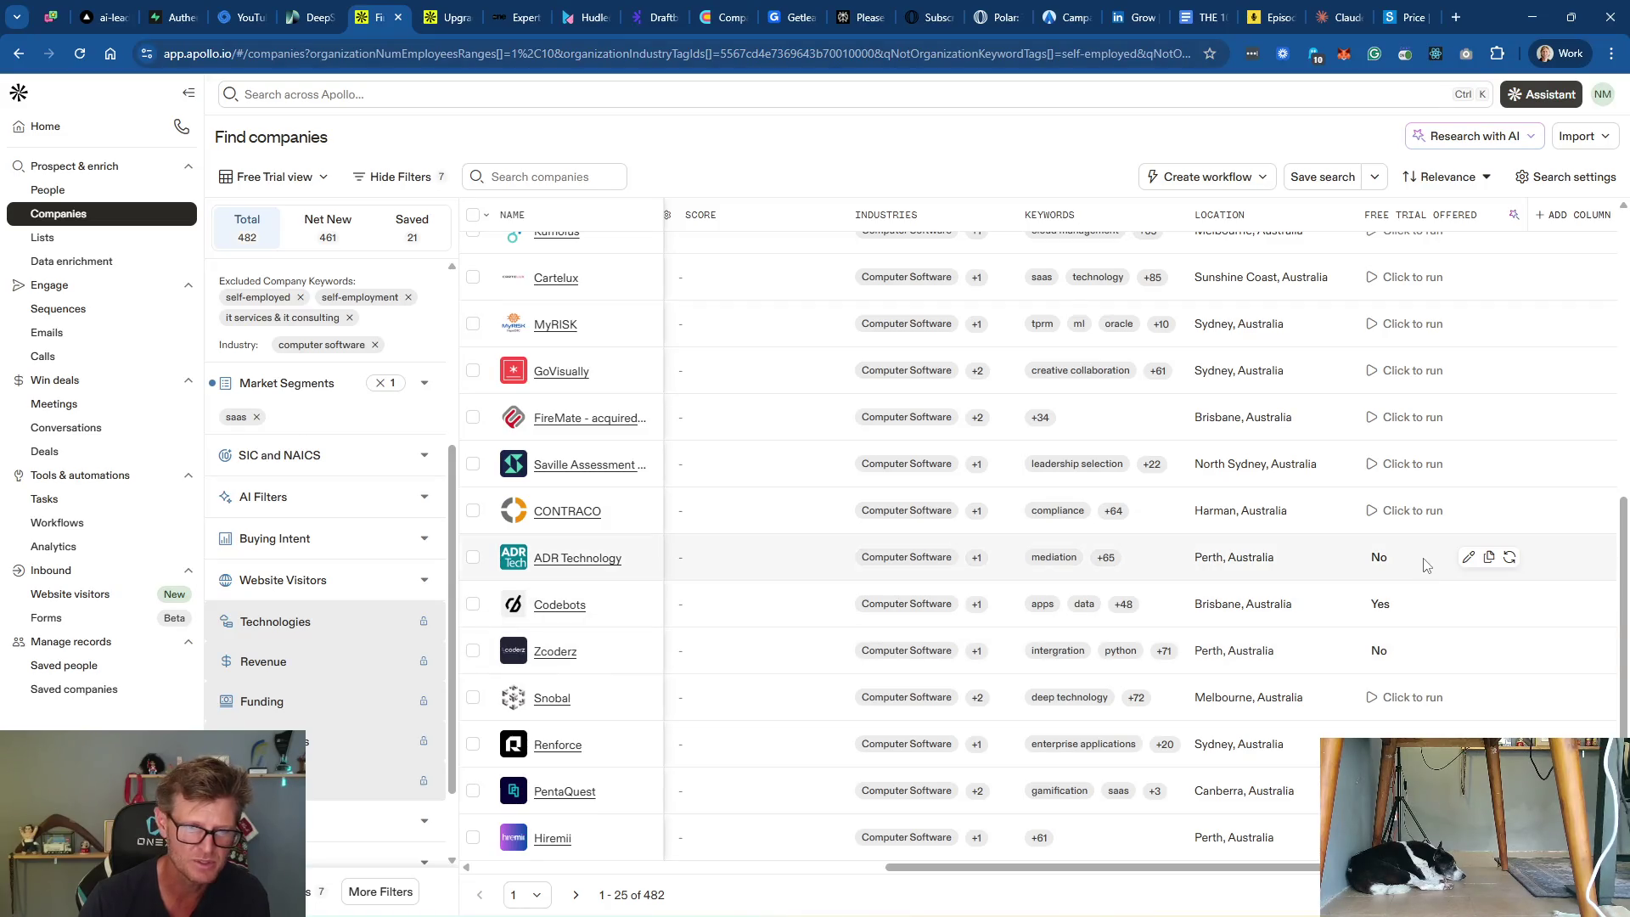
{"action": "left_click", "coordinate": [608, 558]}
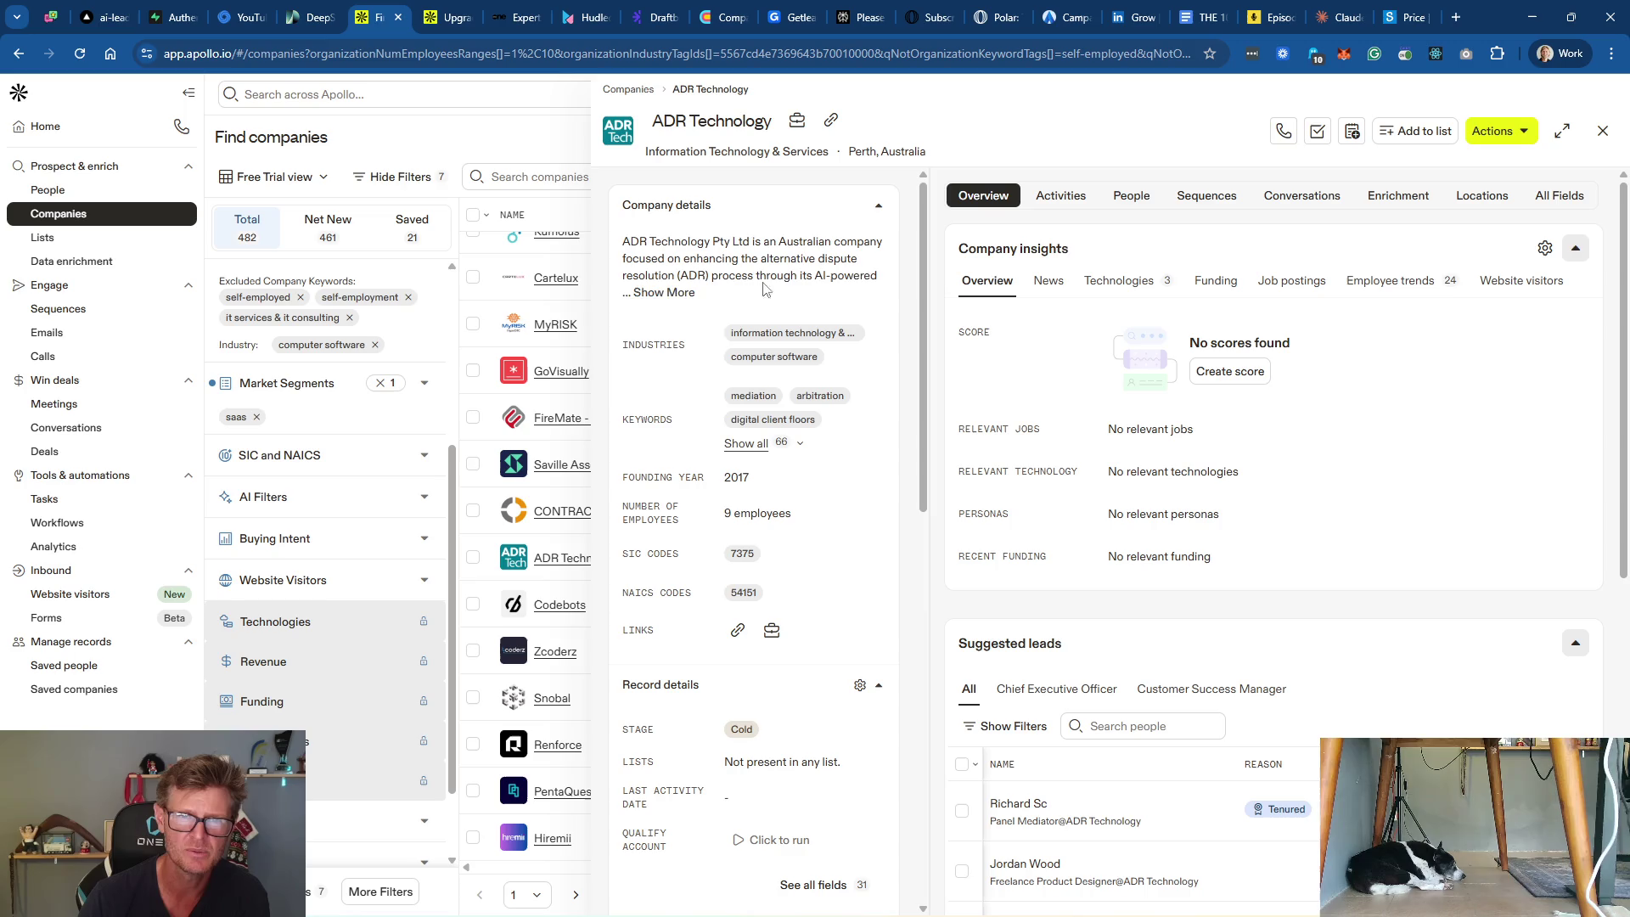
Step: Expand ADR Technology's description and read its AI dispute resolution platform and leadership details
{"action": "left_click", "coordinate": [673, 293]}
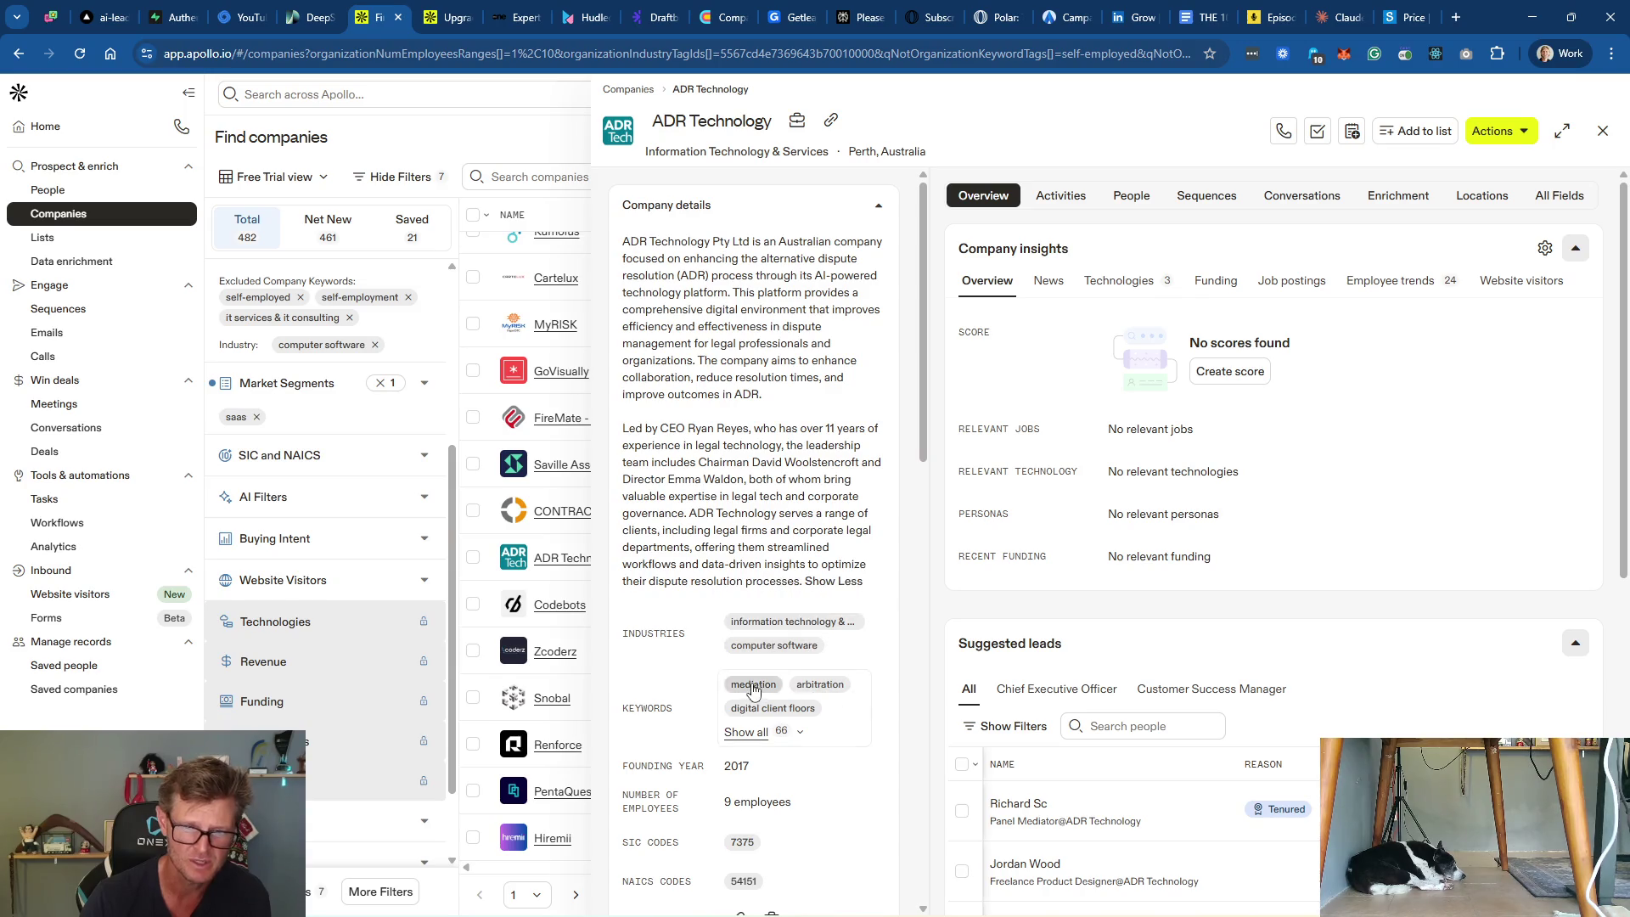
{"action": "scroll", "coordinate": [828, 722], "scroll_direction": "down", "scroll_amount": 1}
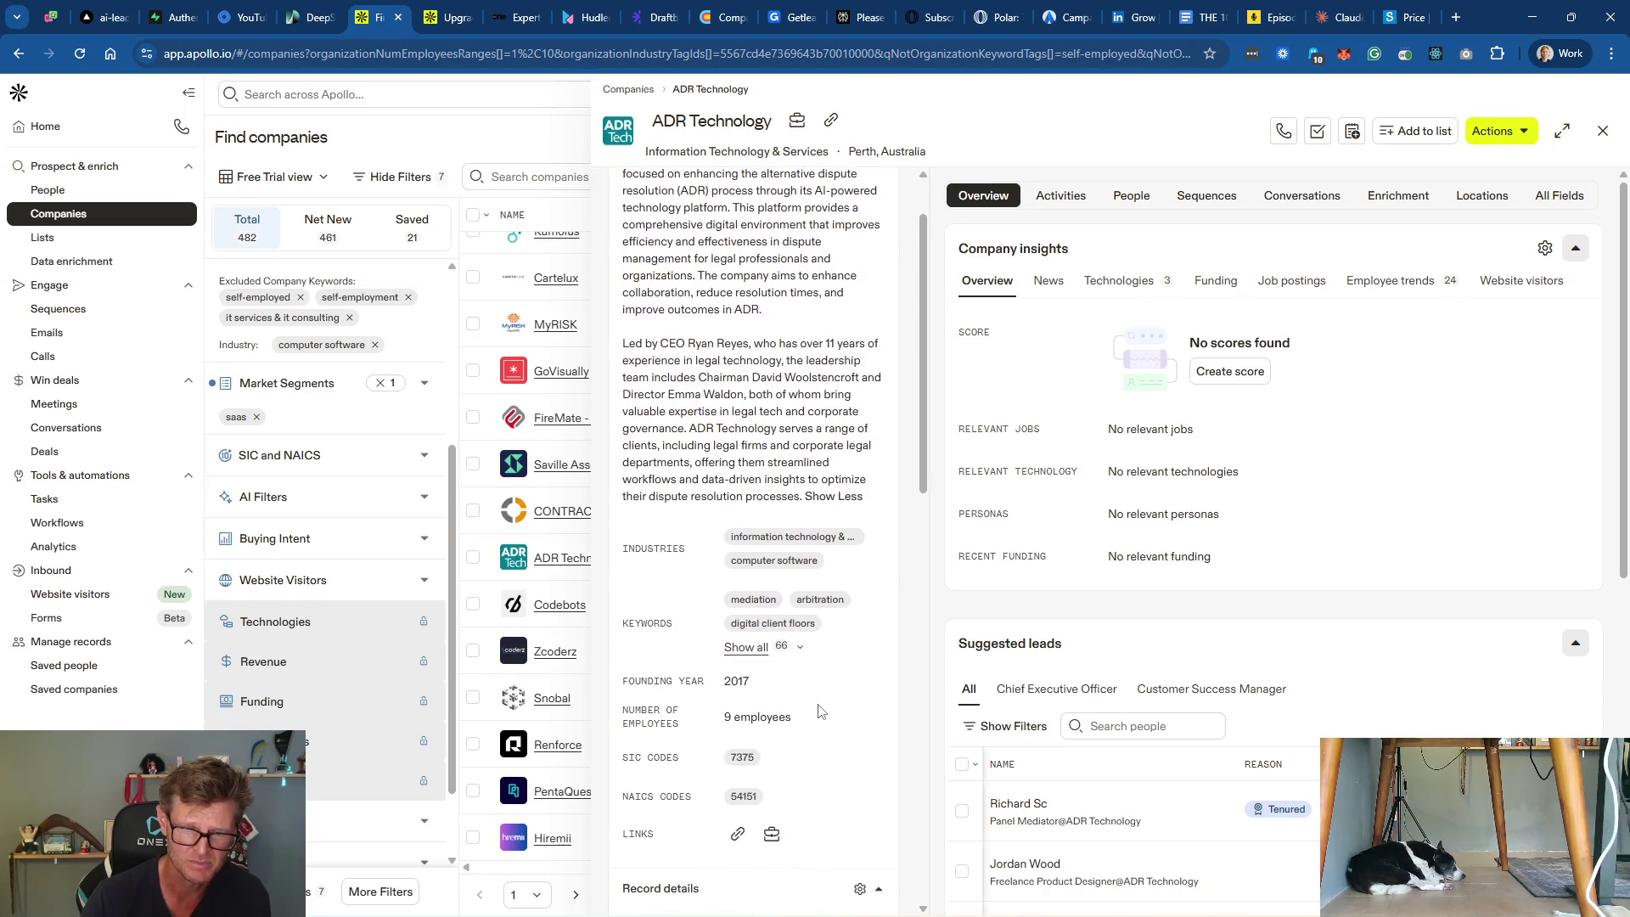
{"action": "scroll", "coordinate": [832, 663], "scroll_direction": "down", "scroll_amount": 2}
{"action": "scroll", "coordinate": [828, 654], "scroll_direction": "down", "scroll_amount": 2}
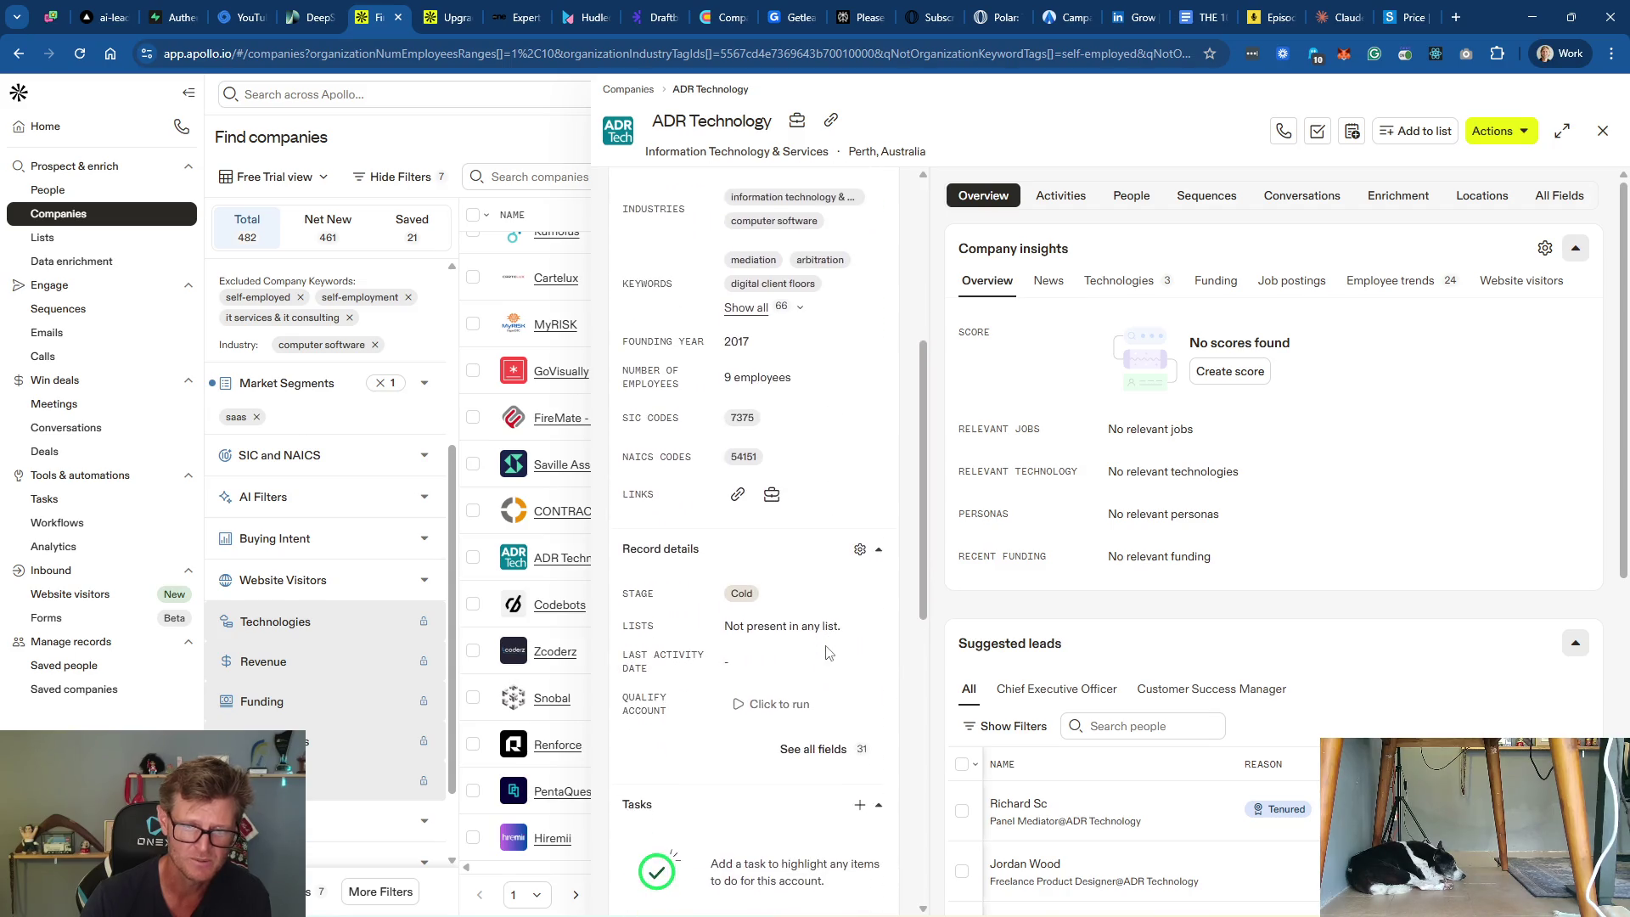
{"action": "scroll", "coordinate": [760, 654], "scroll_direction": "down", "scroll_amount": 3}
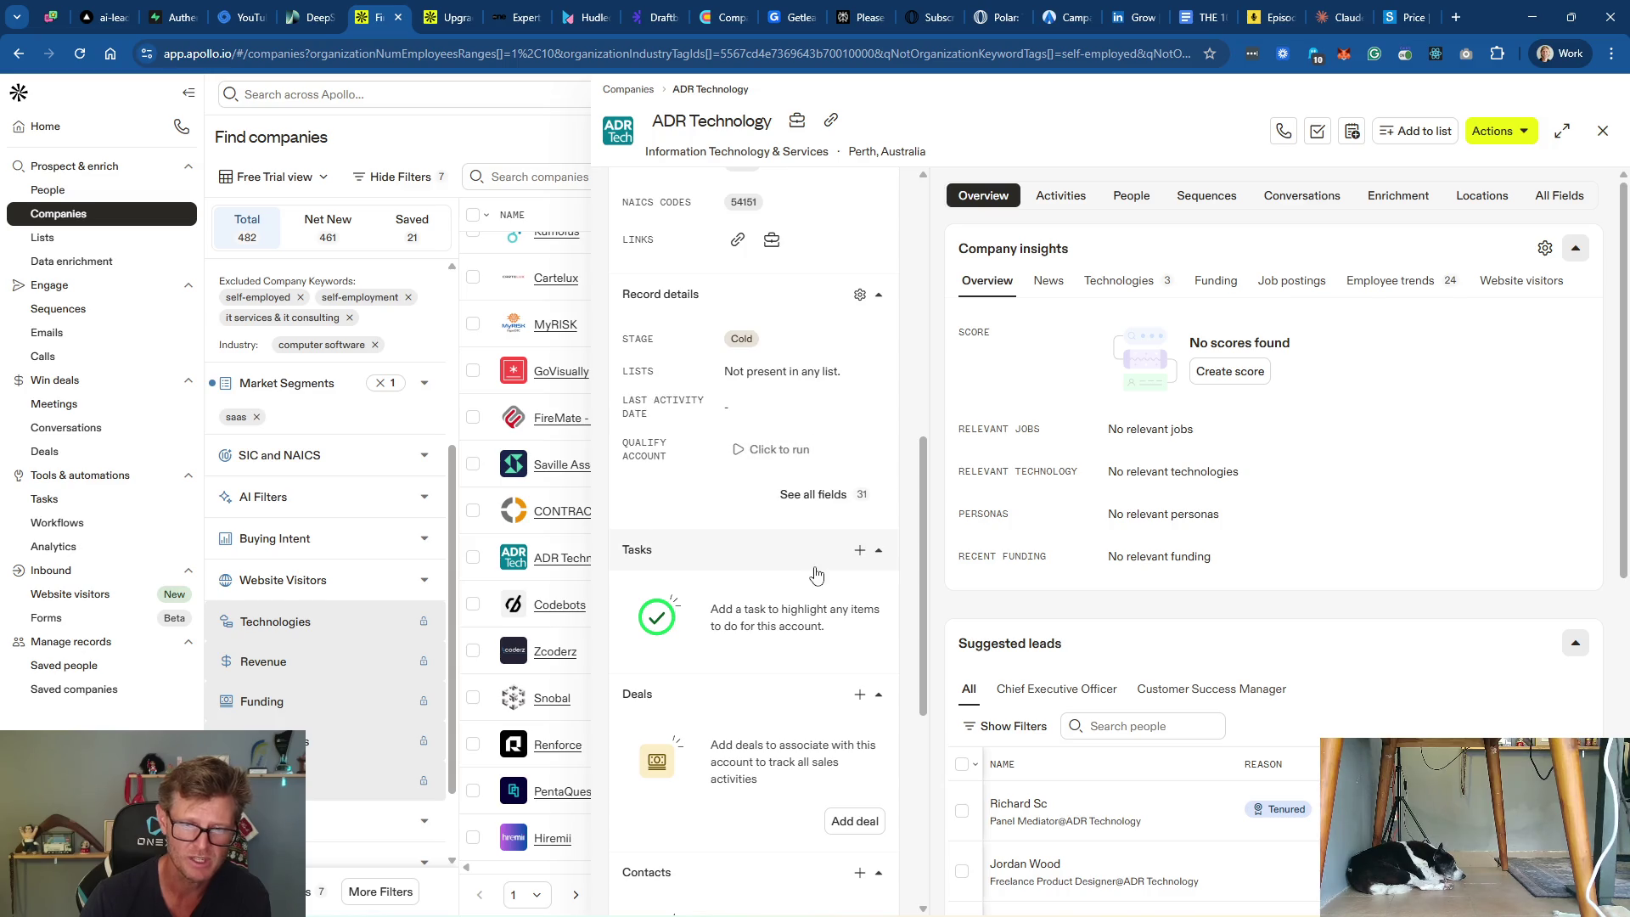
{"action": "scroll", "coordinate": [826, 565], "scroll_direction": "up", "scroll_amount": 8}
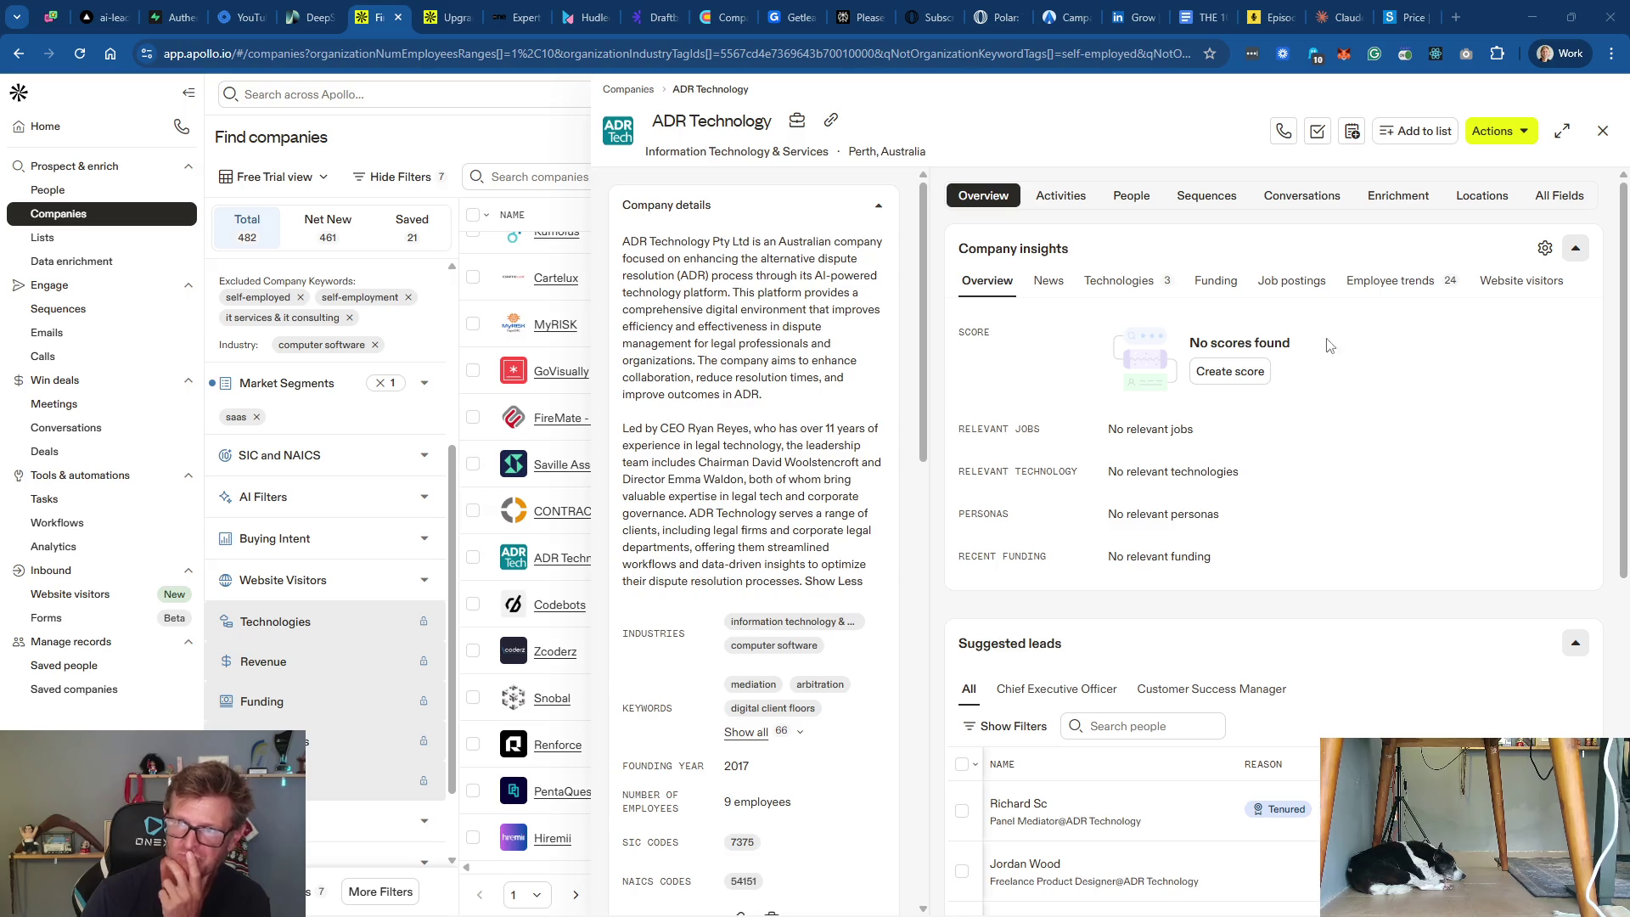
Step: Close ADR Technology's panel and tick B2B with SaaS in Market Segments, giving 732 companies
{"action": "left_click", "coordinate": [1600, 133]}
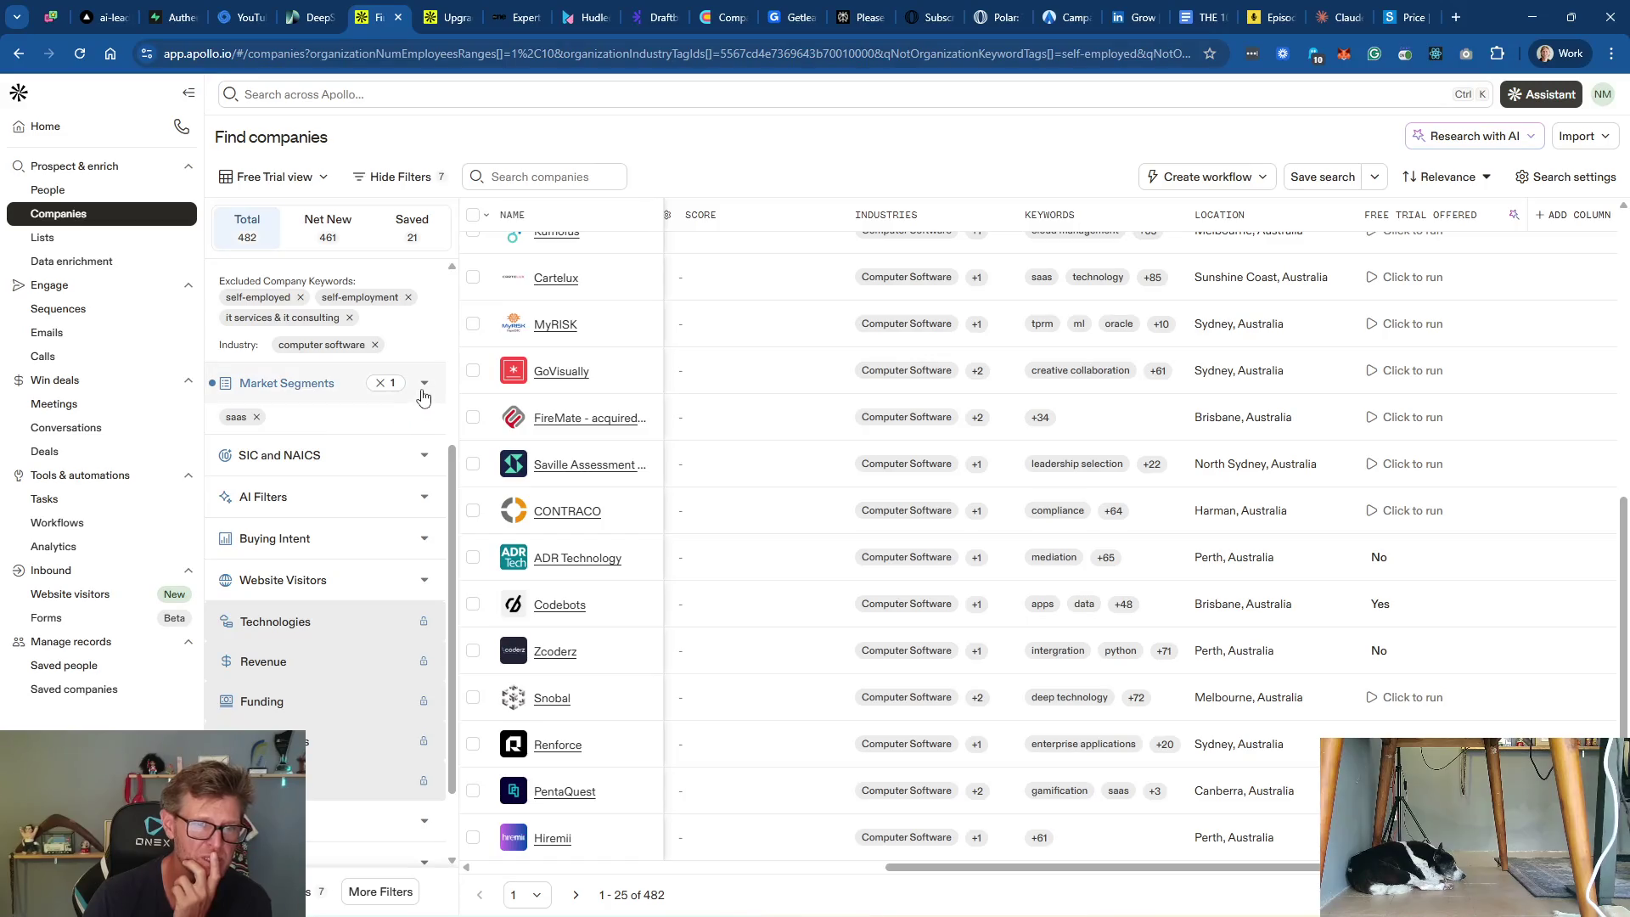
{"action": "left_click", "coordinate": [324, 396]}
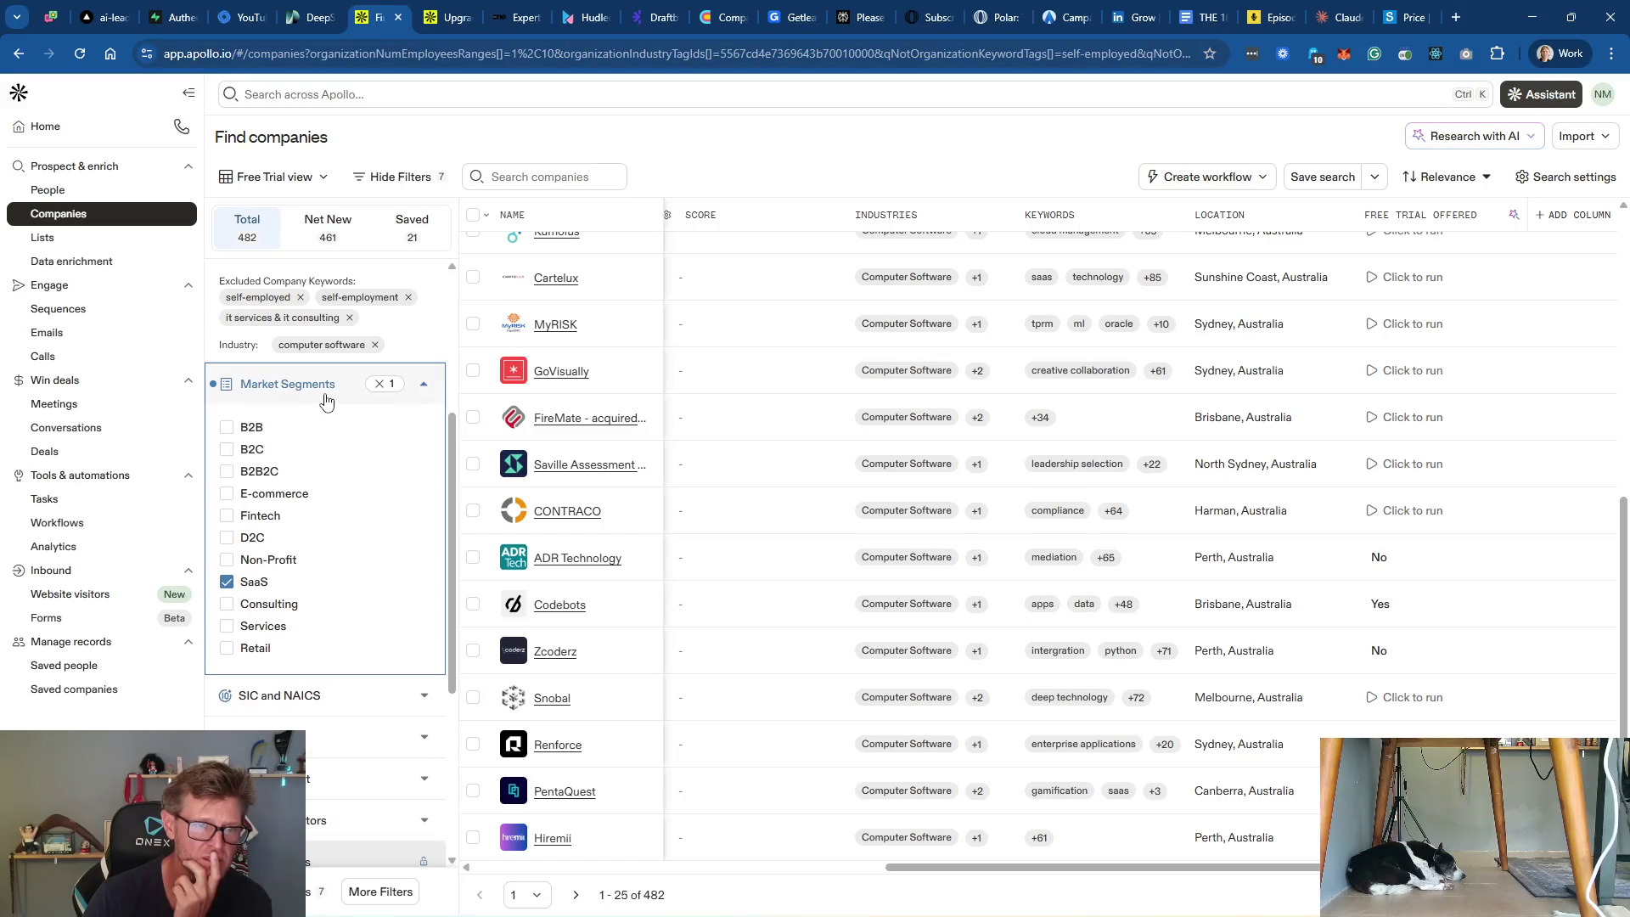
{"action": "left_click", "coordinate": [255, 433]}
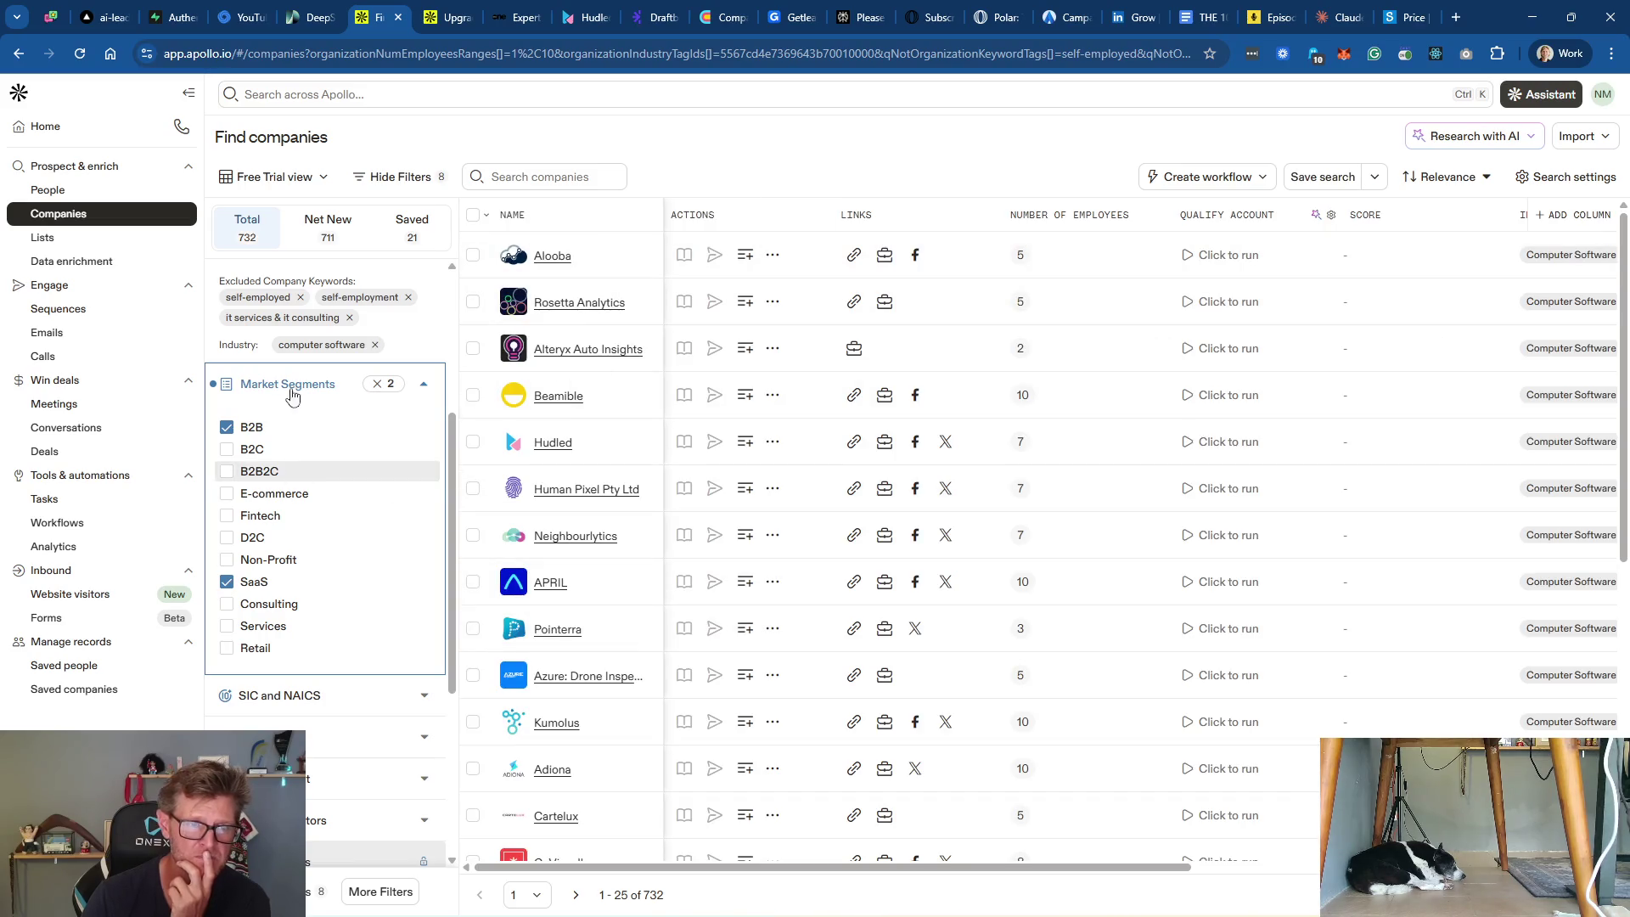
{"action": "left_click", "coordinate": [338, 384]}
{"action": "scroll", "coordinate": [1411, 520], "scroll_direction": "down", "scroll_amount": 5}
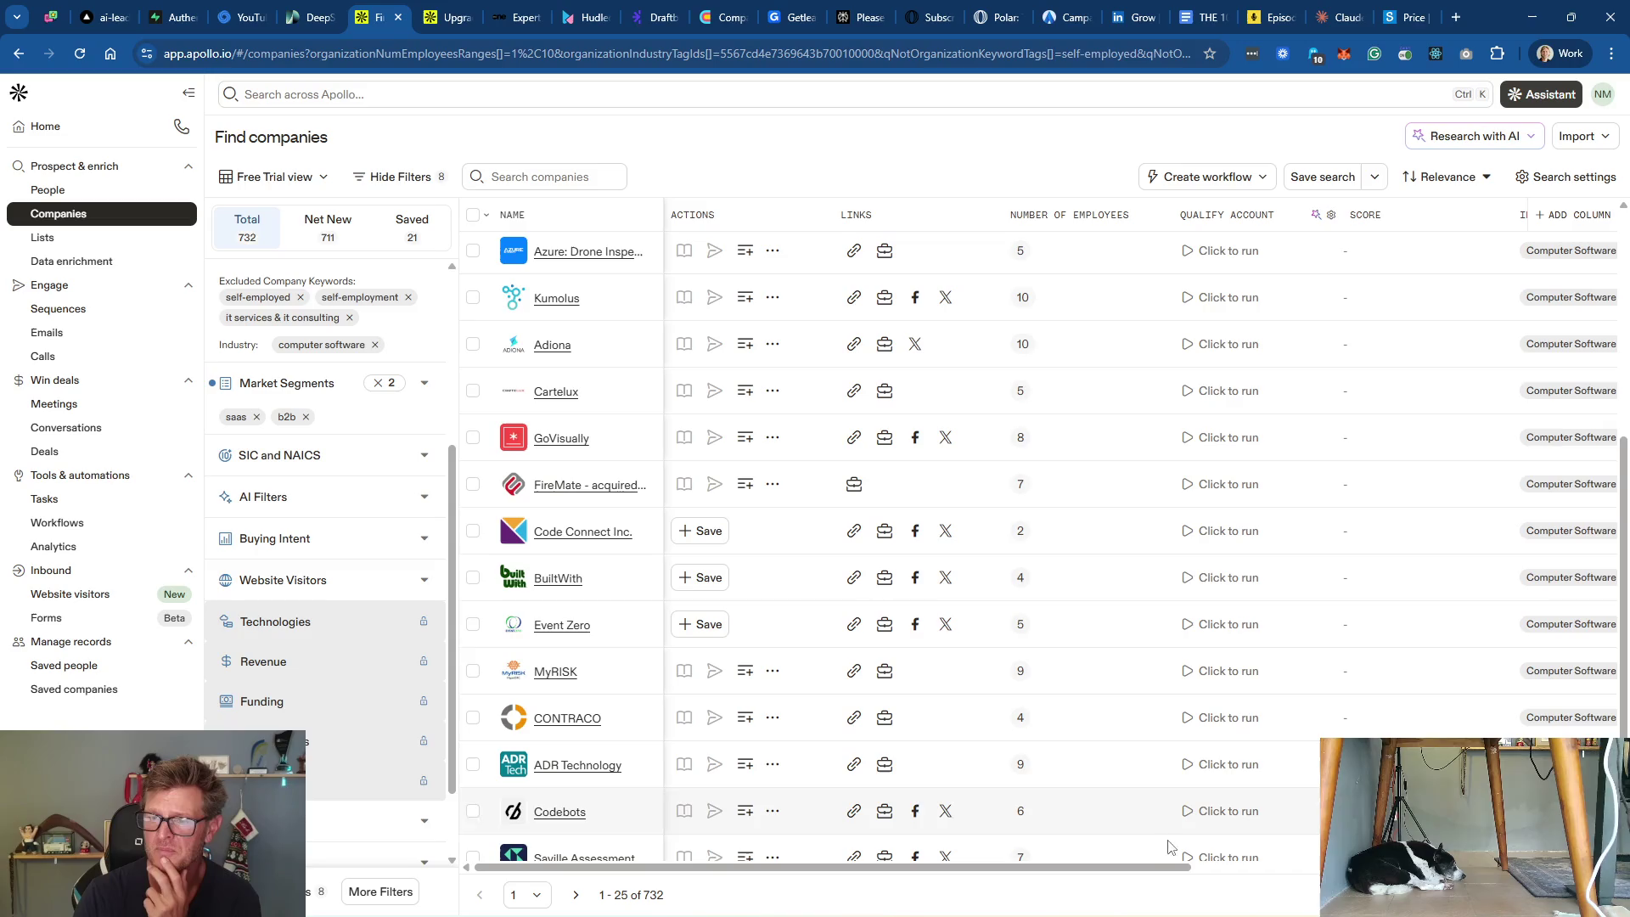
{"action": "left_click_drag", "start_coordinate": [1142, 867], "coordinate": [1554, 868]}
{"action": "scroll", "coordinate": [1392, 654], "scroll_direction": "down", "scroll_amount": 2}
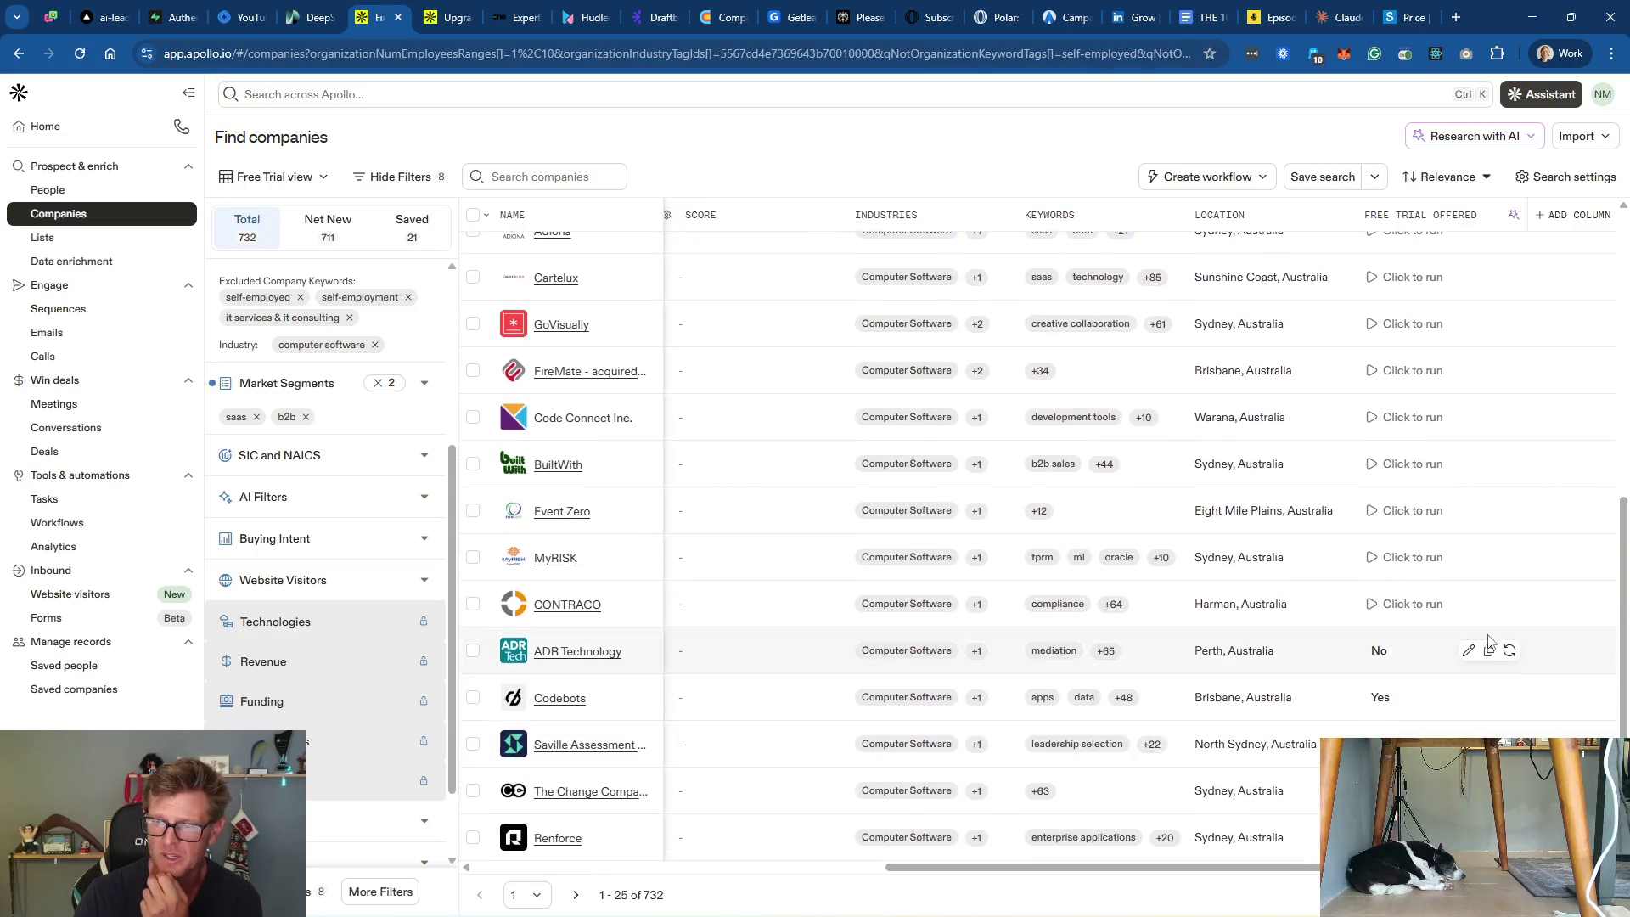
{"action": "left_click", "coordinate": [1378, 654]}
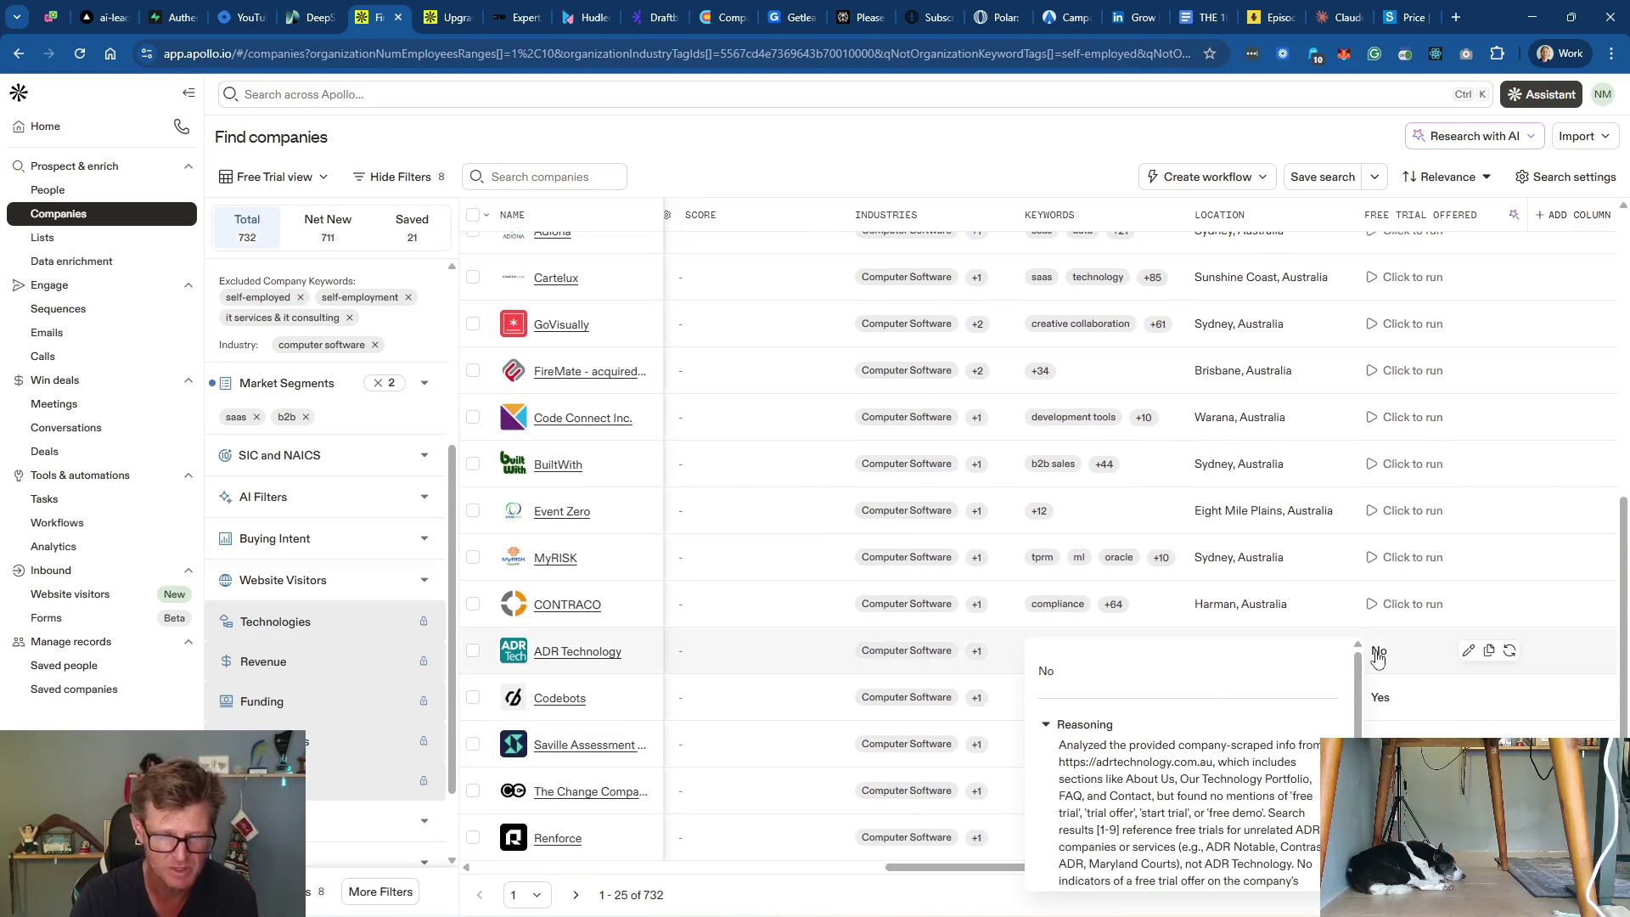
{"action": "left_click", "coordinate": [1346, 553]}
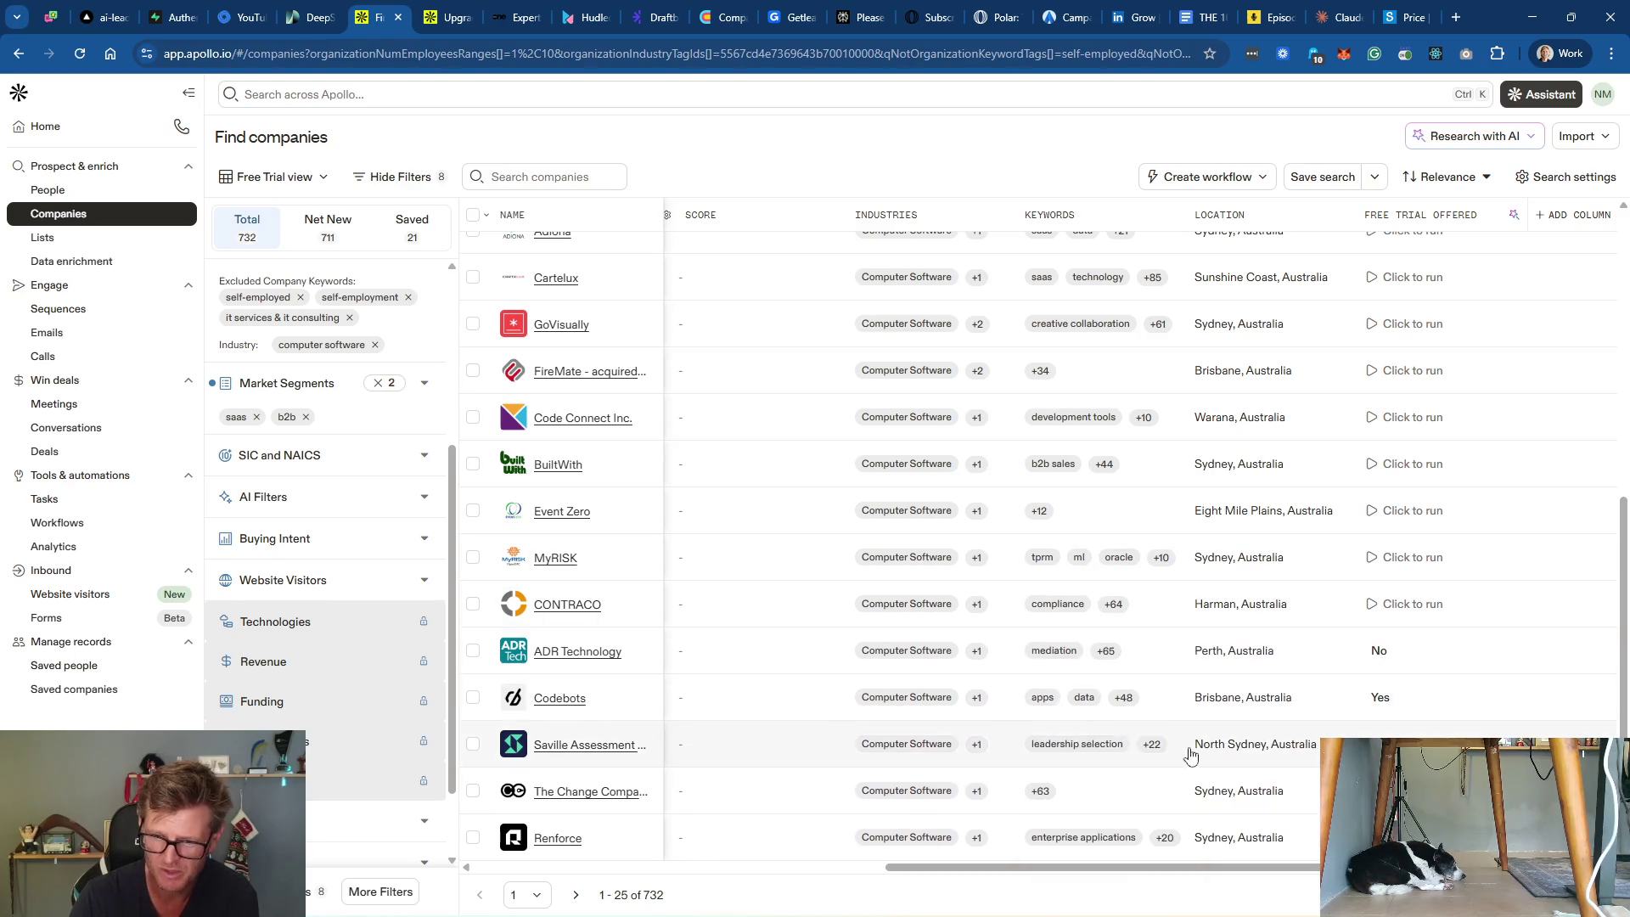
{"action": "left_click", "coordinate": [1386, 665]}
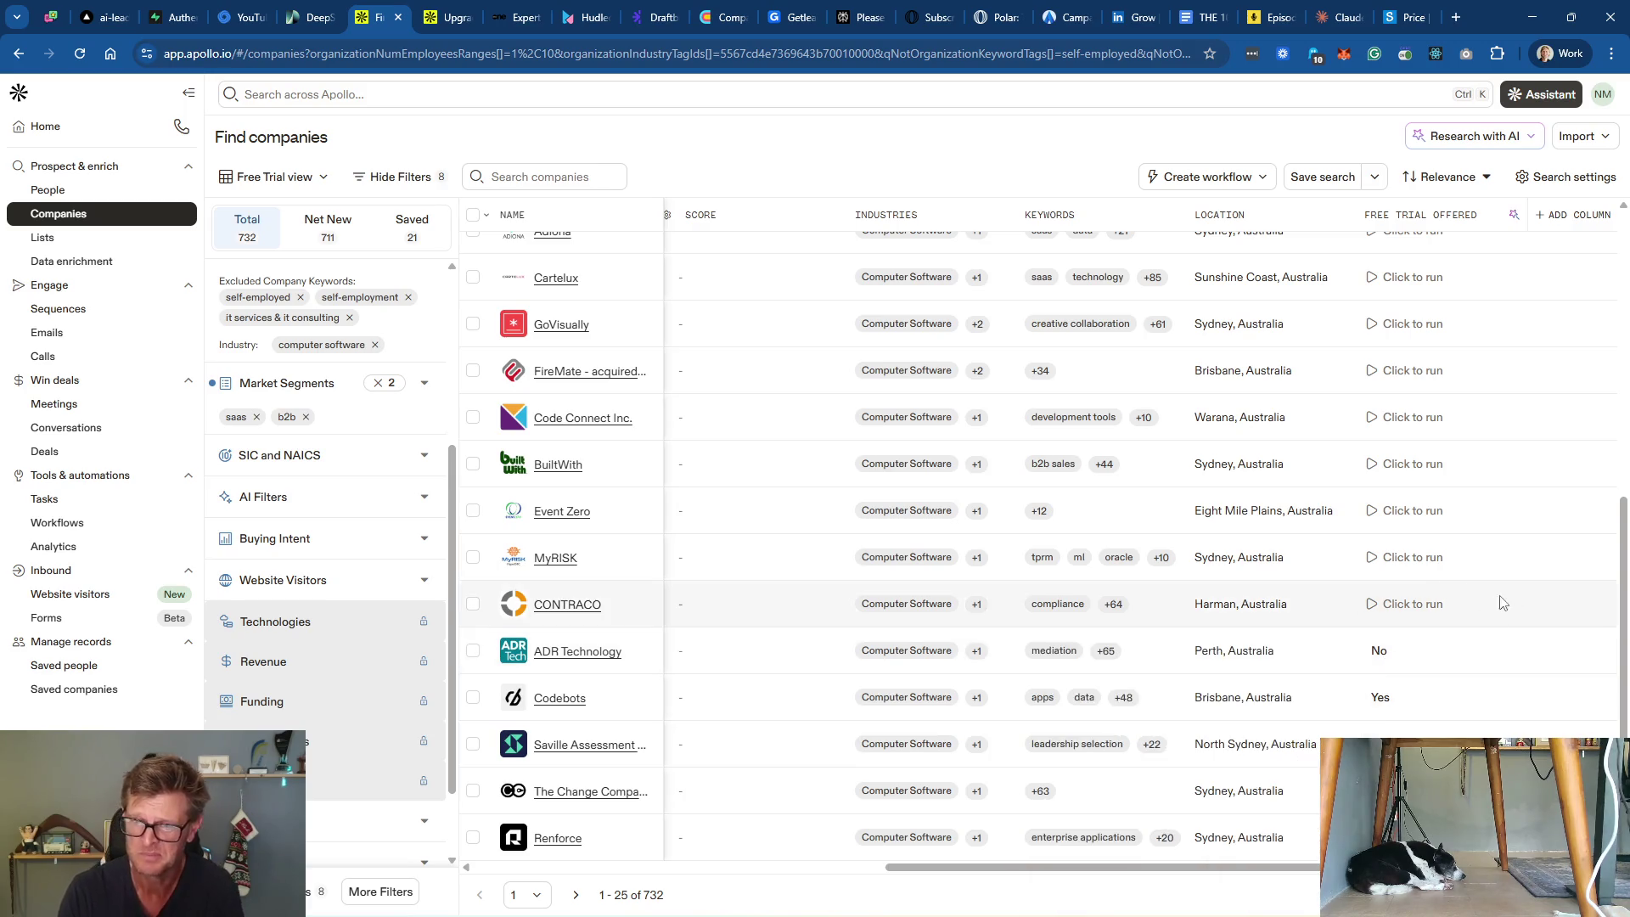
{"action": "scroll", "coordinate": [1489, 592], "scroll_direction": "up", "scroll_amount": 6}
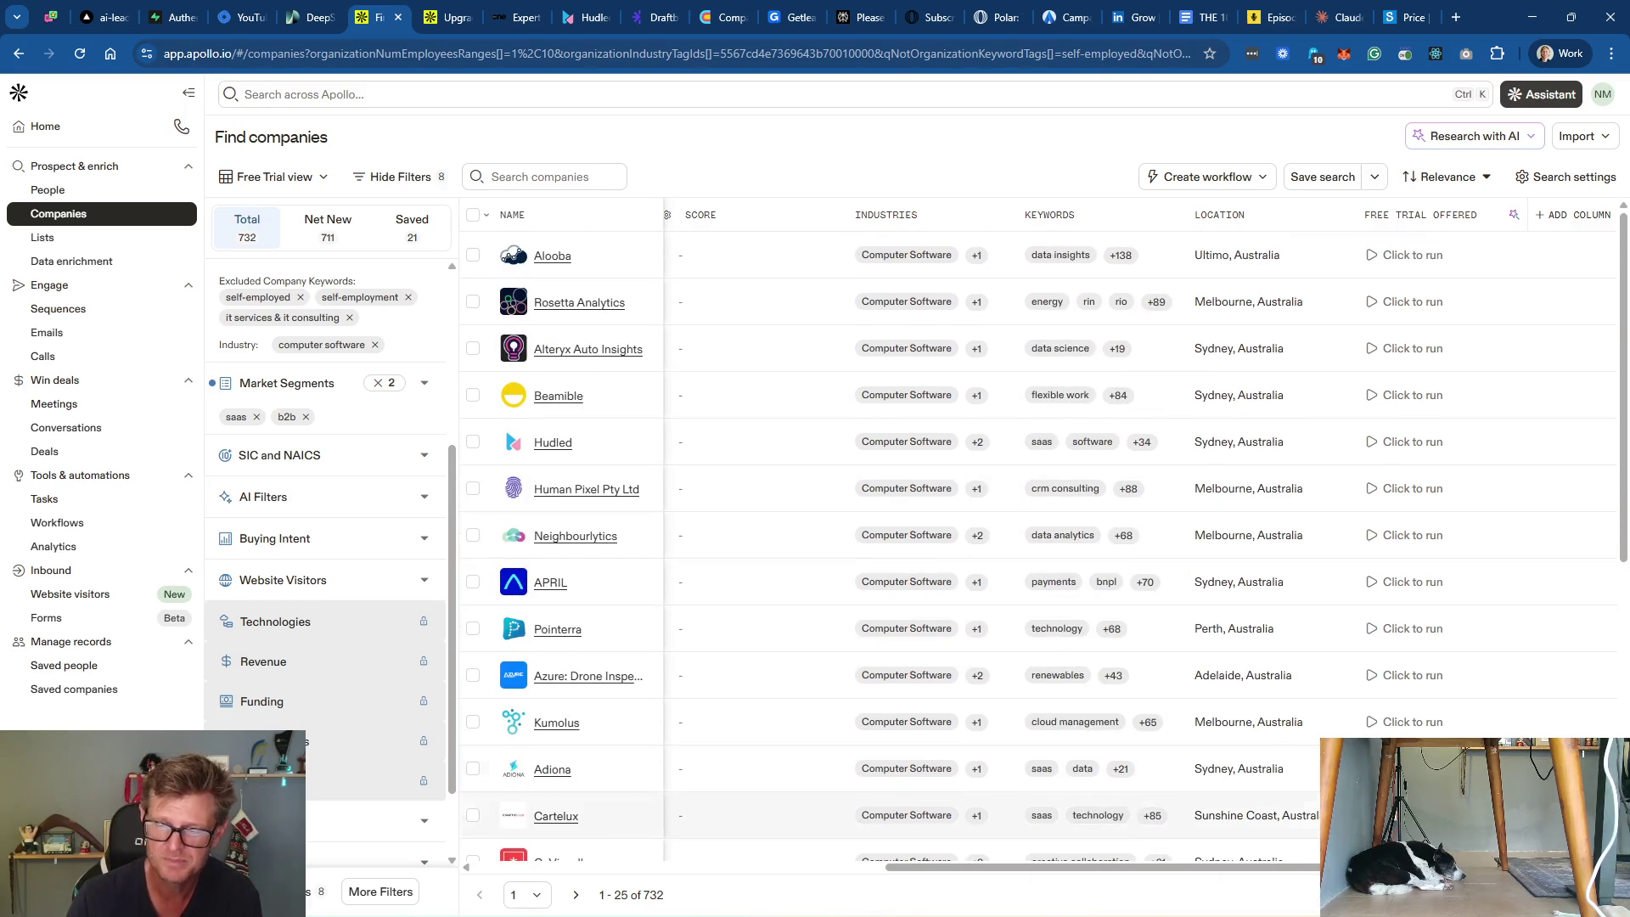
{"action": "left_click_drag", "start_coordinate": [1356, 867], "coordinate": [870, 875]}
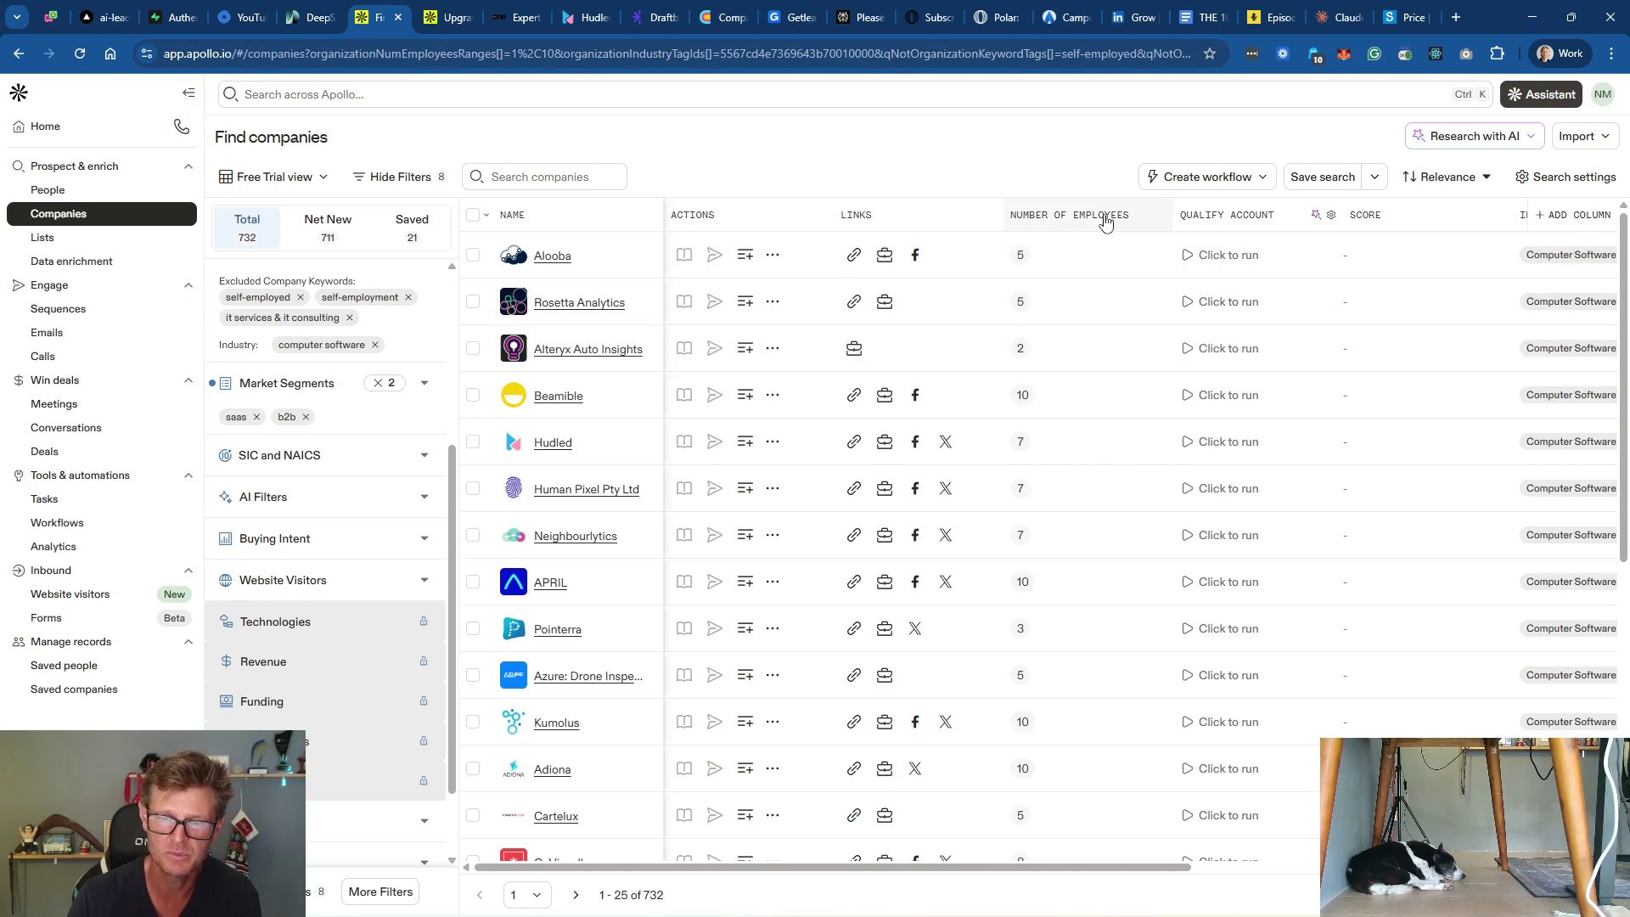
{"action": "left_click", "coordinate": [1104, 219]}
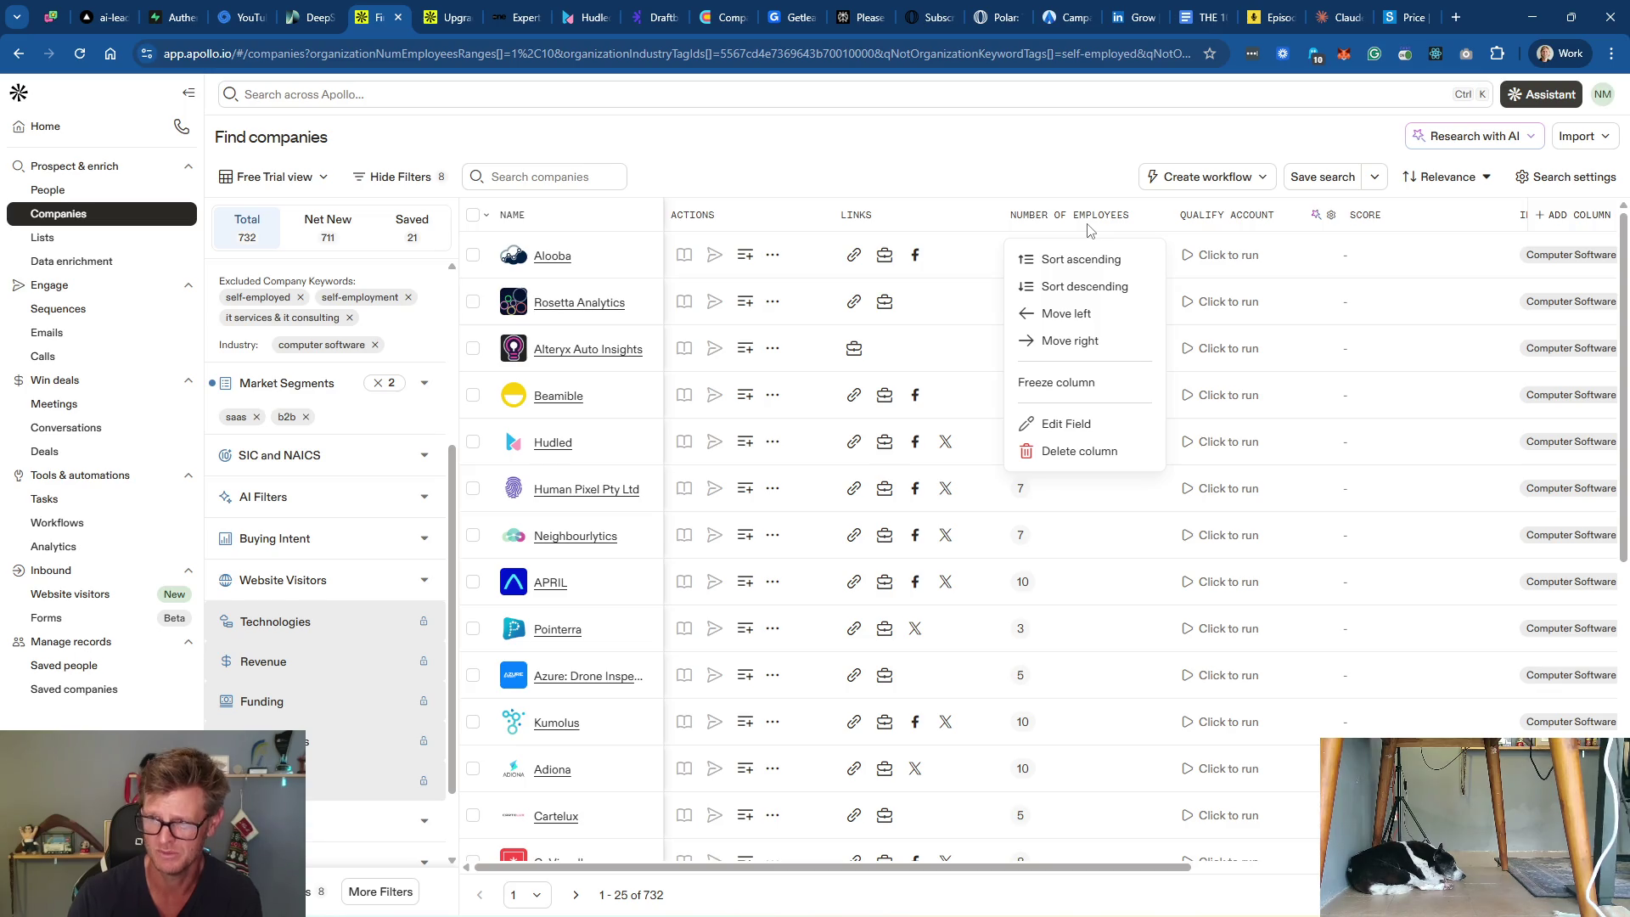
{"action": "left_click", "coordinate": [1073, 170]}
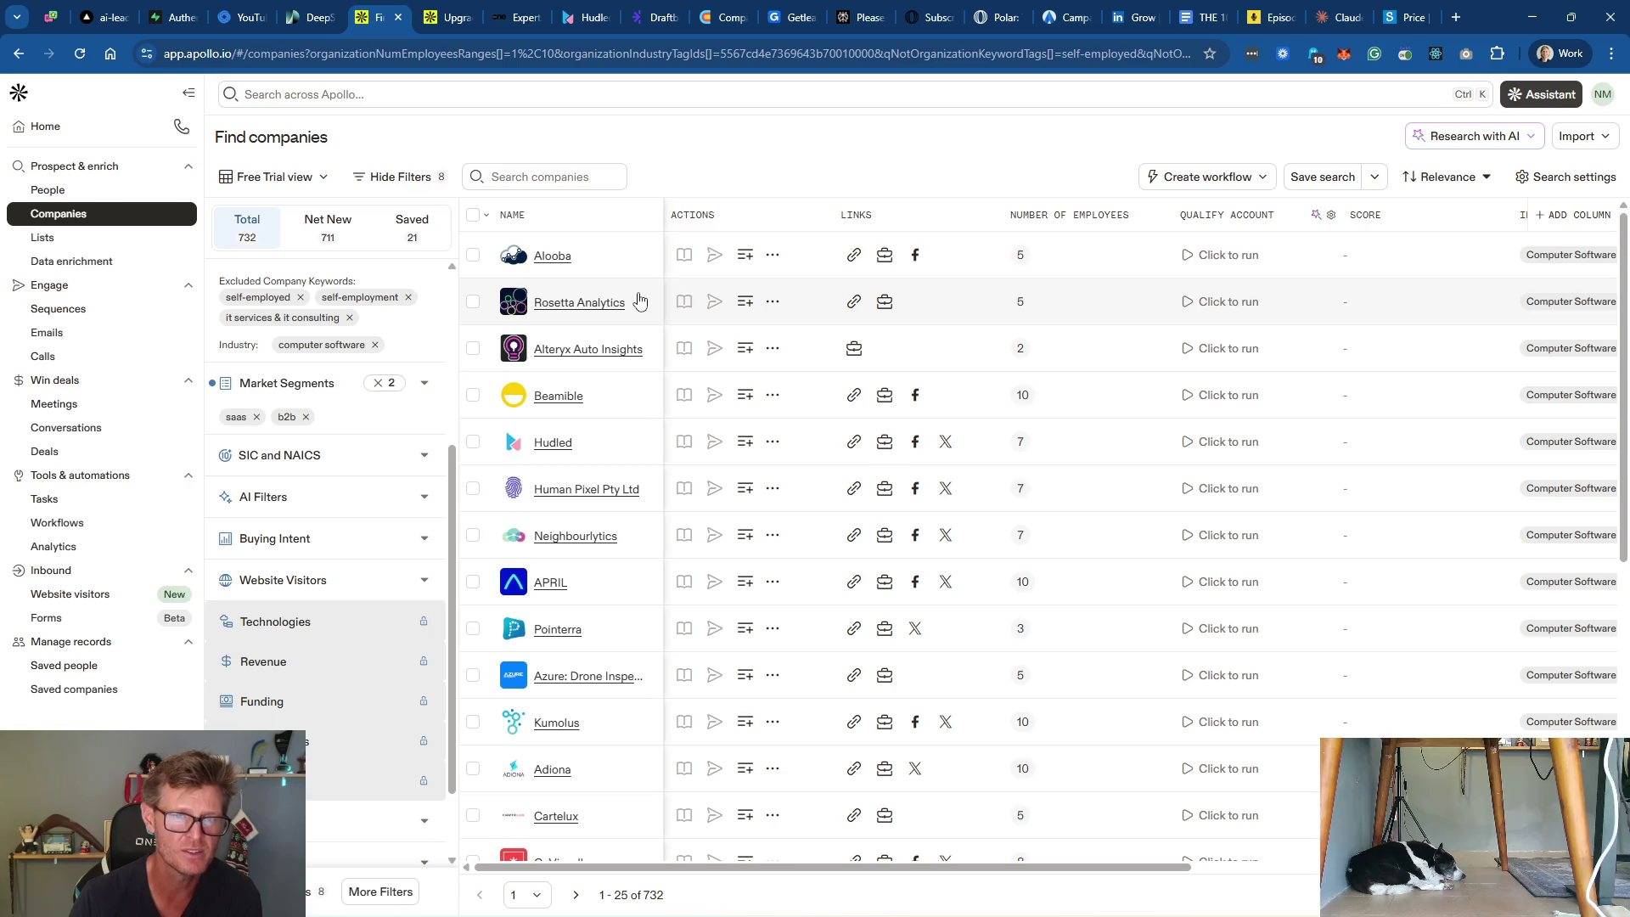
Step: Read Rosetta Analytics' full company description and open its website in a new tab
{"action": "left_click", "coordinate": [638, 299]}
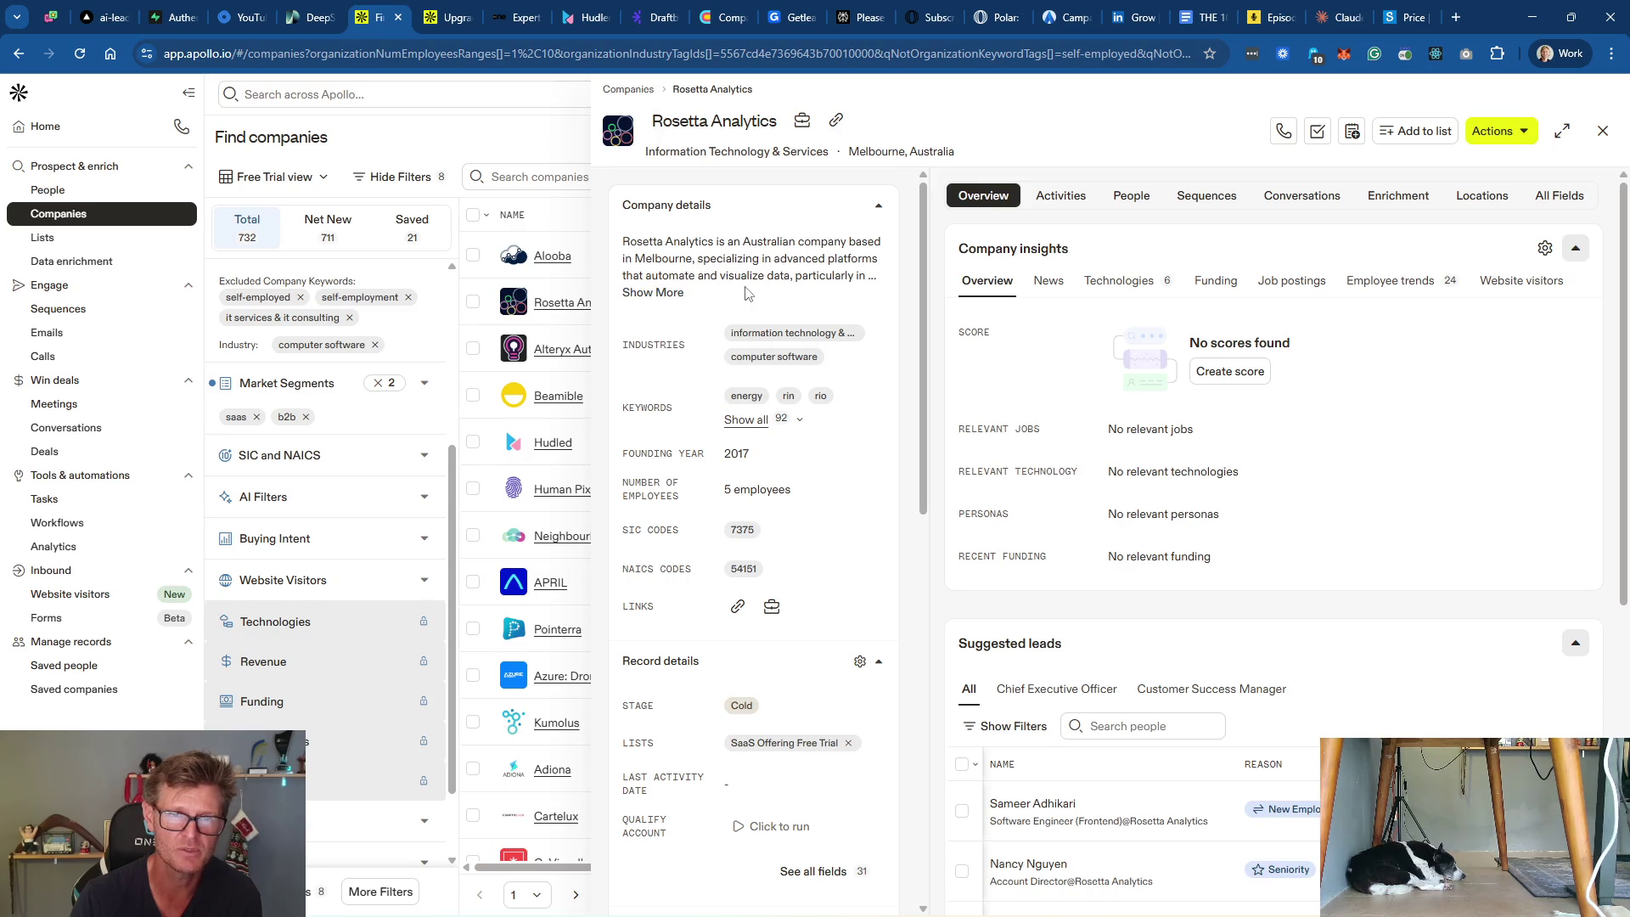
{"action": "left_click", "coordinate": [657, 294]}
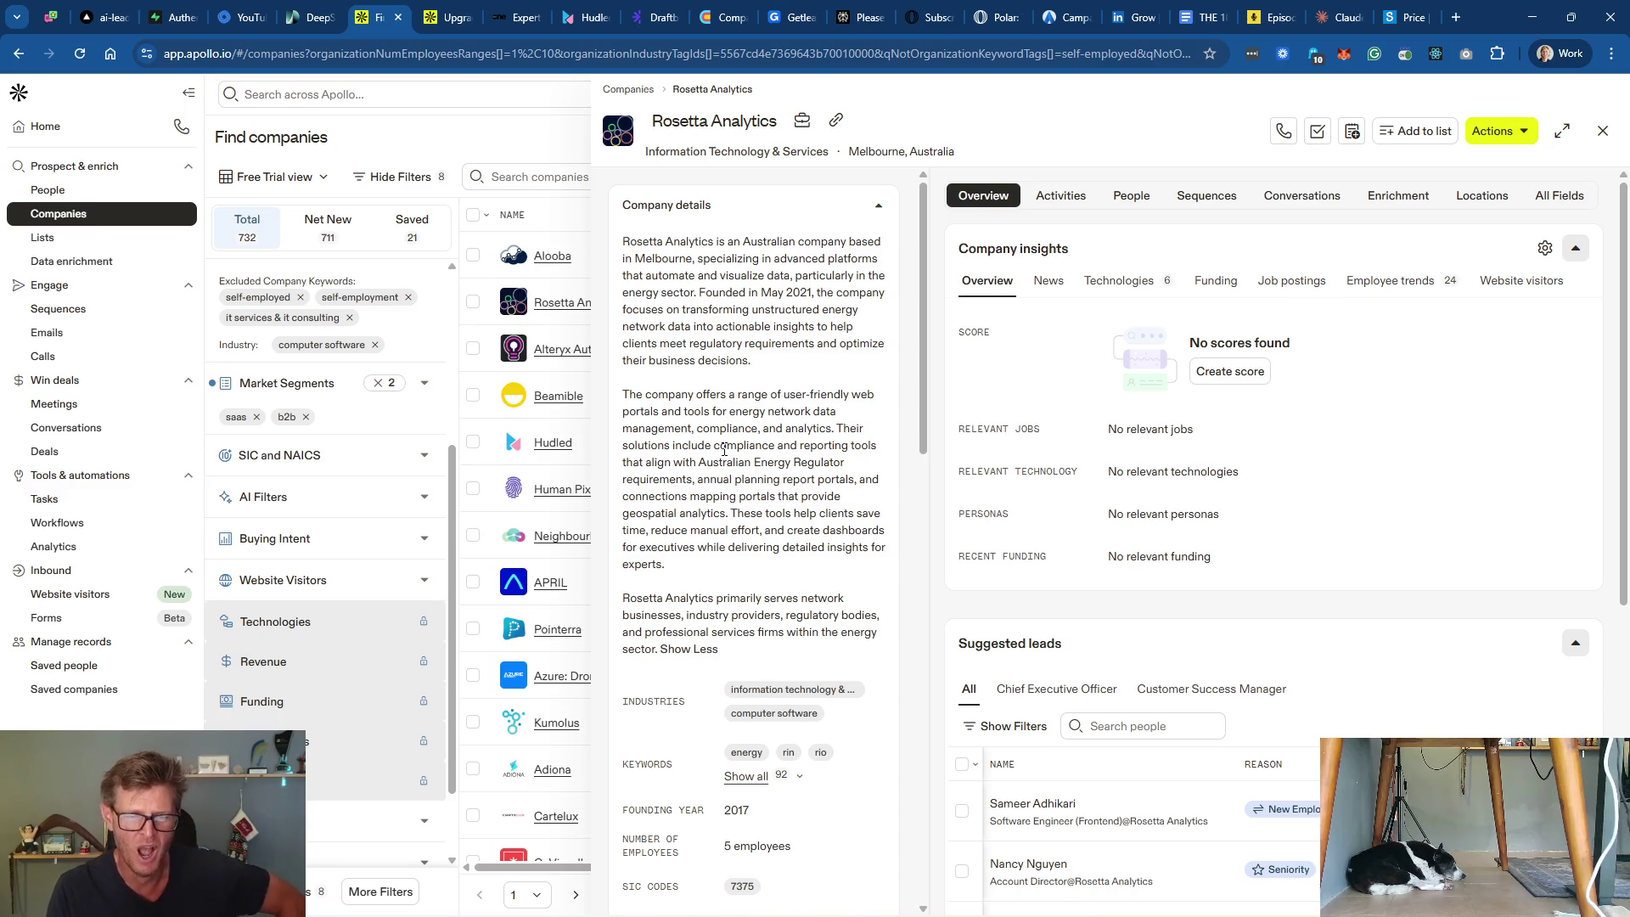
{"action": "scroll", "coordinate": [737, 434], "scroll_direction": "down", "scroll_amount": 2}
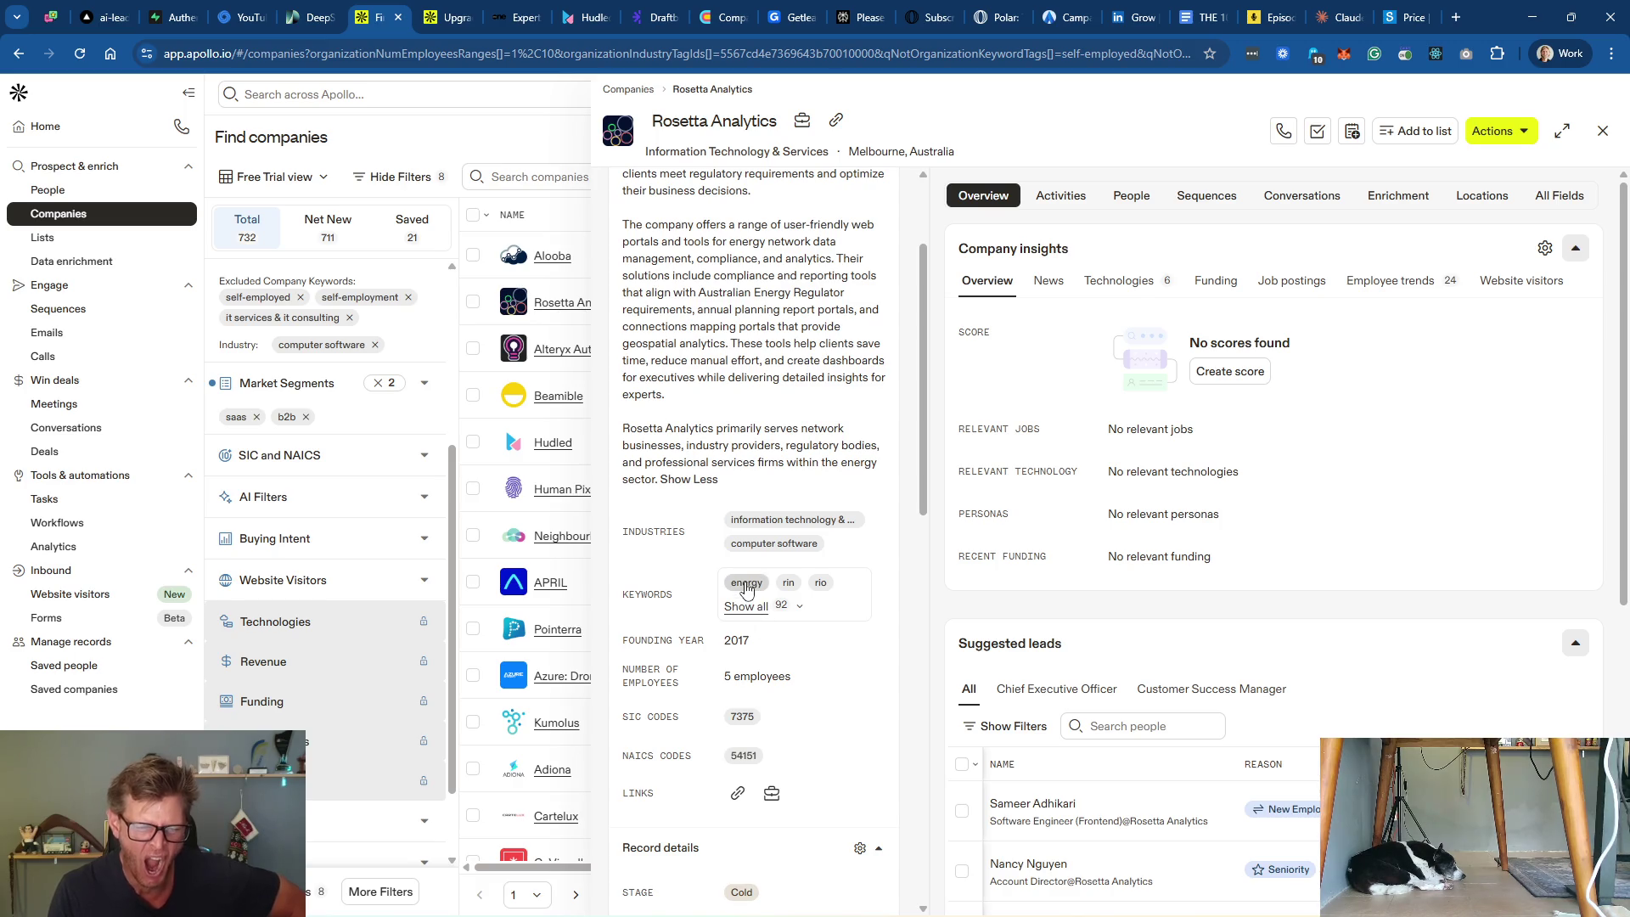
{"action": "scroll", "coordinate": [747, 578], "scroll_direction": "down", "scroll_amount": 2}
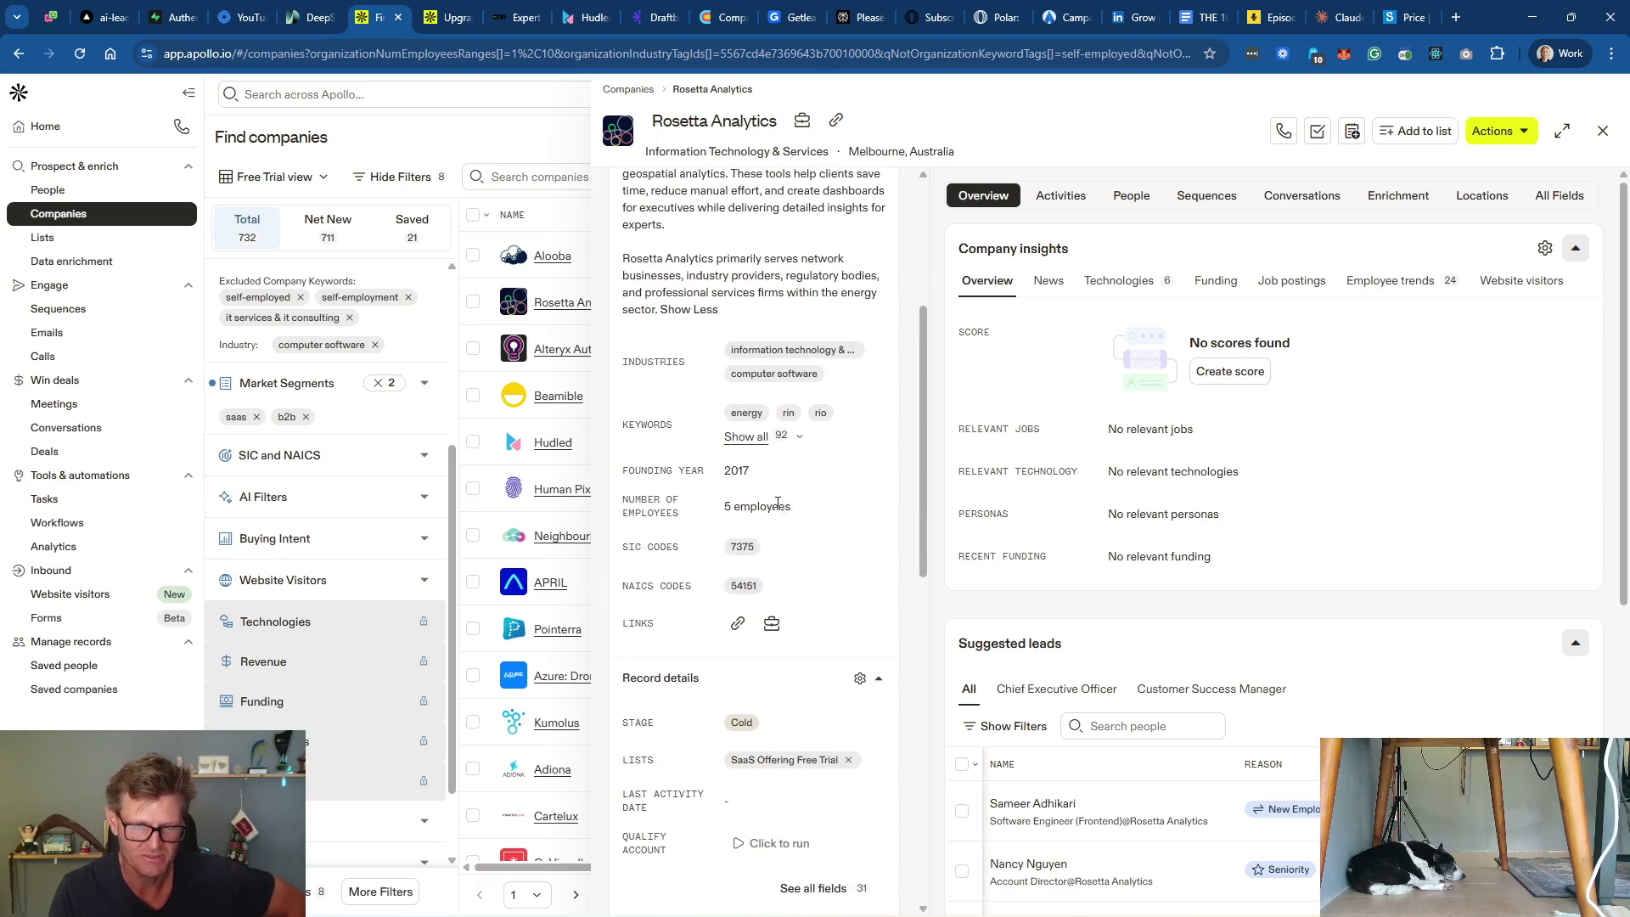
{"action": "scroll", "coordinate": [777, 503], "scroll_direction": "up", "scroll_amount": 4}
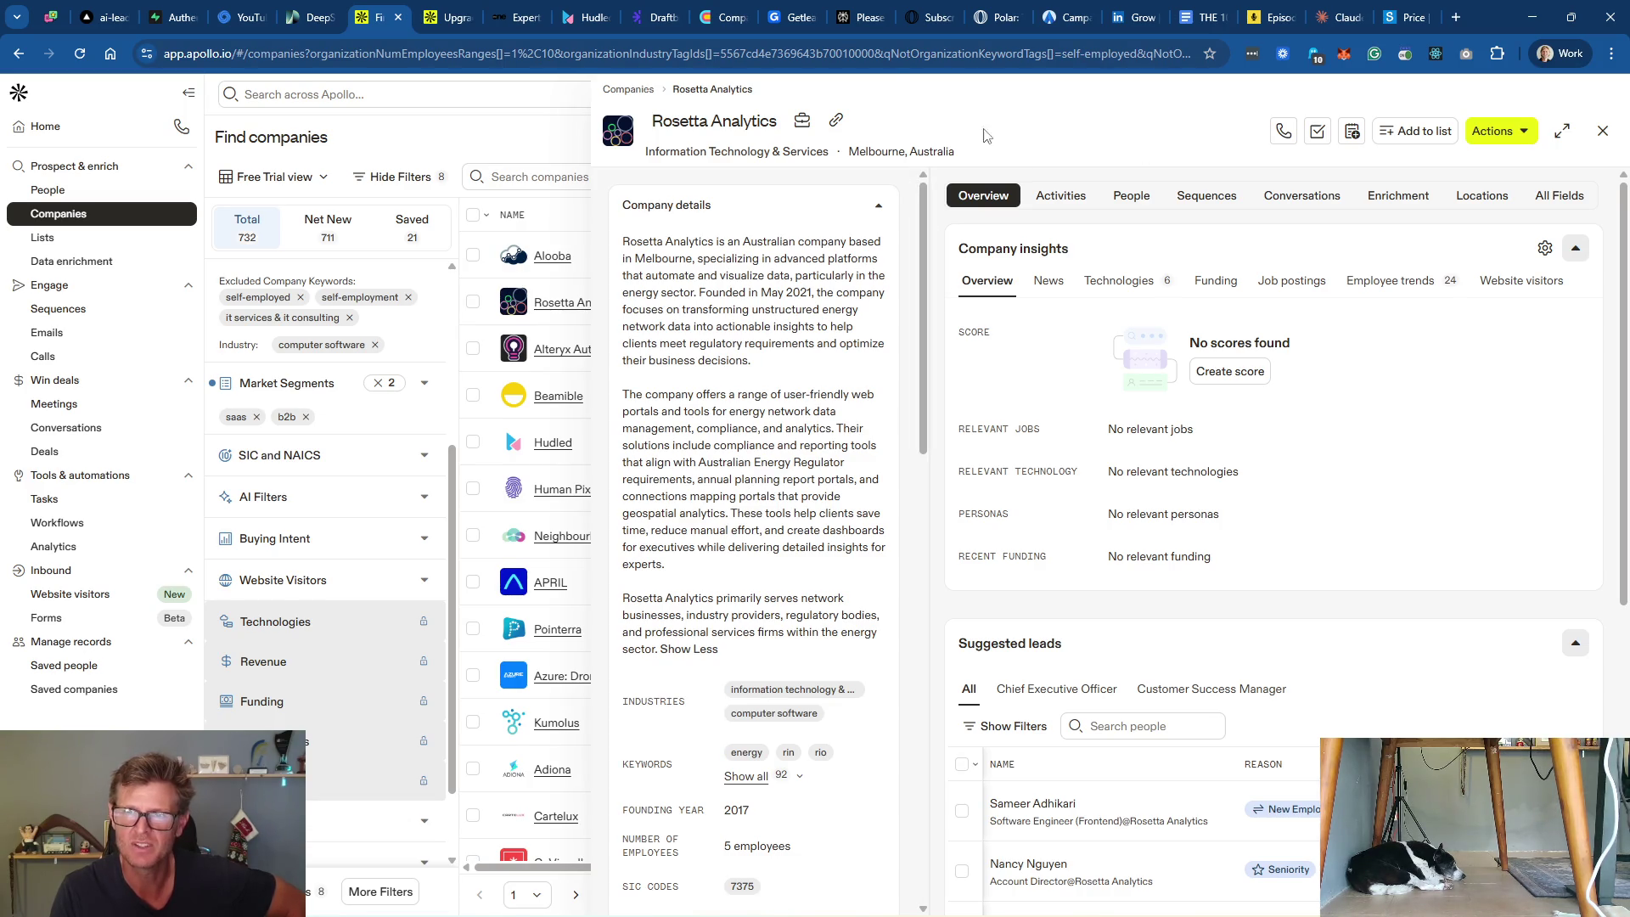
{"action": "left_click", "coordinate": [836, 126]}
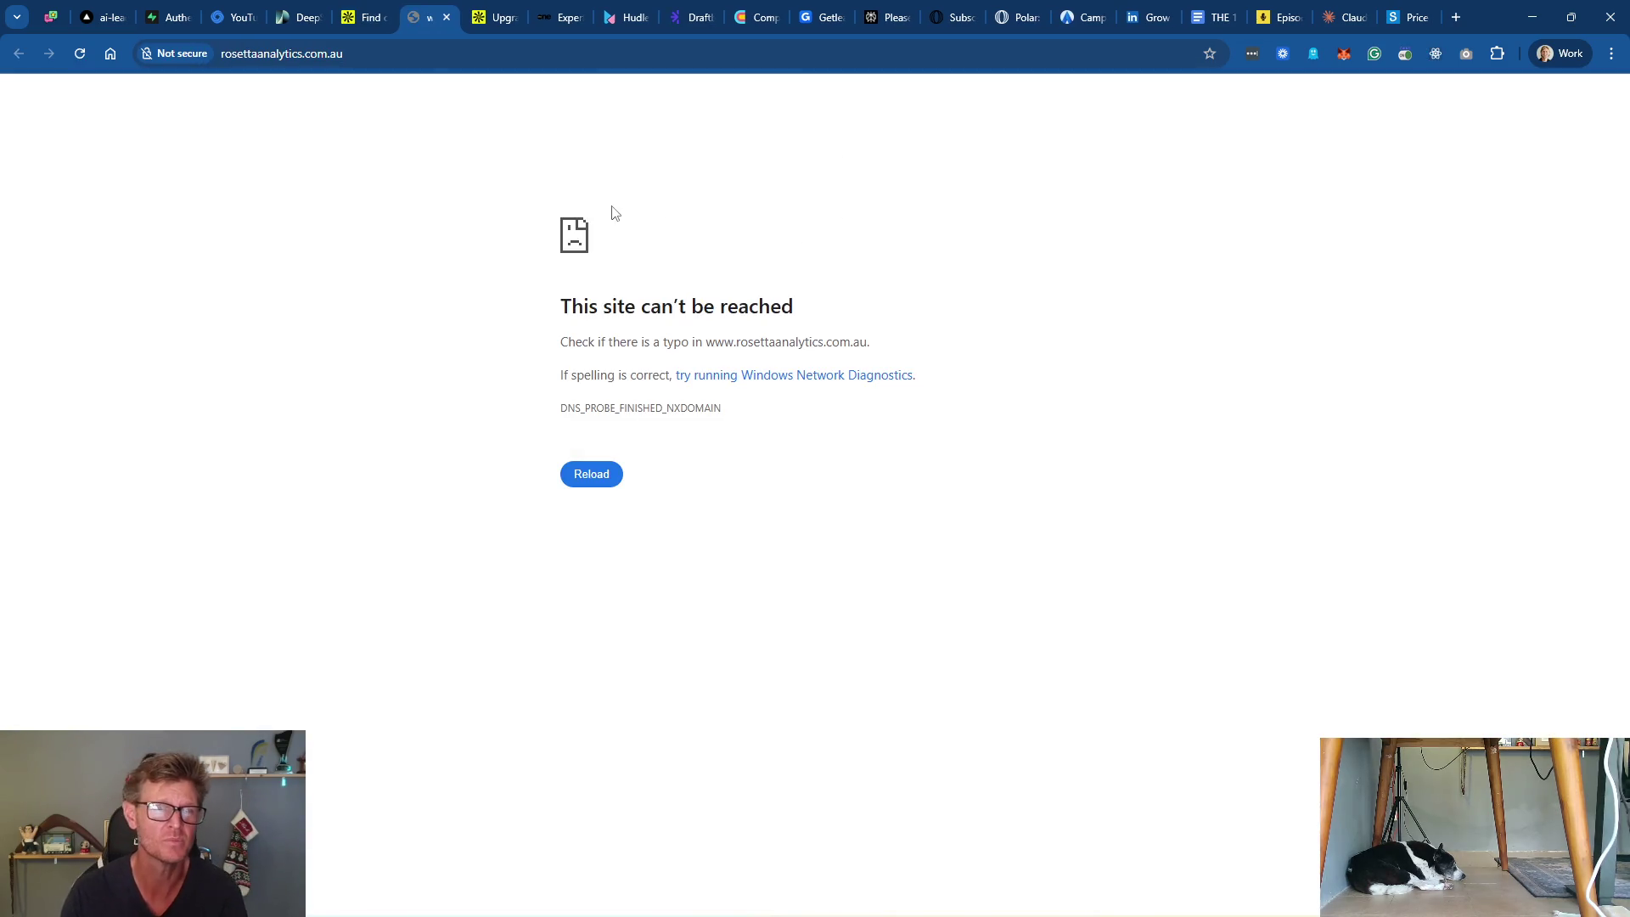
Step: Retry and close the unreachable Rosetta site, then open Rosetta Analytics' LinkedIn company page
{"action": "left_click", "coordinate": [402, 56]}
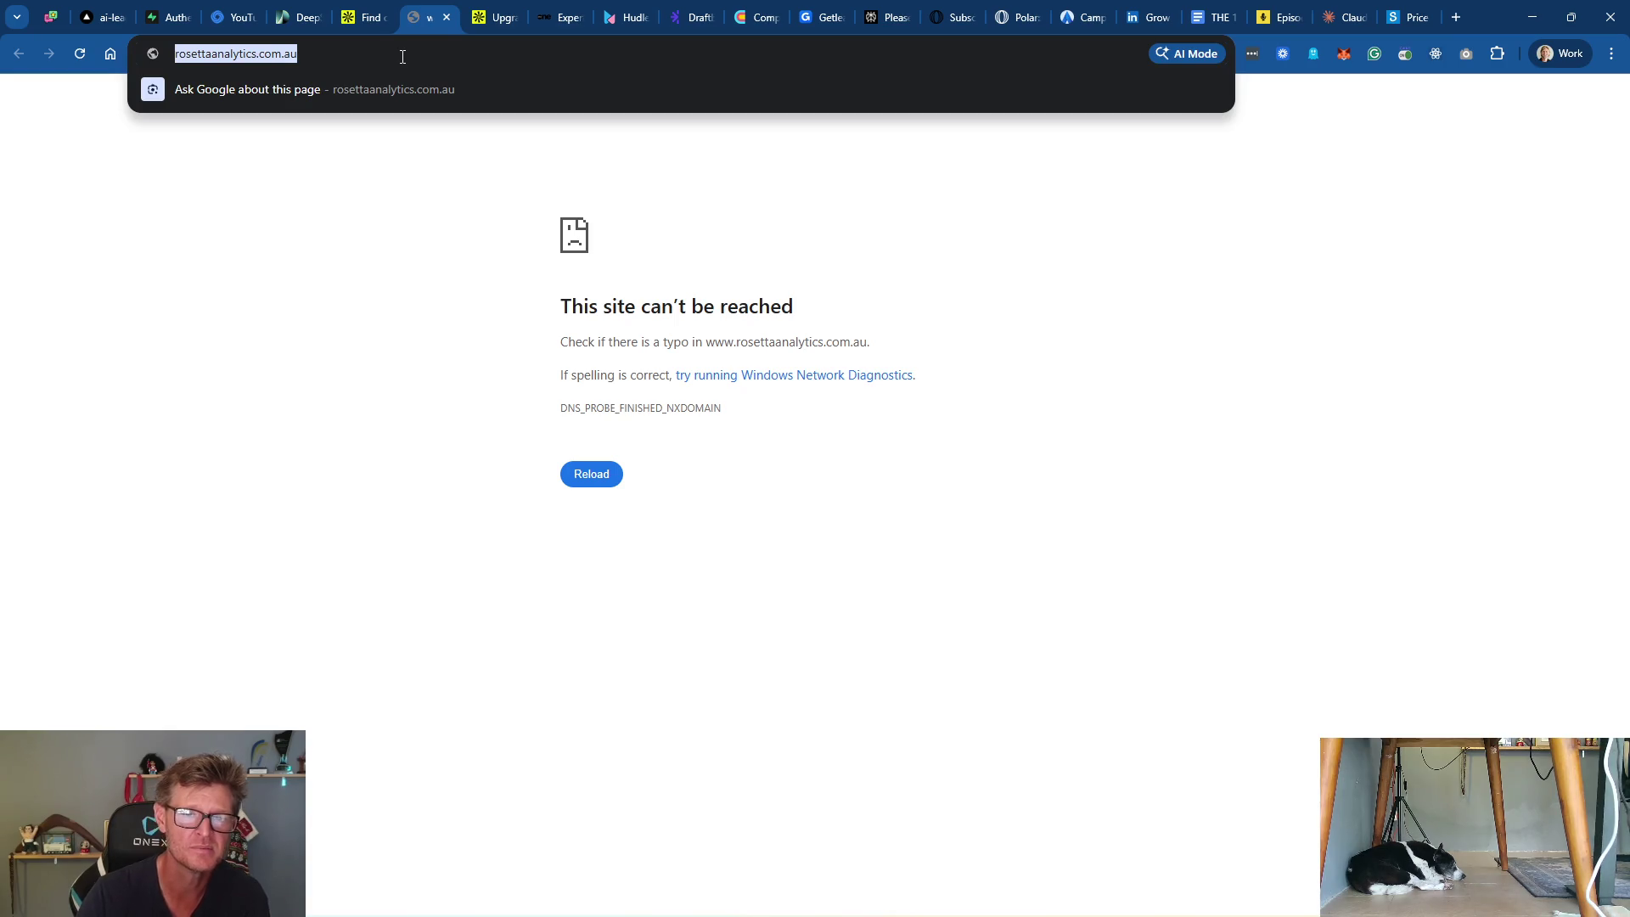
{"action": "key", "text": "Return"}
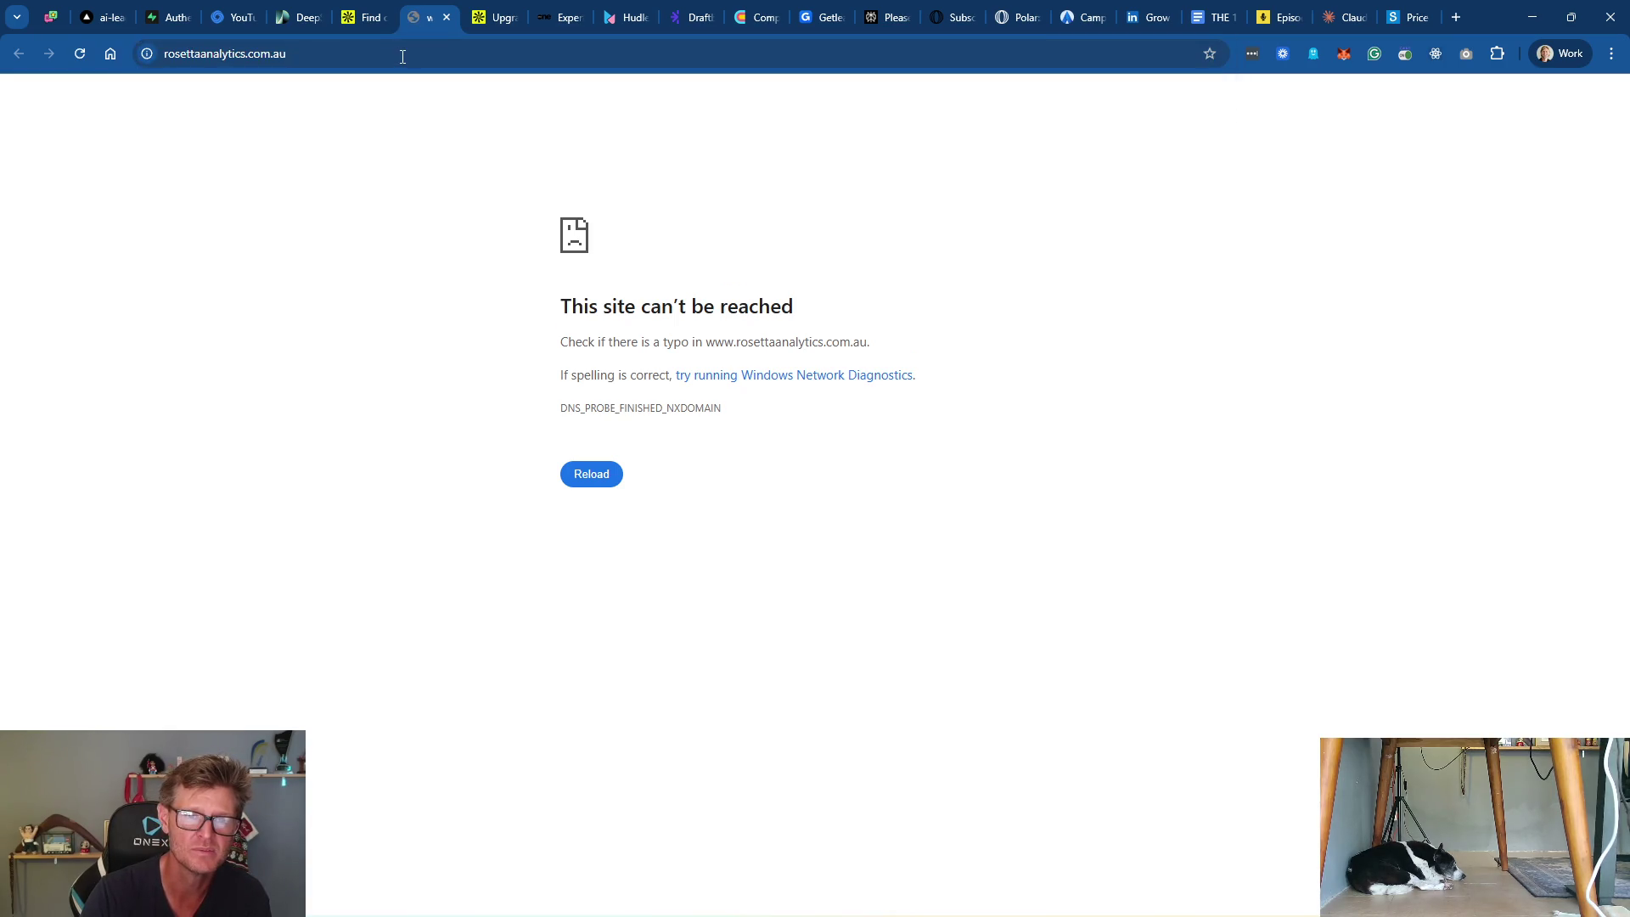
{"action": "left_click", "coordinate": [448, 18]}
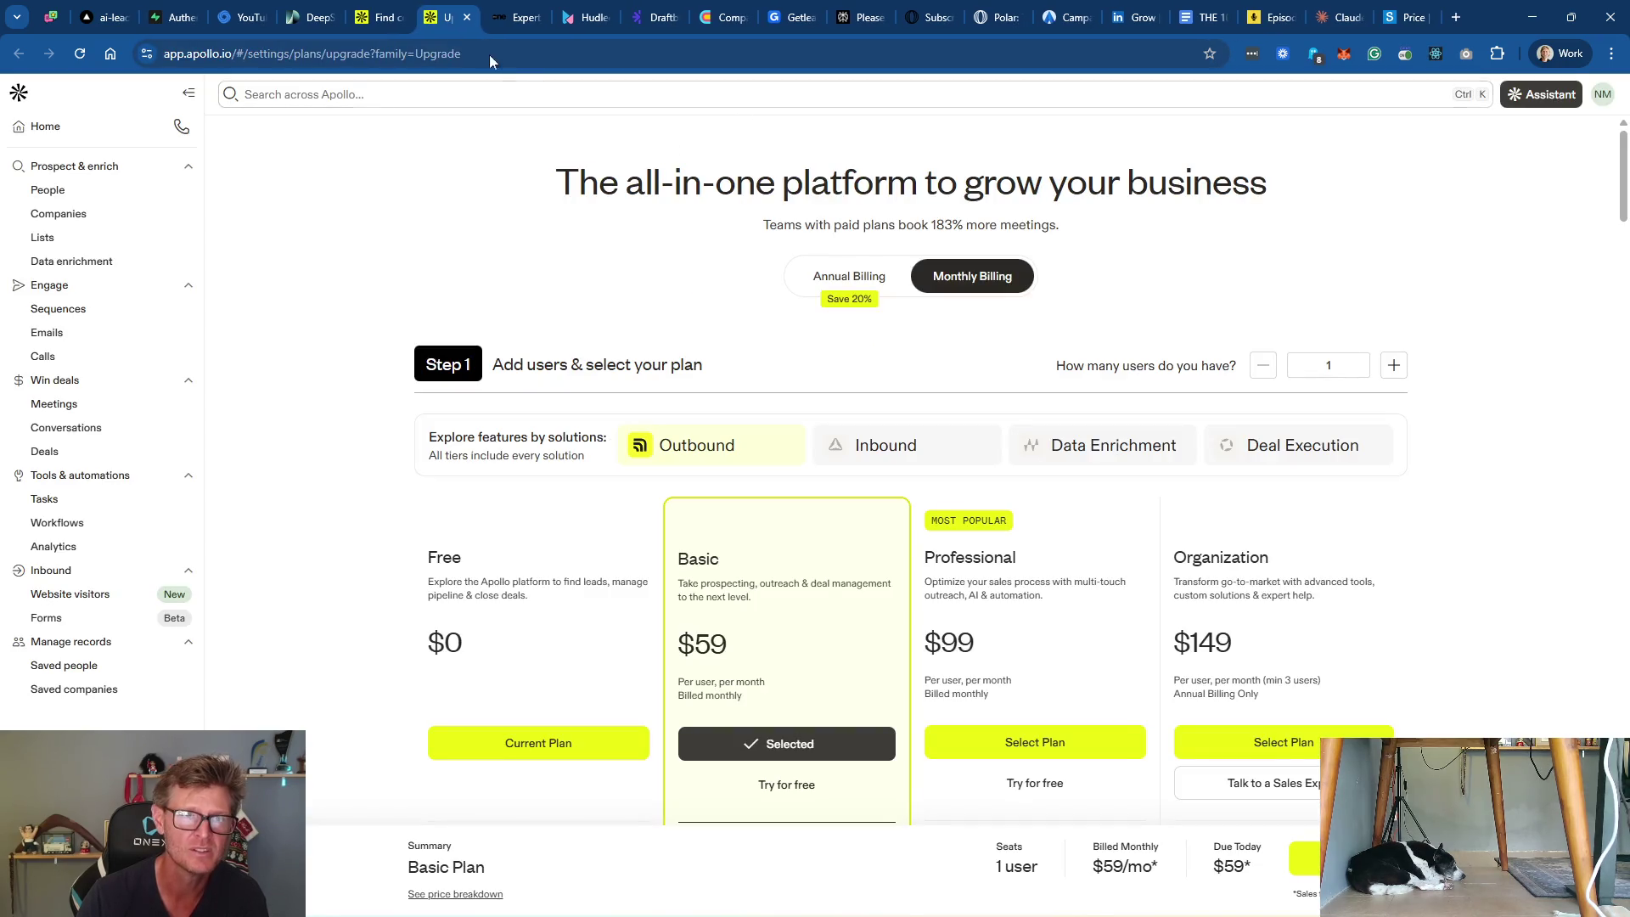
{"action": "left_click", "coordinate": [378, 17]}
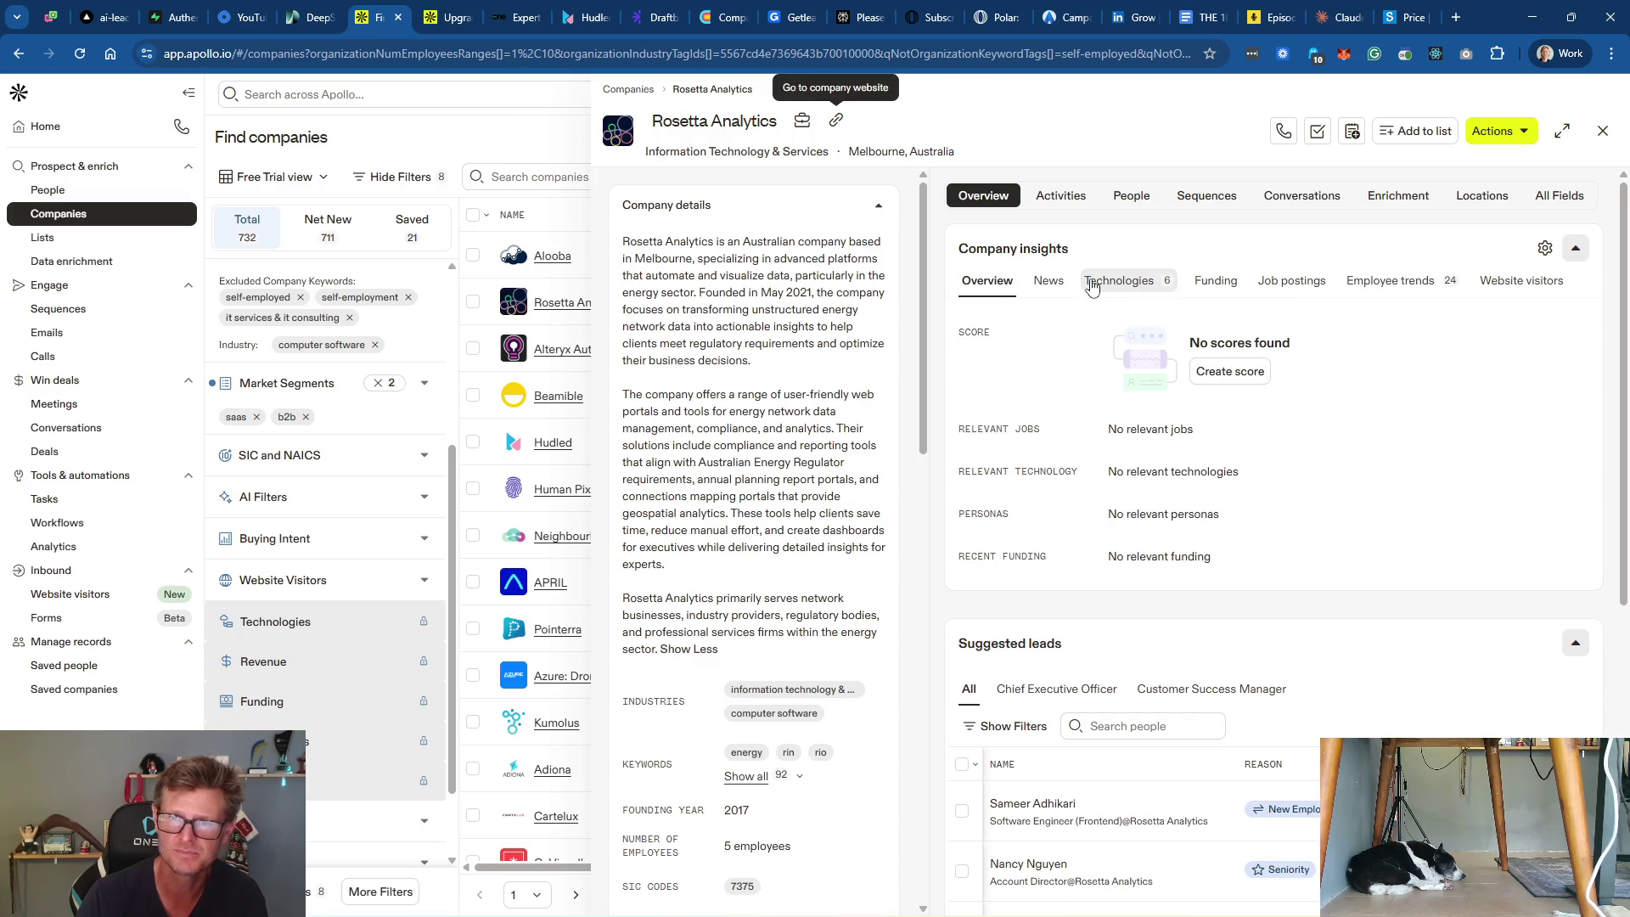
{"action": "left_click", "coordinate": [803, 121]}
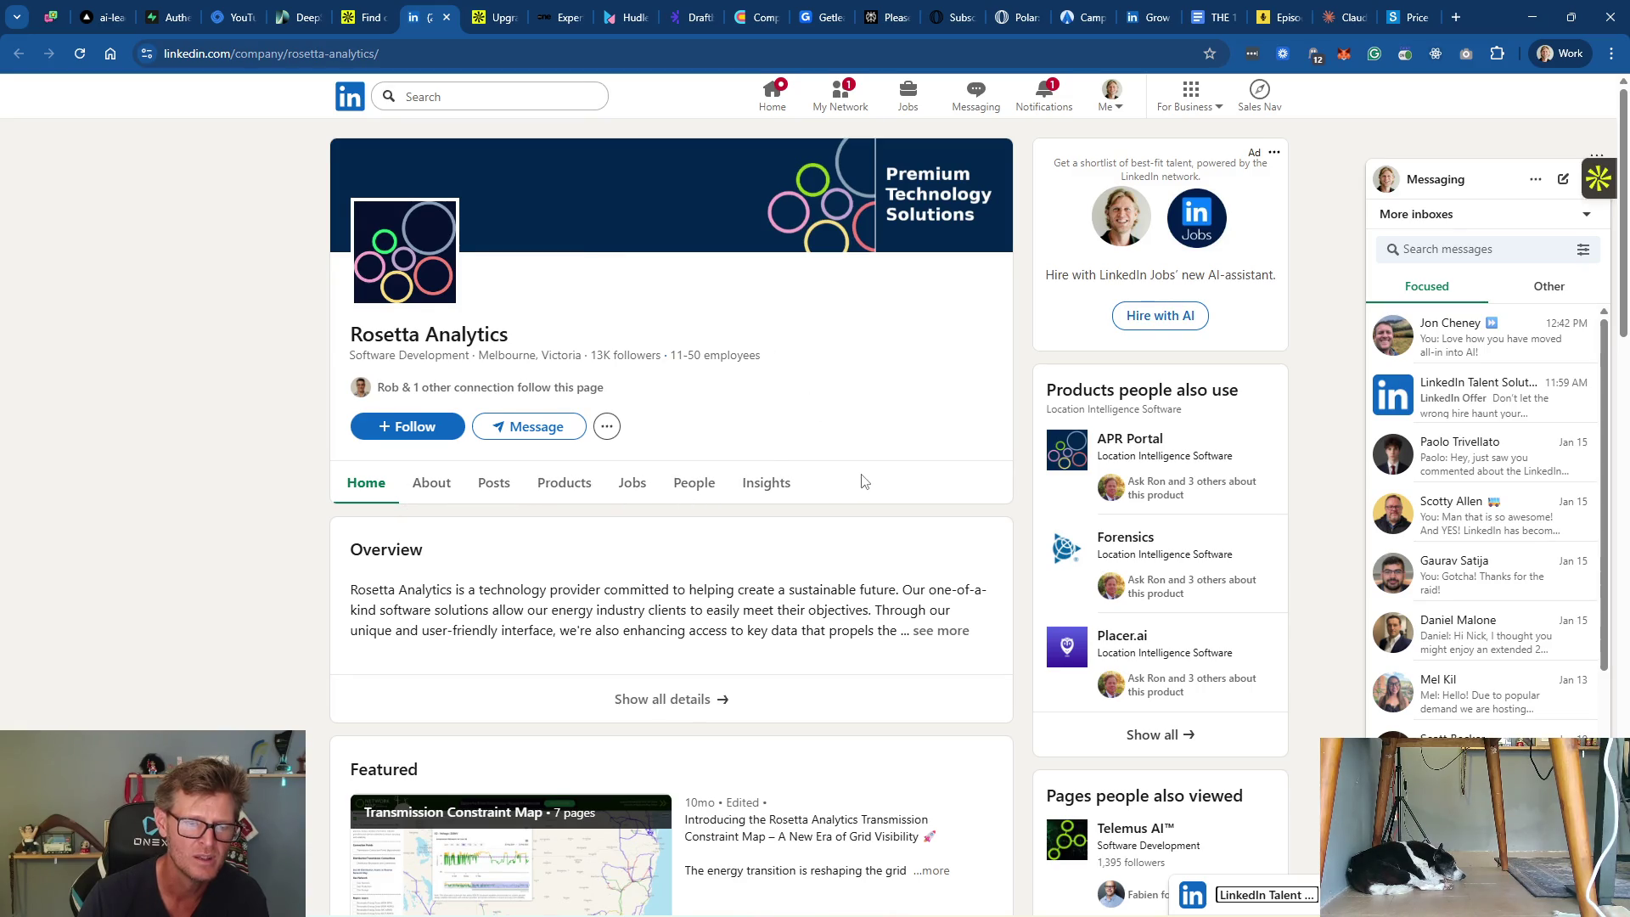
Step: Browse Rosetta Analytics' LinkedIn page and visit rosettaanalytics.com.au from its more-options menu
{"action": "scroll", "coordinate": [862, 482], "scroll_direction": "down", "scroll_amount": 4}
{"action": "scroll", "coordinate": [863, 474], "scroll_direction": "down", "scroll_amount": 5}
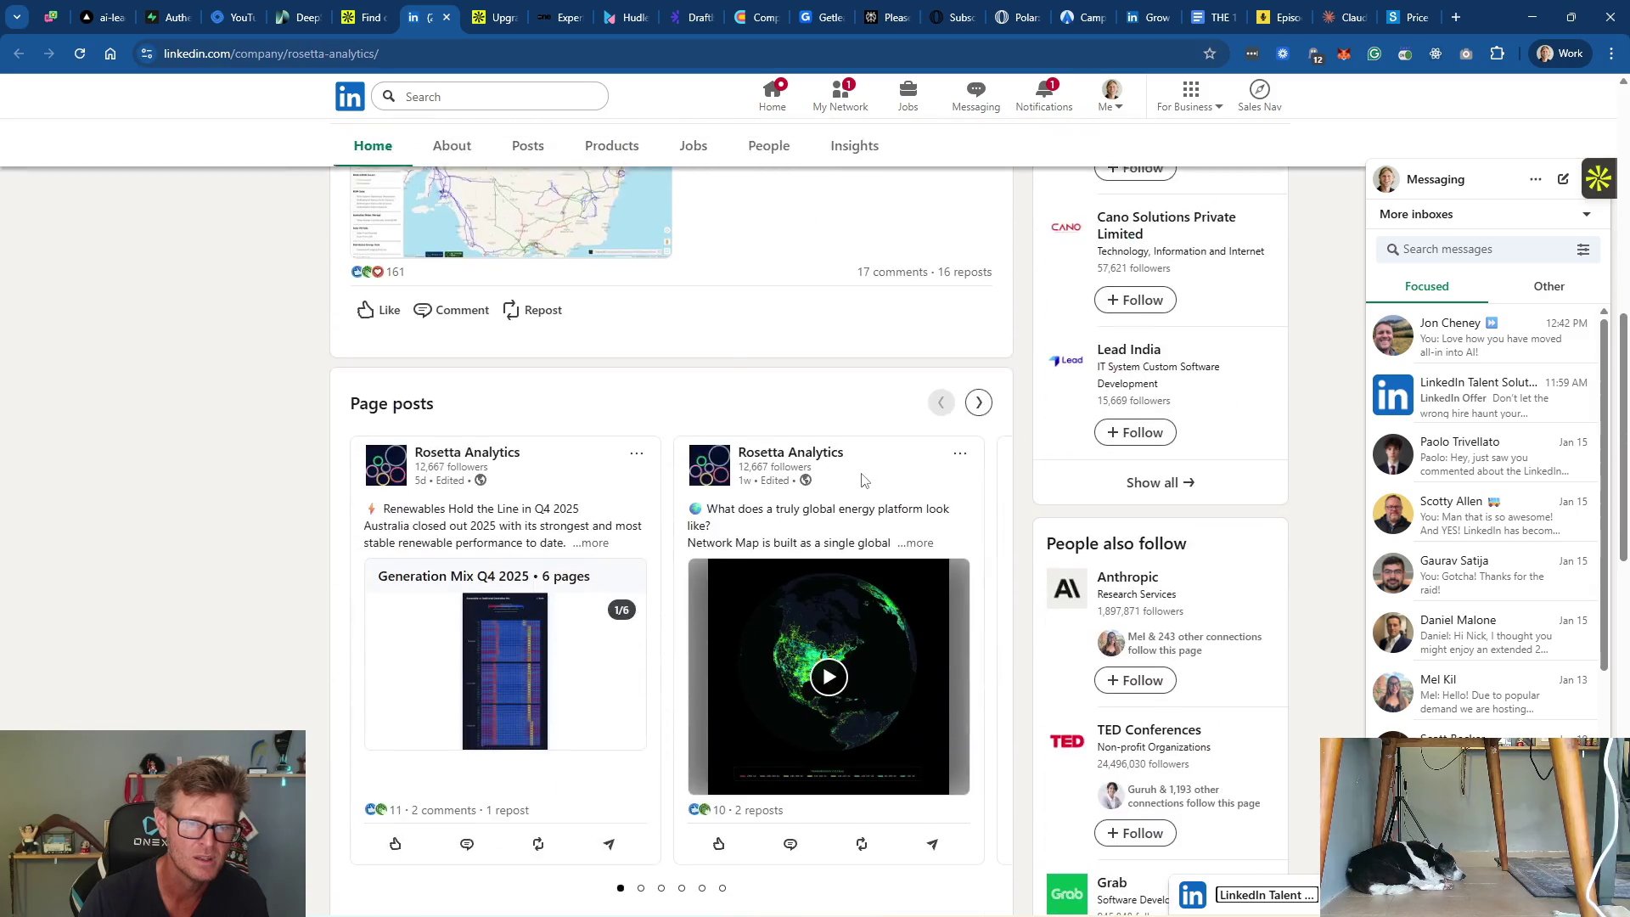
{"action": "scroll", "coordinate": [864, 481], "scroll_direction": "down", "scroll_amount": 9}
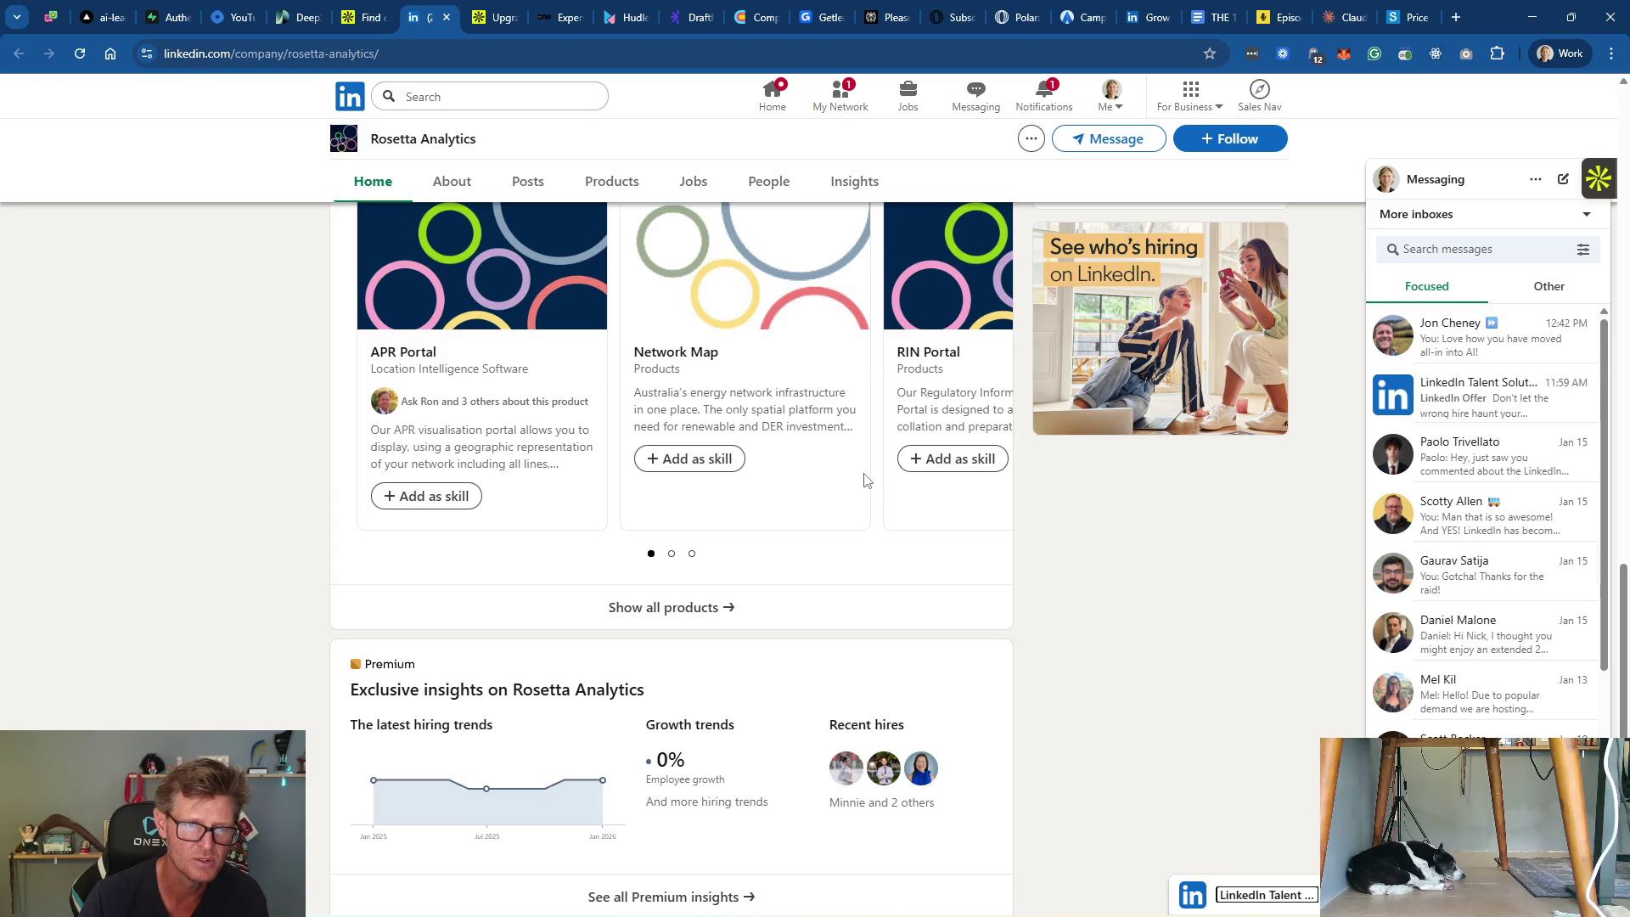
{"action": "scroll", "coordinate": [864, 481], "scroll_direction": "down", "scroll_amount": 3}
{"action": "scroll", "coordinate": [852, 477], "scroll_direction": "up", "scroll_amount": 8}
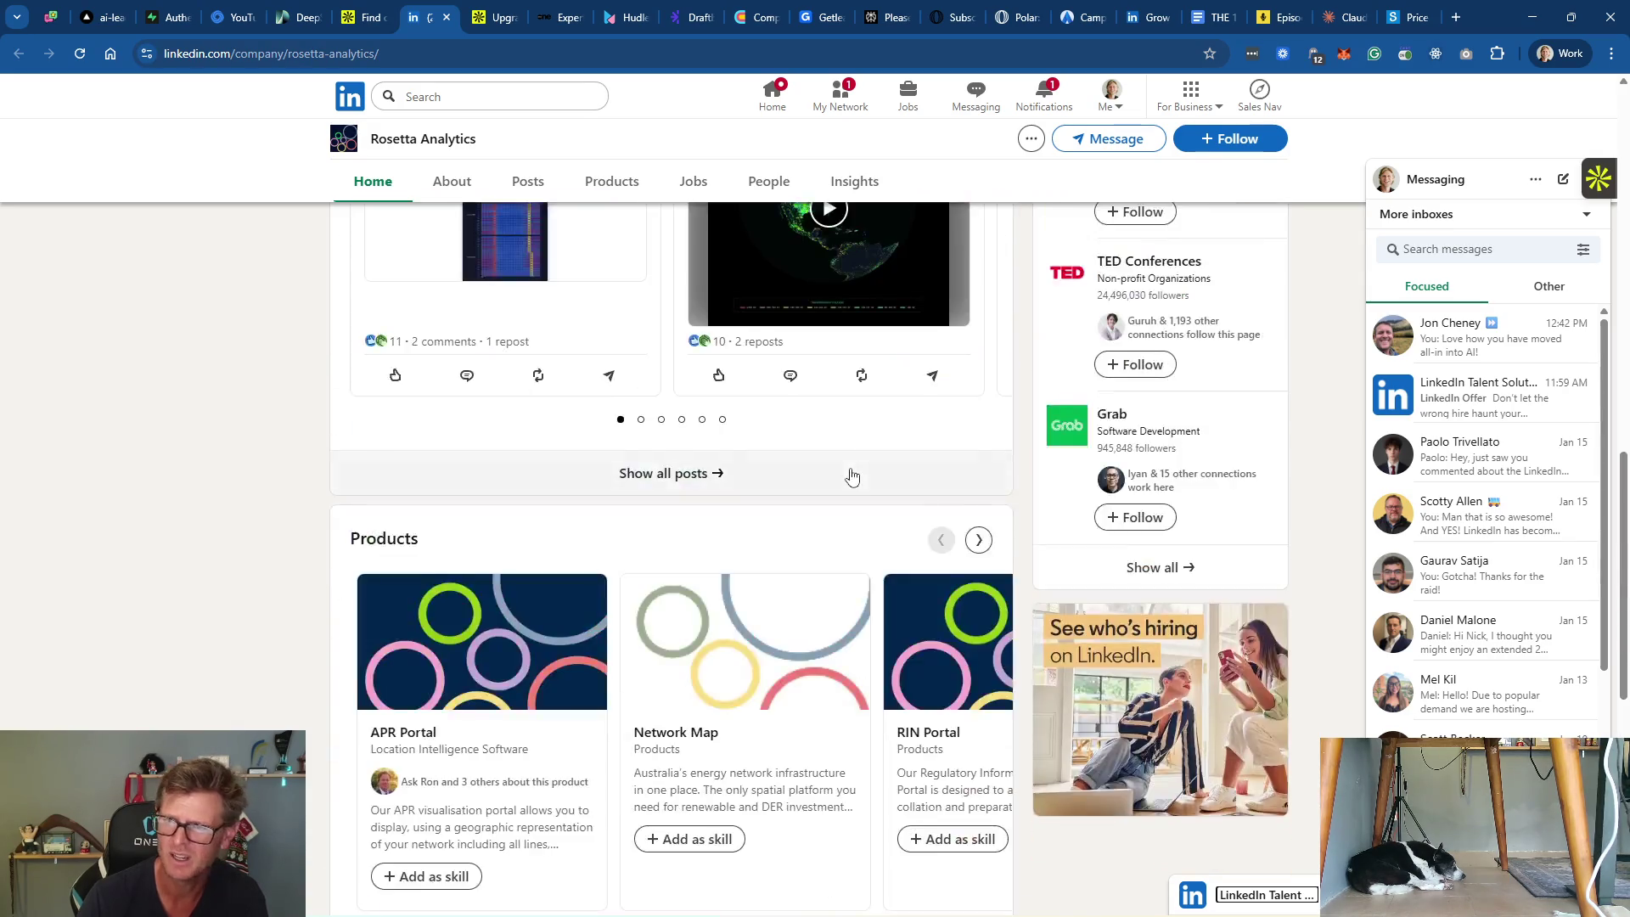
{"action": "scroll", "coordinate": [852, 477], "scroll_direction": "up", "scroll_amount": 12}
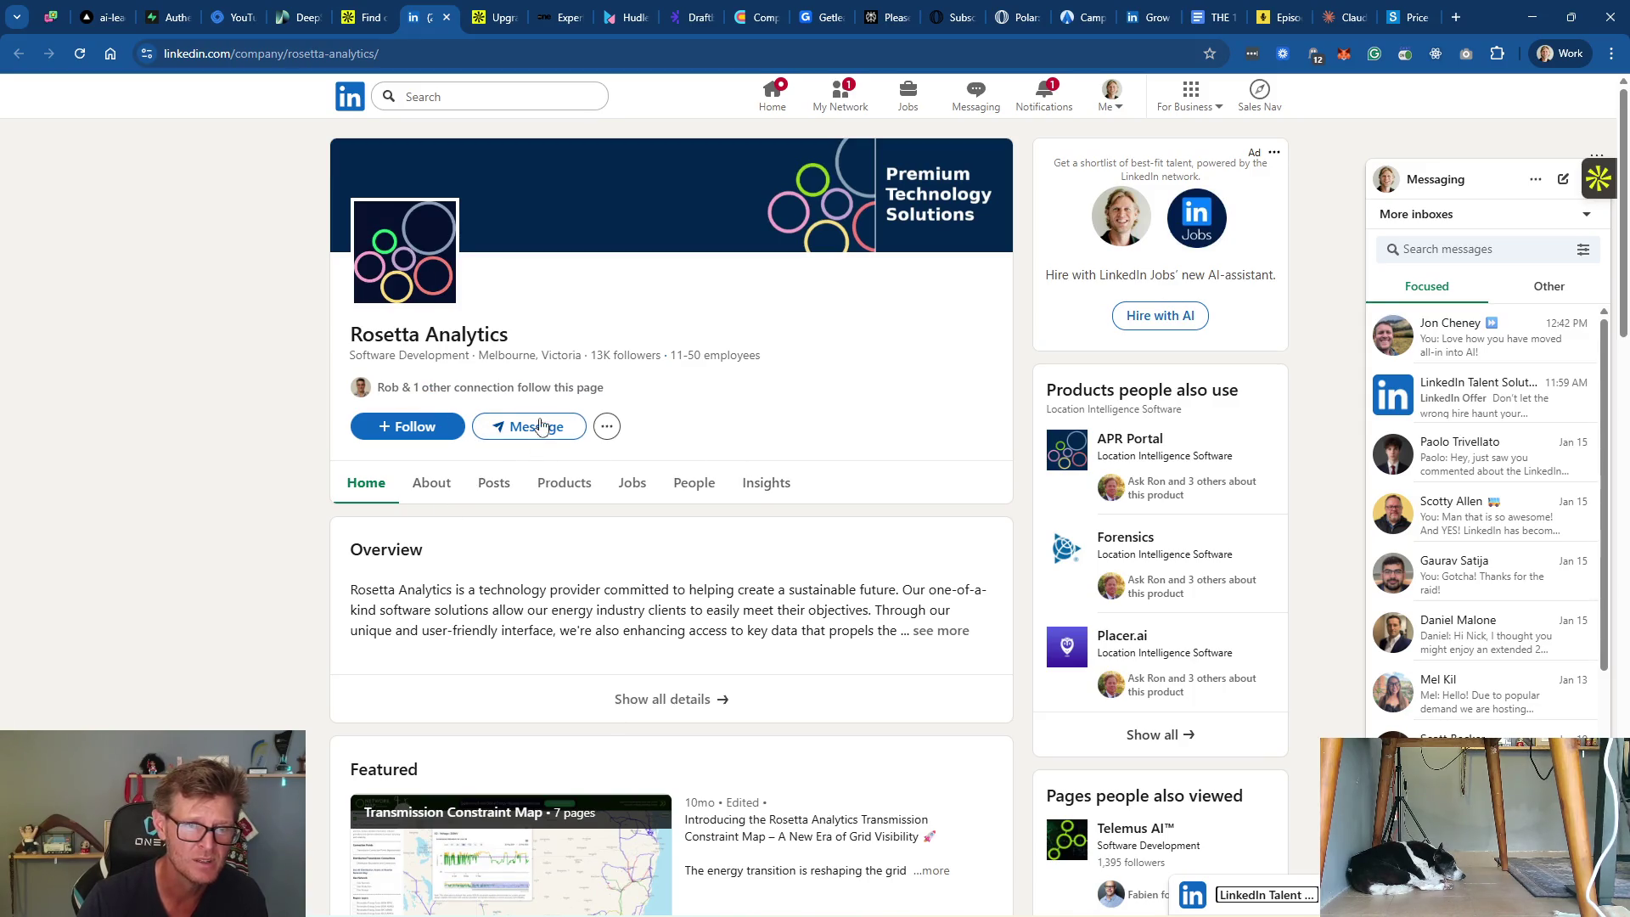
{"action": "left_click", "coordinate": [607, 426]}
{"action": "left_click", "coordinate": [664, 466]}
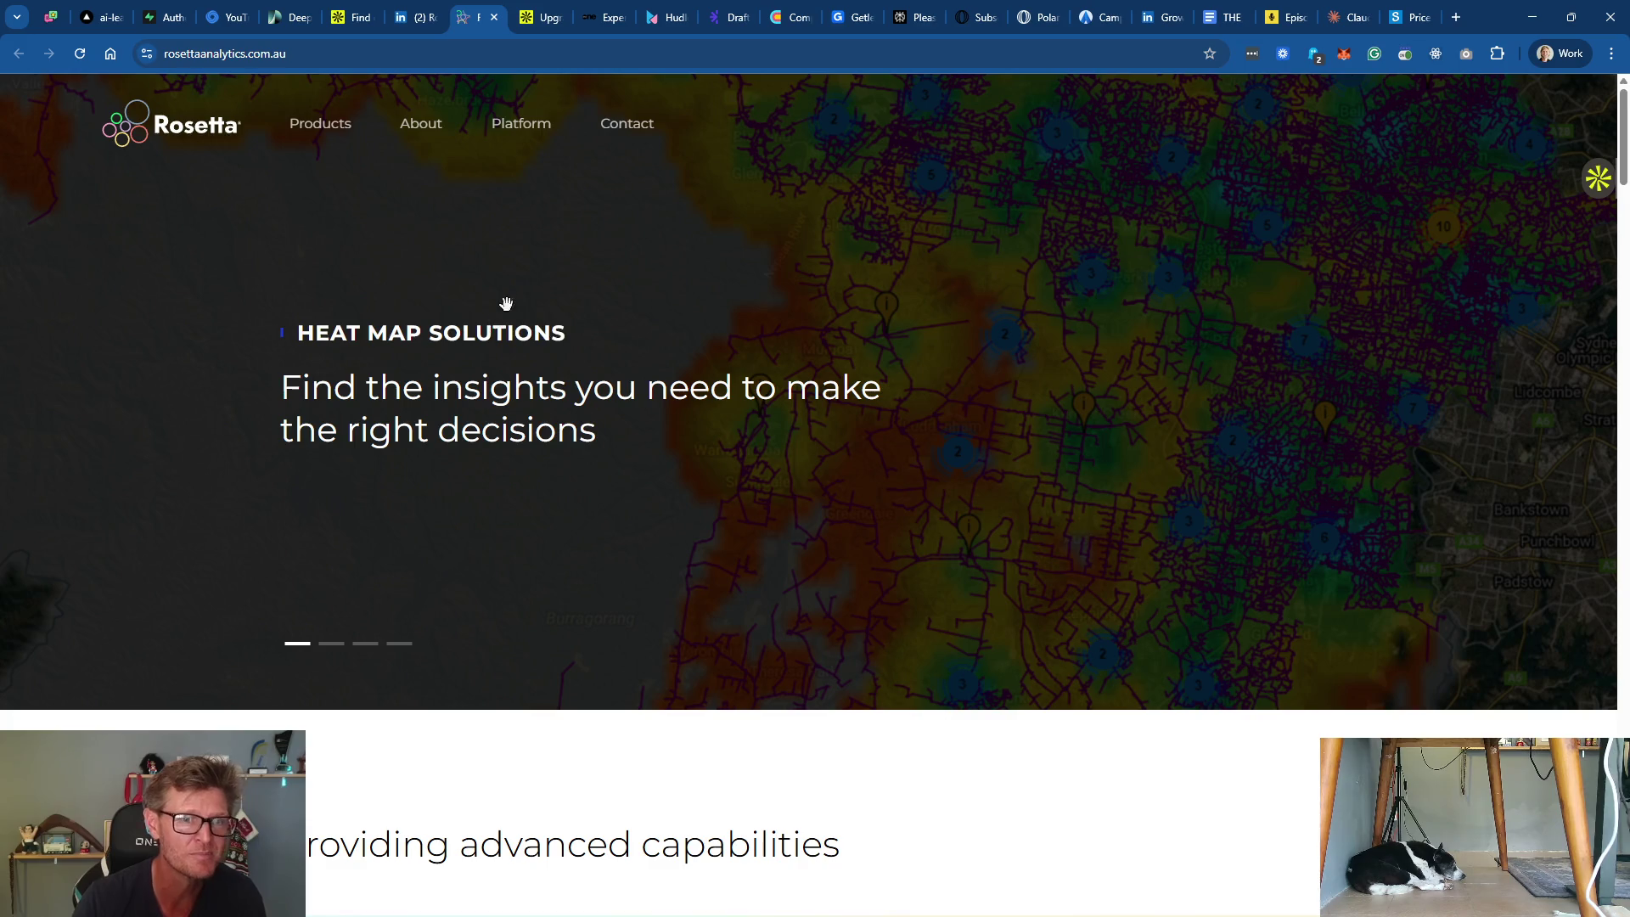
Step: View the Platform Information page on Rosetta Analytics' website
{"action": "left_click", "coordinate": [525, 125]}
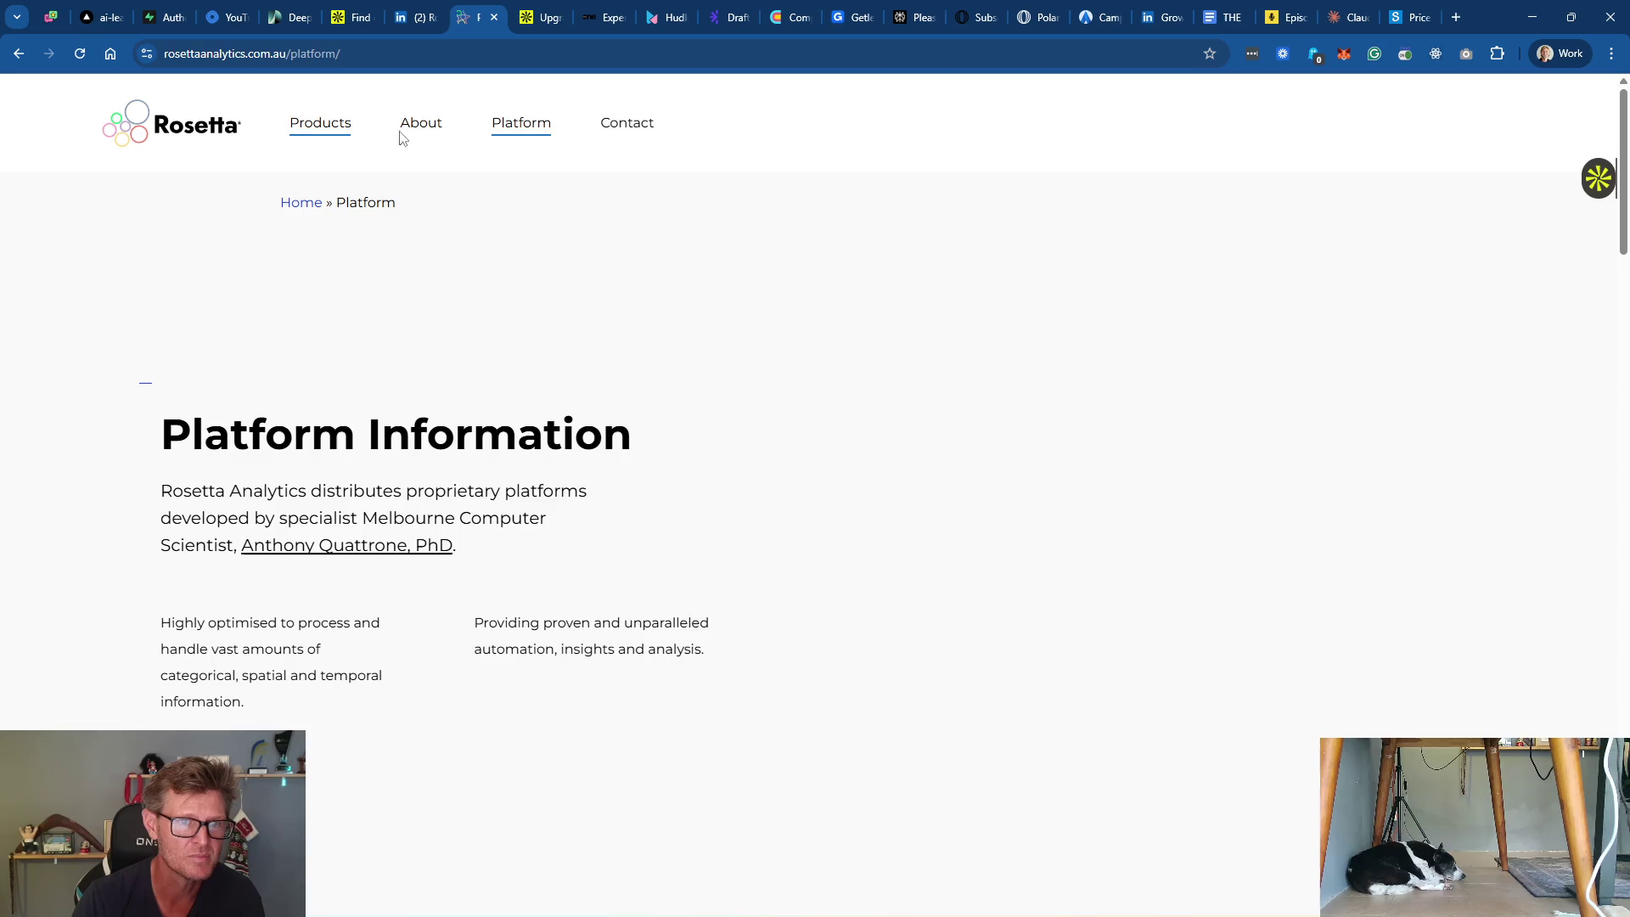
{"action": "scroll", "coordinate": [588, 376], "scroll_direction": "down", "scroll_amount": 4}
{"action": "scroll", "coordinate": [1219, 473], "scroll_direction": "down", "scroll_amount": 4}
{"action": "scroll", "coordinate": [690, 435], "scroll_direction": "down", "scroll_amount": 1}
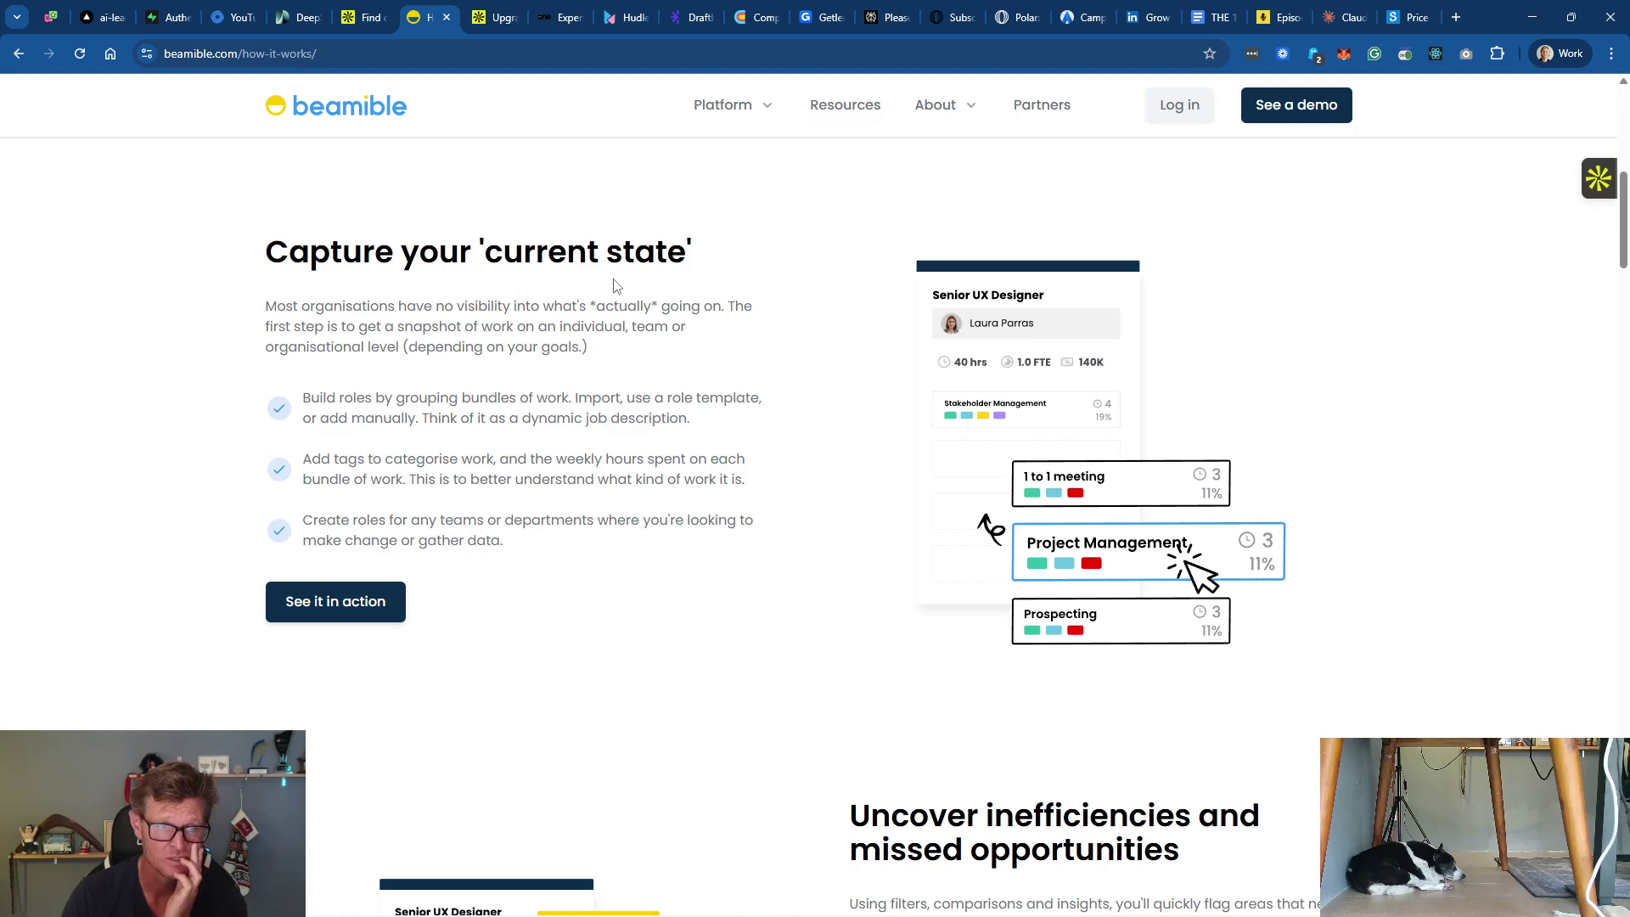
Step: Go to Beamible's home page and open its What's Beamible section
{"action": "scroll", "coordinate": [704, 408], "scroll_direction": "up", "scroll_amount": 8}
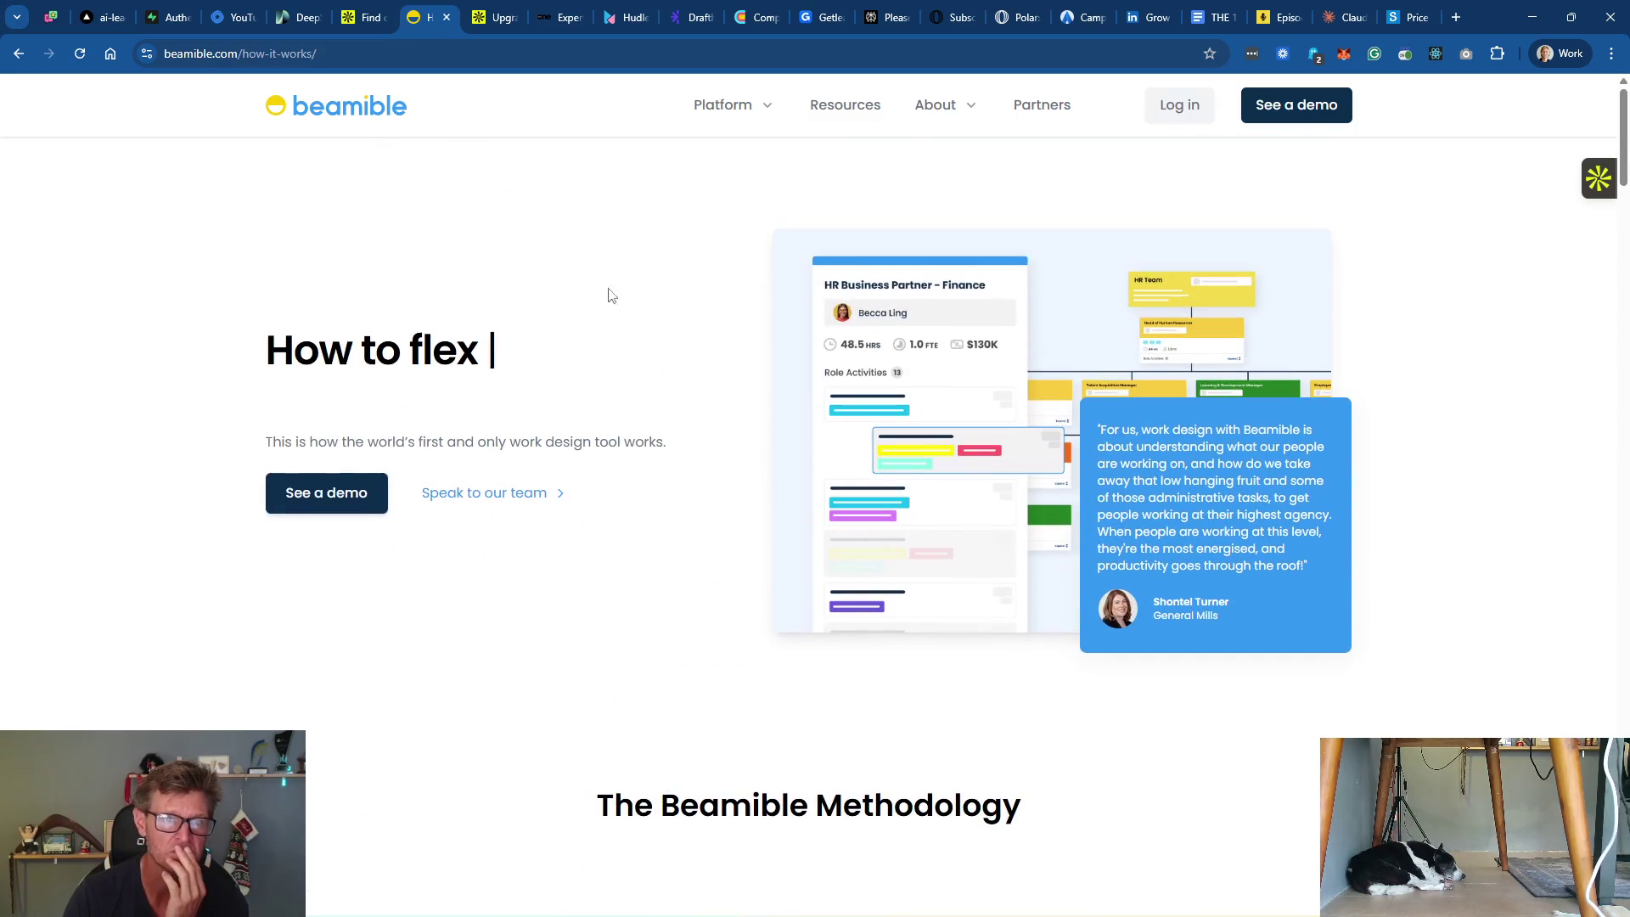
{"action": "left_click", "coordinate": [355, 106]}
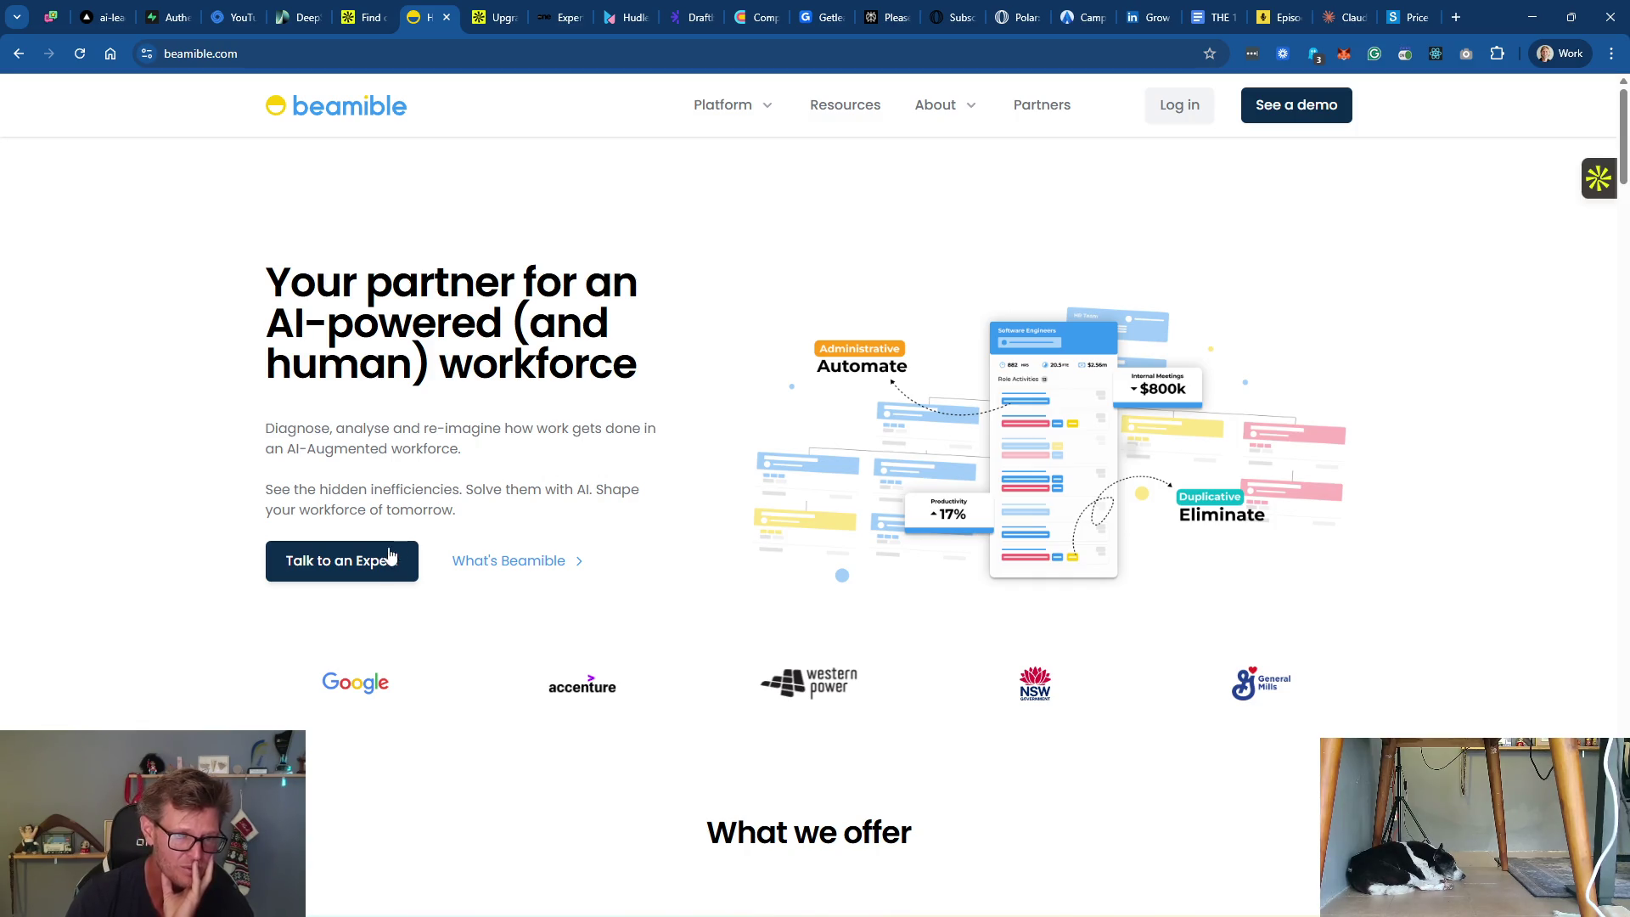
{"action": "left_click", "coordinate": [509, 567]}
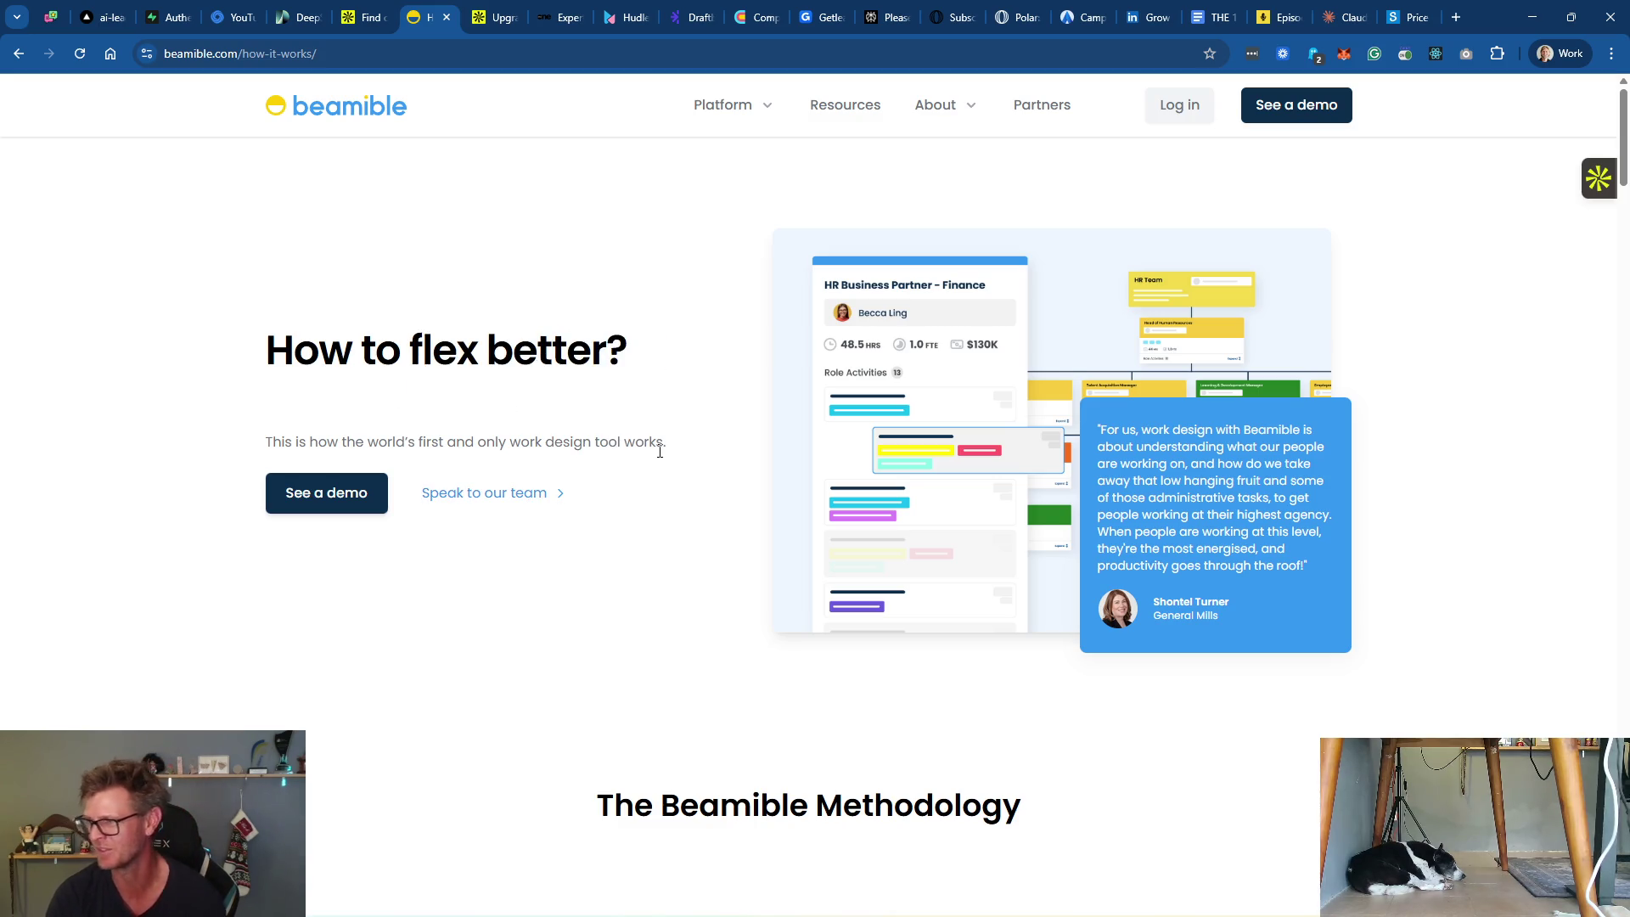
Step: Read through Beamible's How it works page, open the 1-1 demo booking page, then close it
{"action": "scroll", "coordinate": [898, 513], "scroll_direction": "down", "scroll_amount": 12}
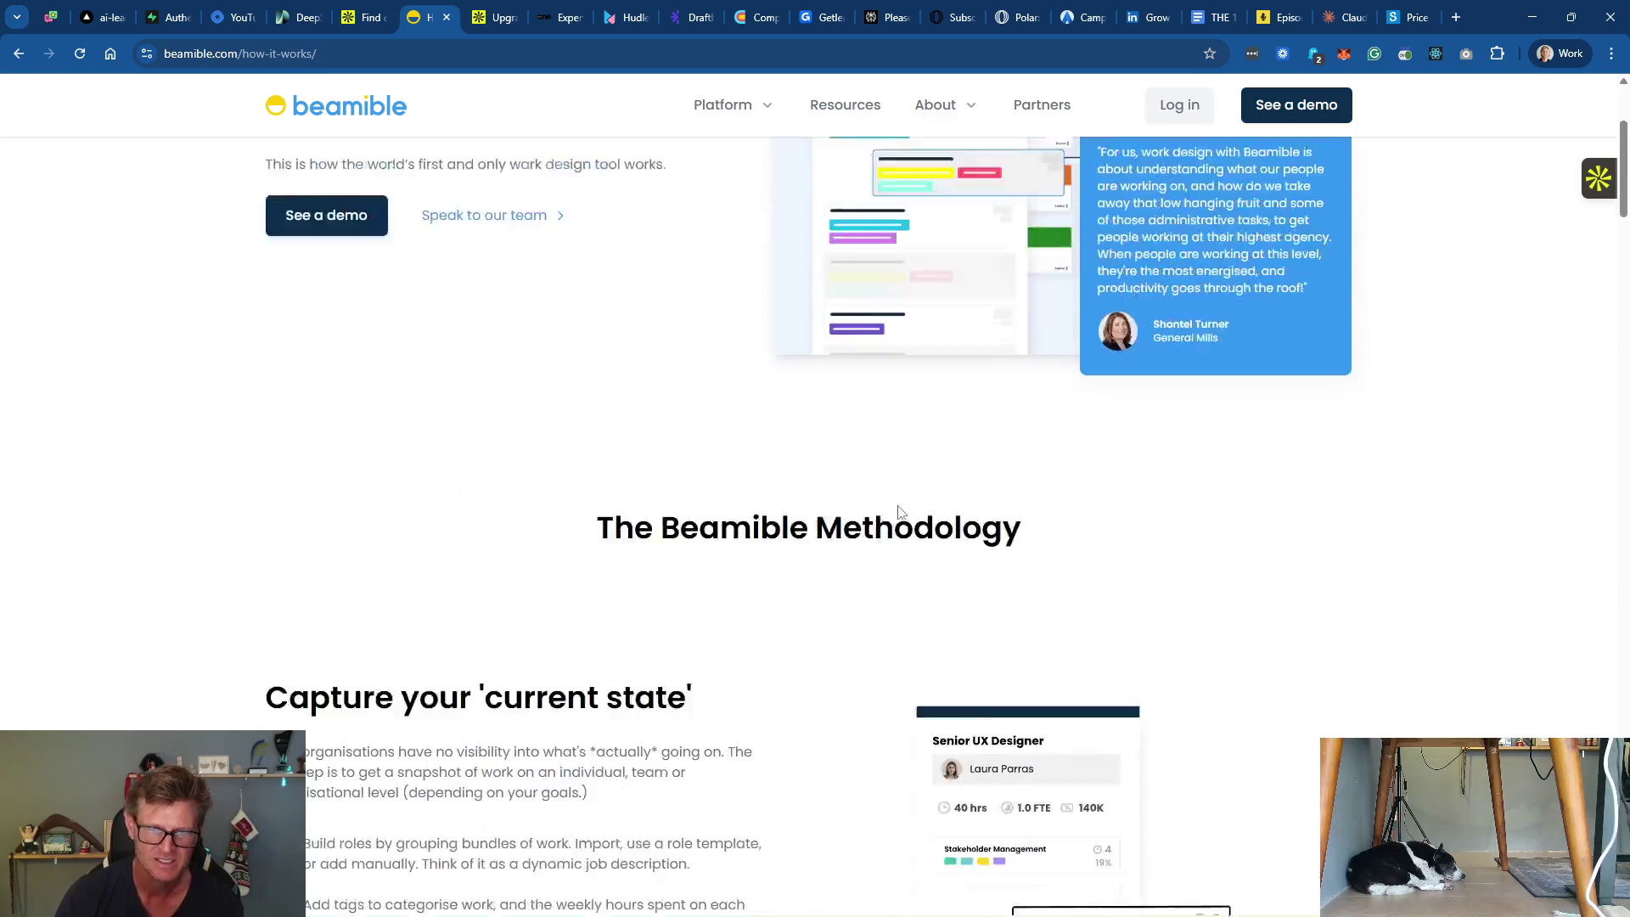
{"action": "scroll", "coordinate": [831, 523], "scroll_direction": "down", "scroll_amount": 3}
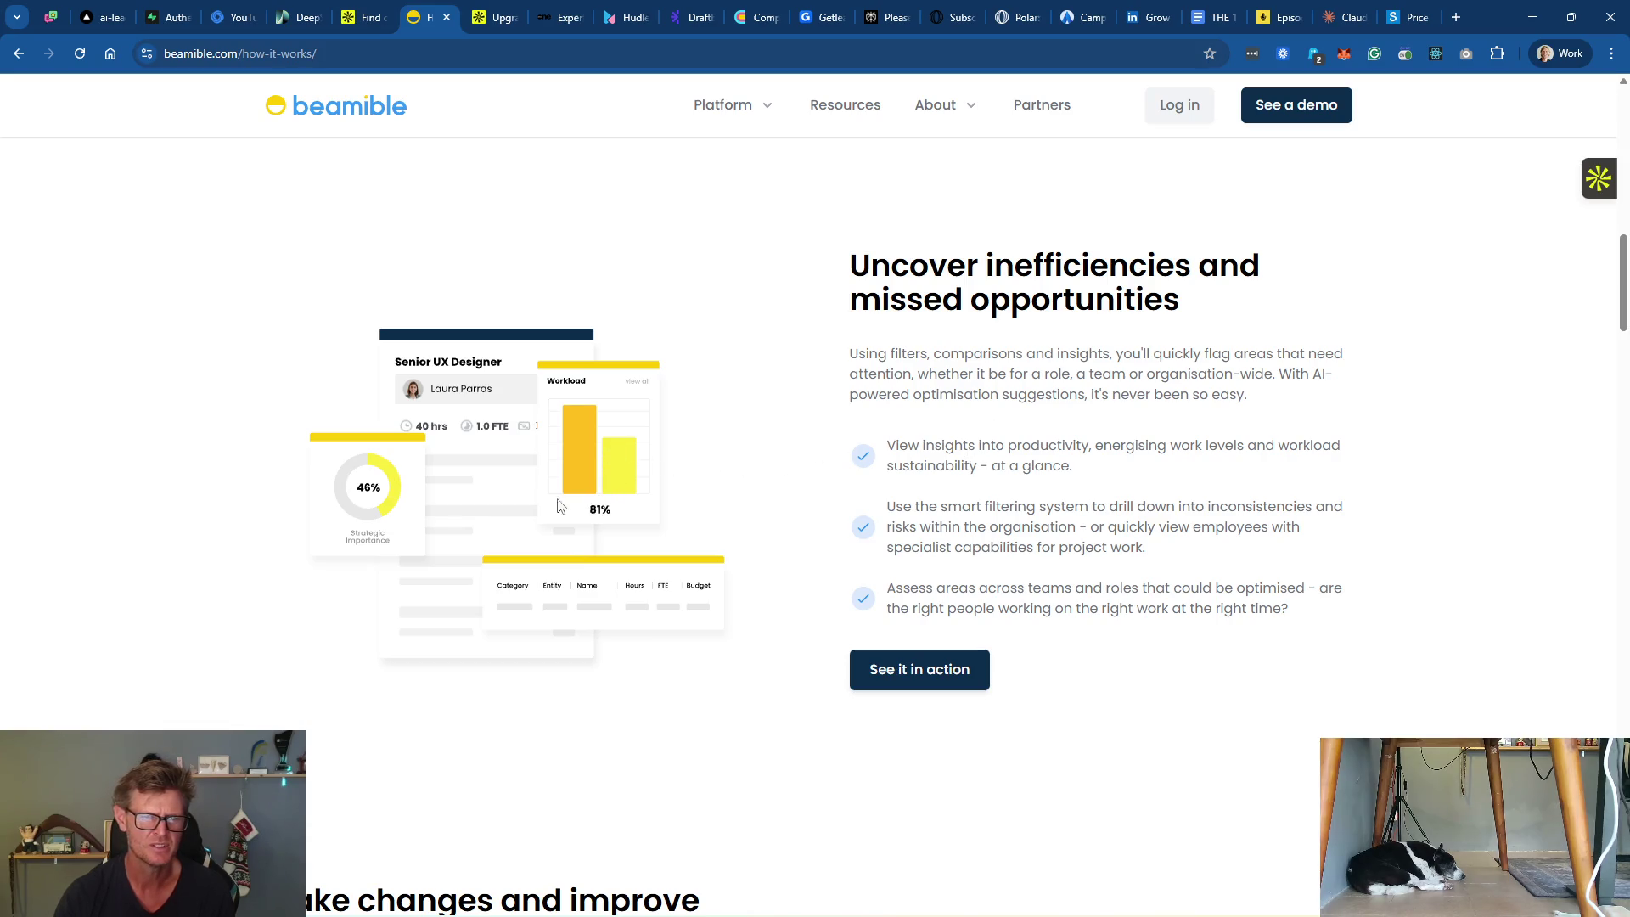
{"action": "scroll", "coordinate": [1057, 448], "scroll_direction": "down", "scroll_amount": 5}
{"action": "scroll", "coordinate": [1058, 448], "scroll_direction": "down", "scroll_amount": 3}
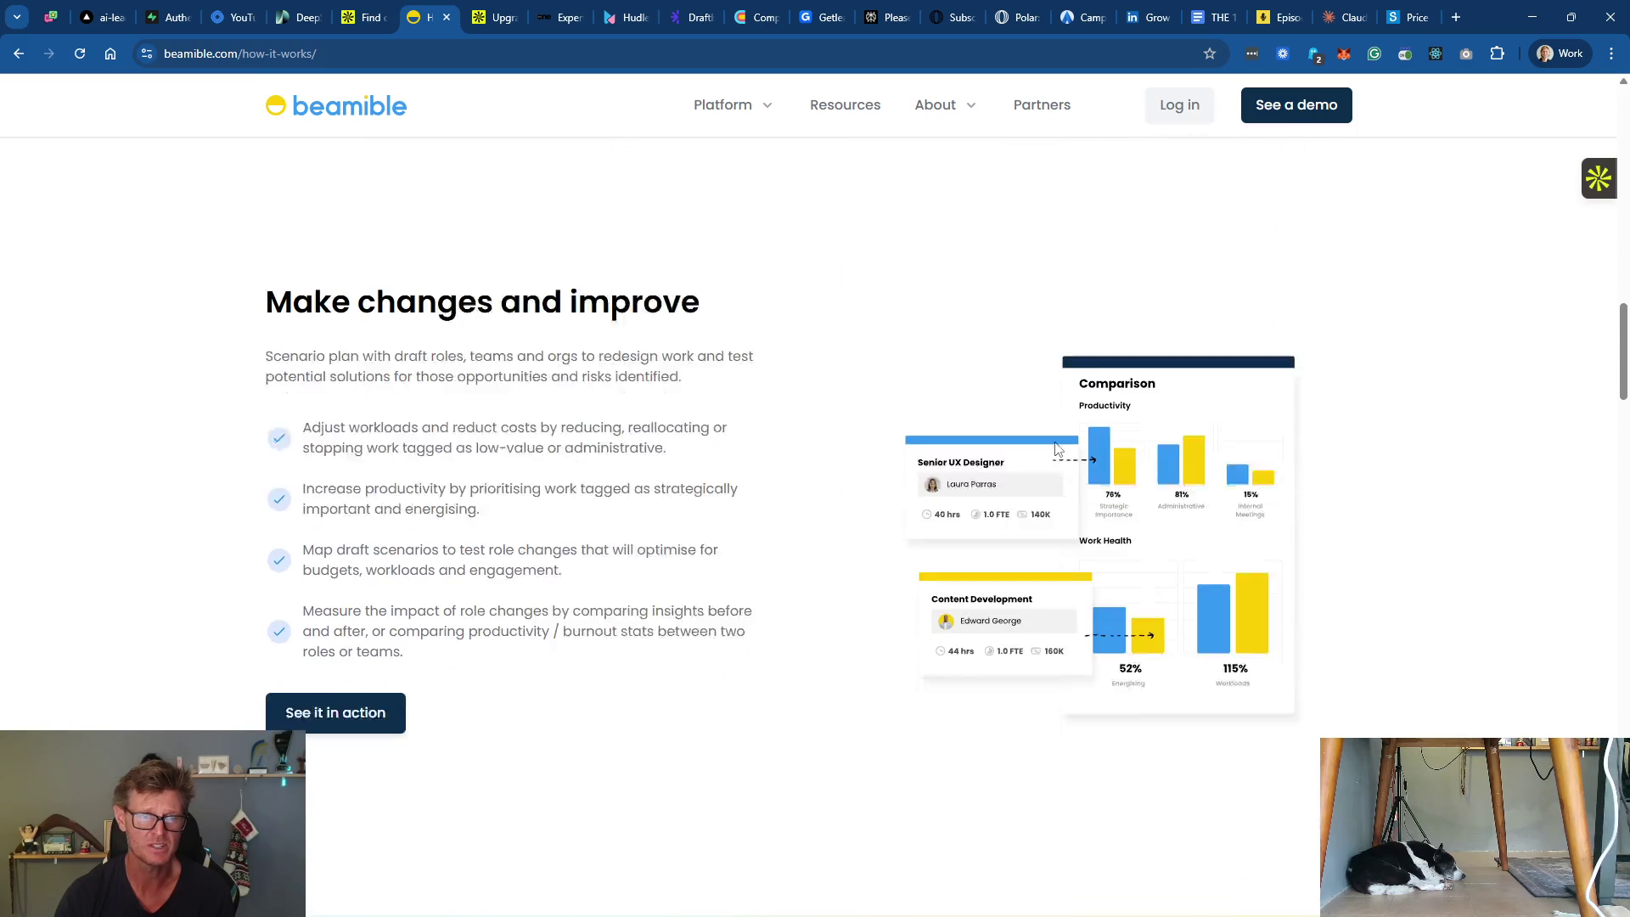
{"action": "scroll", "coordinate": [1058, 448], "scroll_direction": "down", "scroll_amount": 5}
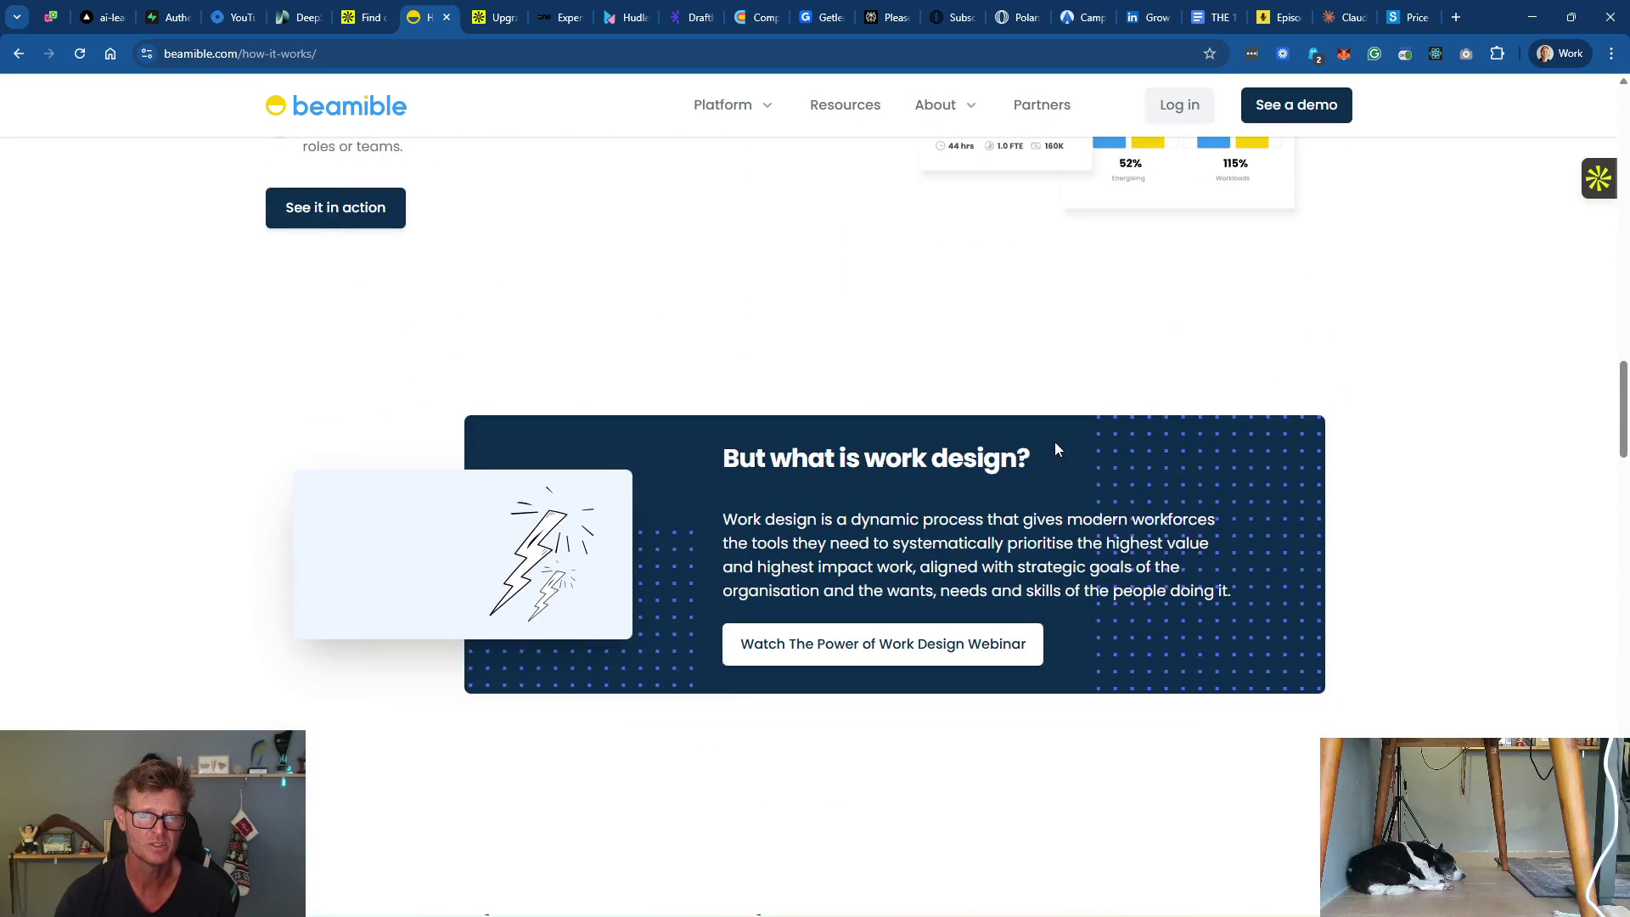
{"action": "scroll", "coordinate": [1057, 449], "scroll_direction": "down", "scroll_amount": 5}
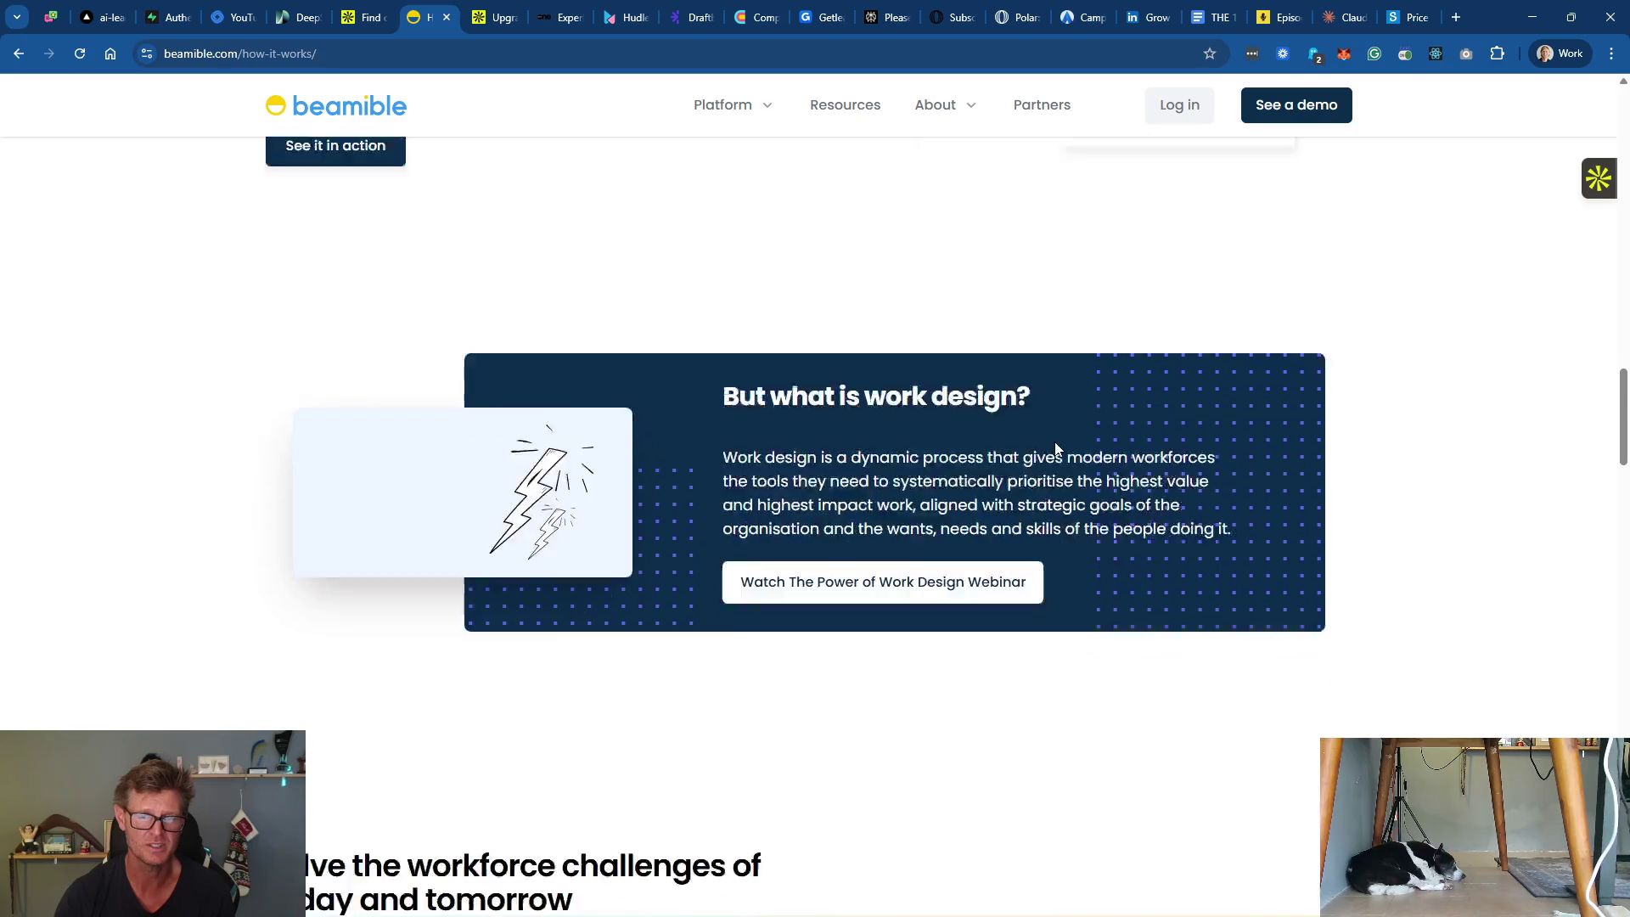
{"action": "scroll", "coordinate": [1058, 447], "scroll_direction": "down", "scroll_amount": 8}
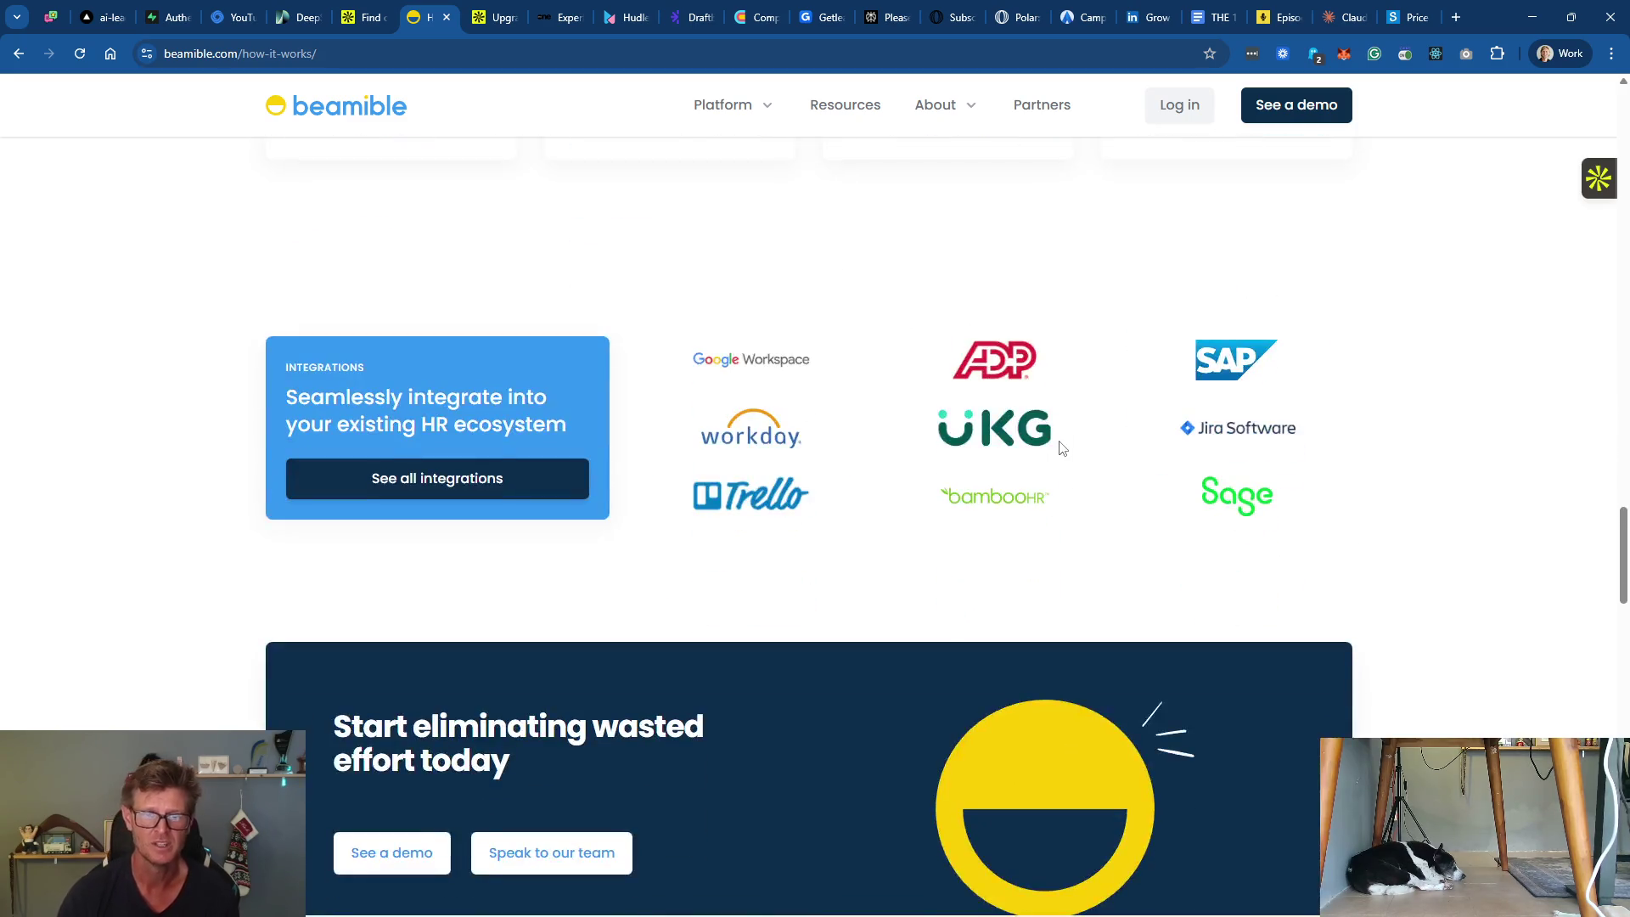
{"action": "scroll", "coordinate": [1059, 448], "scroll_direction": "down", "scroll_amount": 6}
{"action": "scroll", "coordinate": [1057, 448], "scroll_direction": "up", "scroll_amount": 5}
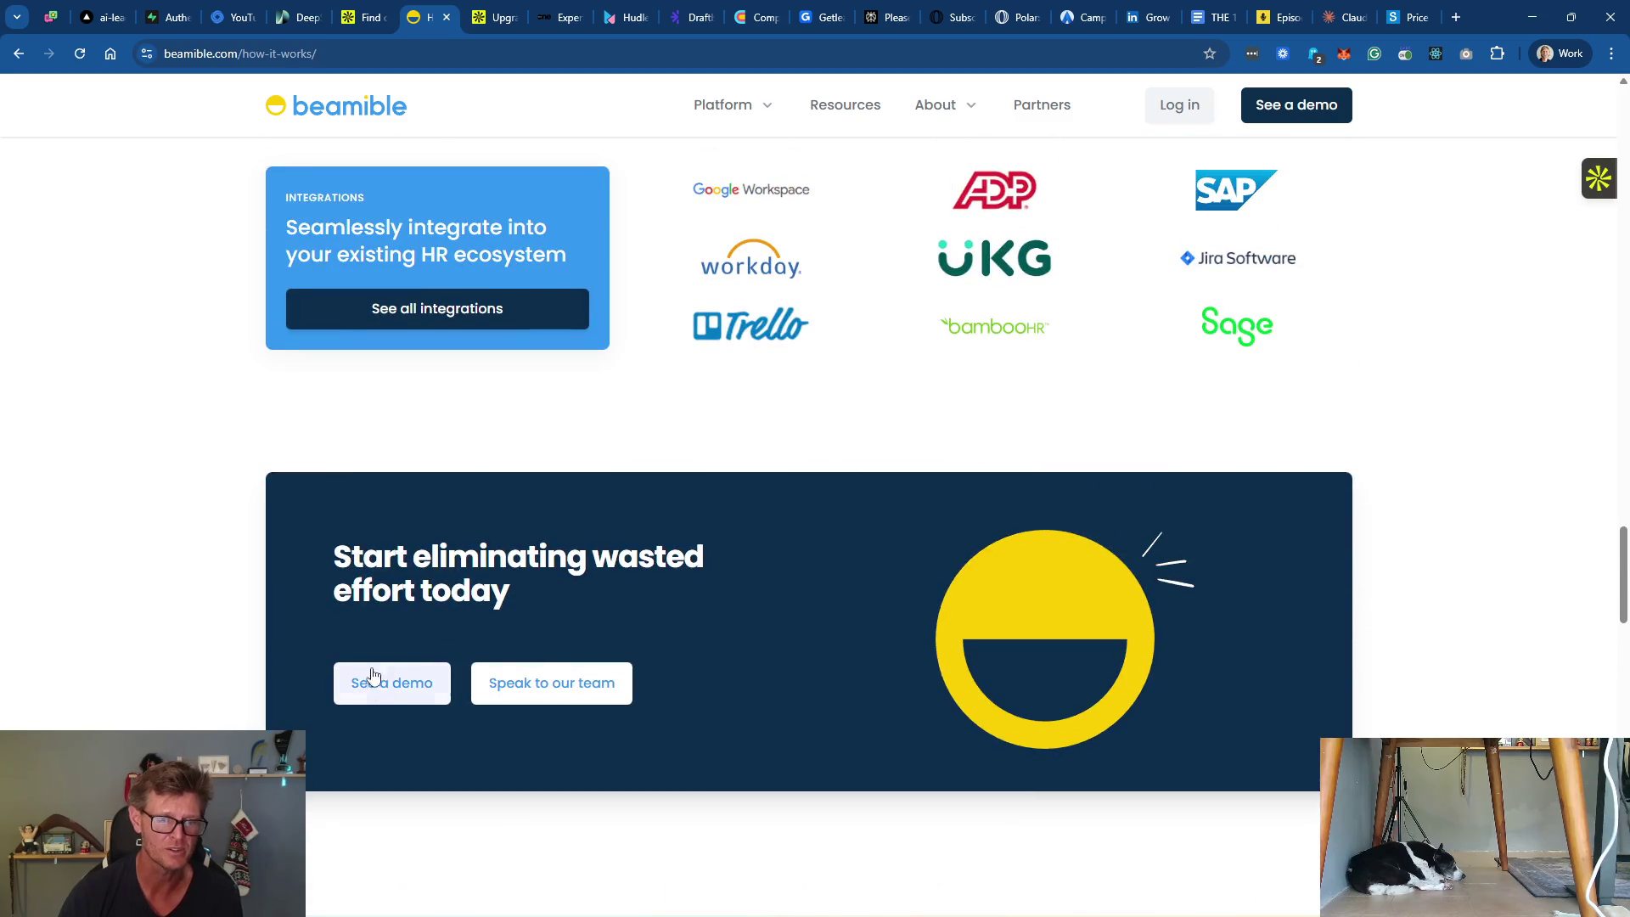
{"action": "left_click", "coordinate": [400, 690]}
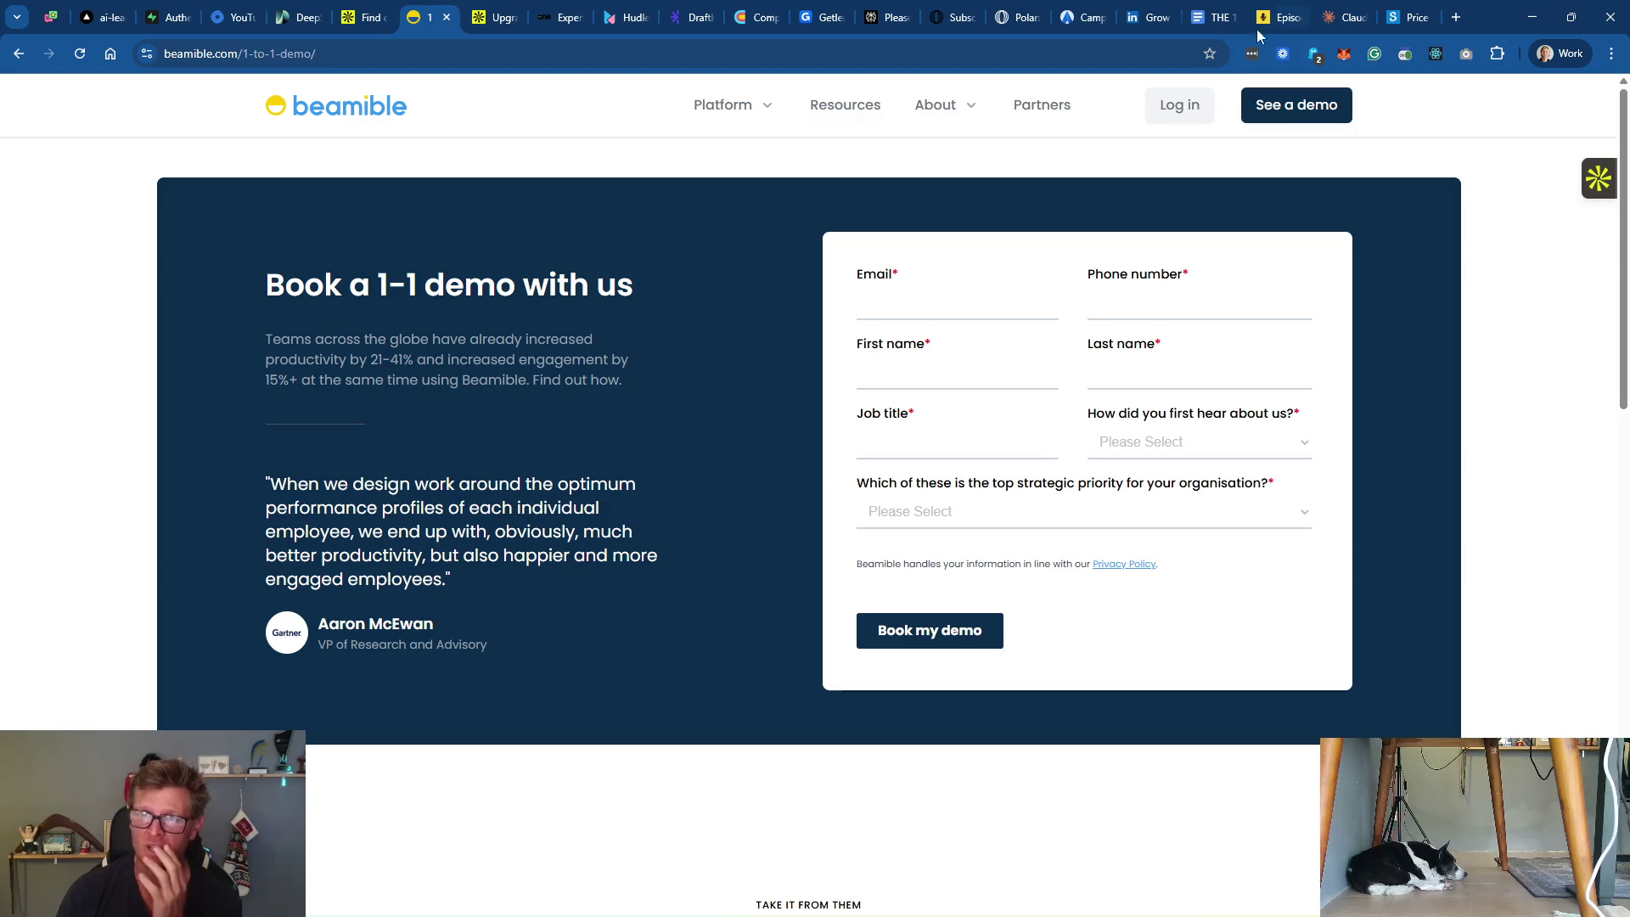
{"action": "left_click", "coordinate": [446, 17]}
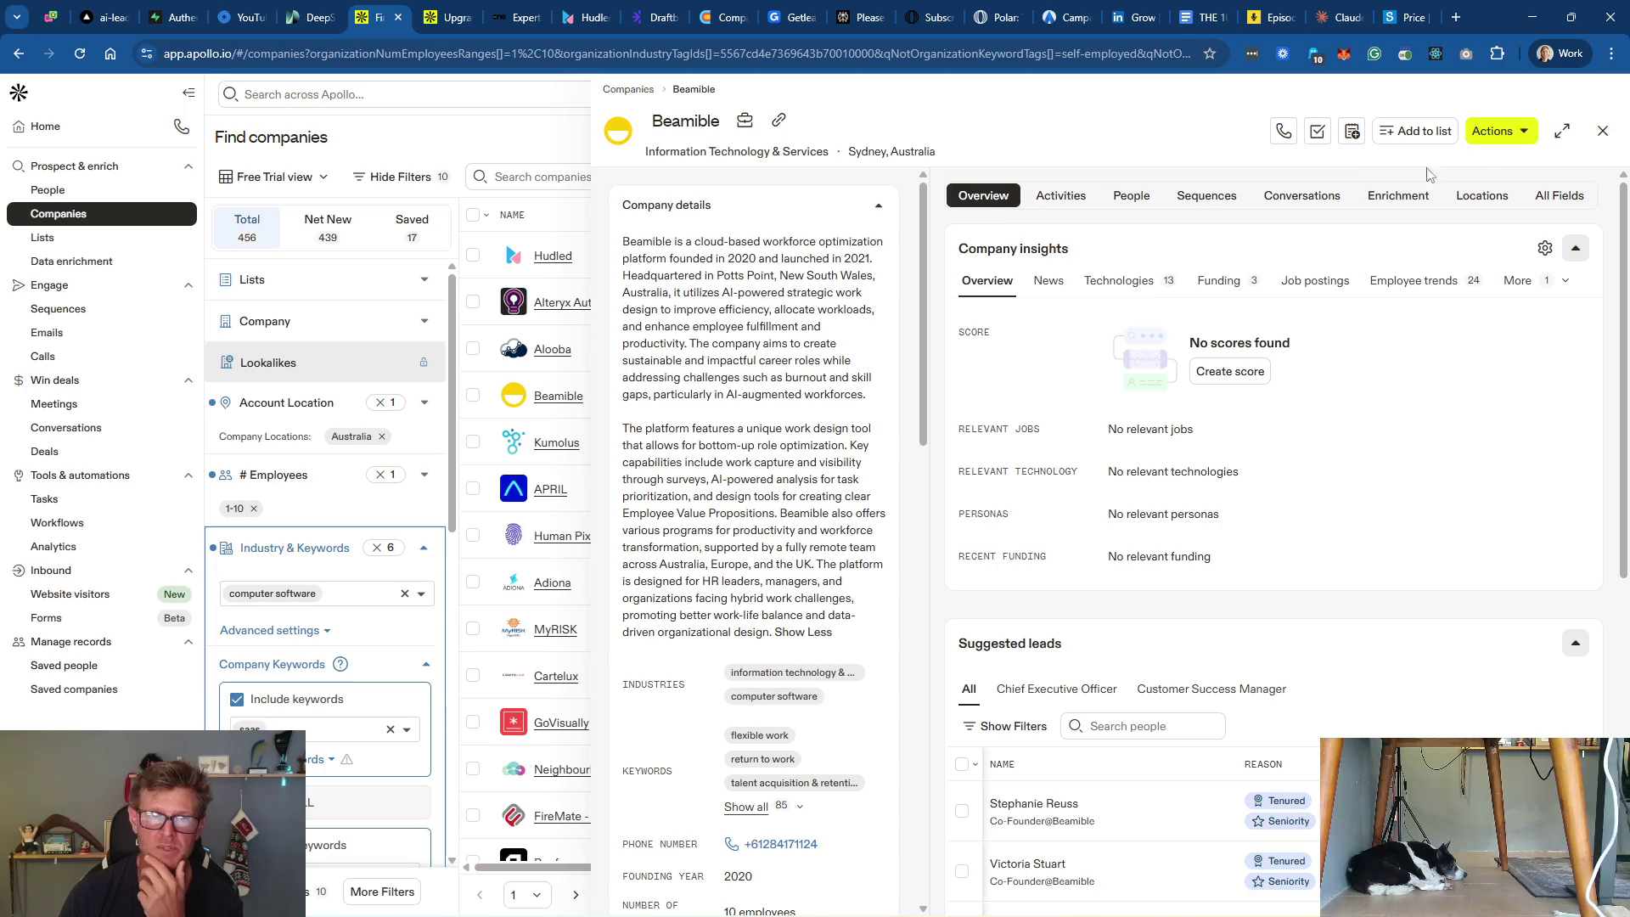
Step: Close Beamible's details panel and run its Free Trial Offered check
{"action": "left_click", "coordinate": [1605, 132]}
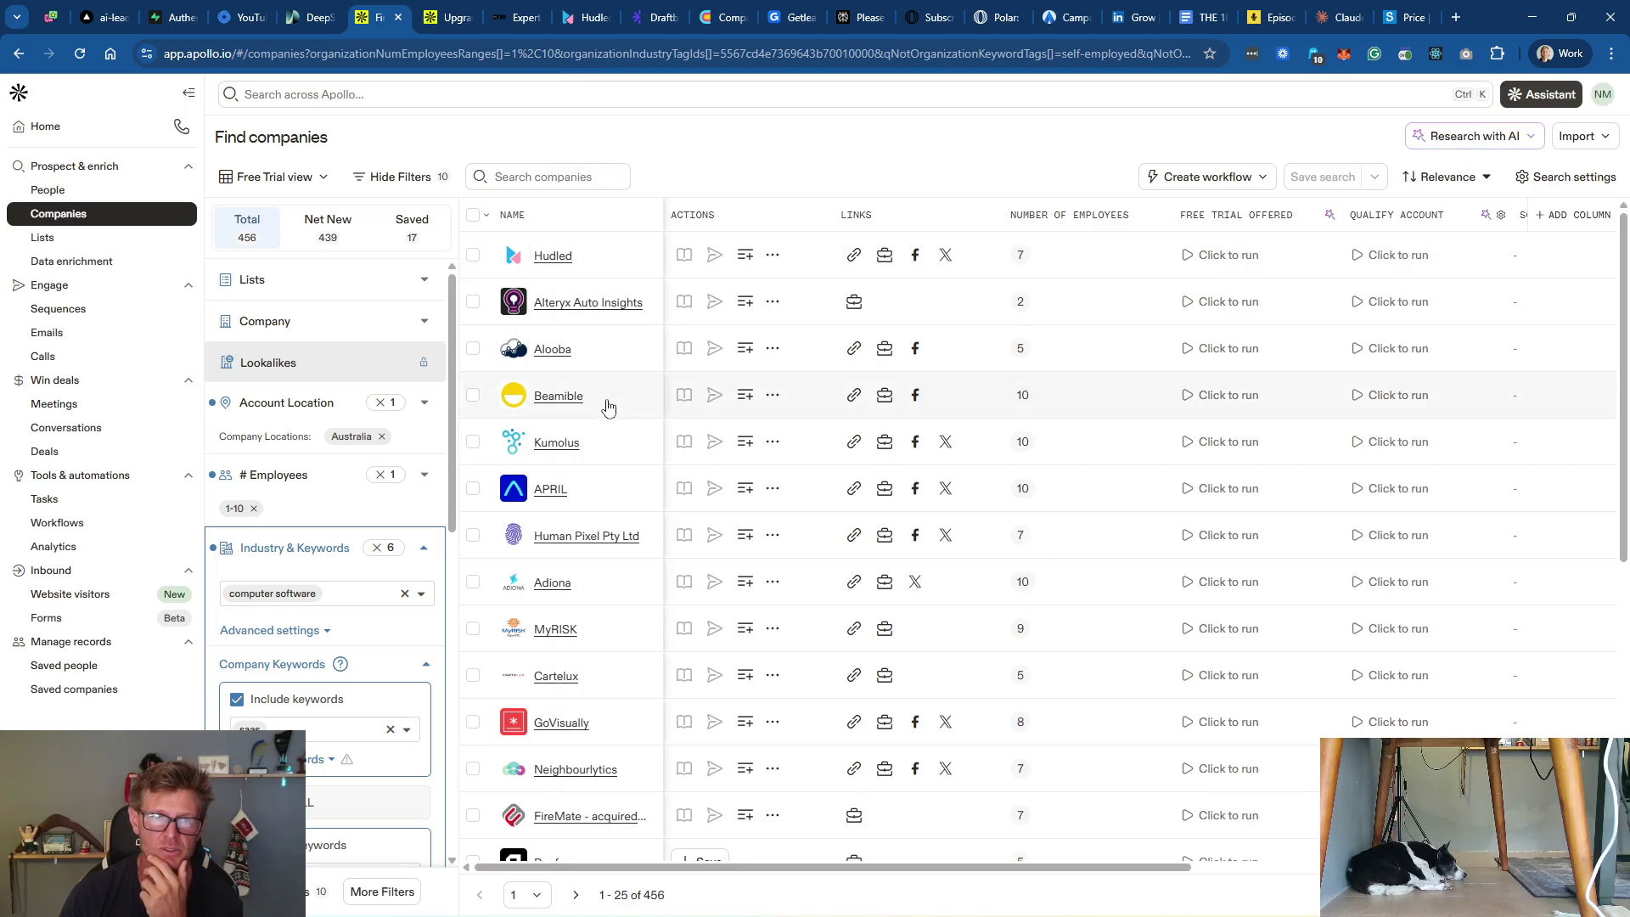
{"action": "left_click", "coordinate": [1259, 399]}
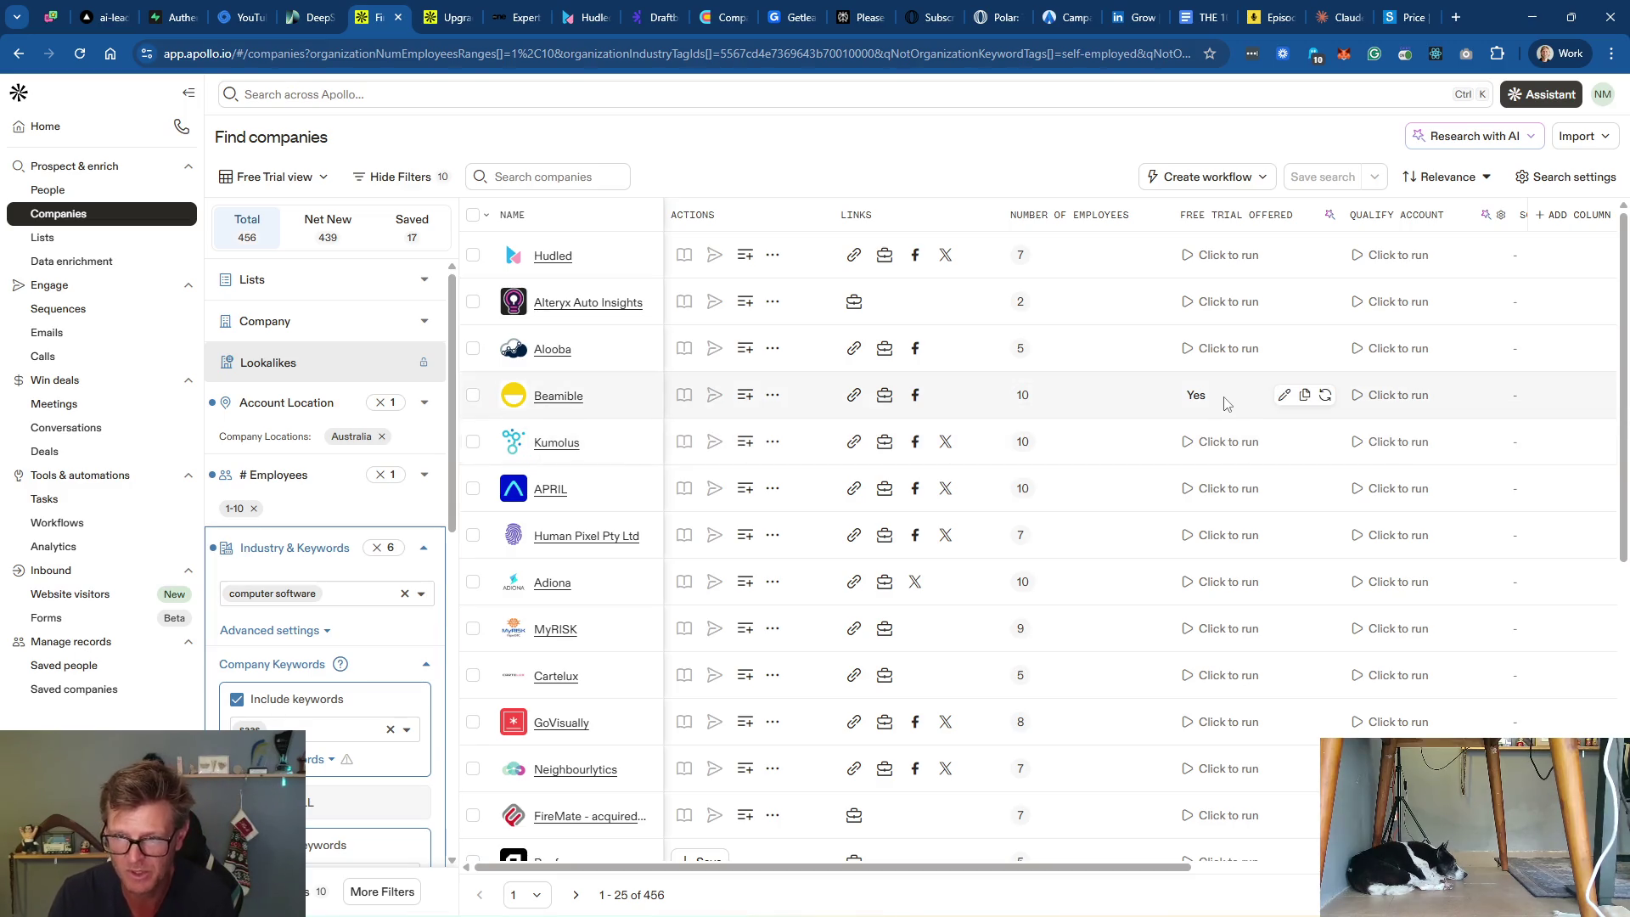
Step: Open Beamible's Yes result and read through the AI's reasoning and conclusion
{"action": "left_click", "coordinate": [1196, 403]}
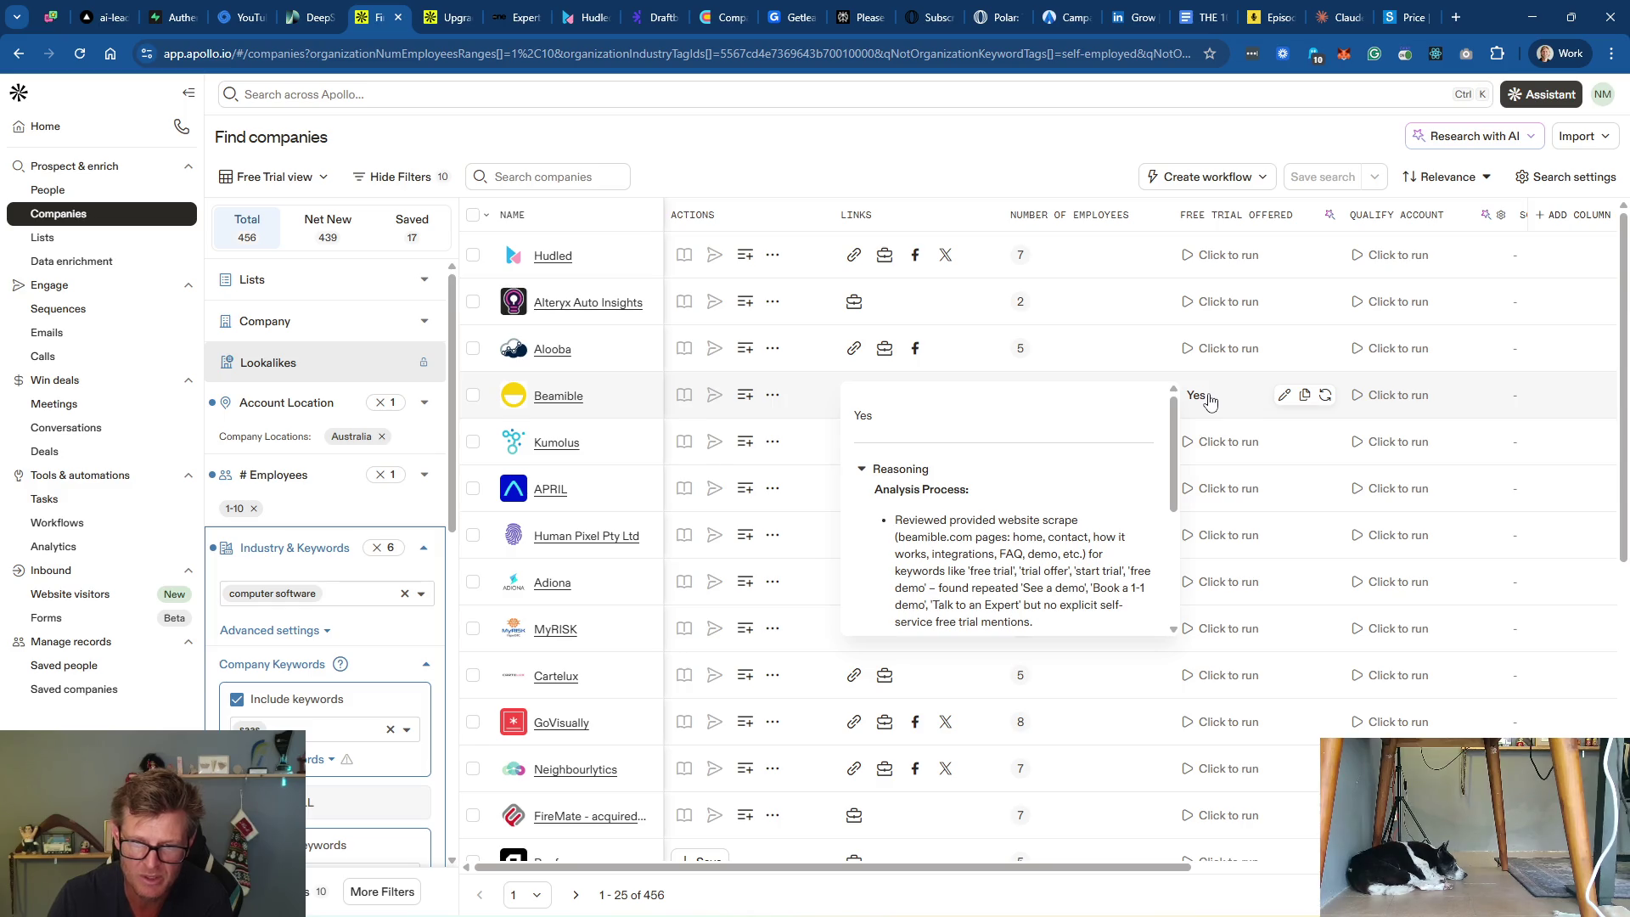
{"action": "scroll", "coordinate": [1164, 461], "scroll_direction": "down", "scroll_amount": 2}
{"action": "scroll", "coordinate": [1162, 461], "scroll_direction": "down", "scroll_amount": 3}
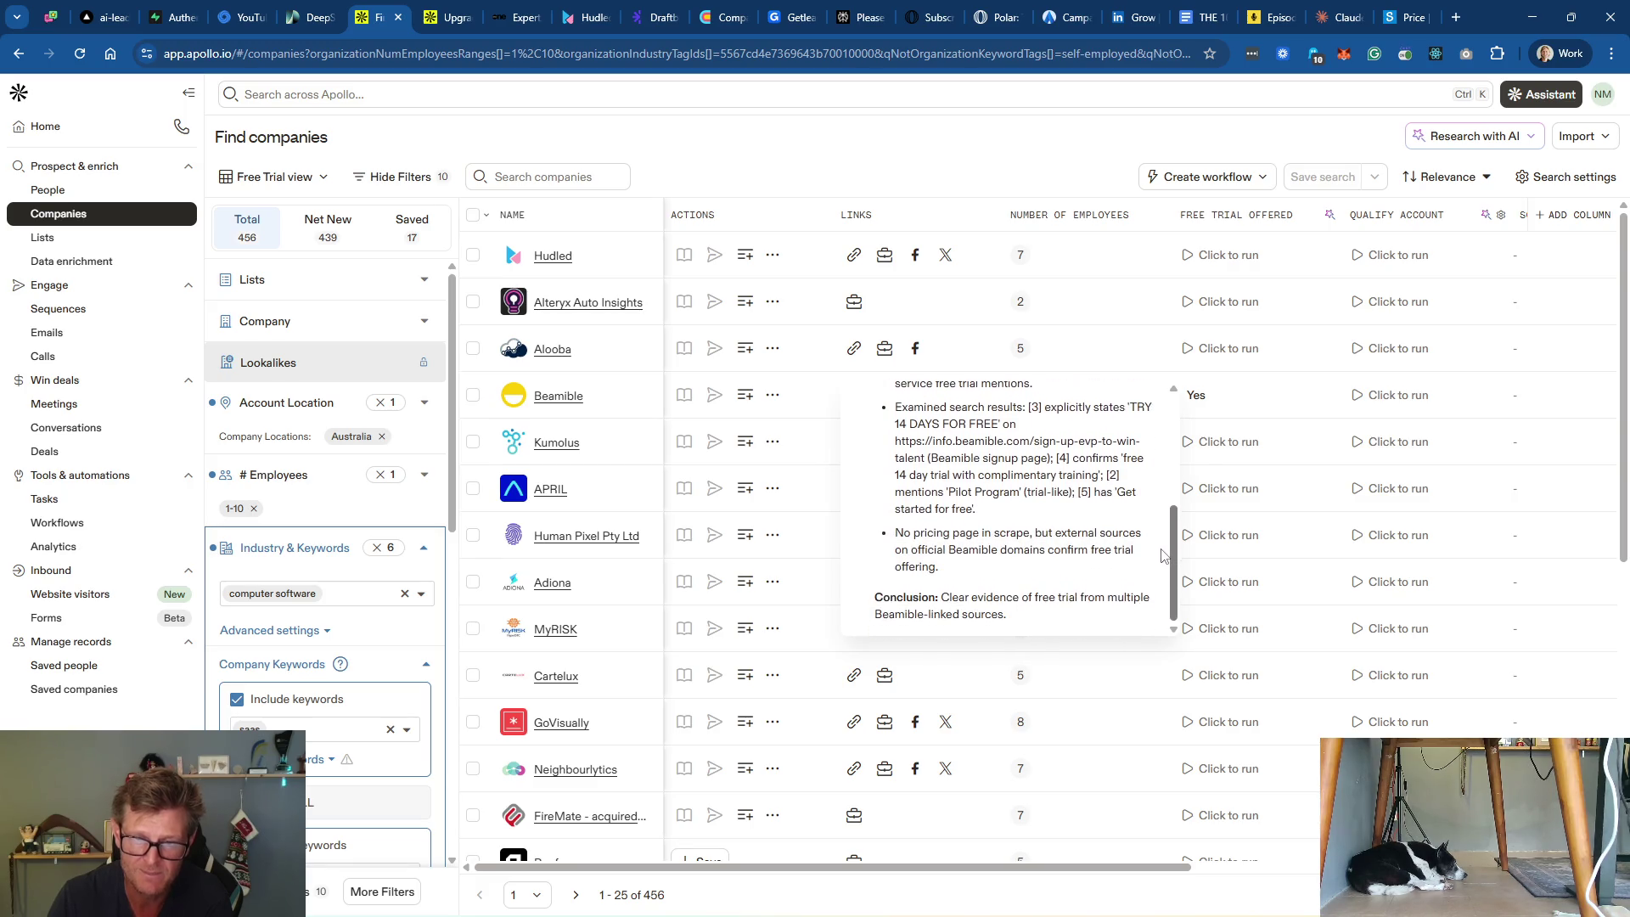
{"action": "scroll", "coordinate": [1162, 554], "scroll_direction": "up", "scroll_amount": 5}
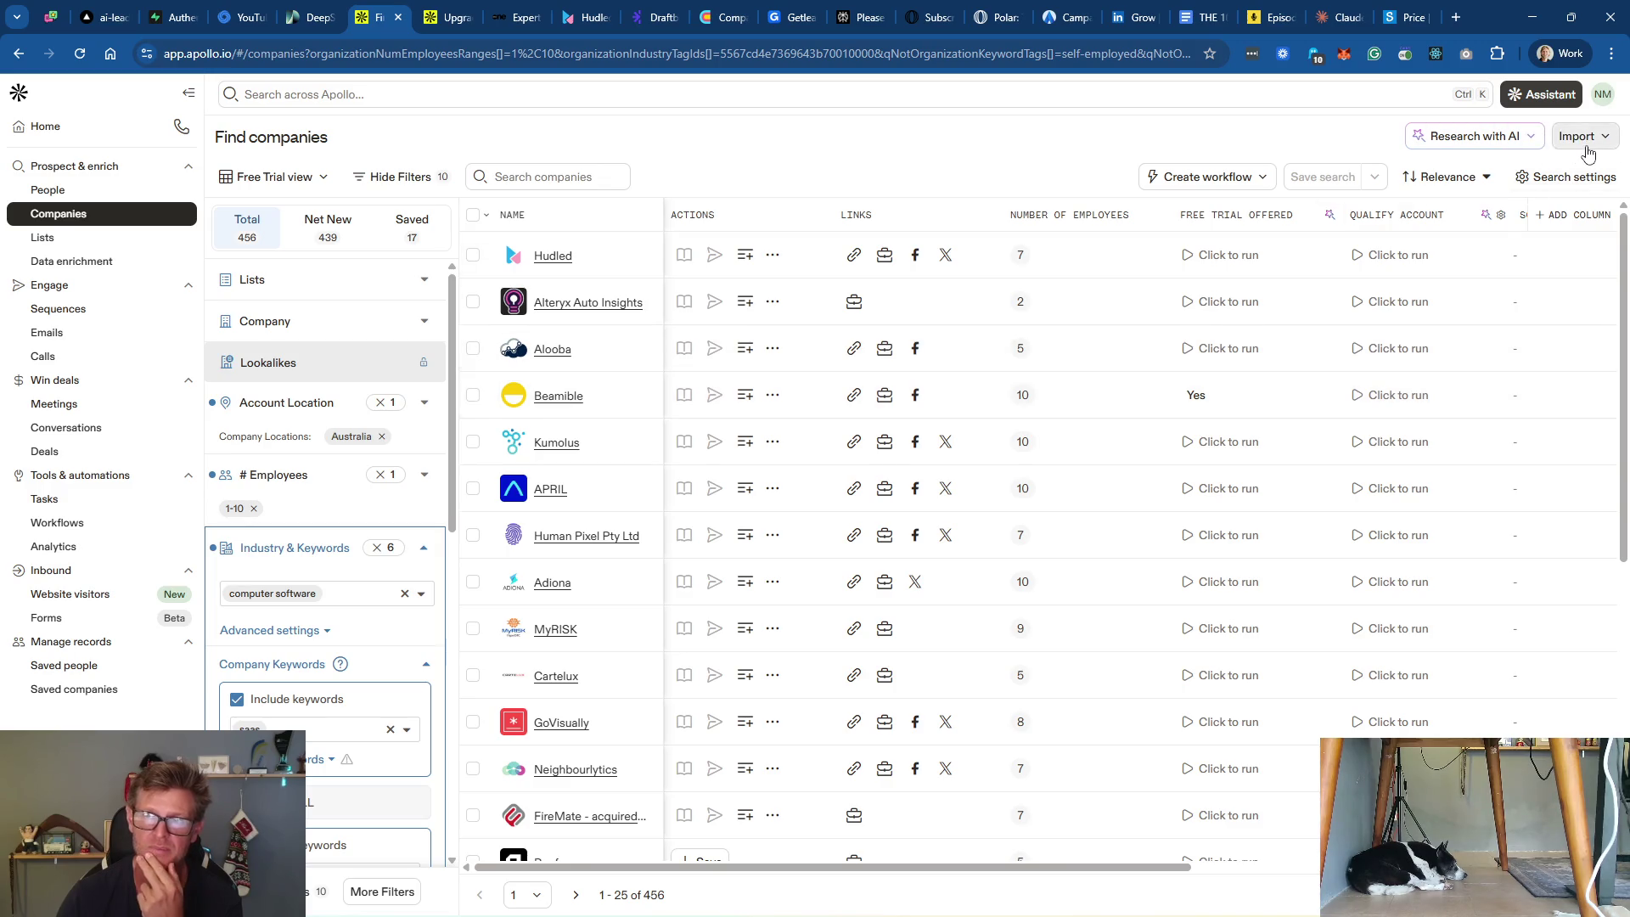
Step: Dismiss the Assistant's Coming Soon notice and collapse the Industry & Keywords filter
{"action": "left_click", "coordinate": [1544, 95]}
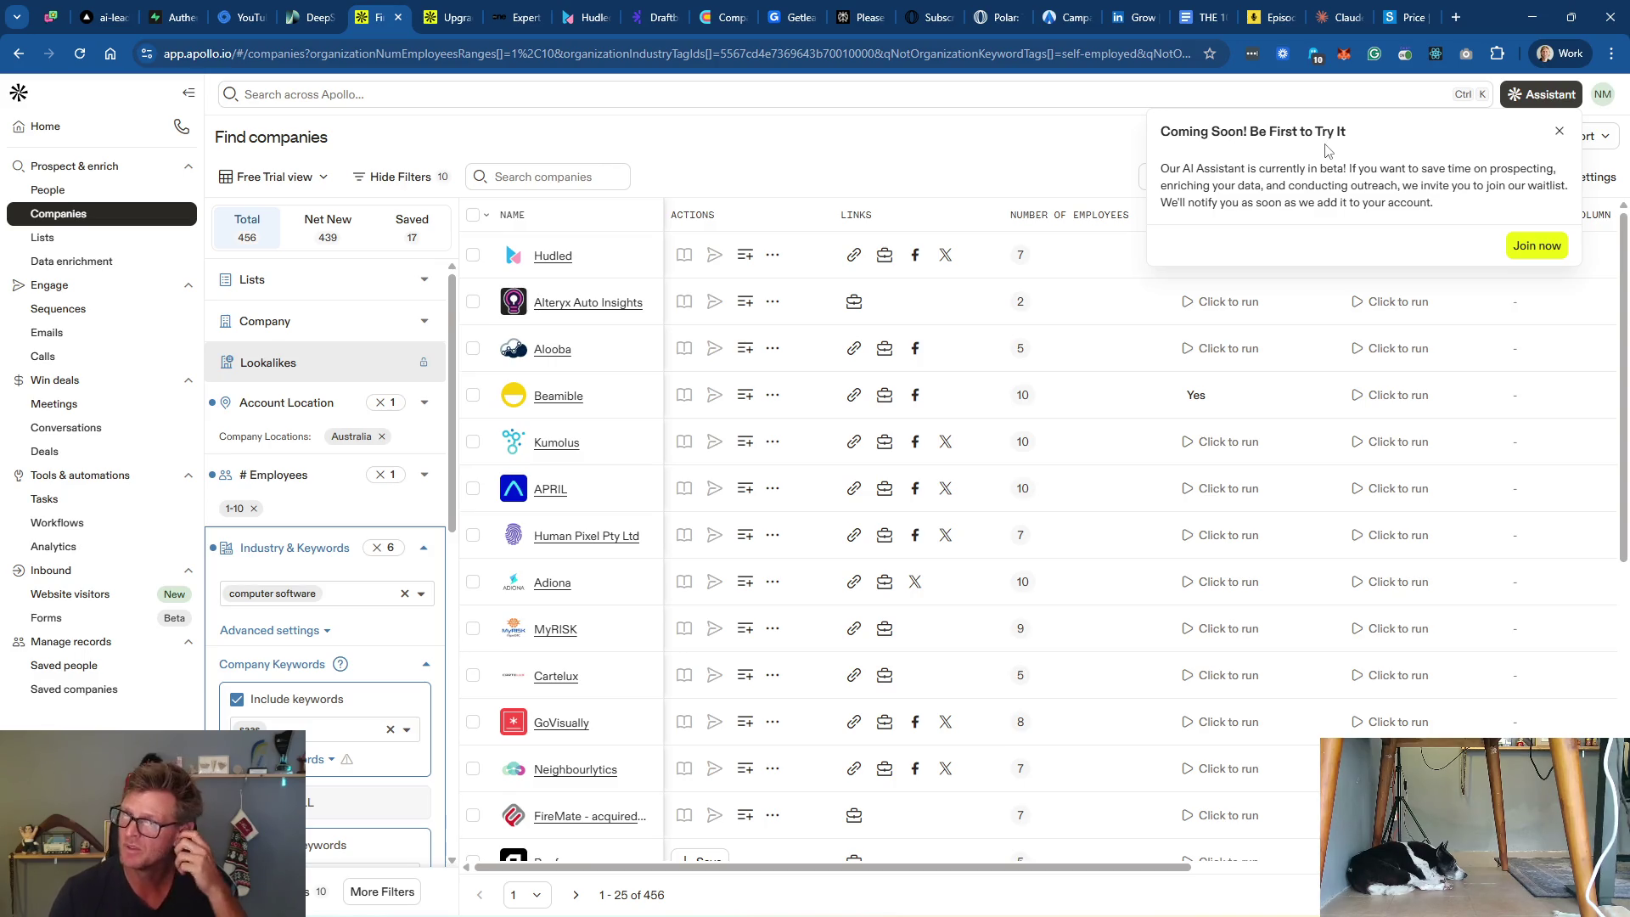
{"action": "left_click", "coordinate": [1561, 133]}
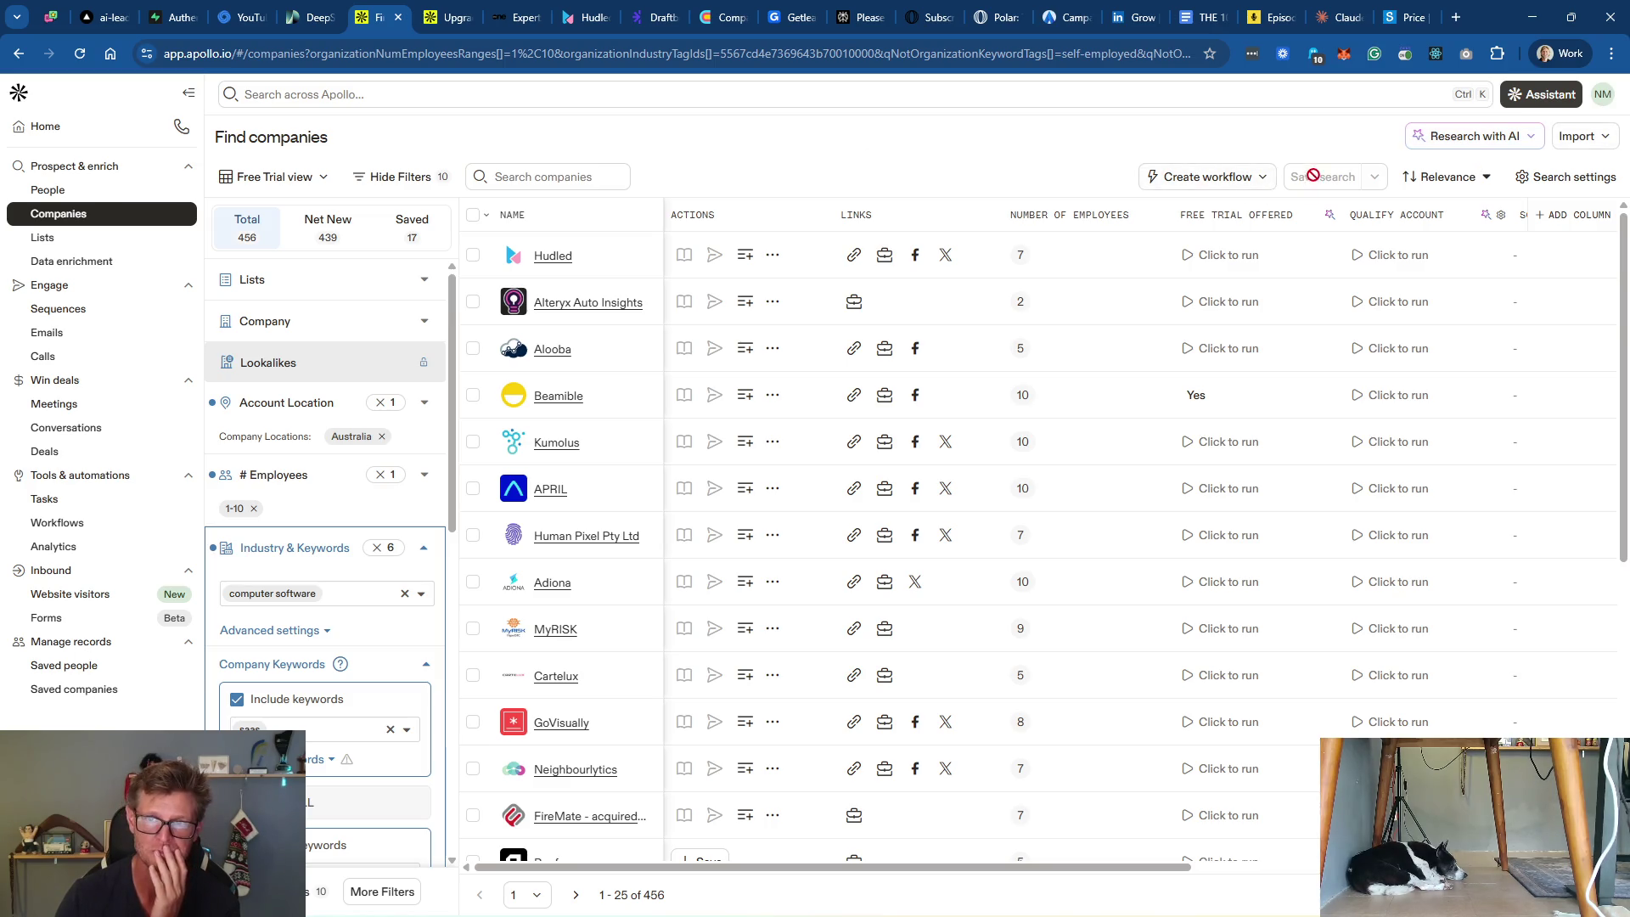
{"action": "left_click", "coordinate": [422, 555]}
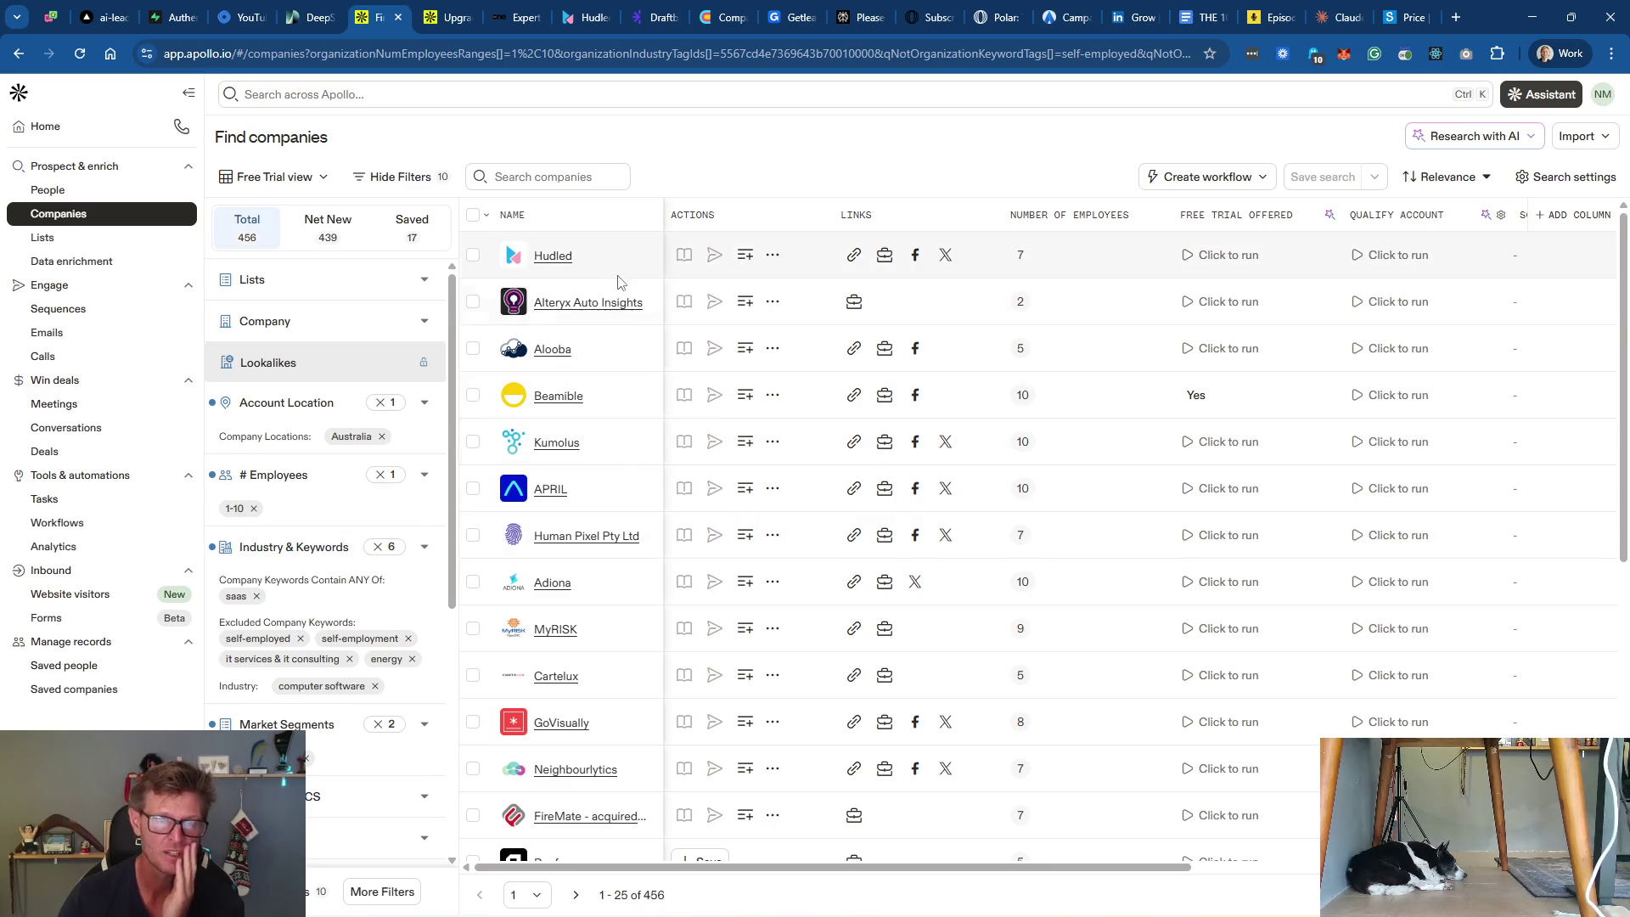
{"action": "scroll", "coordinate": [637, 653], "scroll_direction": "down", "scroll_amount": 5}
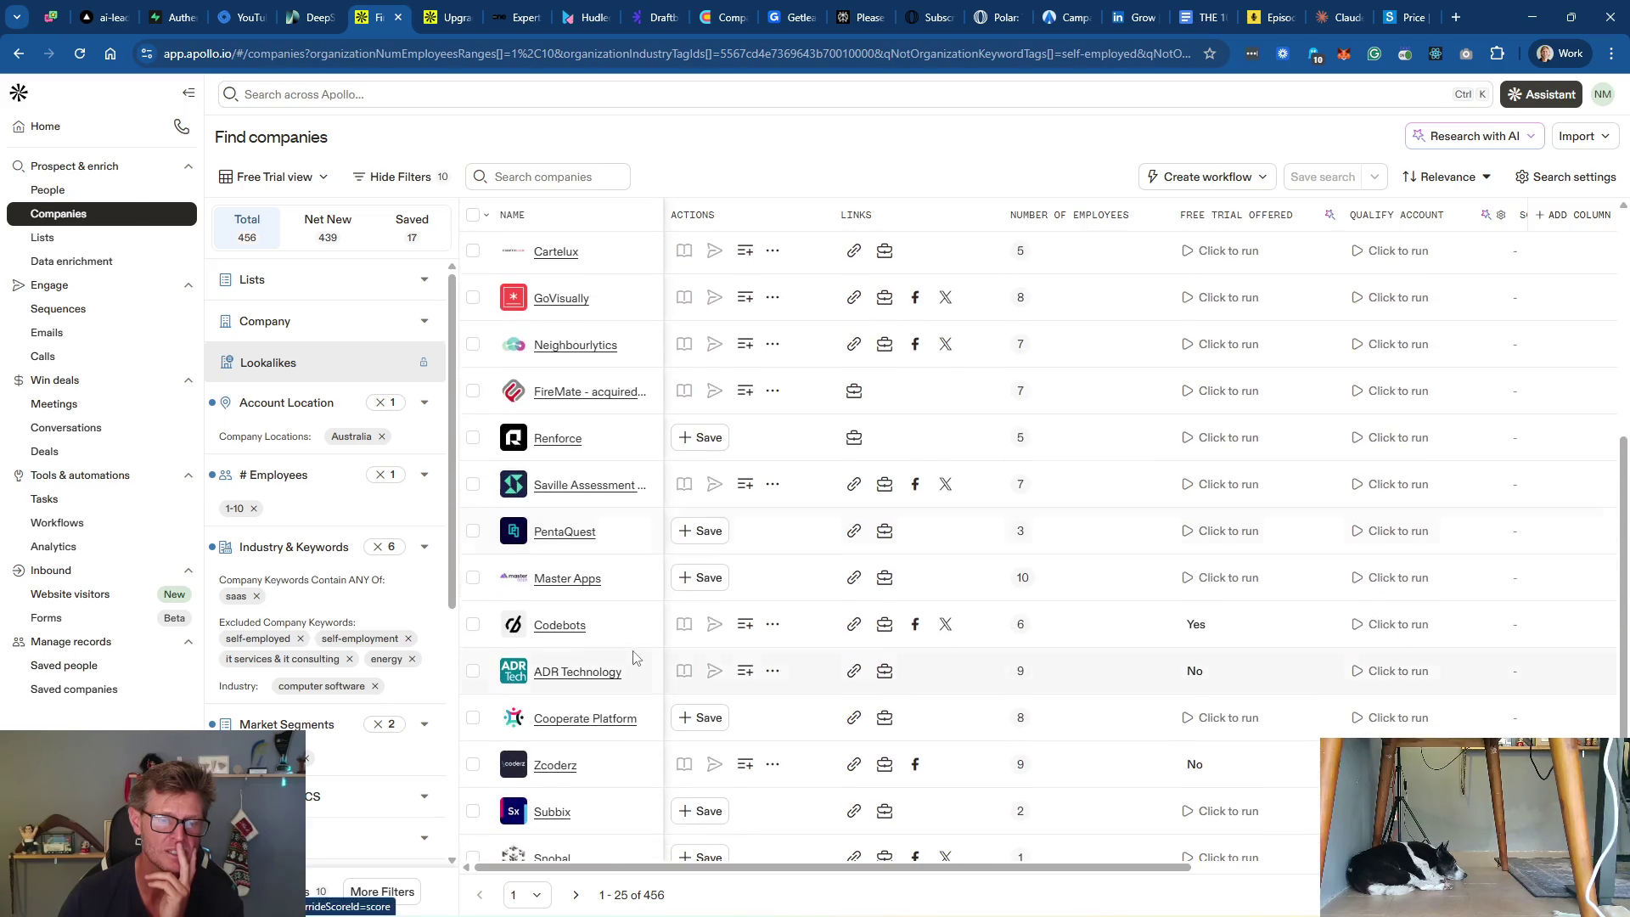
Step: Read PentaQuest's full company description and open its website in a new tab
{"action": "left_click", "coordinate": [614, 541]}
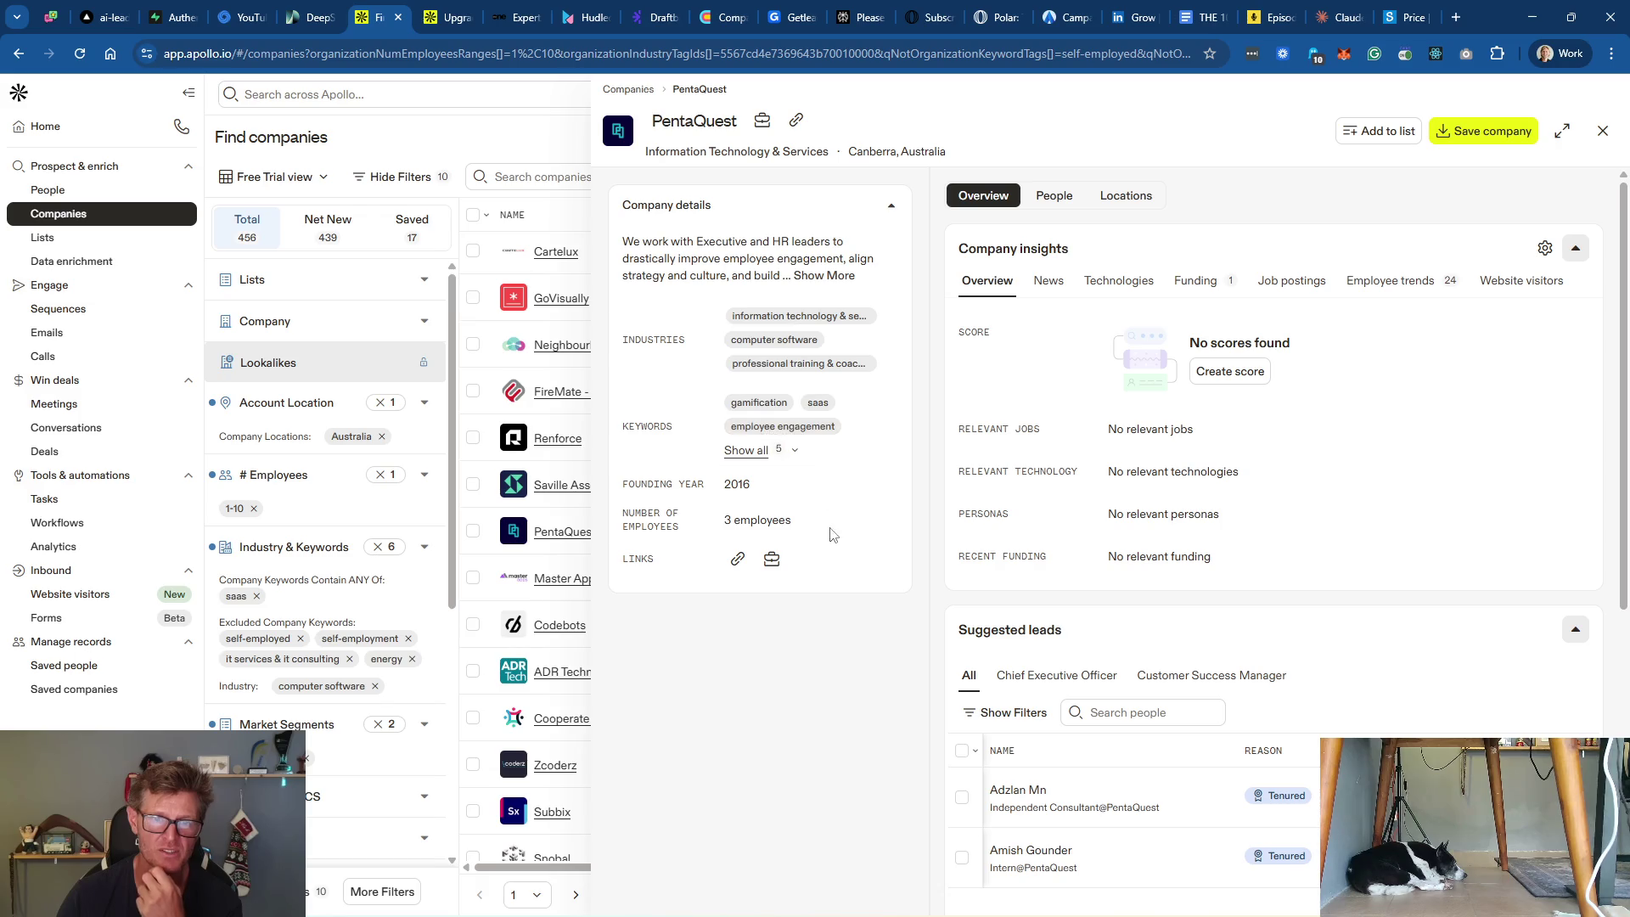
{"action": "left_click", "coordinate": [840, 274]}
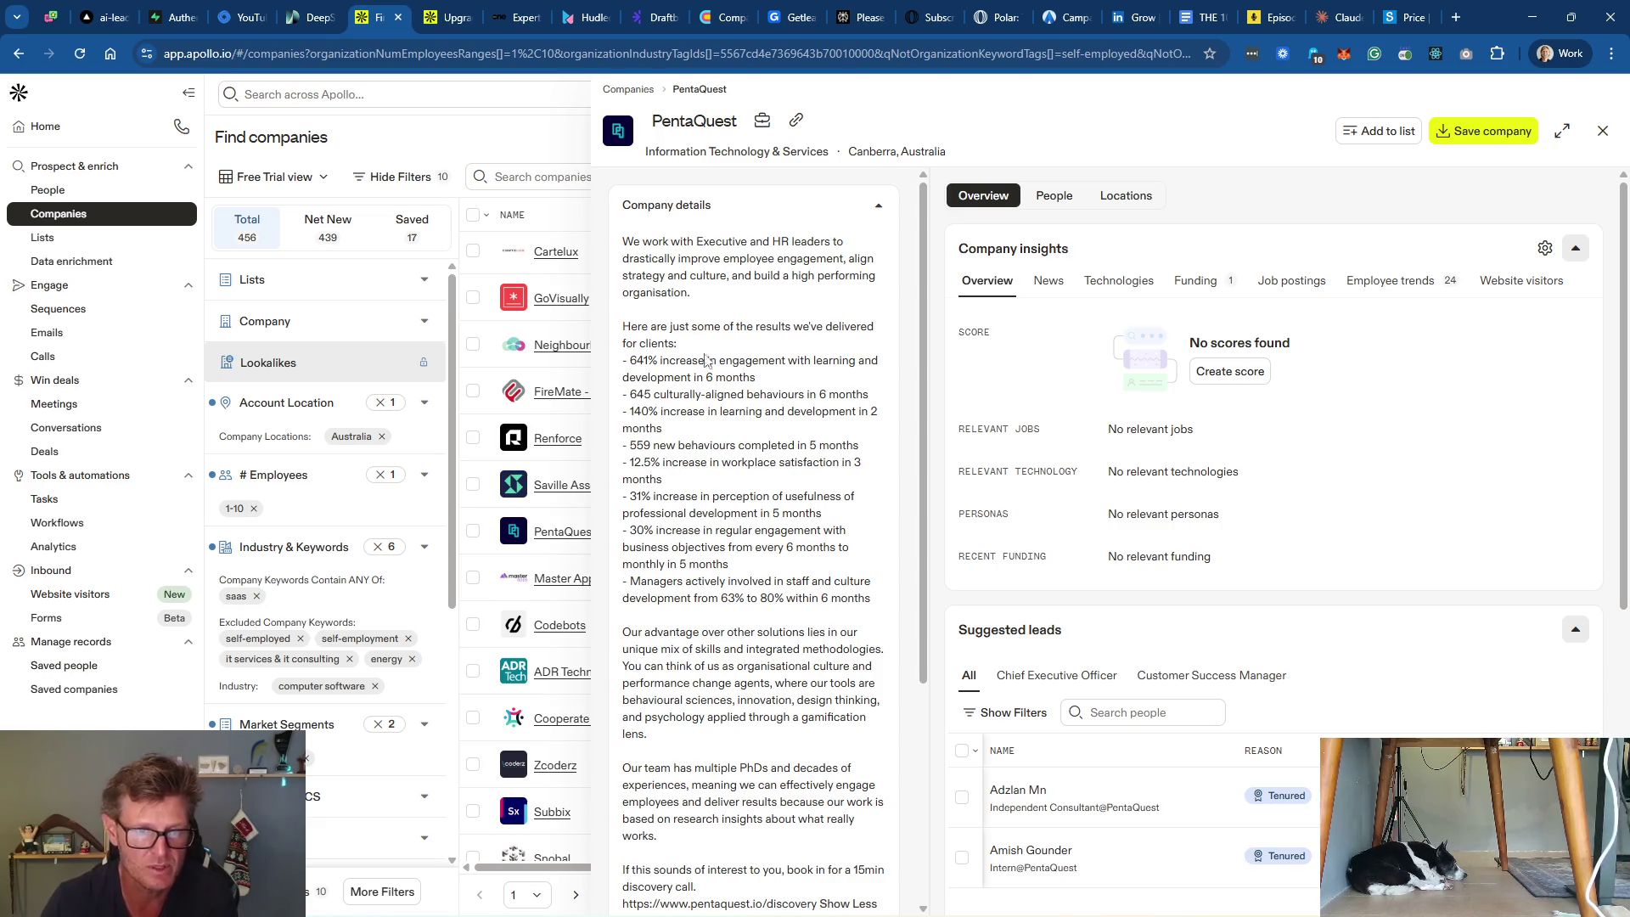
{"action": "scroll", "coordinate": [799, 408], "scroll_direction": "down", "scroll_amount": 4}
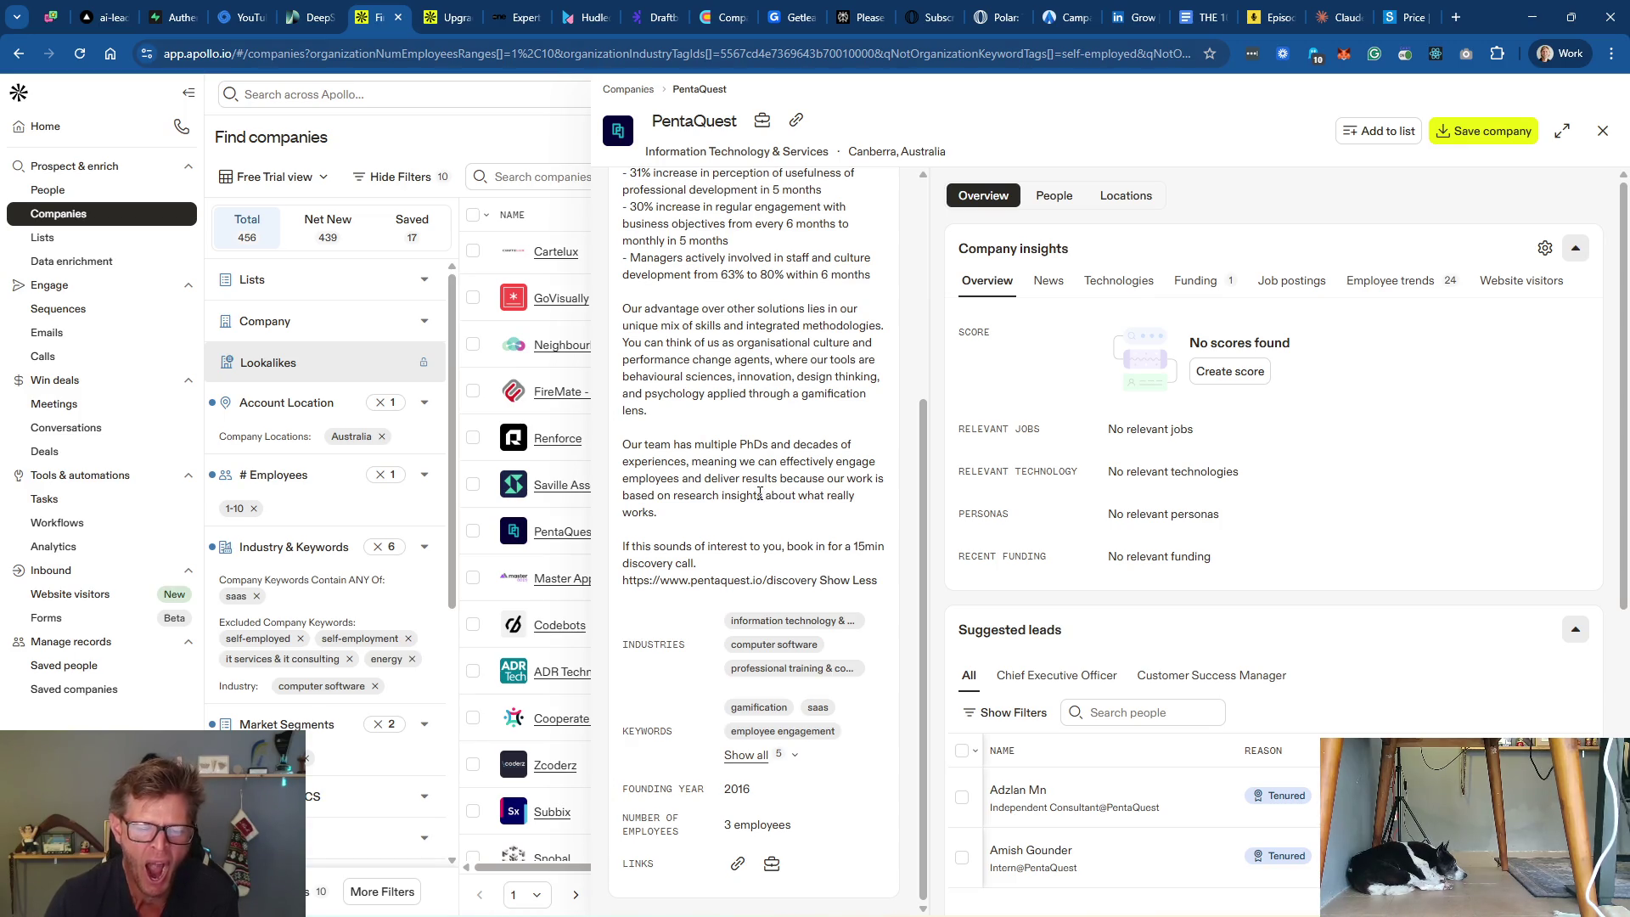
{"action": "scroll", "coordinate": [760, 494], "scroll_direction": "up", "scroll_amount": 4}
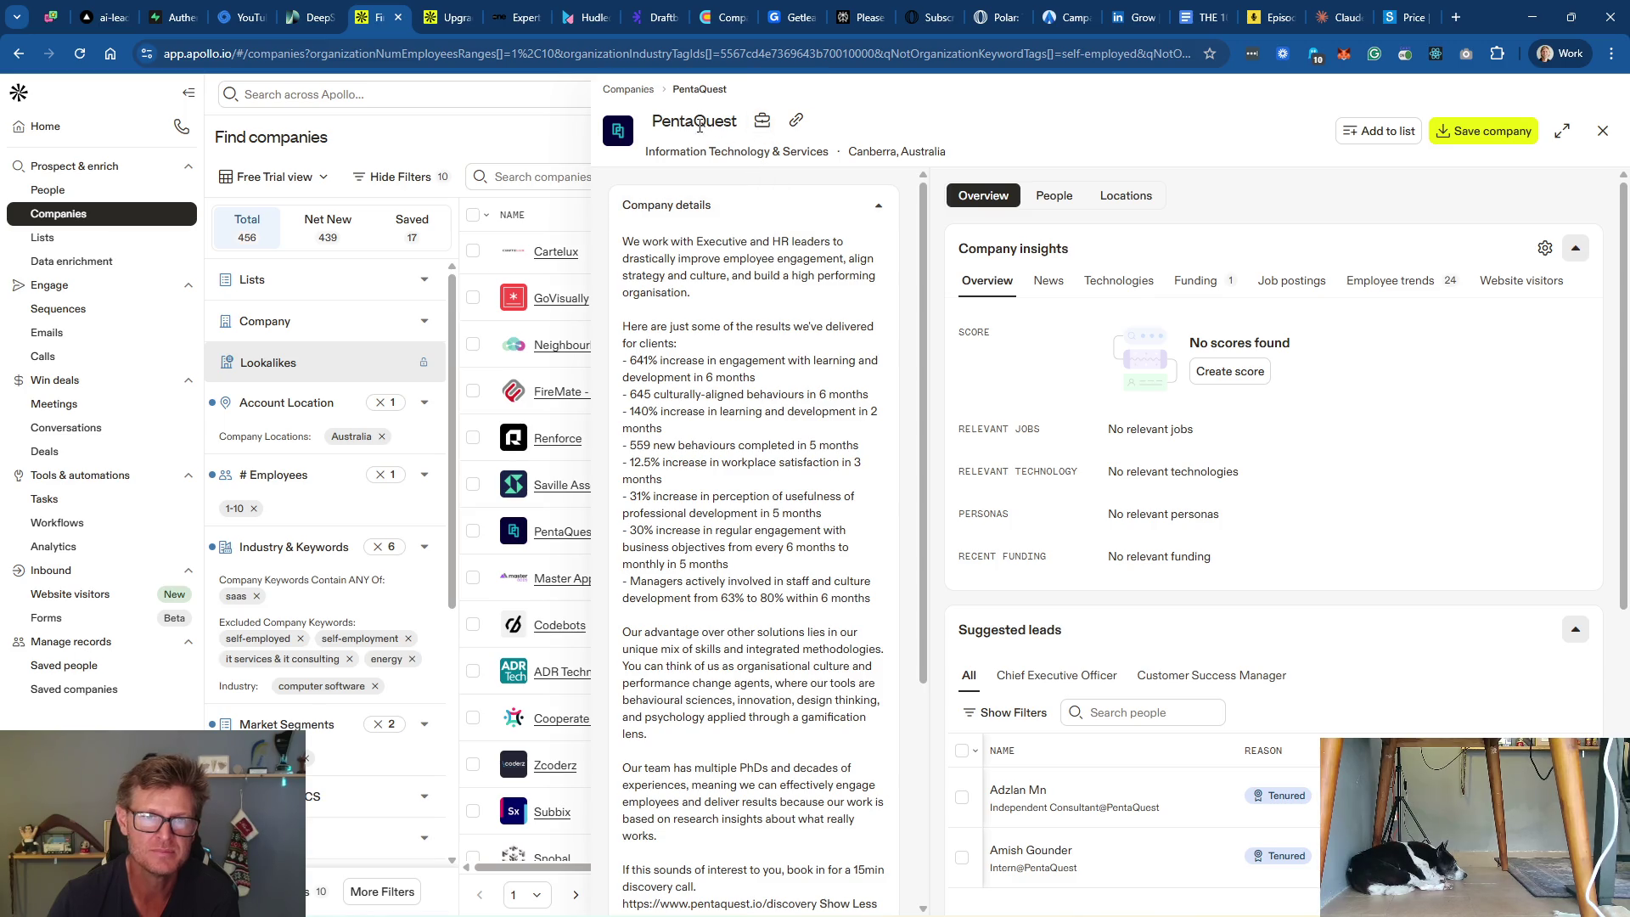
{"action": "left_click", "coordinate": [800, 124]}
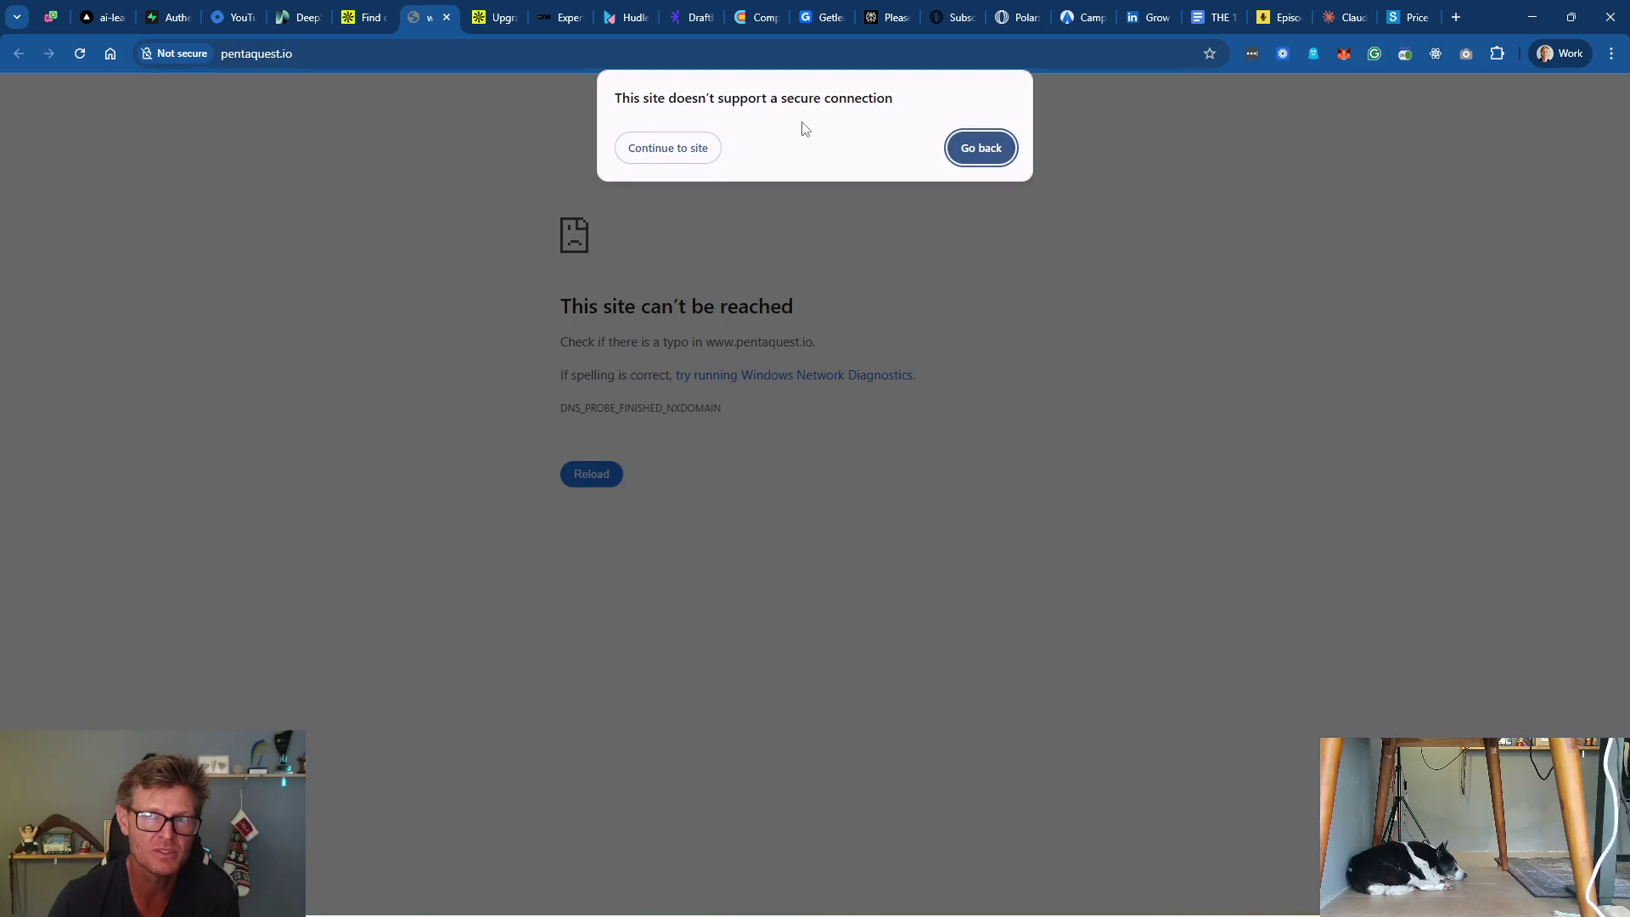
{"action": "key", "text": "Escape"}
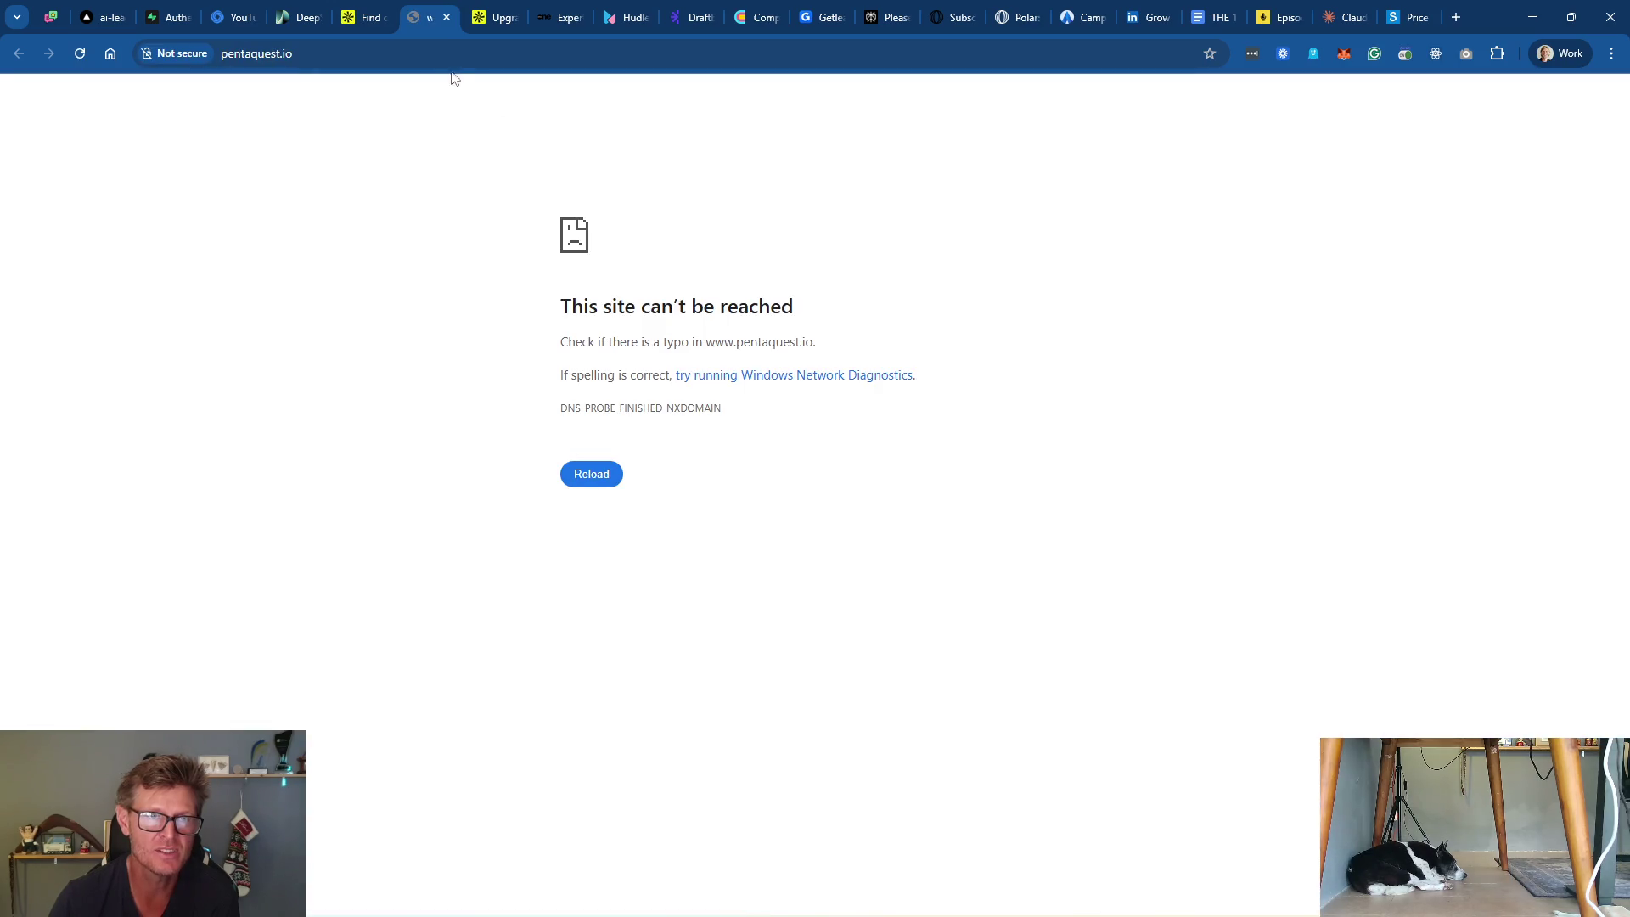
{"action": "left_click", "coordinate": [441, 55]}
{"action": "key", "text": "Escape"}
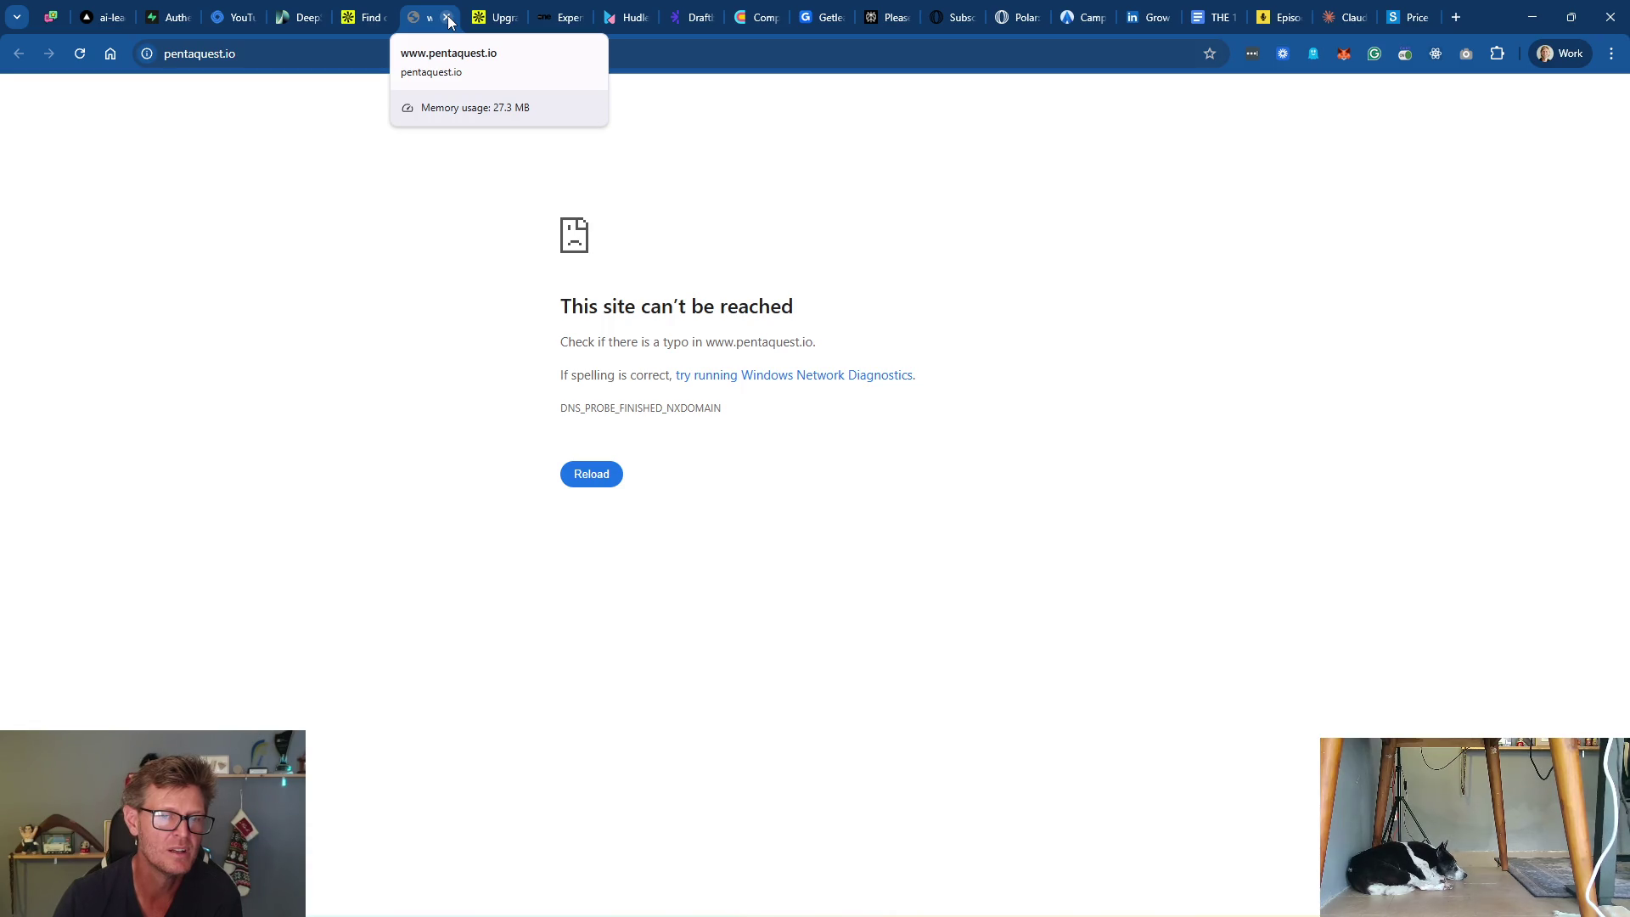
{"action": "left_click", "coordinate": [447, 17]}
{"action": "left_click", "coordinate": [361, 17]}
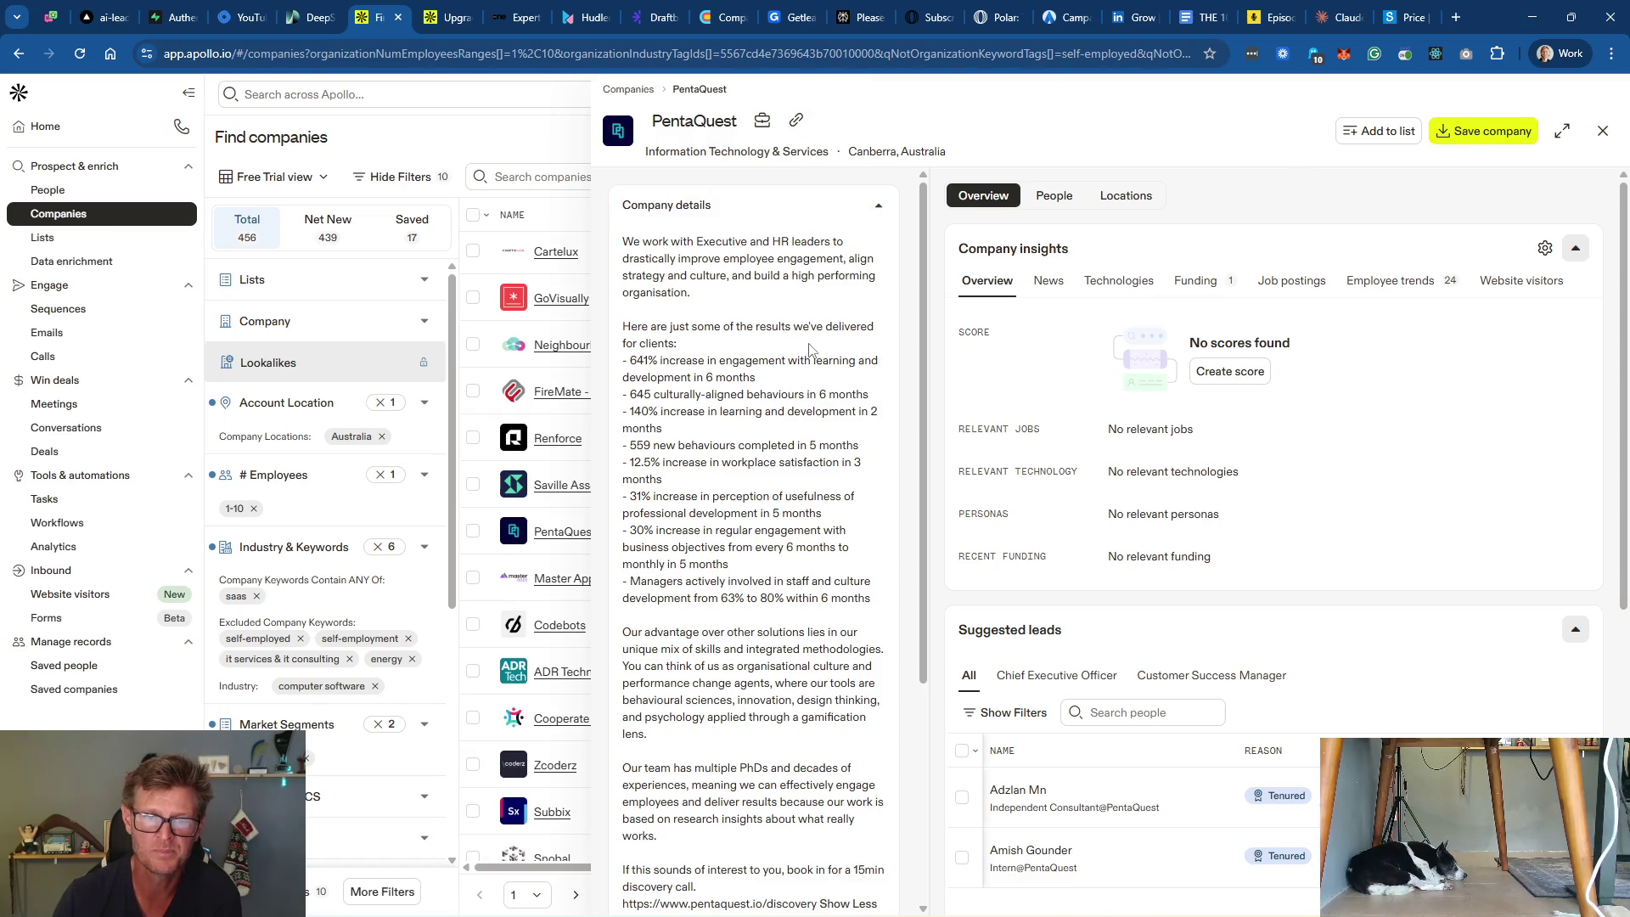
Step: Try PentaQuest's LinkedIn page, then follow a comment notification through to your own profile
{"action": "left_click", "coordinate": [796, 120]}
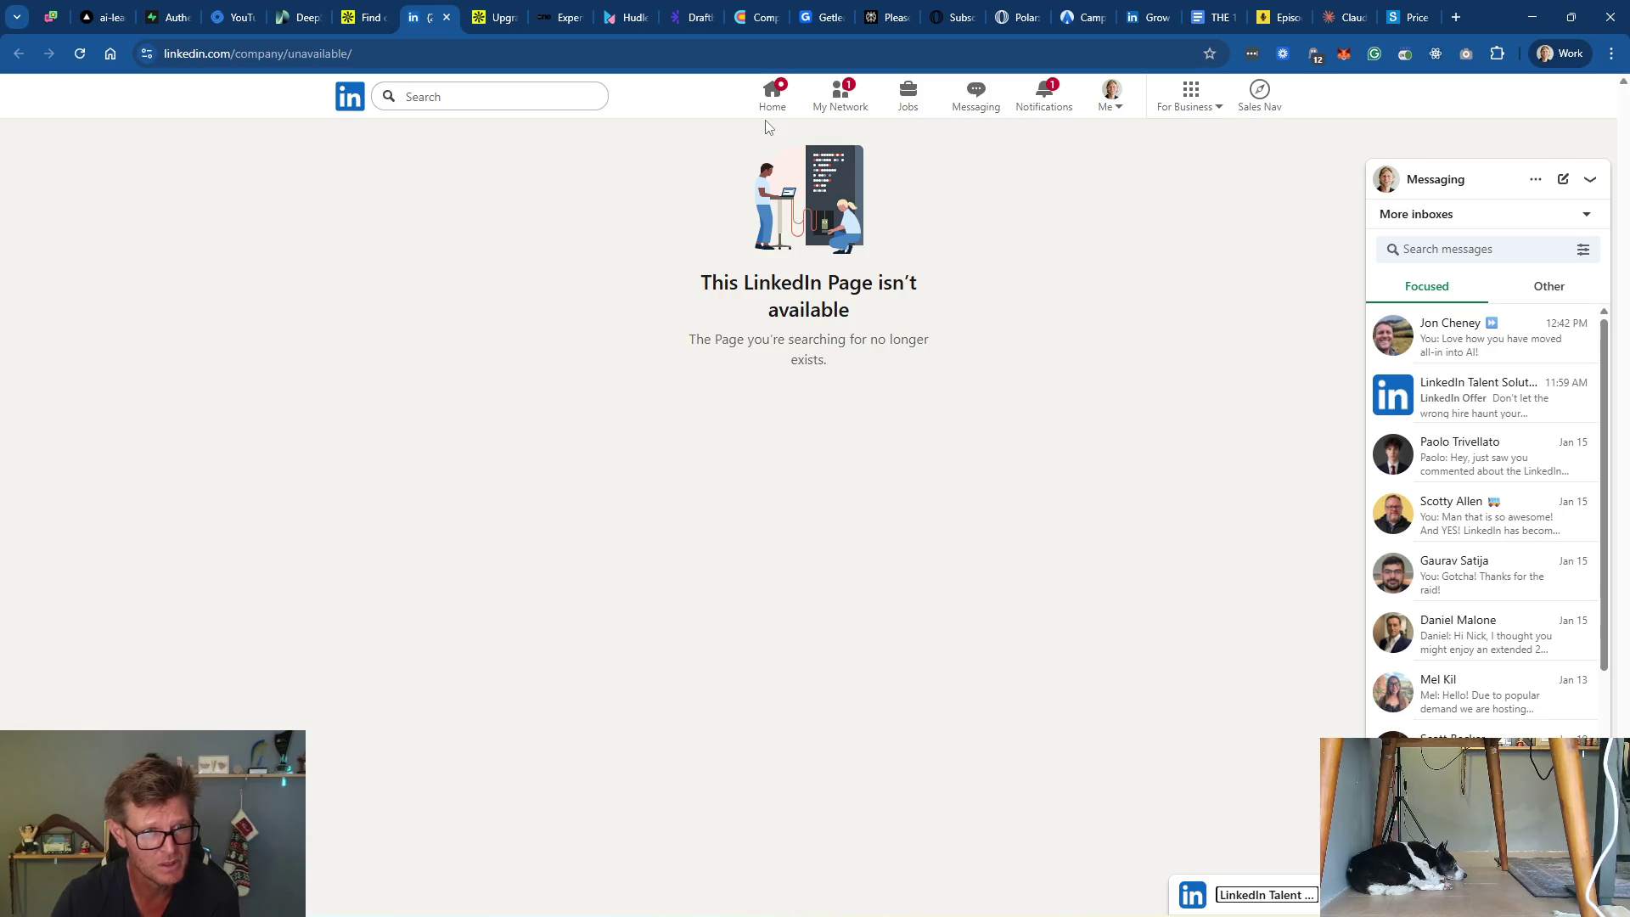
{"action": "left_click", "coordinate": [1040, 111]}
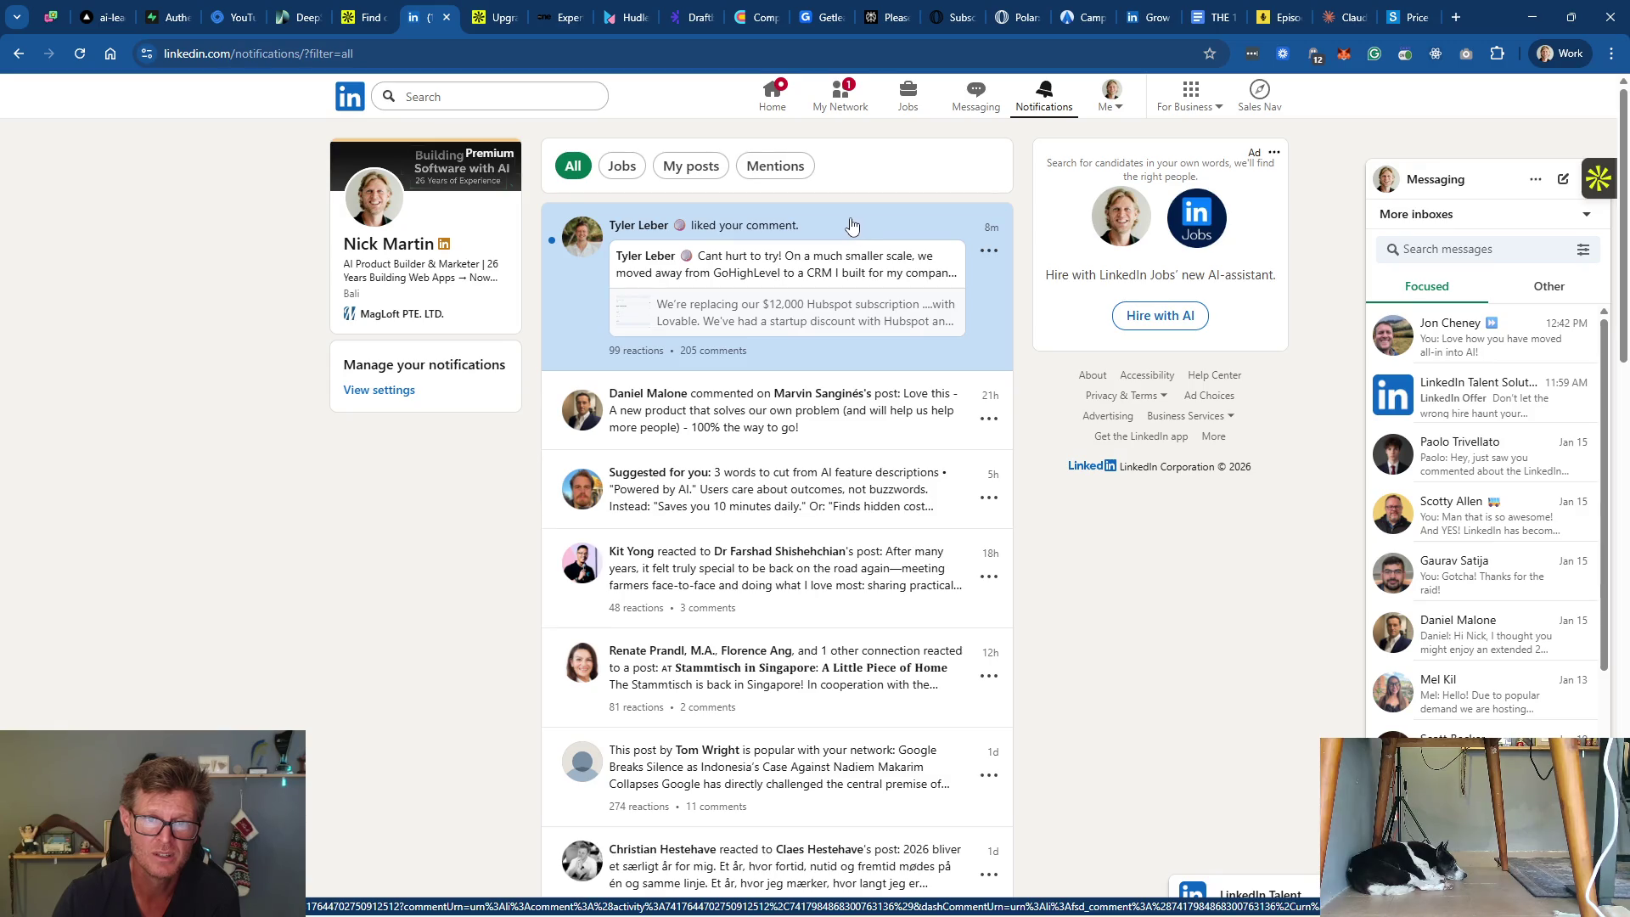
{"action": "left_click", "coordinate": [792, 361]}
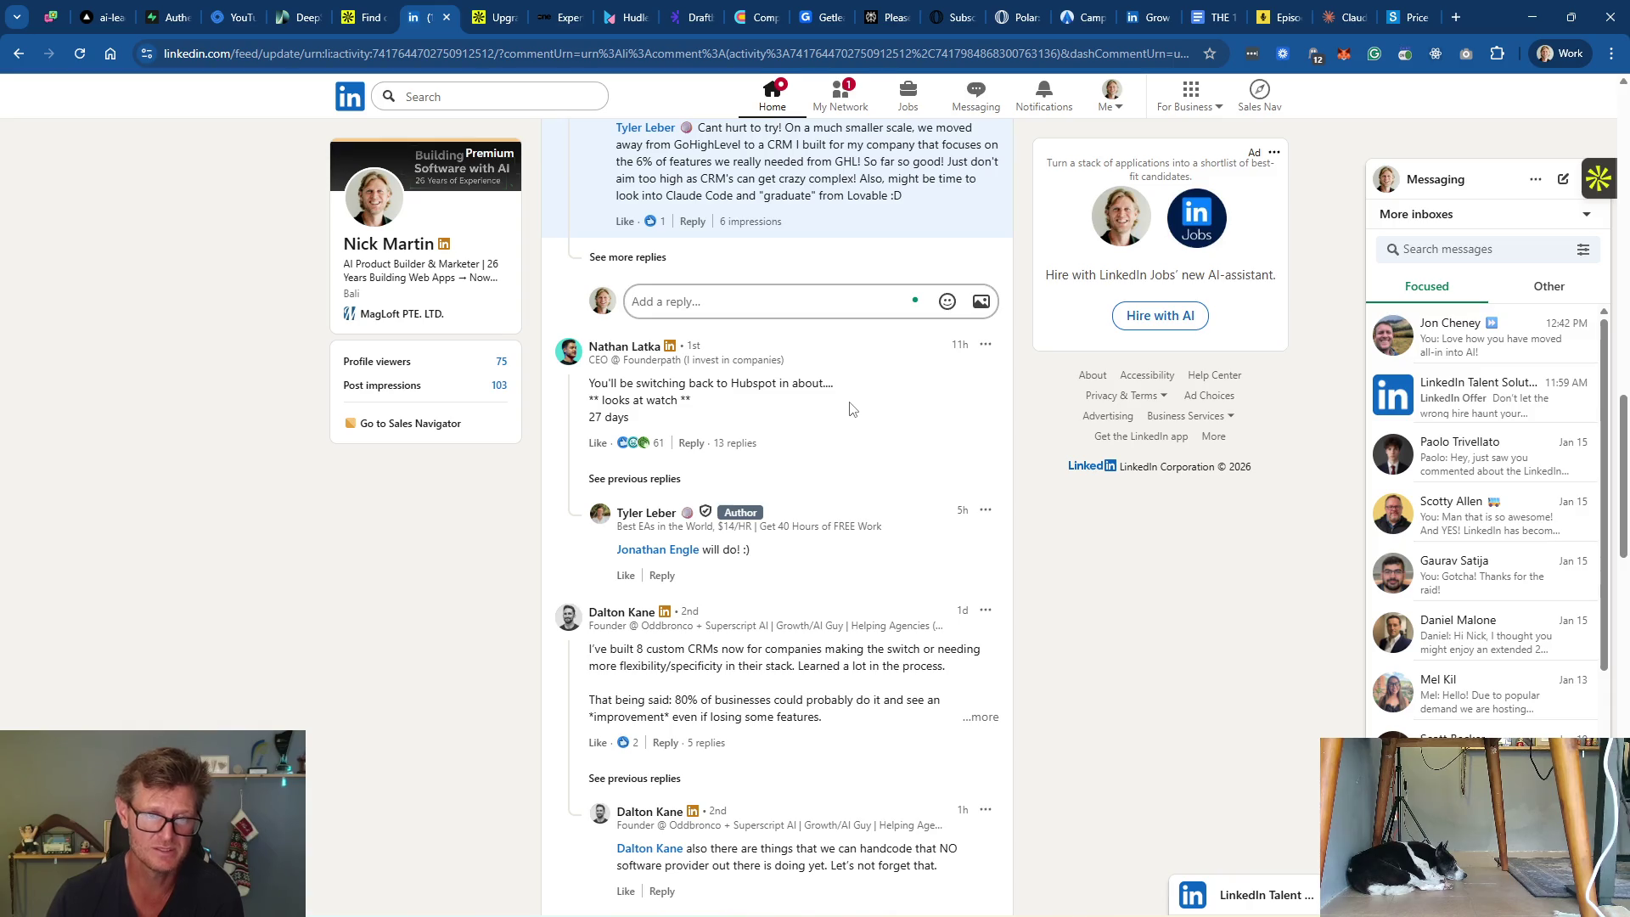
{"action": "scroll", "coordinate": [824, 423], "scroll_direction": "up", "scroll_amount": 4}
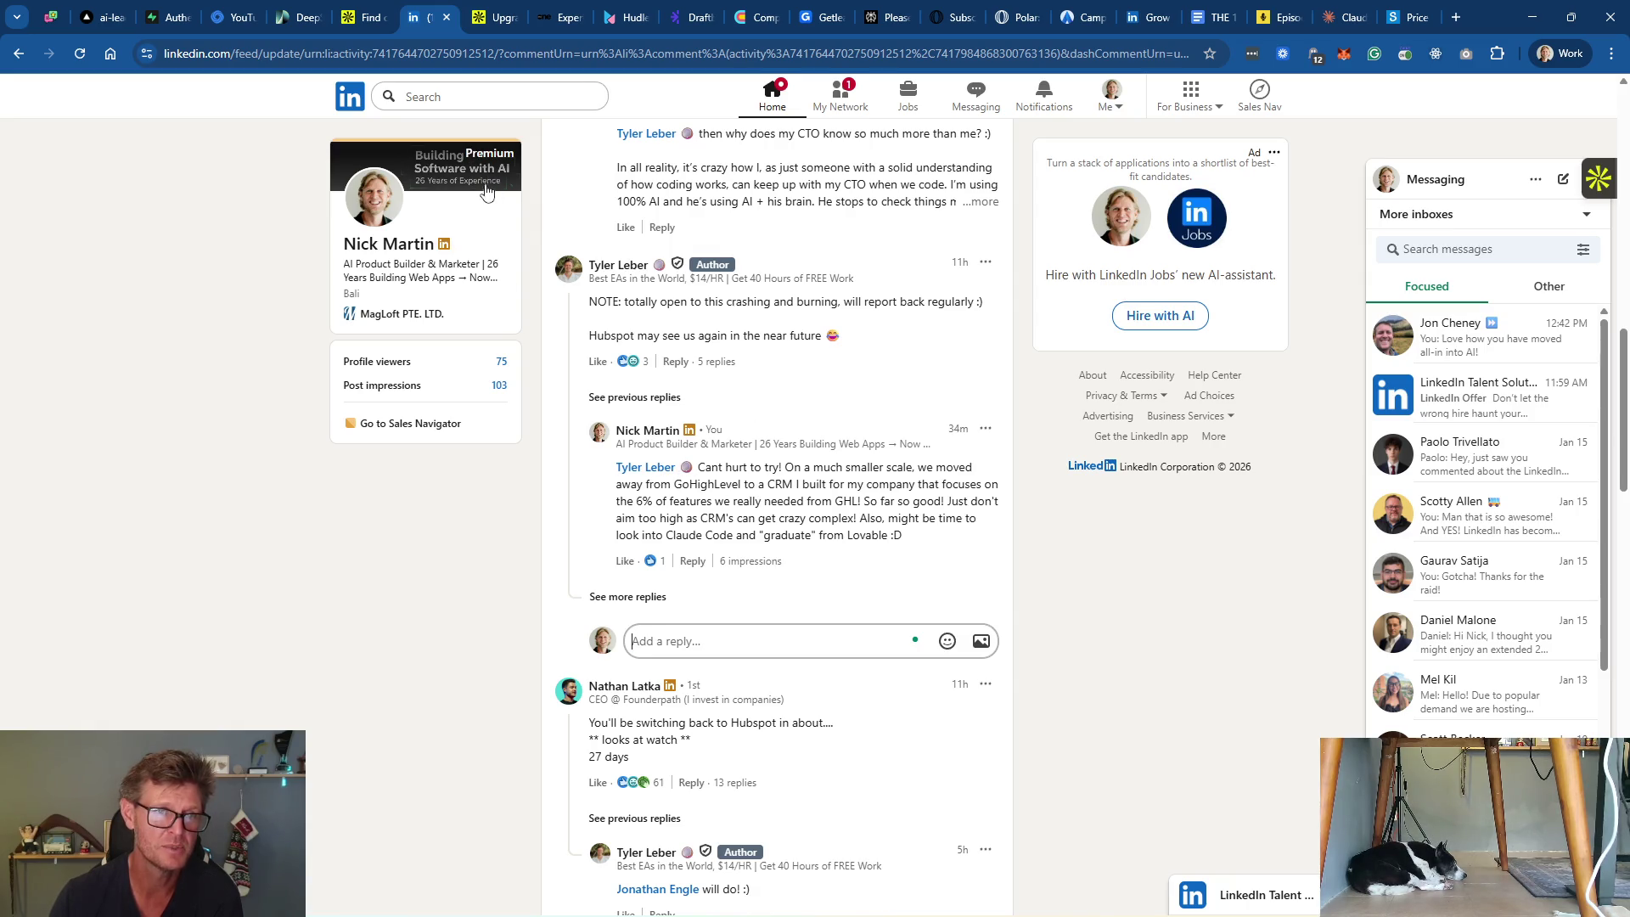
{"action": "left_click", "coordinate": [379, 248]}
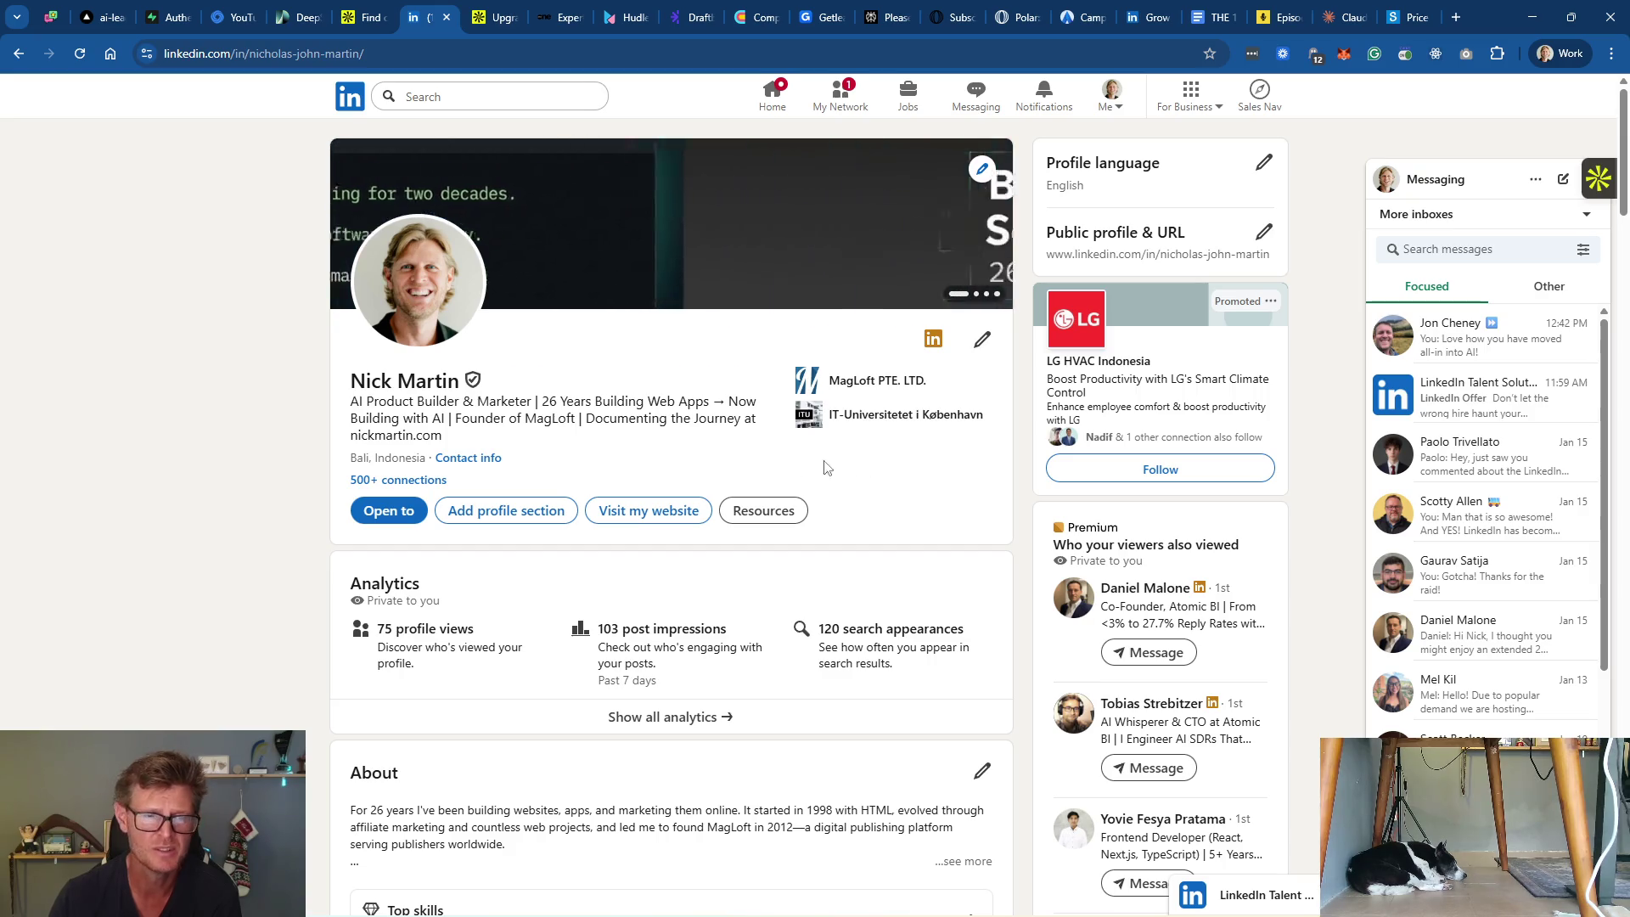
Step: Ask Google how to change the URL behind the LinkedIn profile's 'View my website' button
{"action": "left_click", "coordinate": [655, 517]}
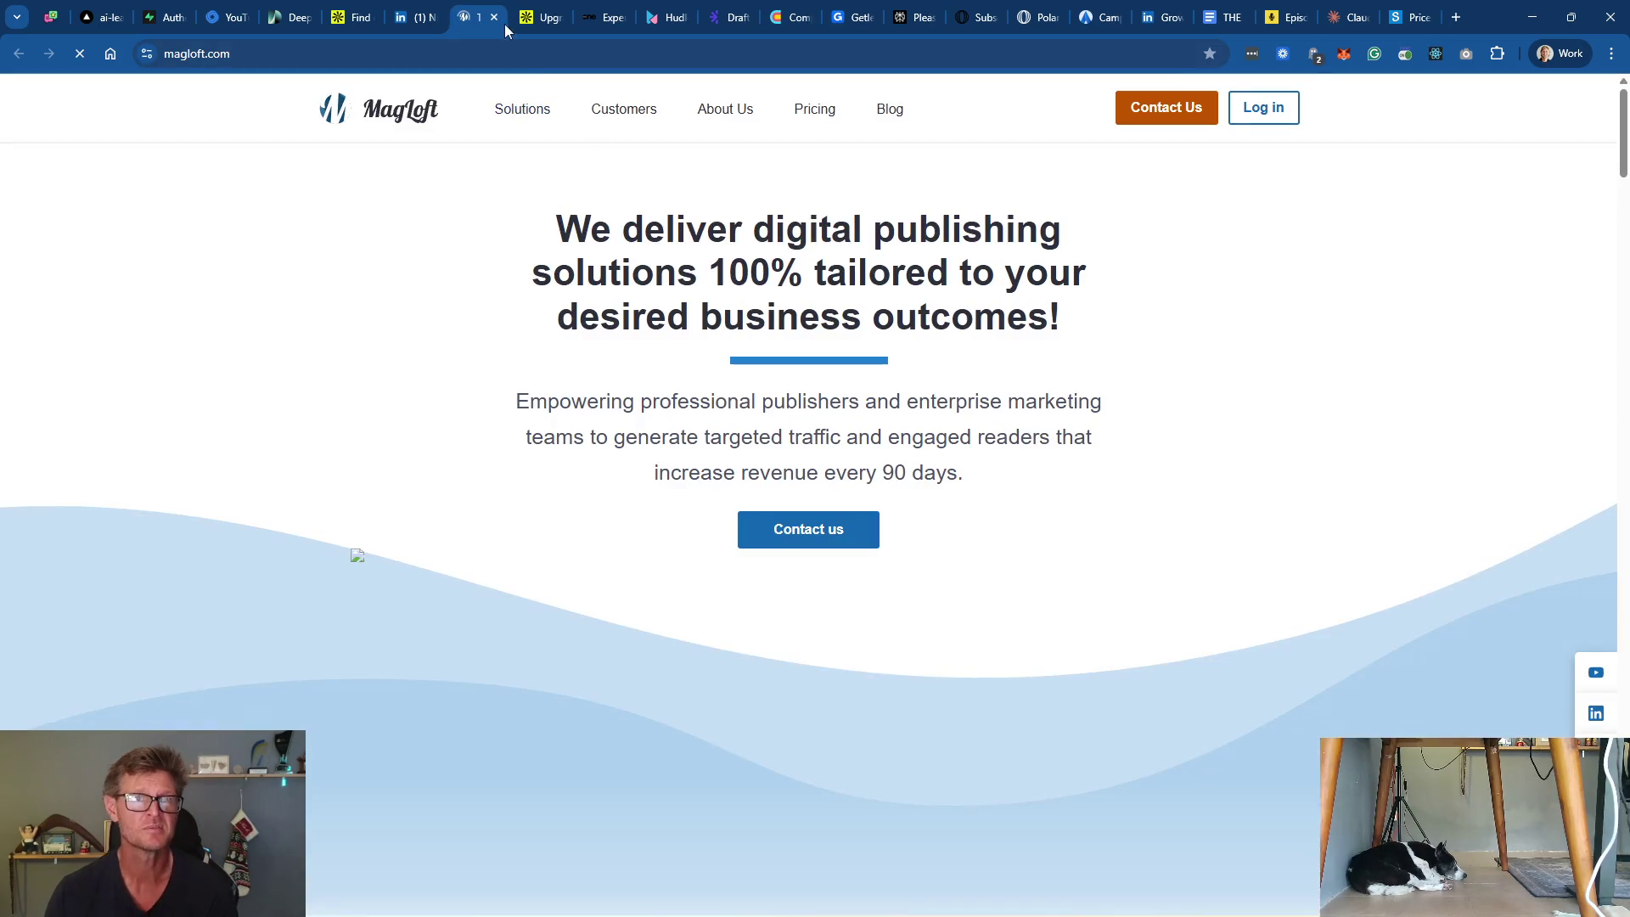
{"action": "left_click", "coordinate": [674, 63]}
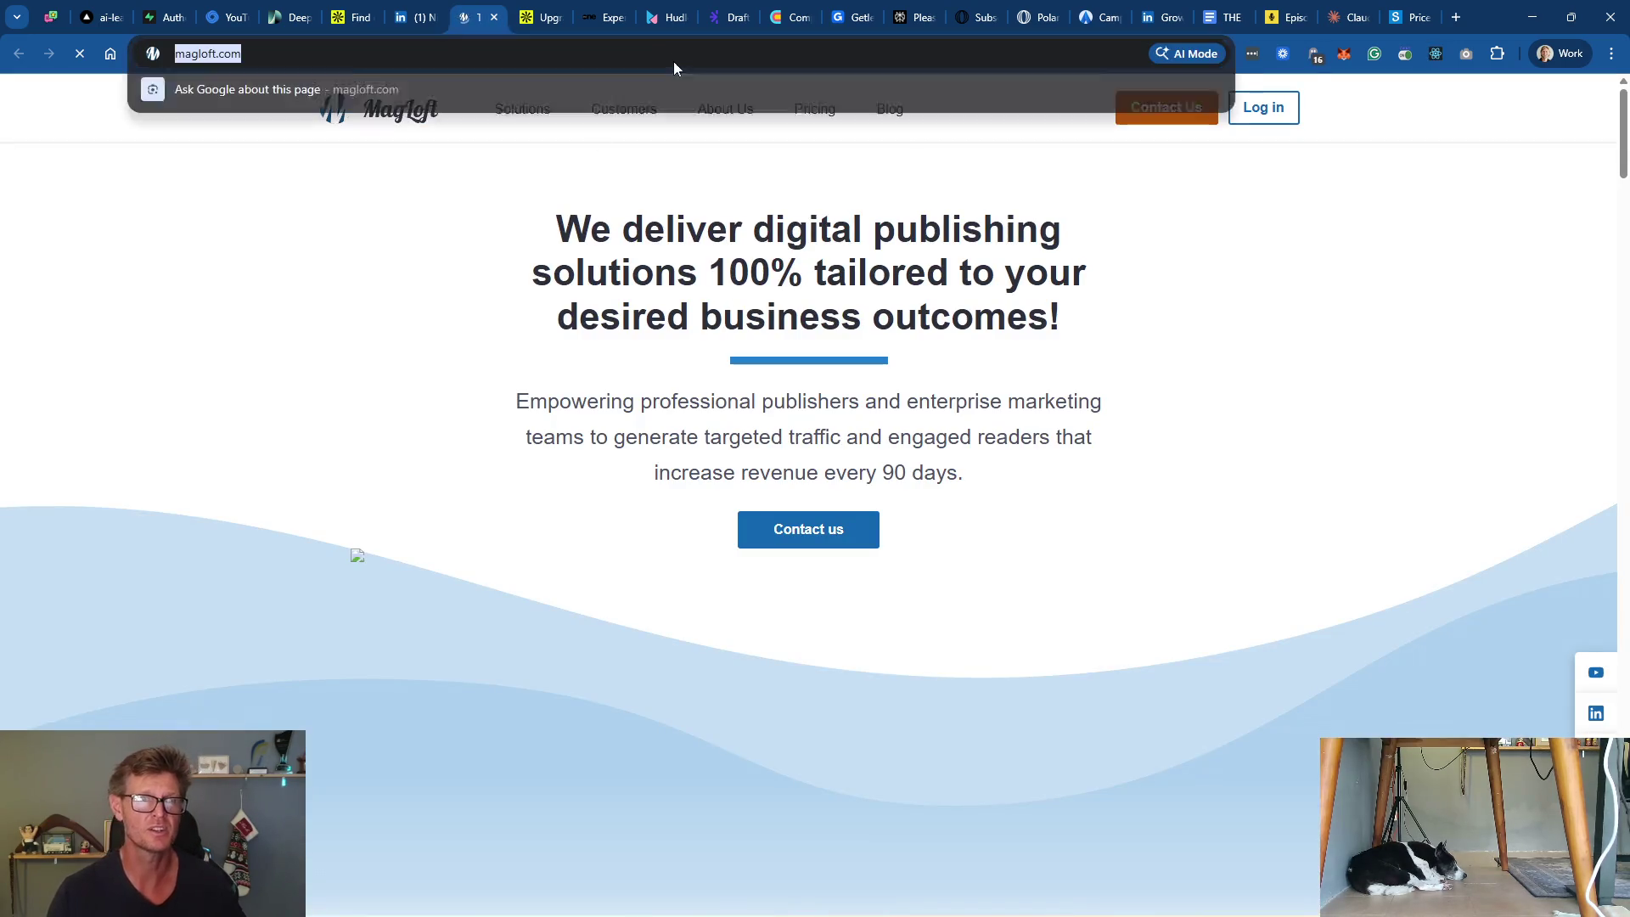
{"action": "type", "text": "how "}
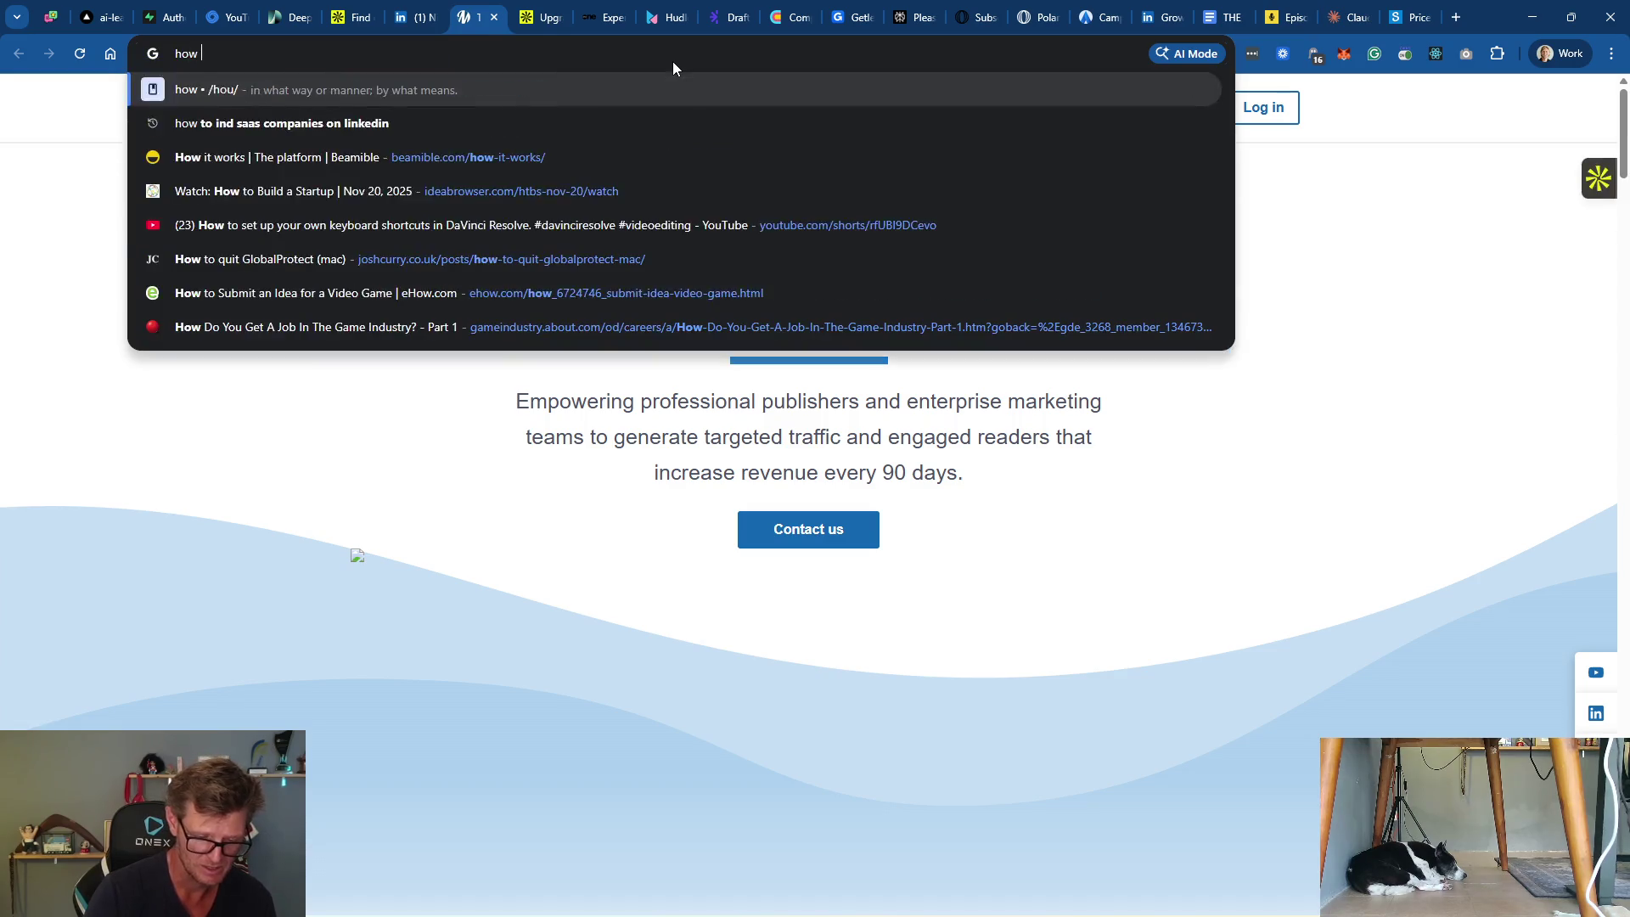
{"action": "type", "text": "can I change t"}
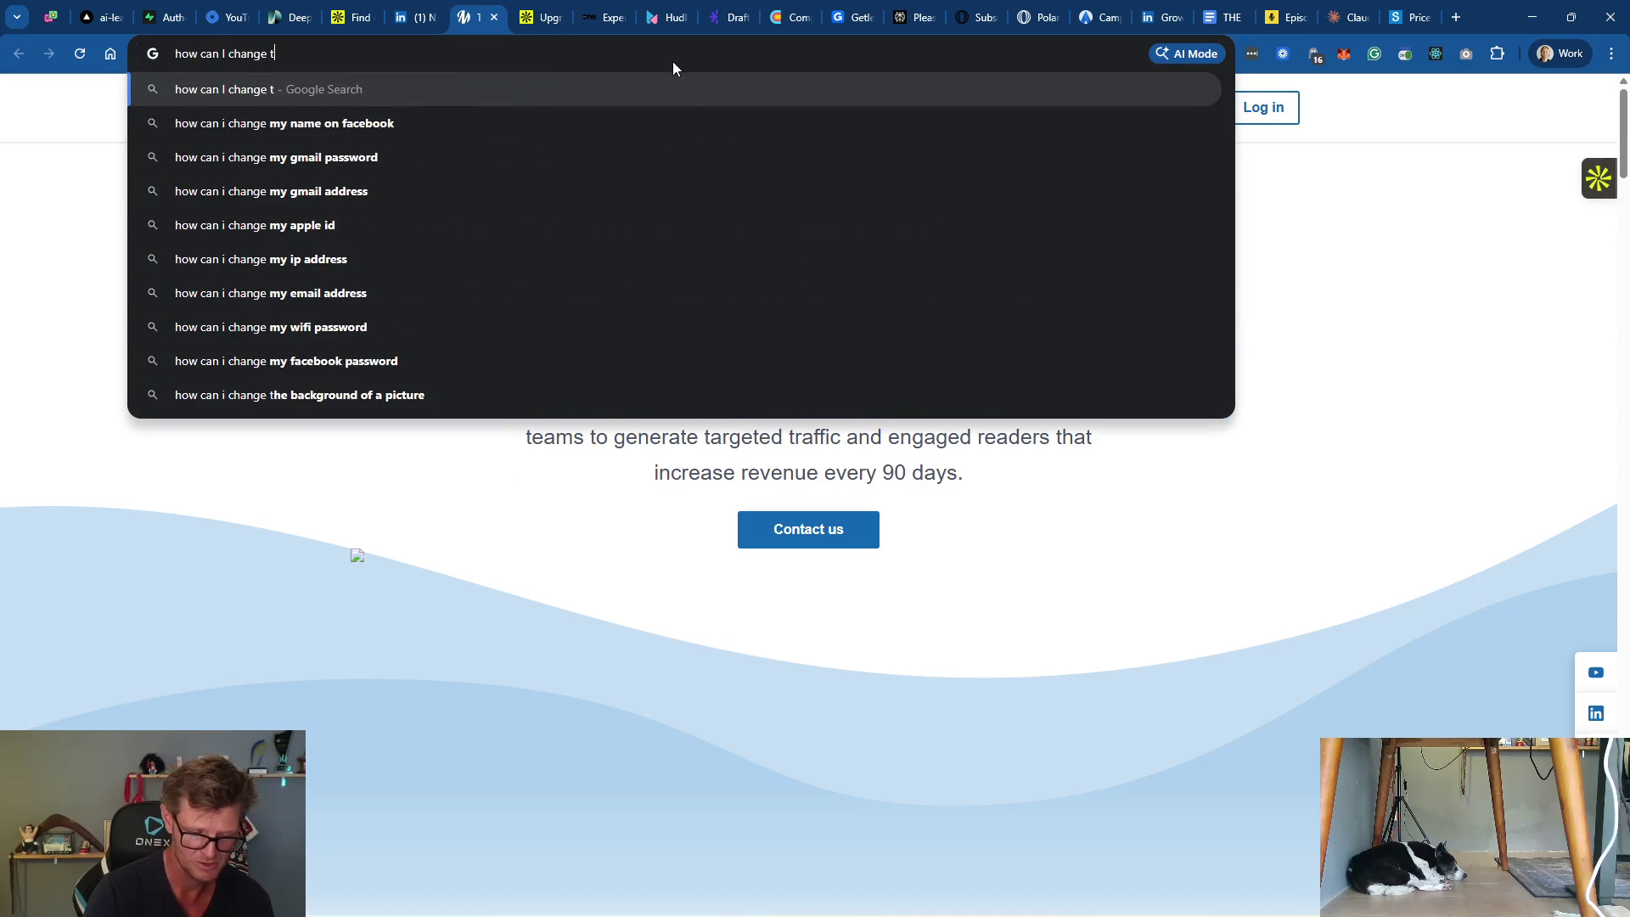
{"action": "type", "text": "he URL in my li"}
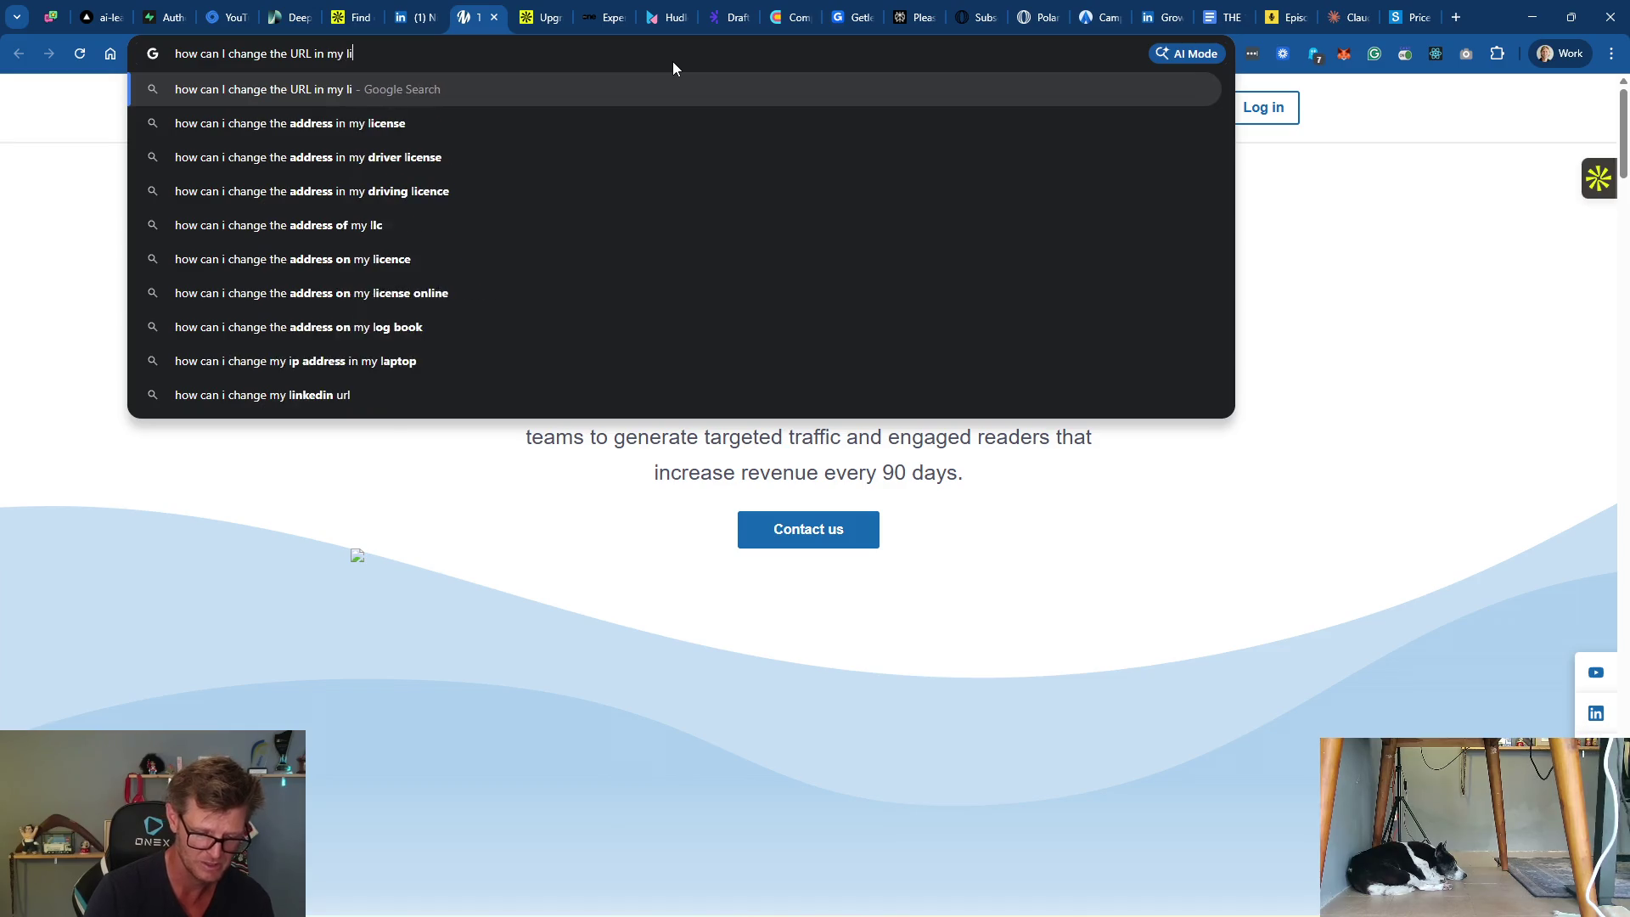
{"action": "type", "text": "nkedin profiule"}
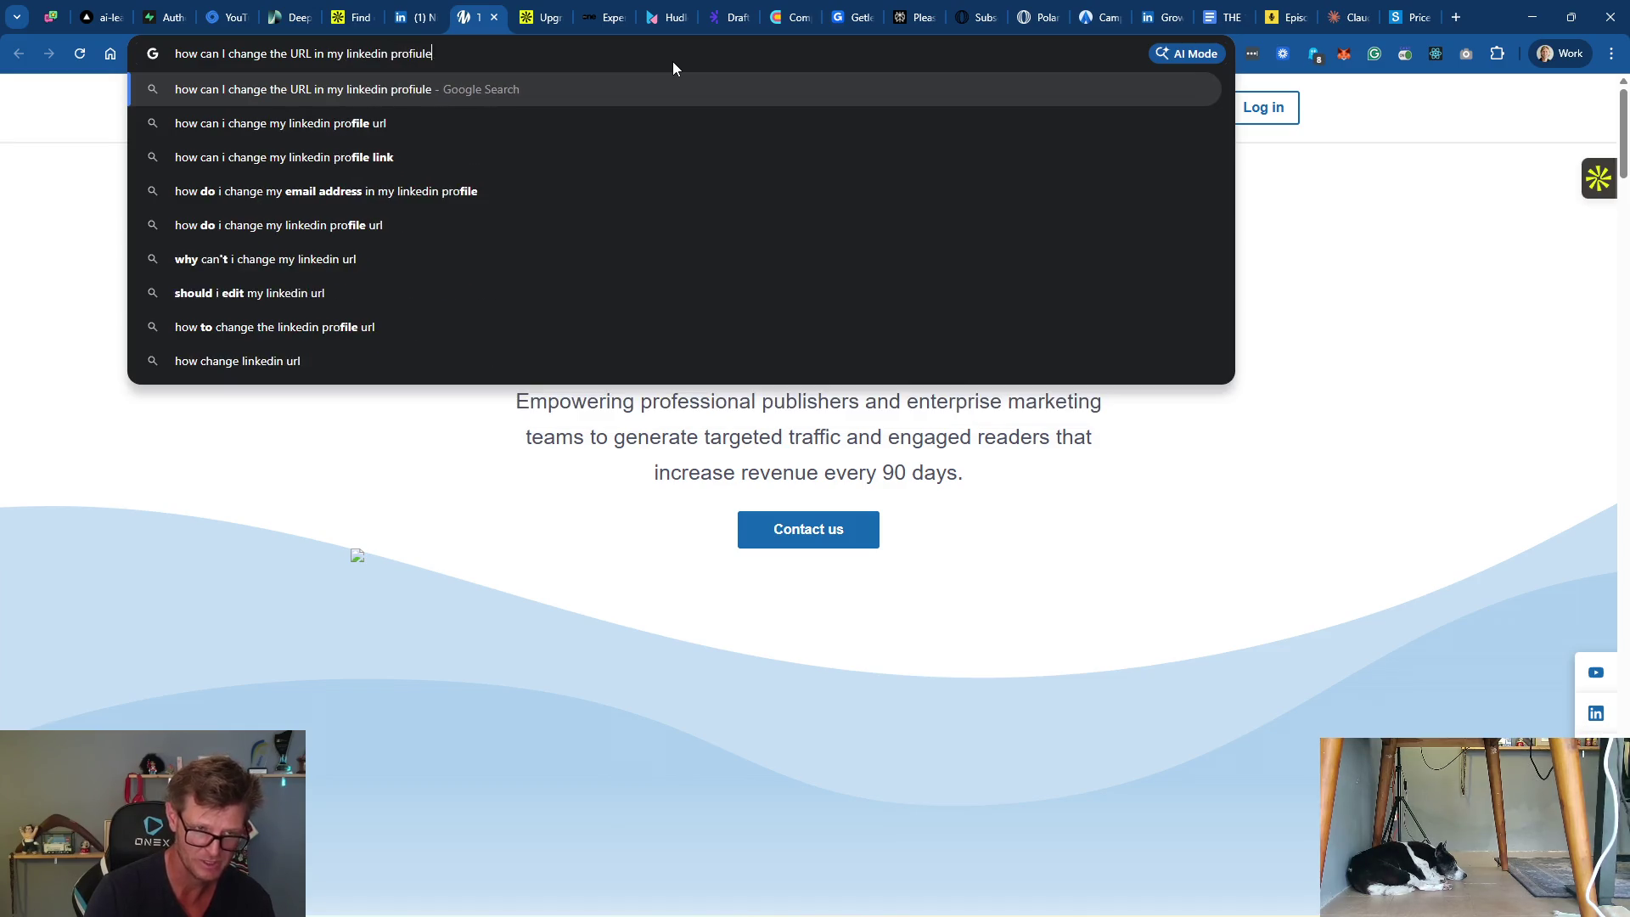
{"action": "key", "text": "BackSpace"}
{"action": "key", "text": "BackSpace"}
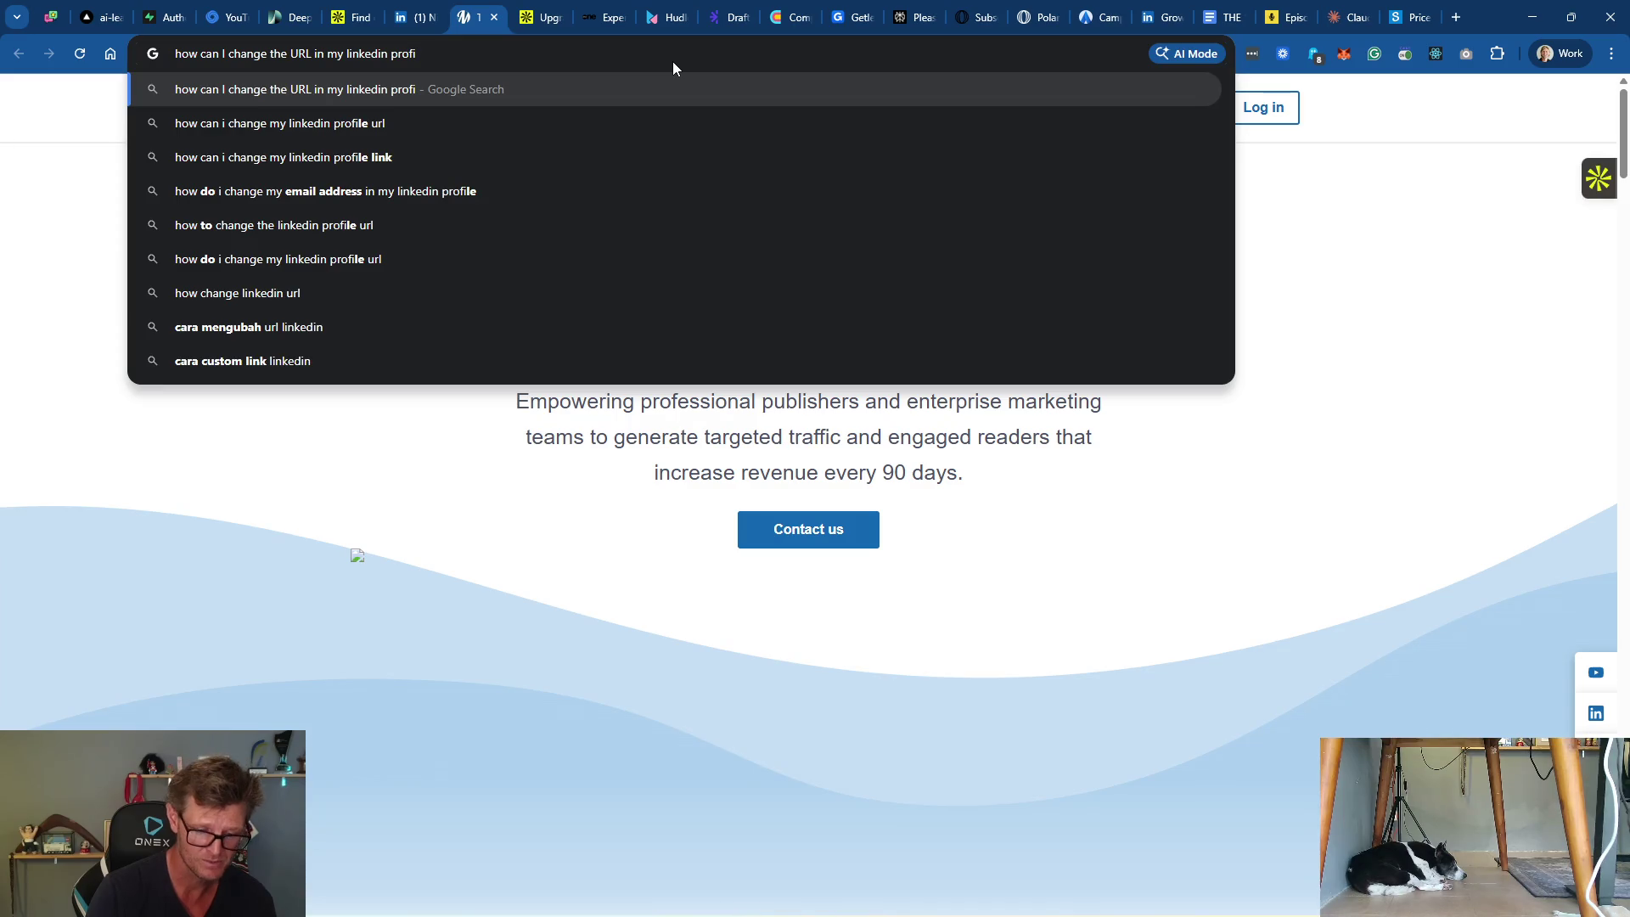
{"action": "type", "text": "le for the button \"Vi"}
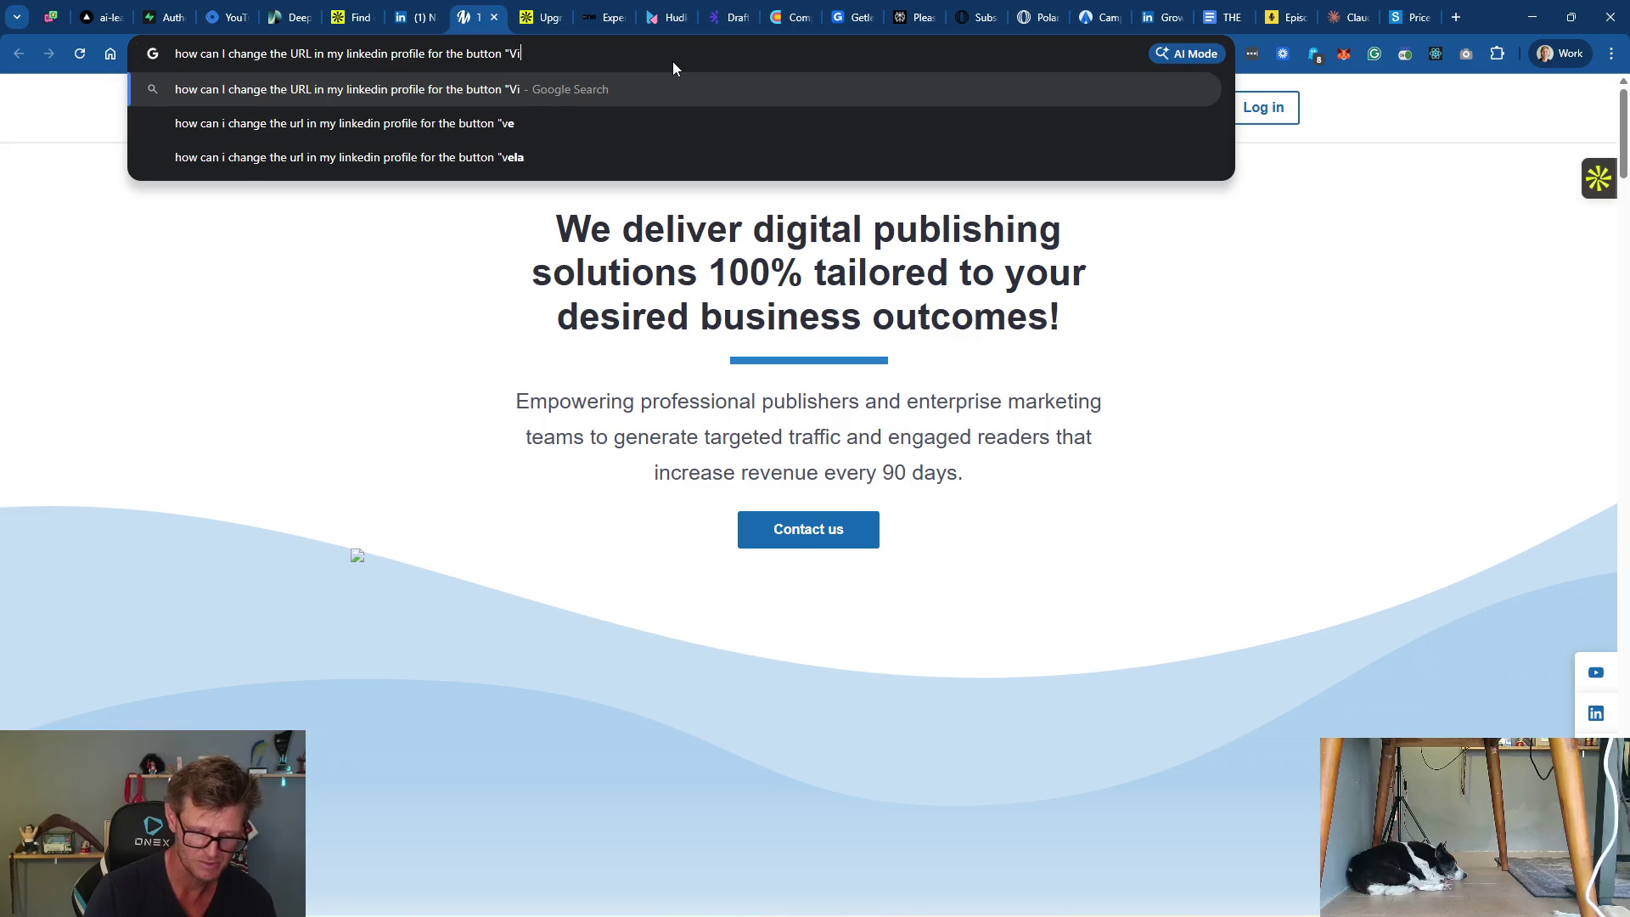
{"action": "type", "text": "ew"}
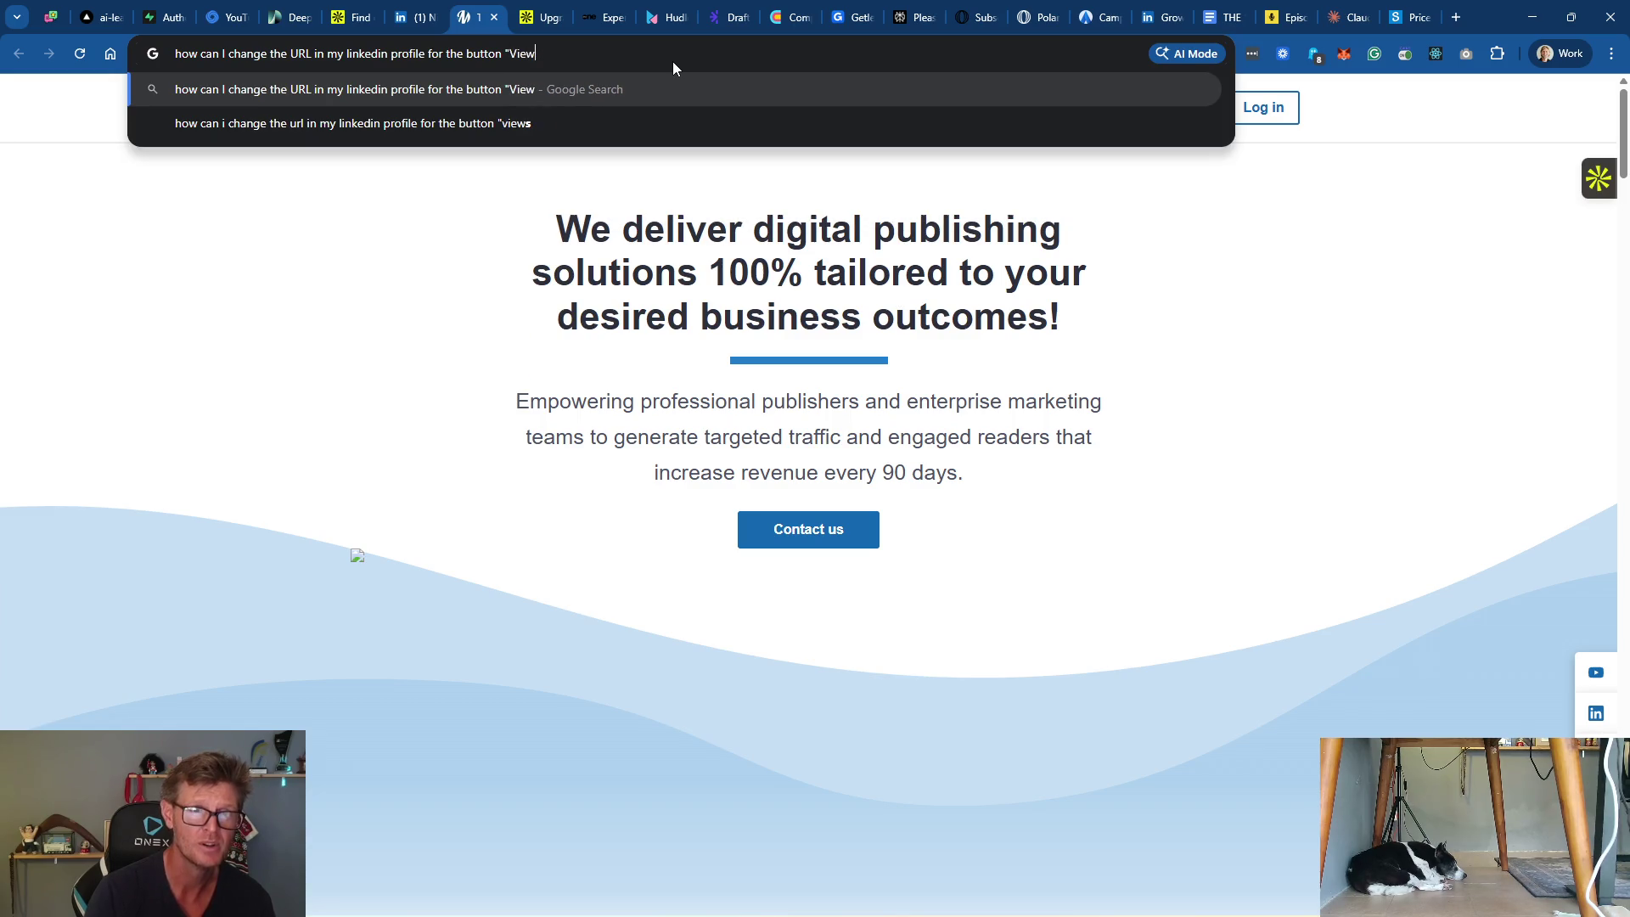
{"action": "type", "text": " my webs"}
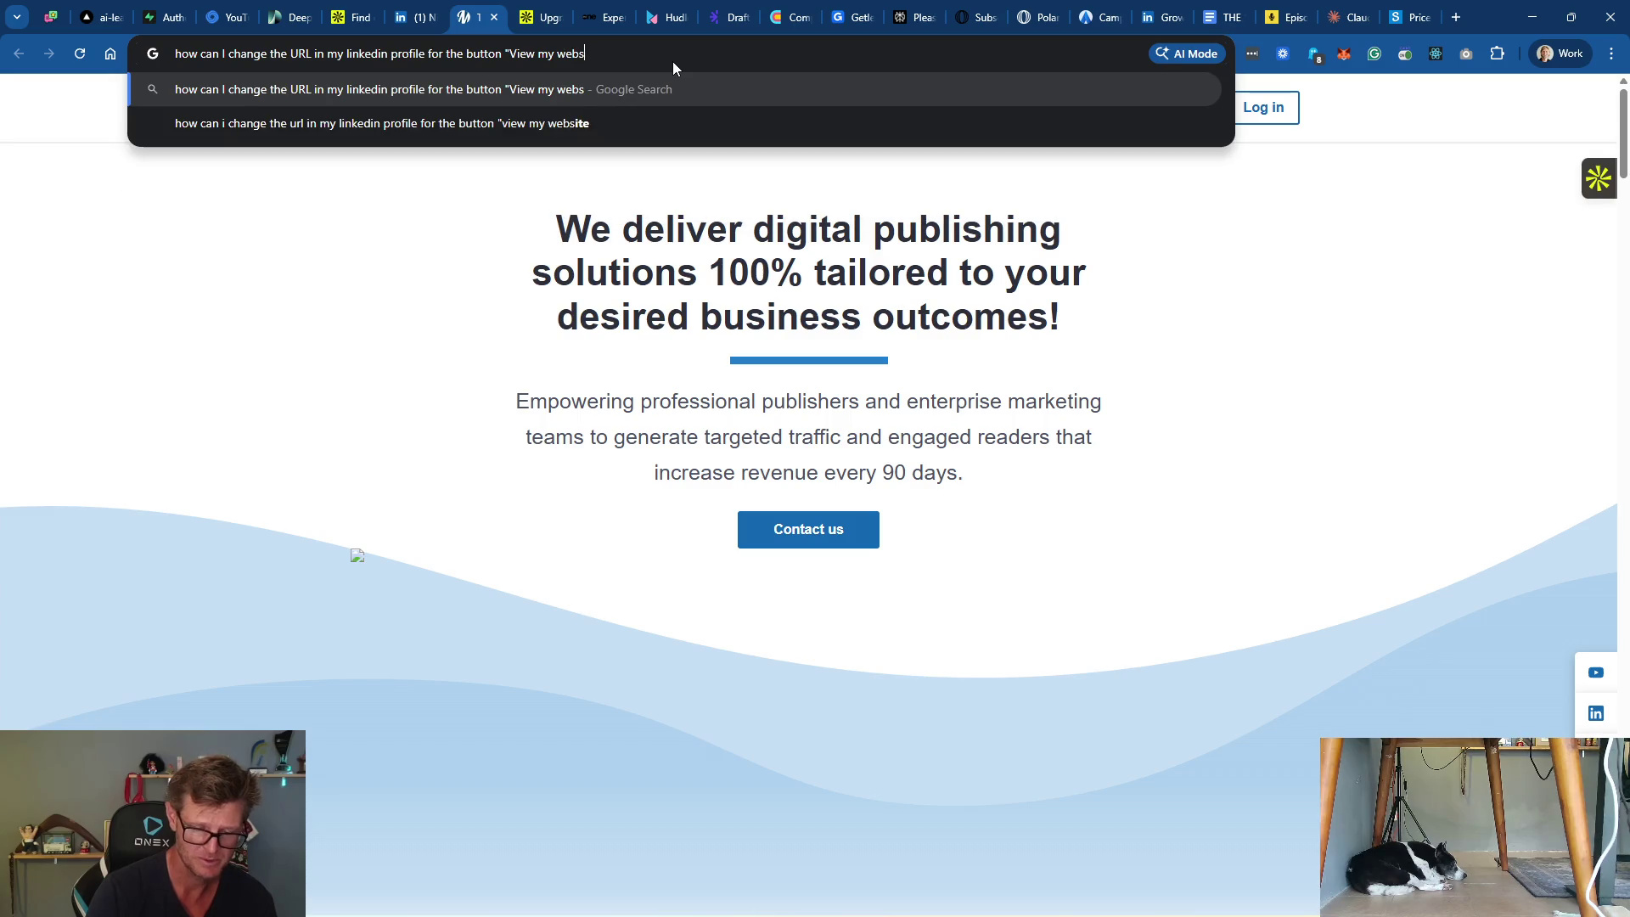
{"action": "type", "text": "ite\"?"}
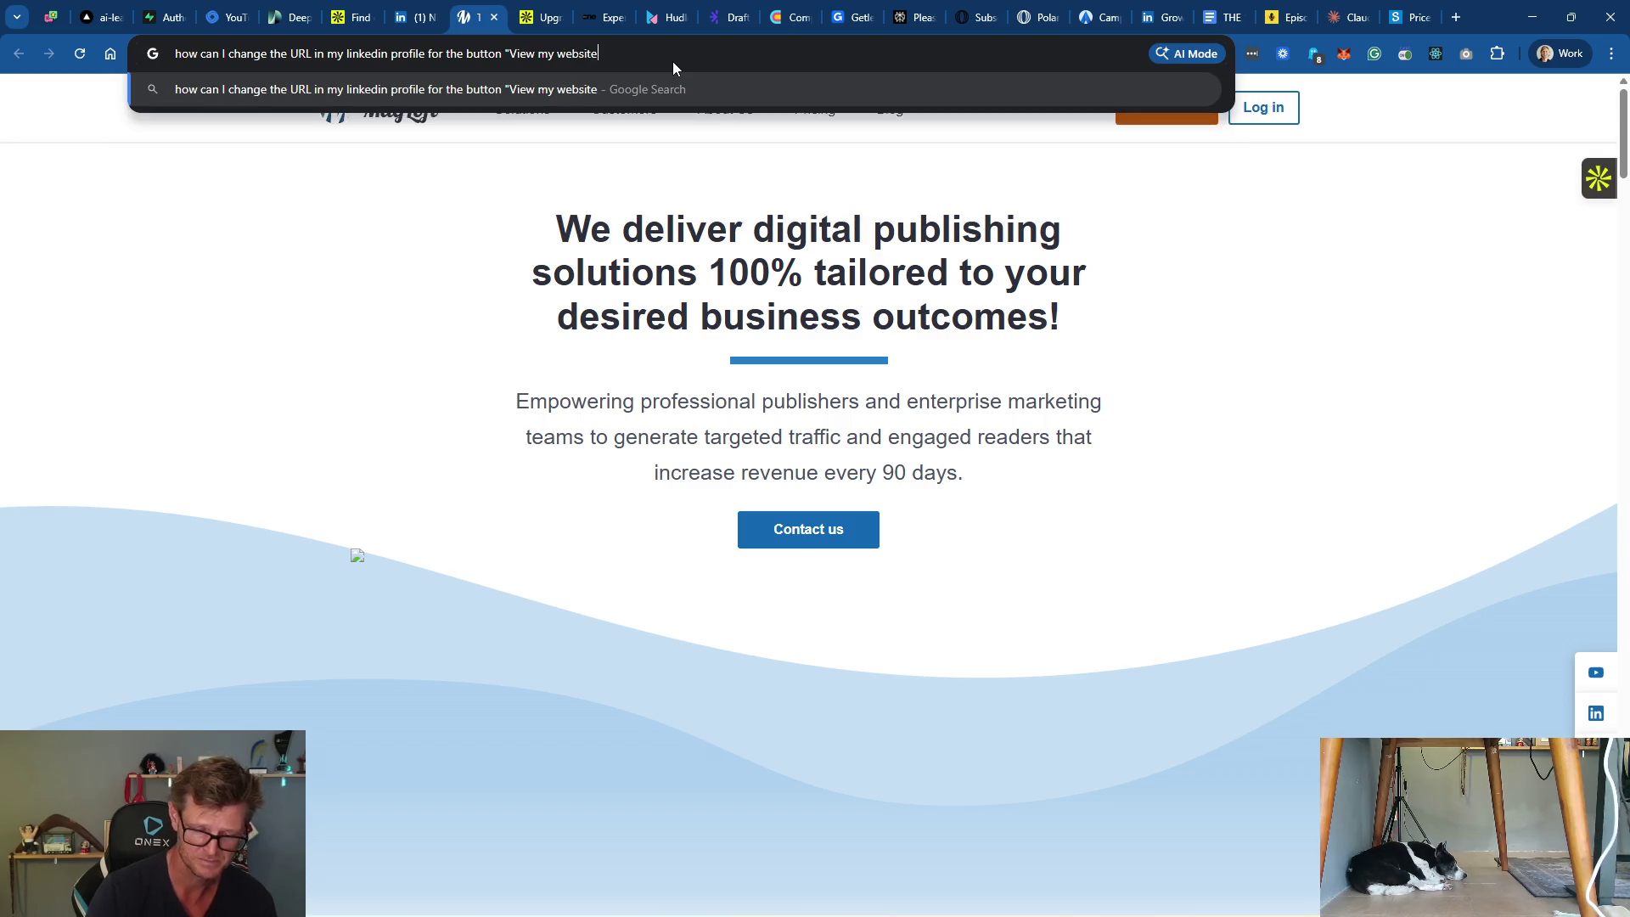
{"action": "key", "text": "Return"}
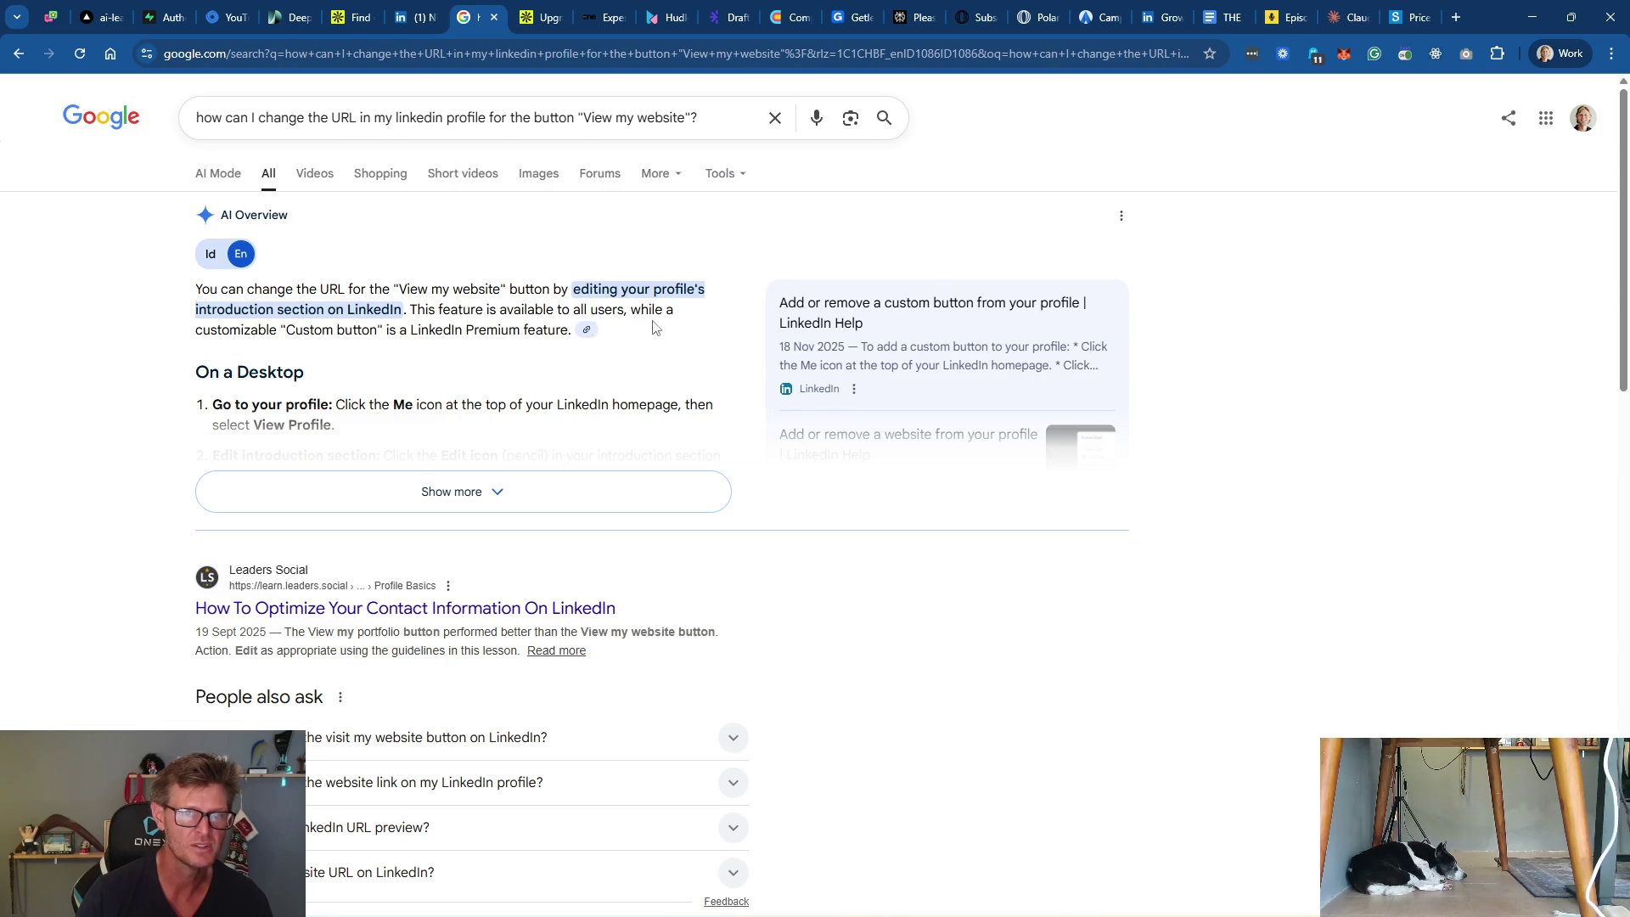
Step: Expand the AI Overview and read the full answer
{"action": "left_click", "coordinate": [390, 489]}
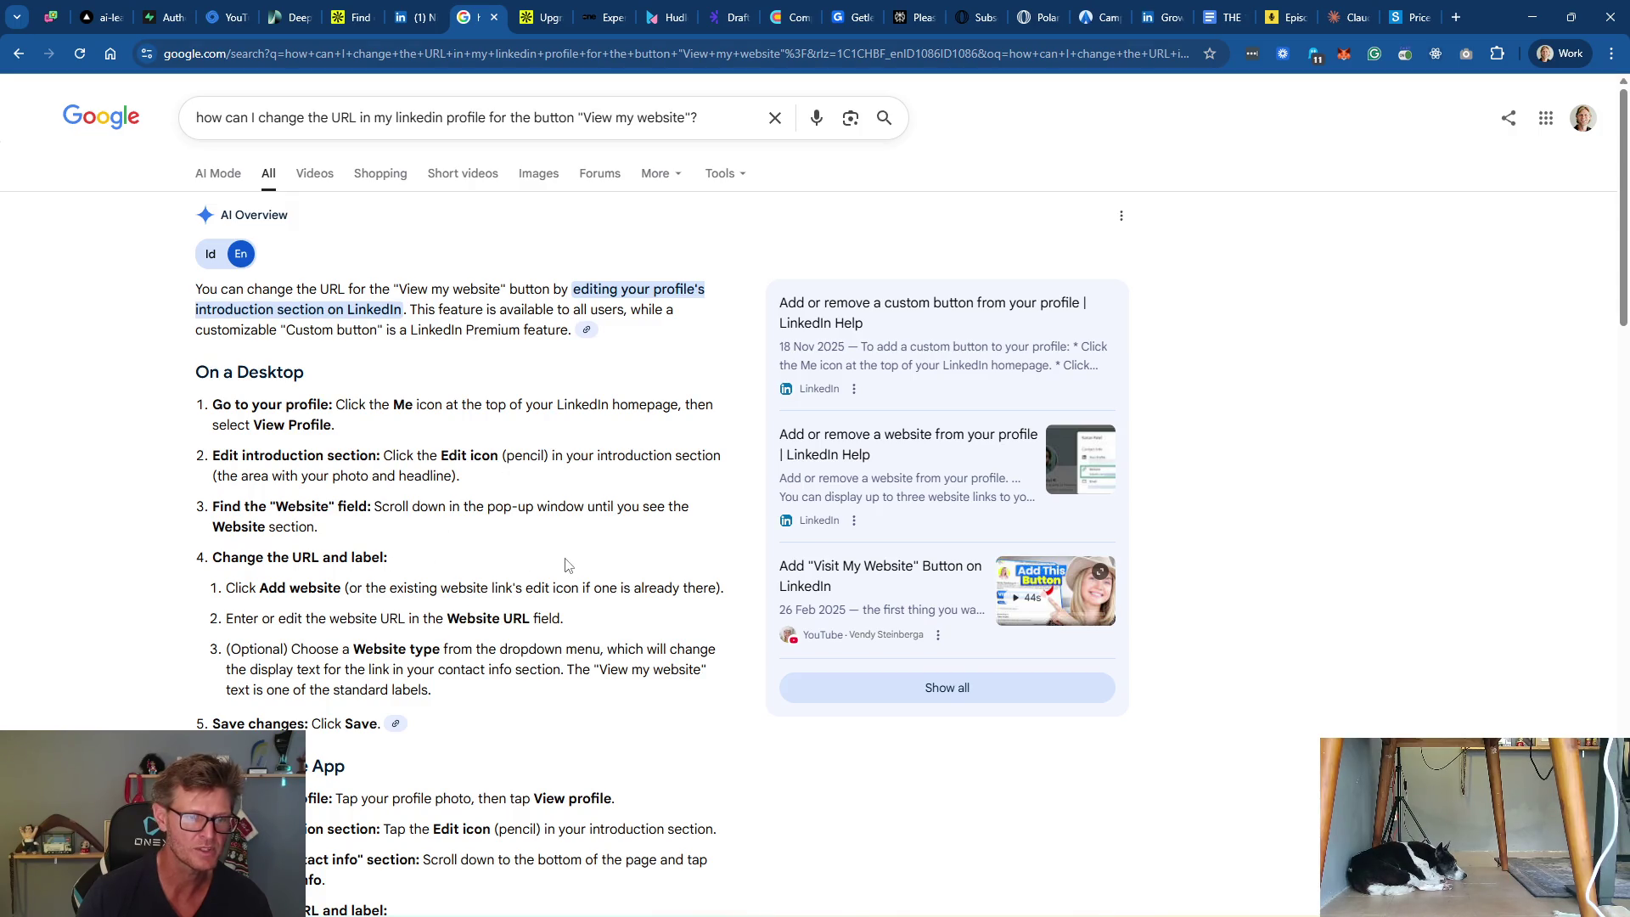
{"action": "scroll", "coordinate": [566, 565], "scroll_direction": "down", "scroll_amount": 2}
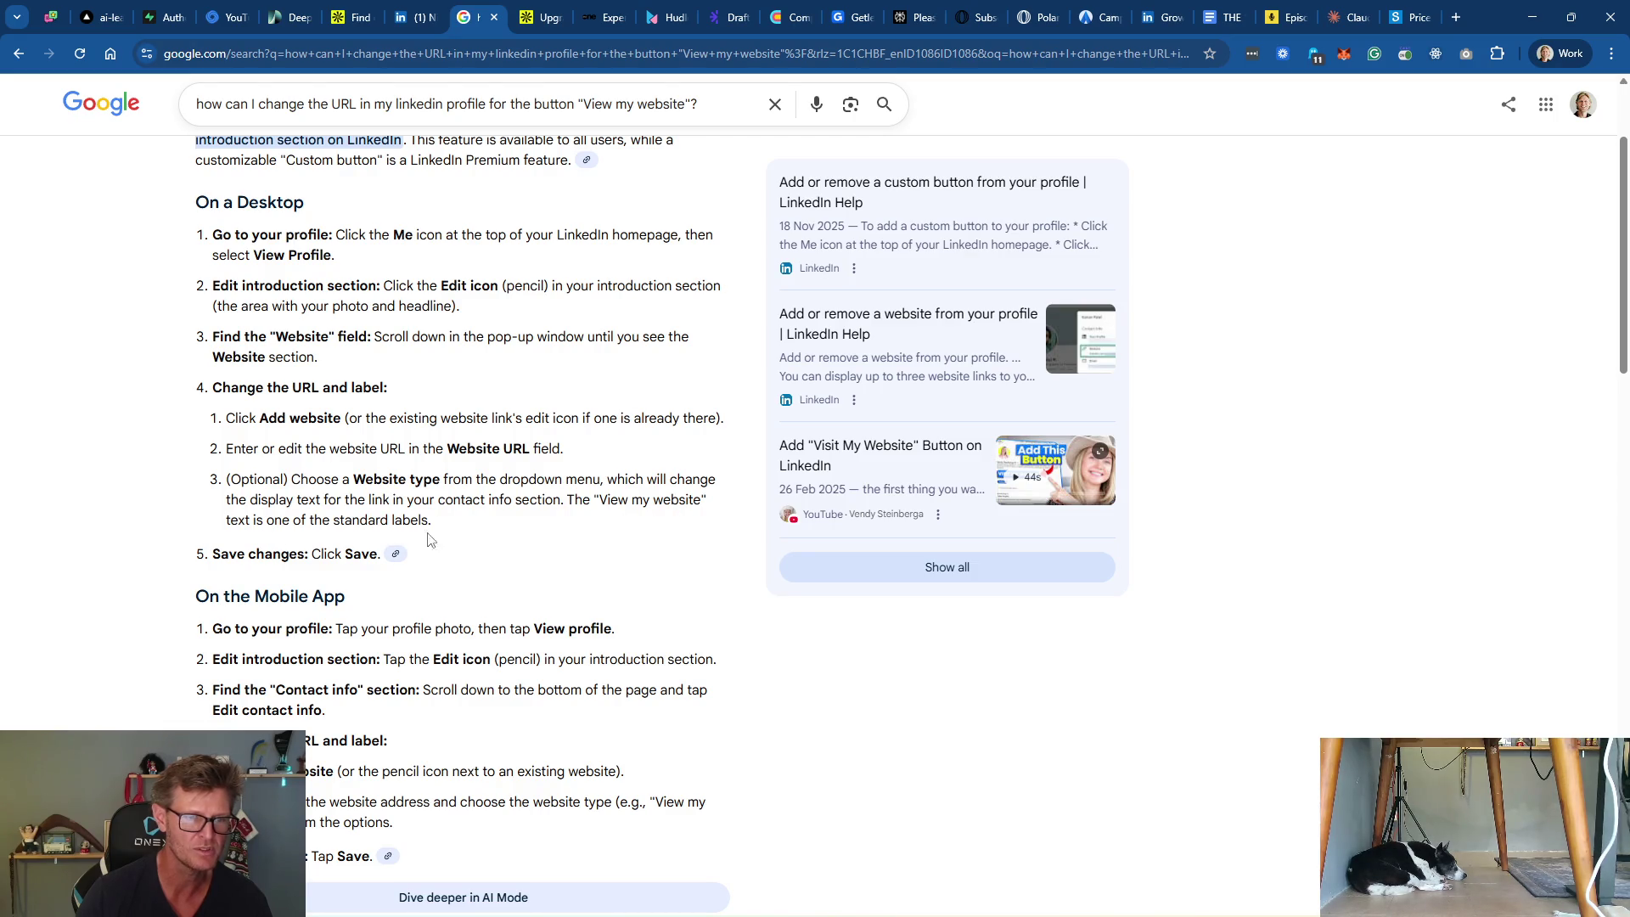
{"action": "scroll", "coordinate": [509, 541], "scroll_direction": "down", "scroll_amount": 8}
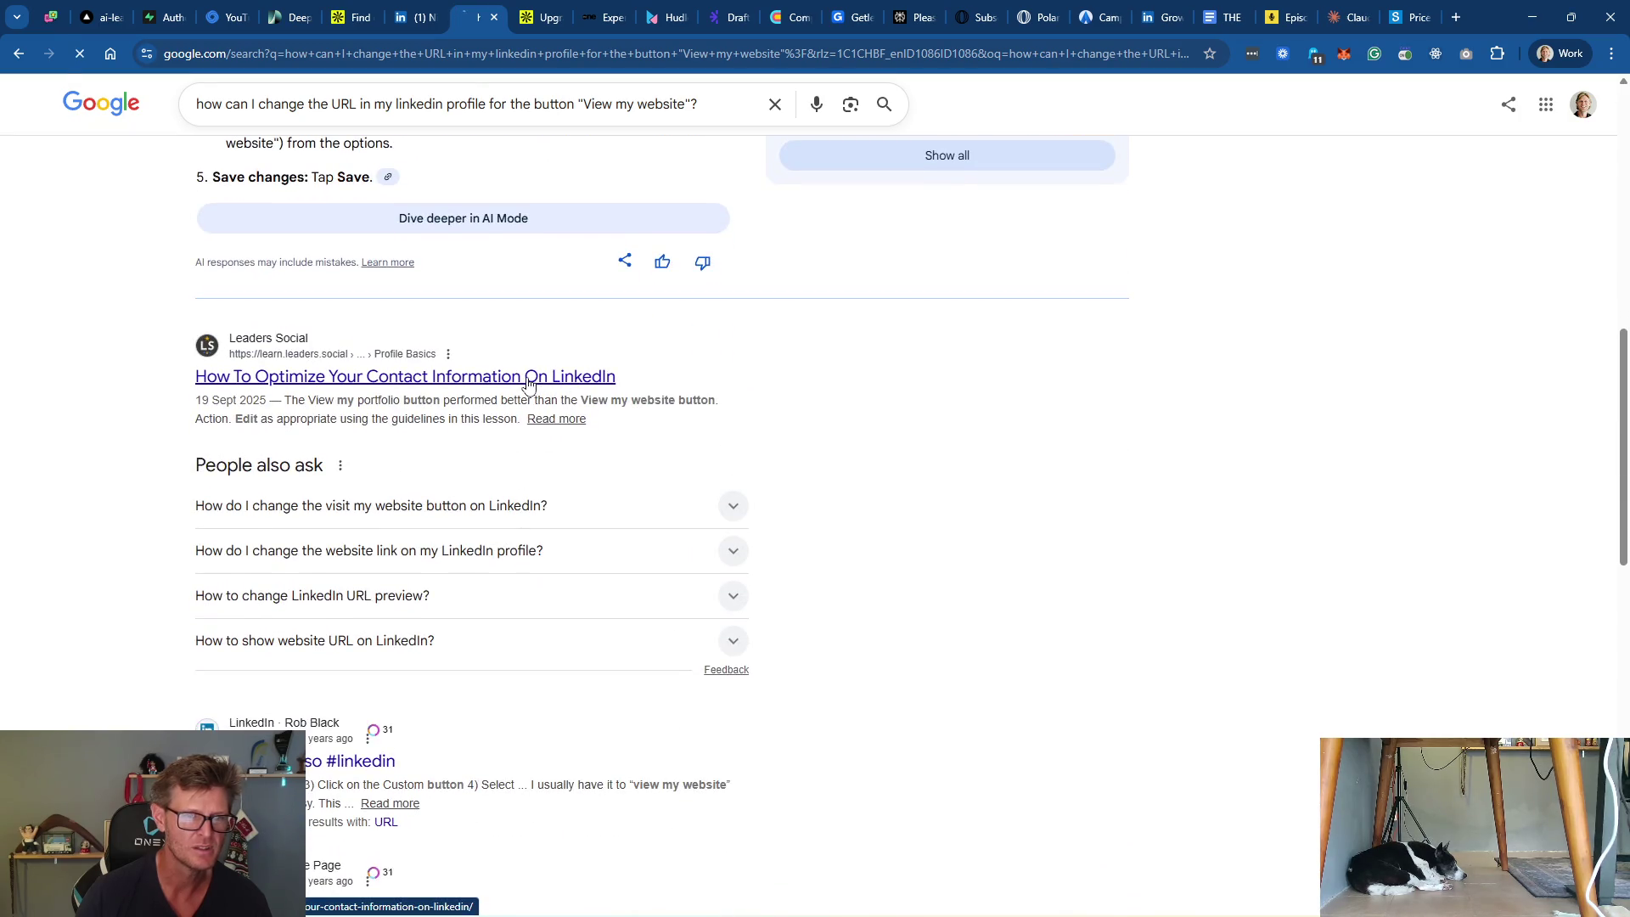
Step: Open the Leaders Social contact-info lesson, search it for 'view', then return to LinkedIn
{"action": "left_click", "coordinate": [528, 381]}
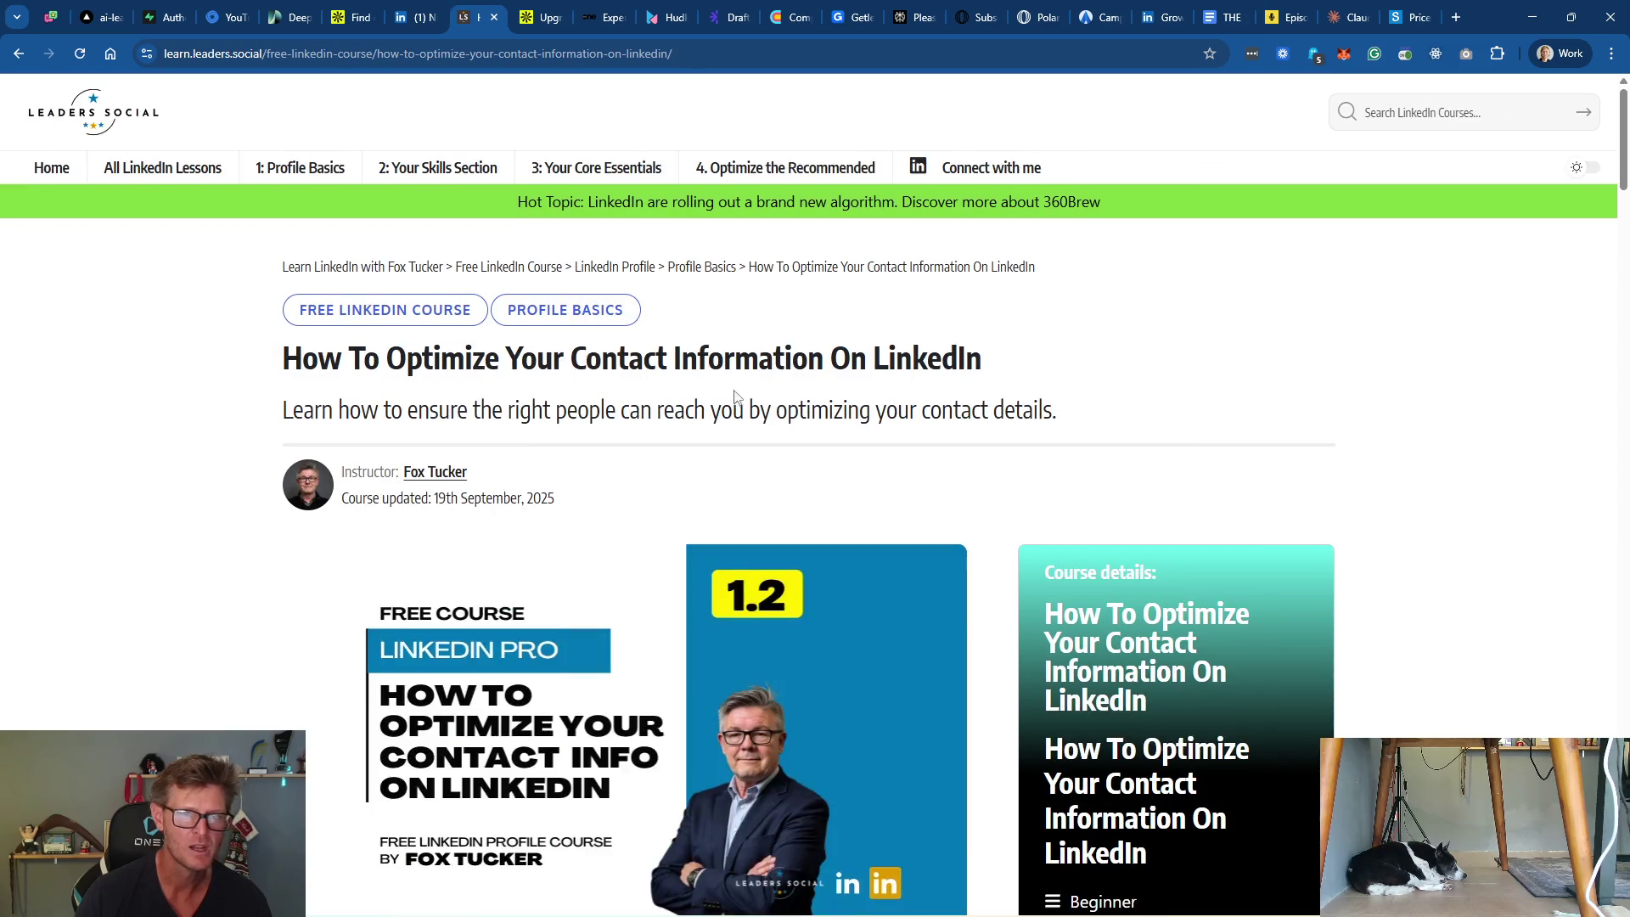
{"action": "scroll", "coordinate": [628, 452], "scroll_direction": "down", "scroll_amount": 5}
{"action": "key", "text": "ctrl+f"}
{"action": "type", "text": "view"}
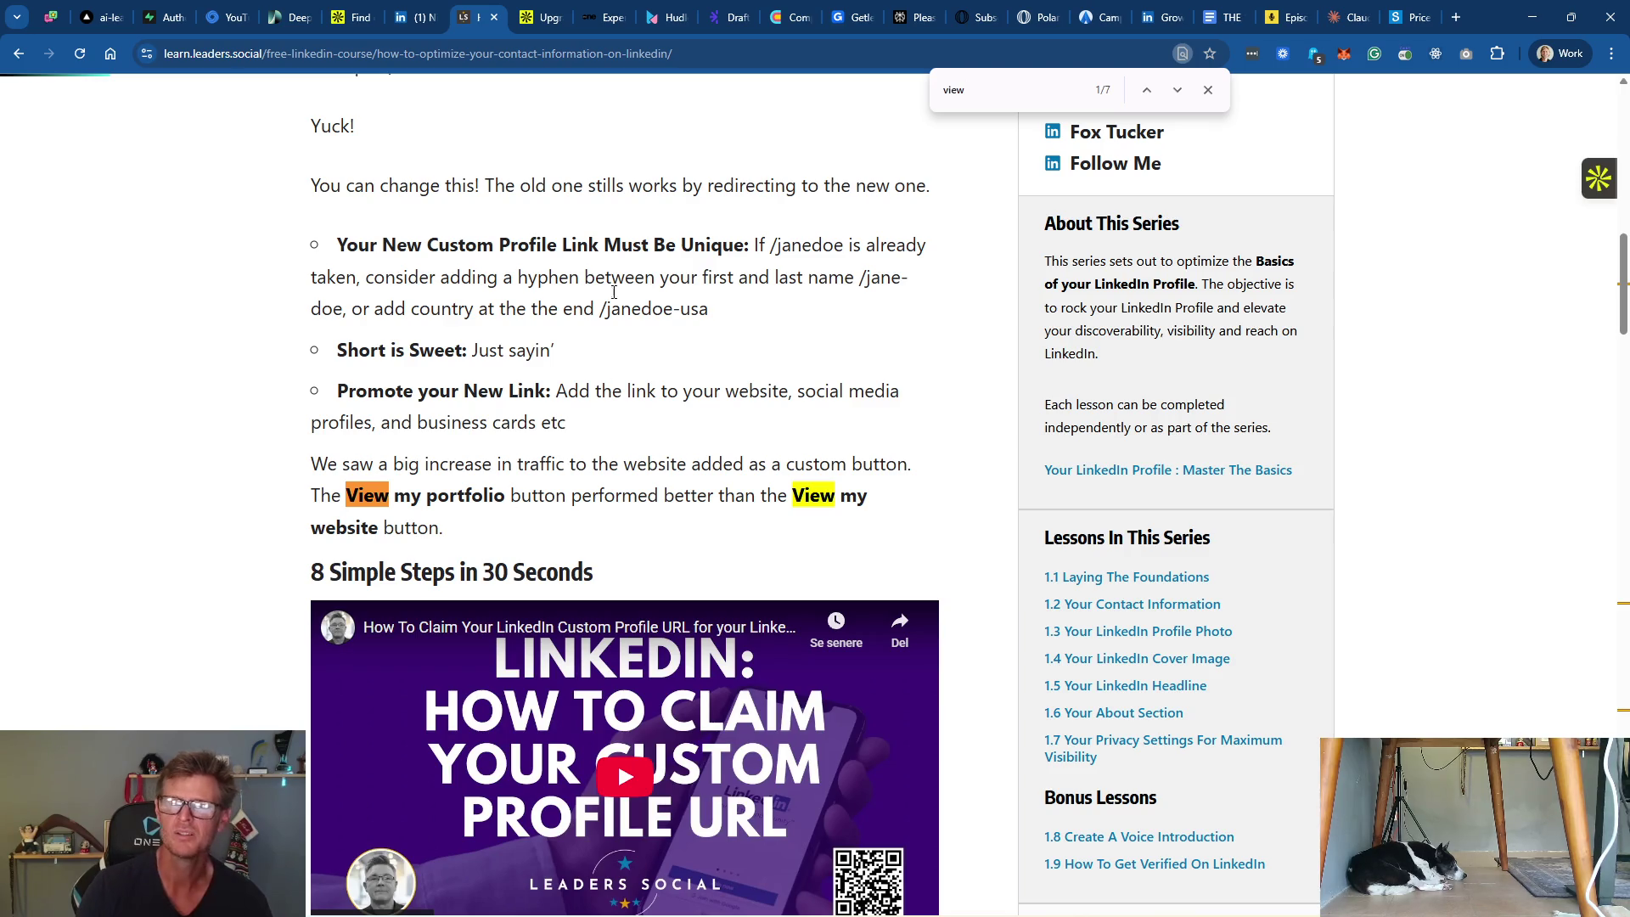
{"action": "left_click", "coordinate": [1154, 18]}
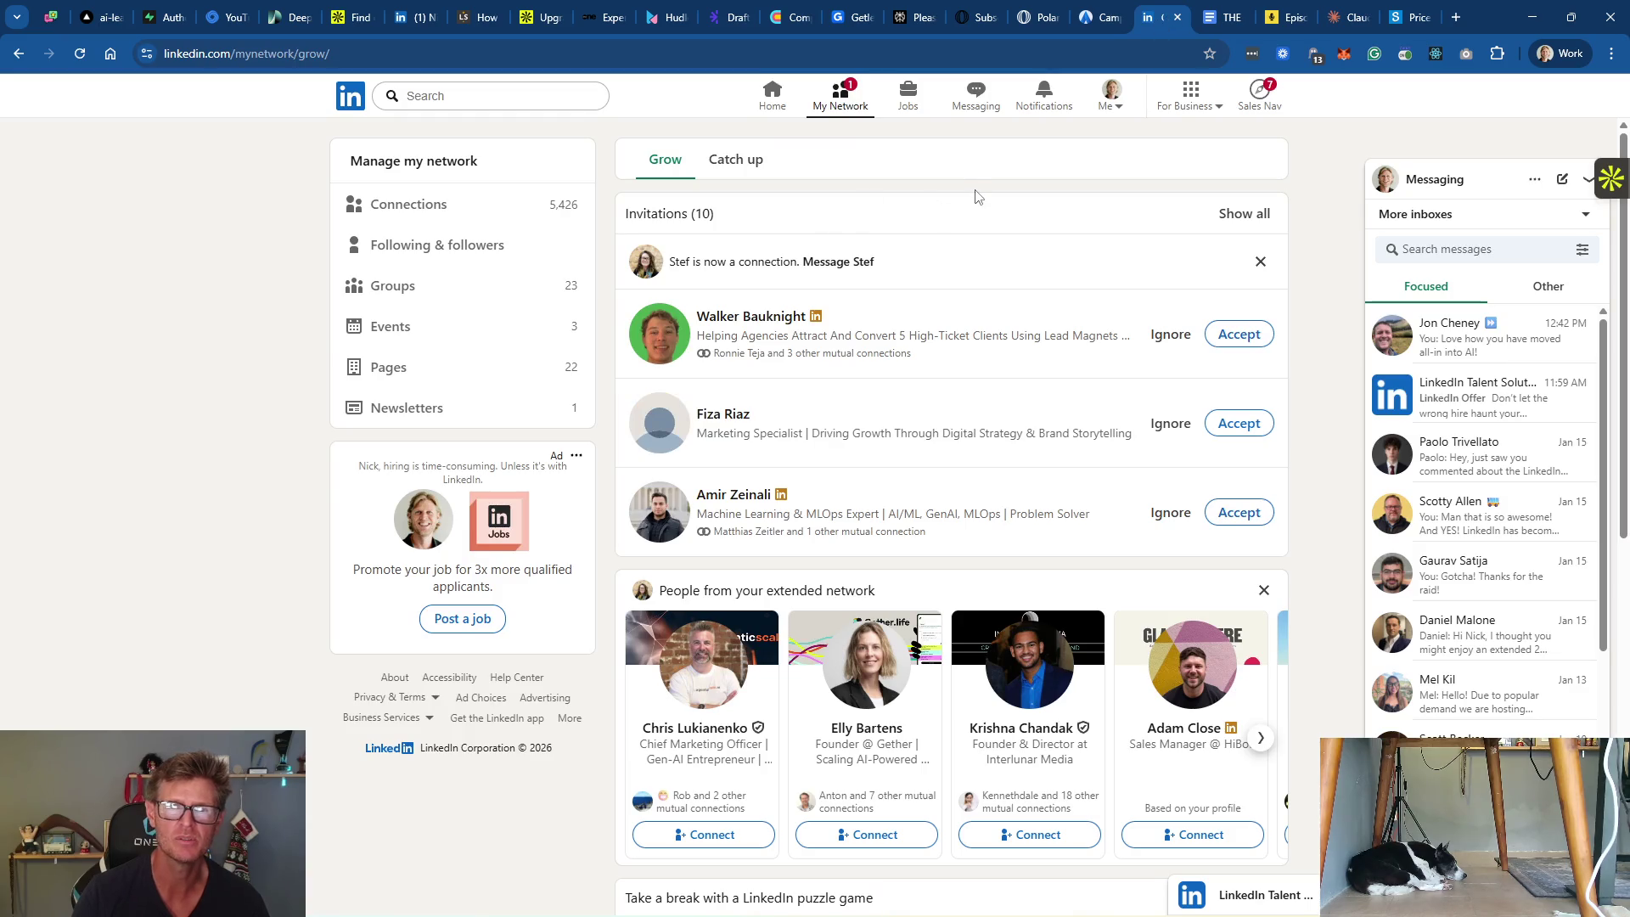
Step: Go to your own LinkedIn profile and open the intro editor
{"action": "left_click", "coordinate": [1113, 99]}
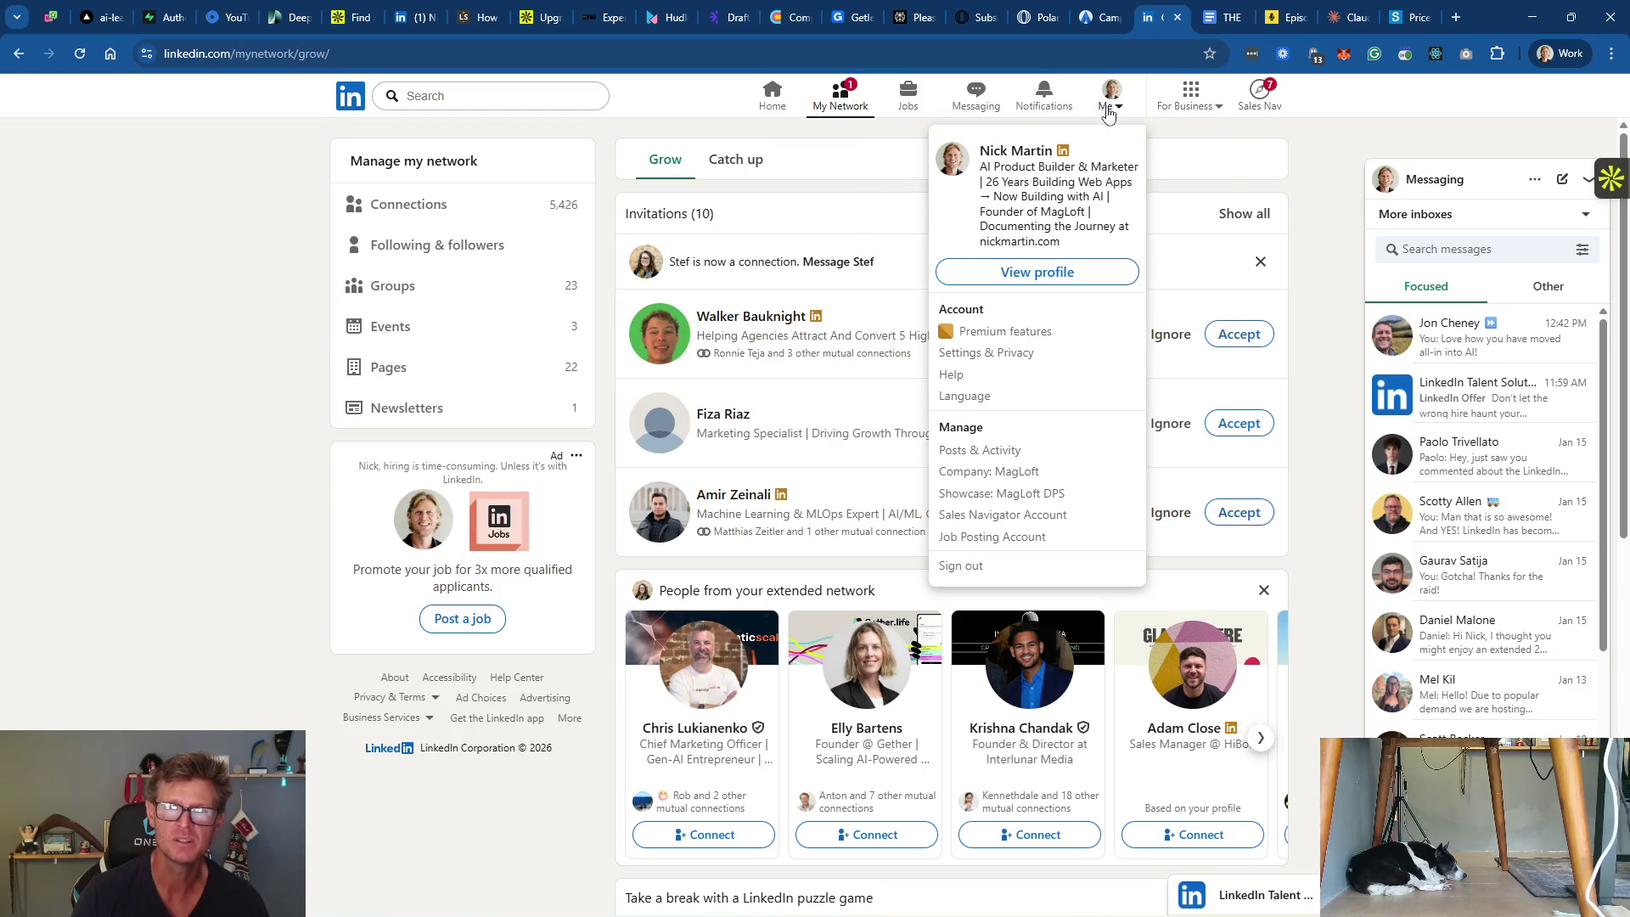
{"action": "left_click", "coordinate": [1037, 270]}
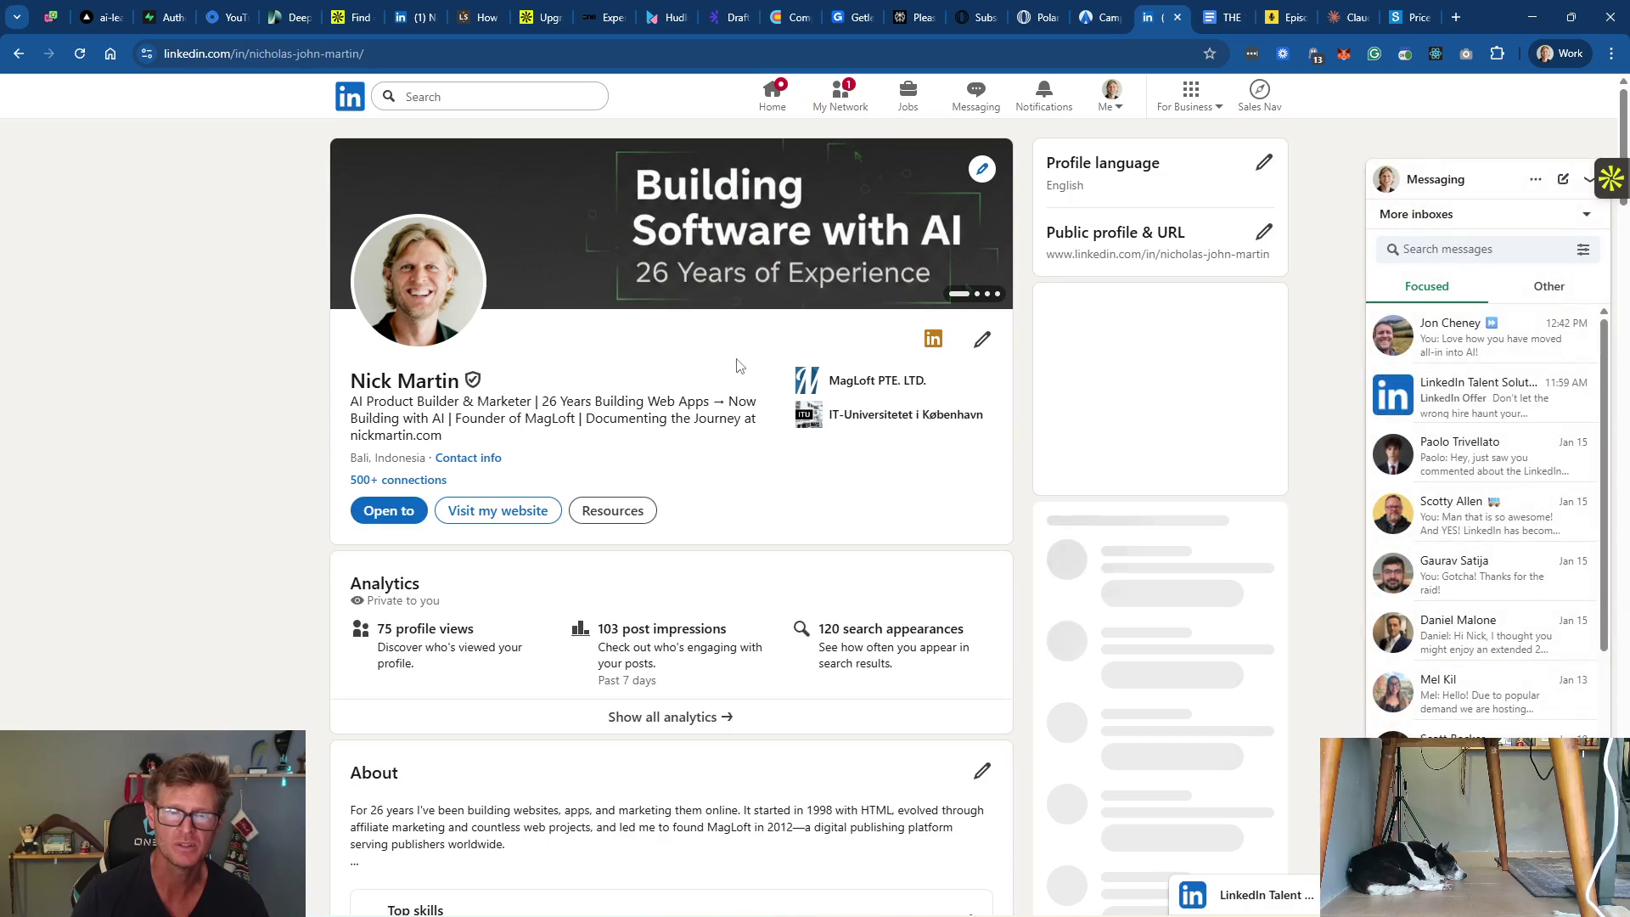
{"action": "left_click", "coordinate": [982, 340]}
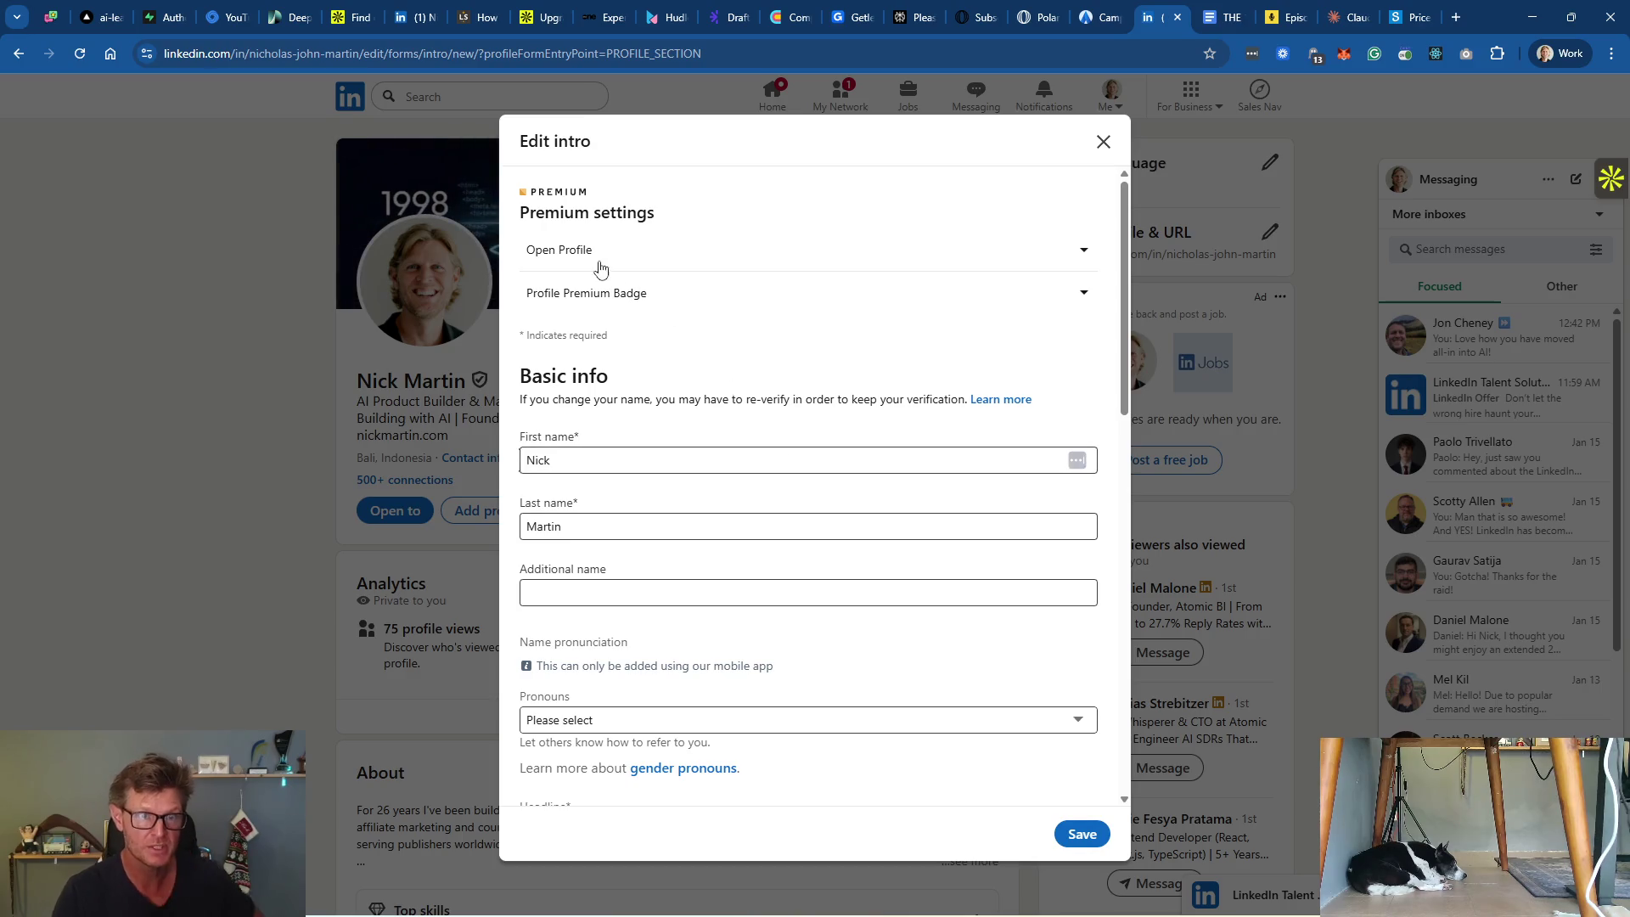
{"action": "left_click", "coordinate": [699, 514]}
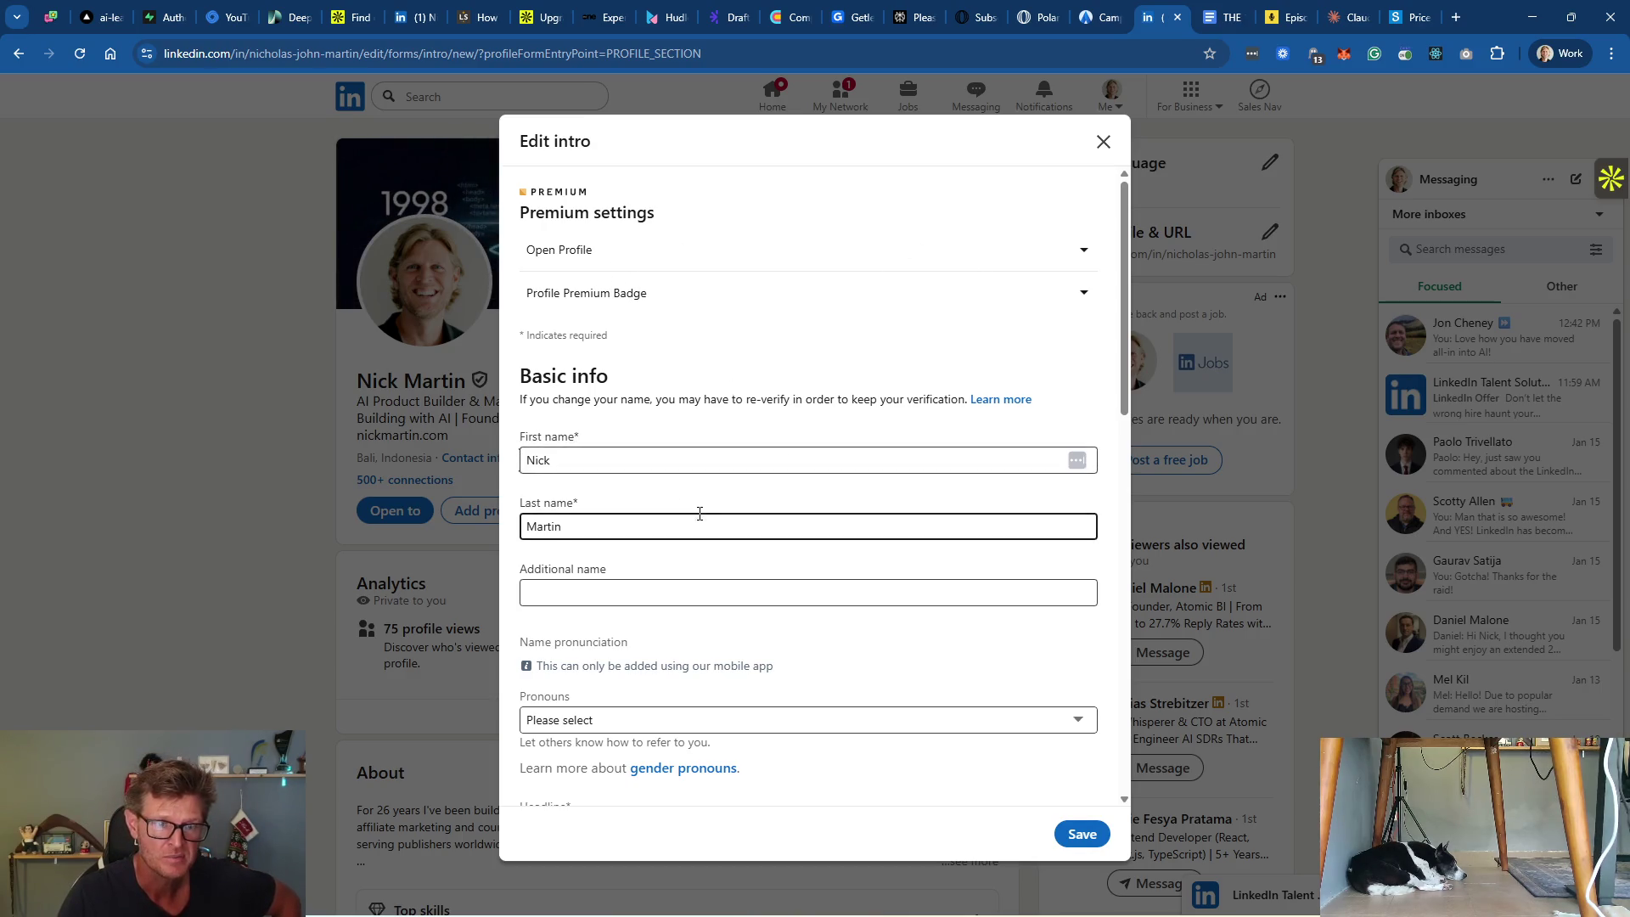
{"action": "scroll", "coordinate": [700, 514], "scroll_direction": "down", "scroll_amount": 3}
{"action": "scroll", "coordinate": [717, 577], "scroll_direction": "down", "scroll_amount": 4}
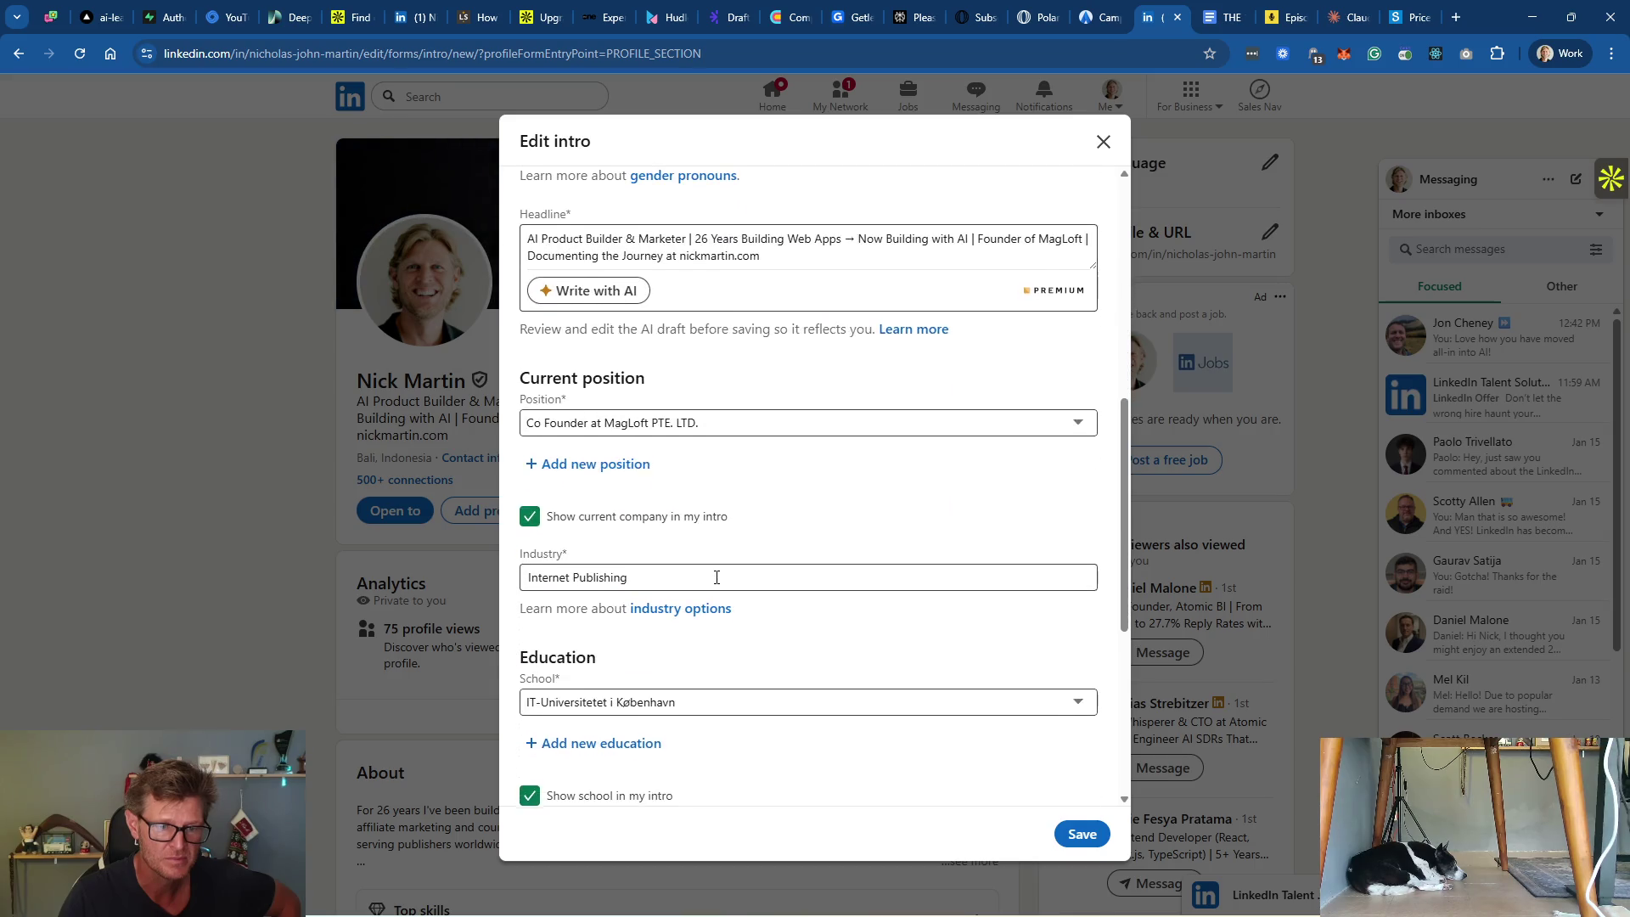
{"action": "scroll", "coordinate": [764, 562], "scroll_direction": "down", "scroll_amount": 3}
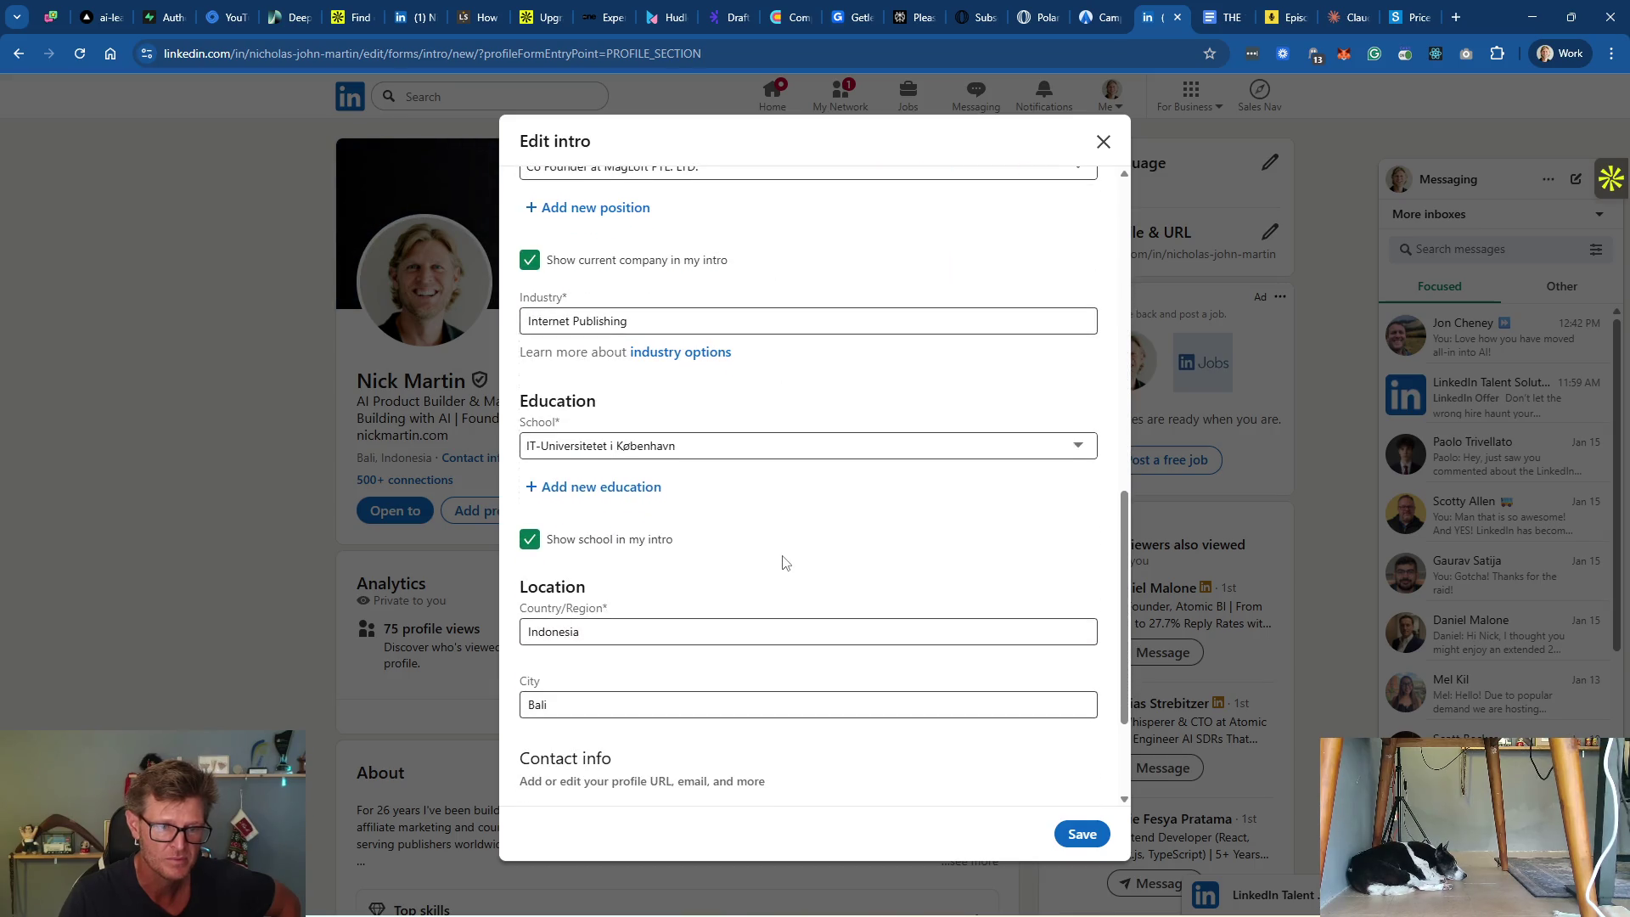
{"action": "scroll", "coordinate": [783, 562], "scroll_direction": "down", "scroll_amount": 2}
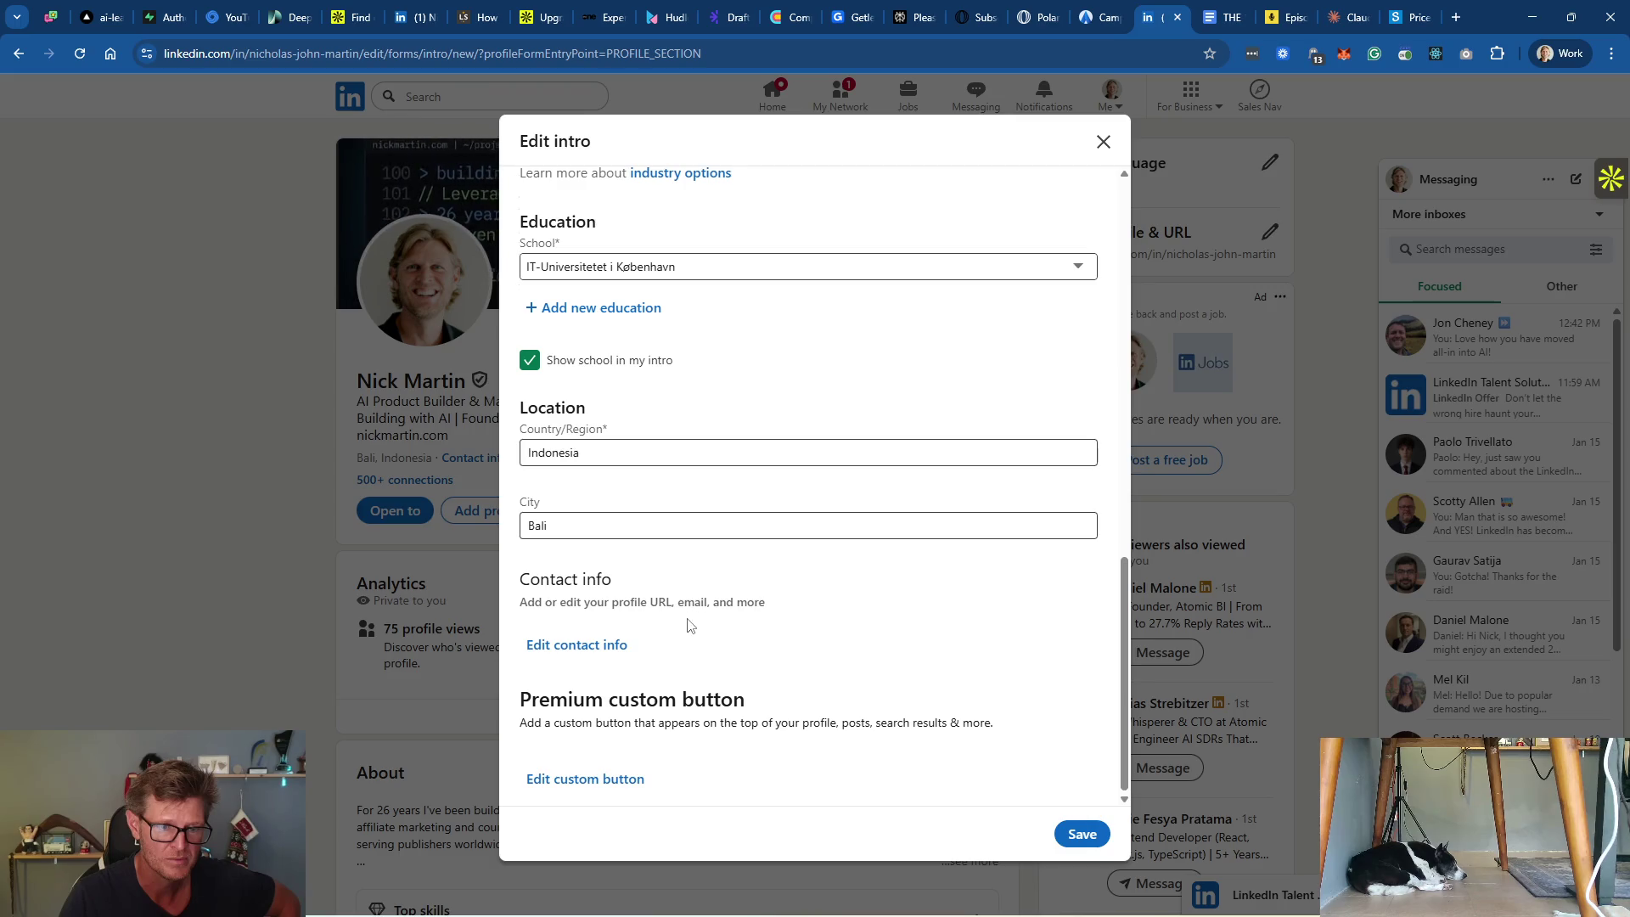
Step: Review the Website entries in Edit contact info, then close it without changes
{"action": "left_click", "coordinate": [608, 649]}
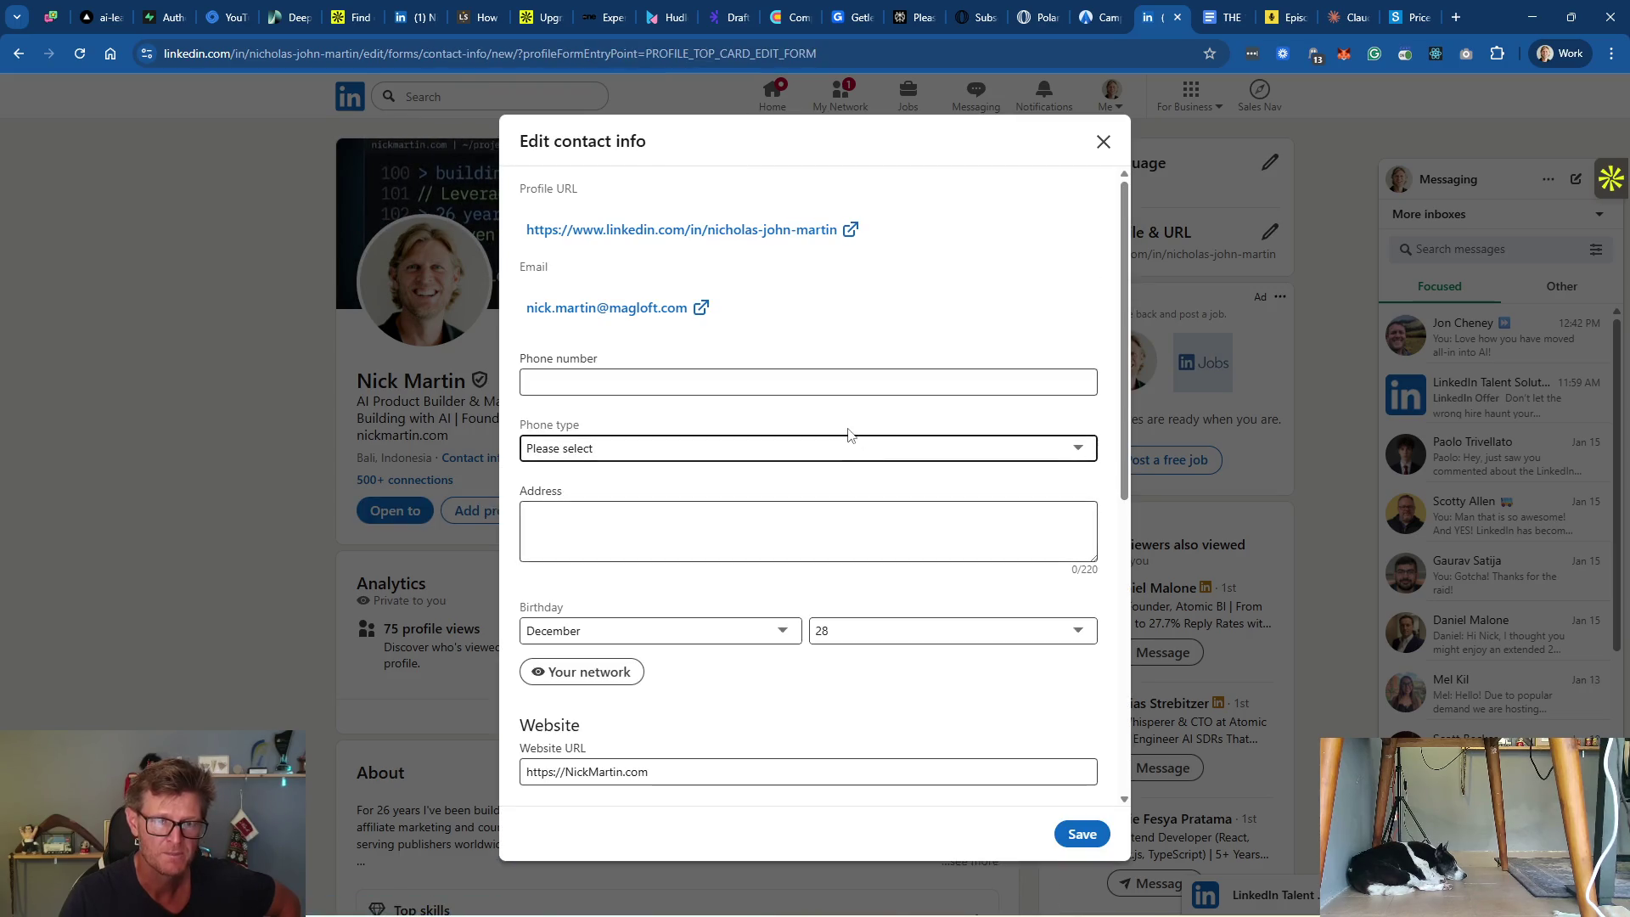
{"action": "scroll", "coordinate": [750, 607], "scroll_direction": "down", "scroll_amount": 3}
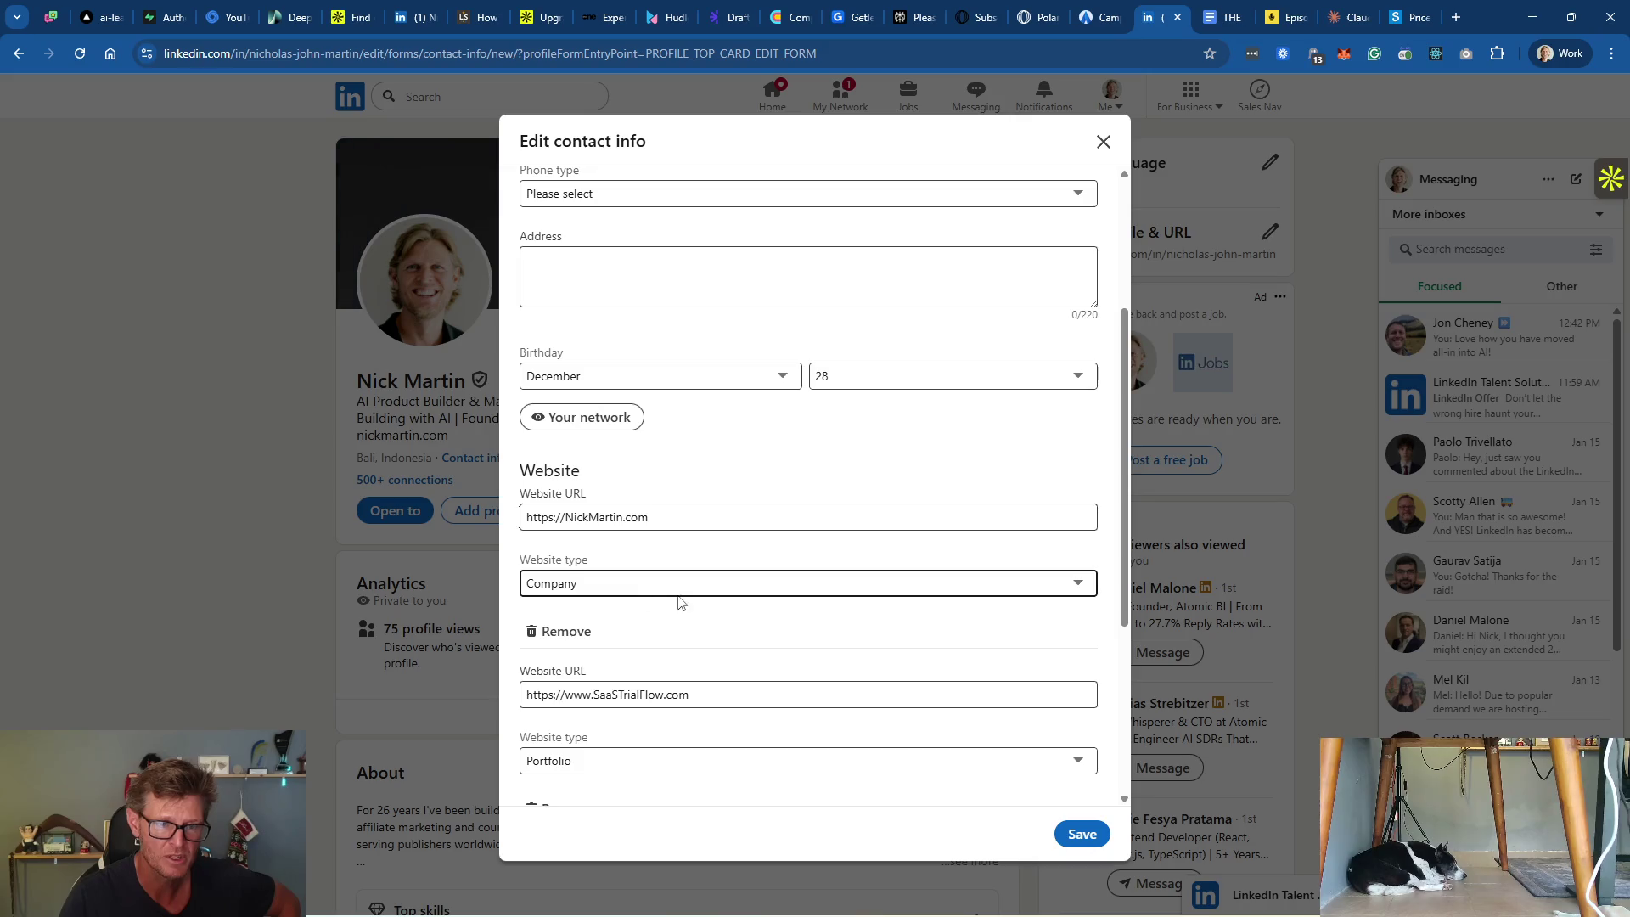
{"action": "scroll", "coordinate": [647, 652], "scroll_direction": "down", "scroll_amount": 2}
{"action": "scroll", "coordinate": [827, 634], "scroll_direction": "down", "scroll_amount": 2}
{"action": "scroll", "coordinate": [824, 636], "scroll_direction": "up", "scroll_amount": 4}
{"action": "scroll", "coordinate": [824, 637], "scroll_direction": "up", "scroll_amount": 2}
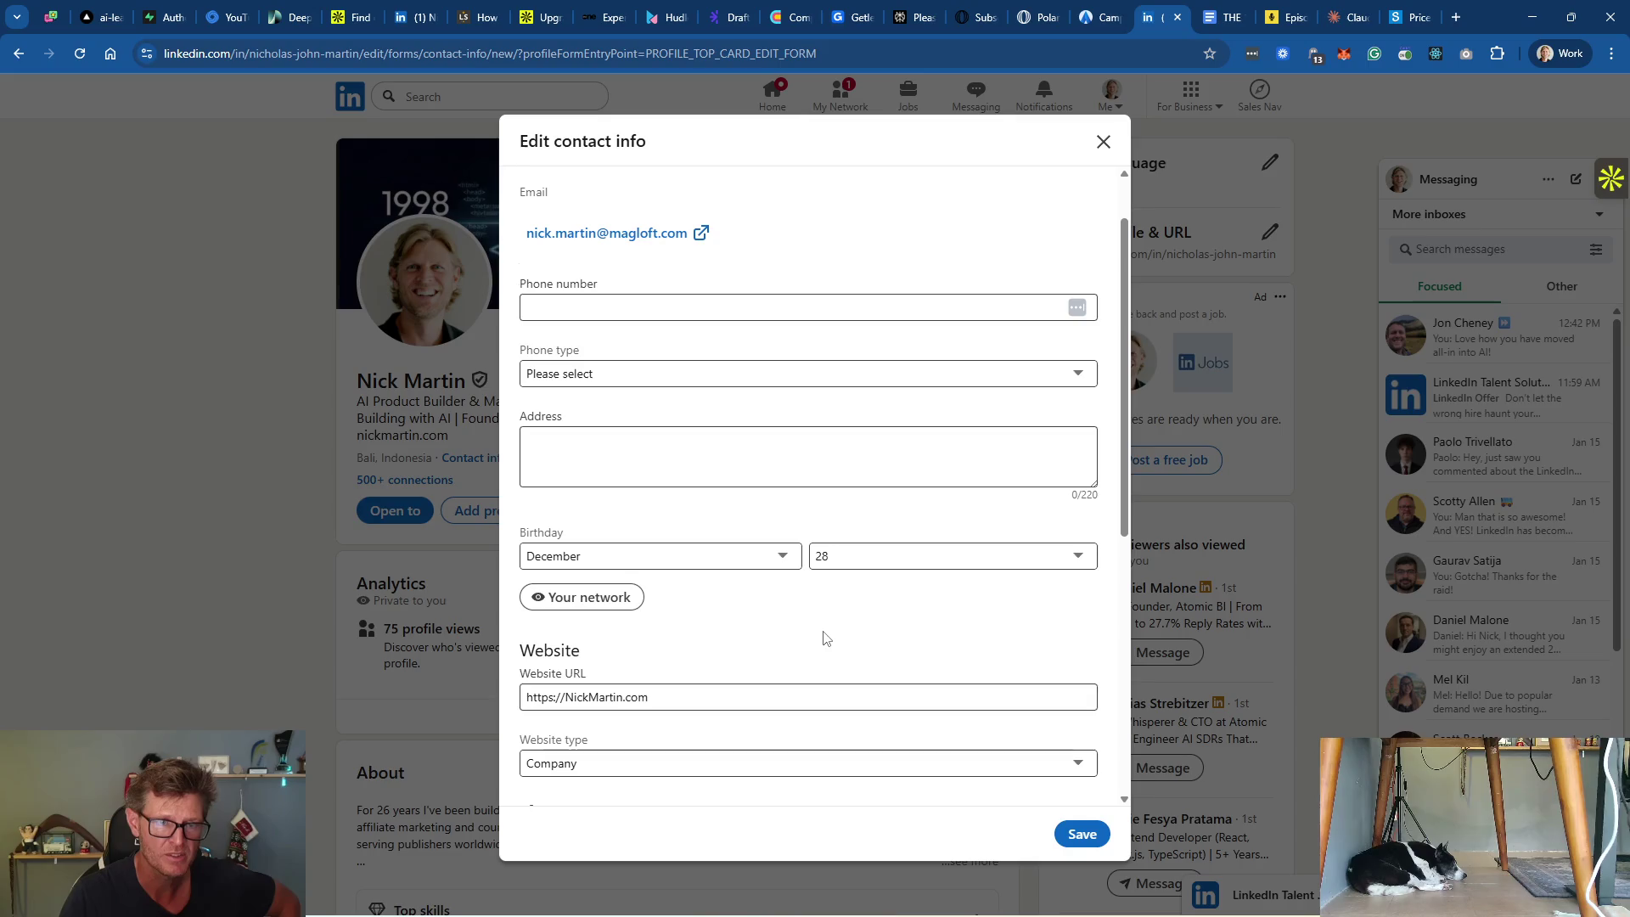
{"action": "scroll", "coordinate": [825, 637], "scroll_direction": "up", "scroll_amount": 1}
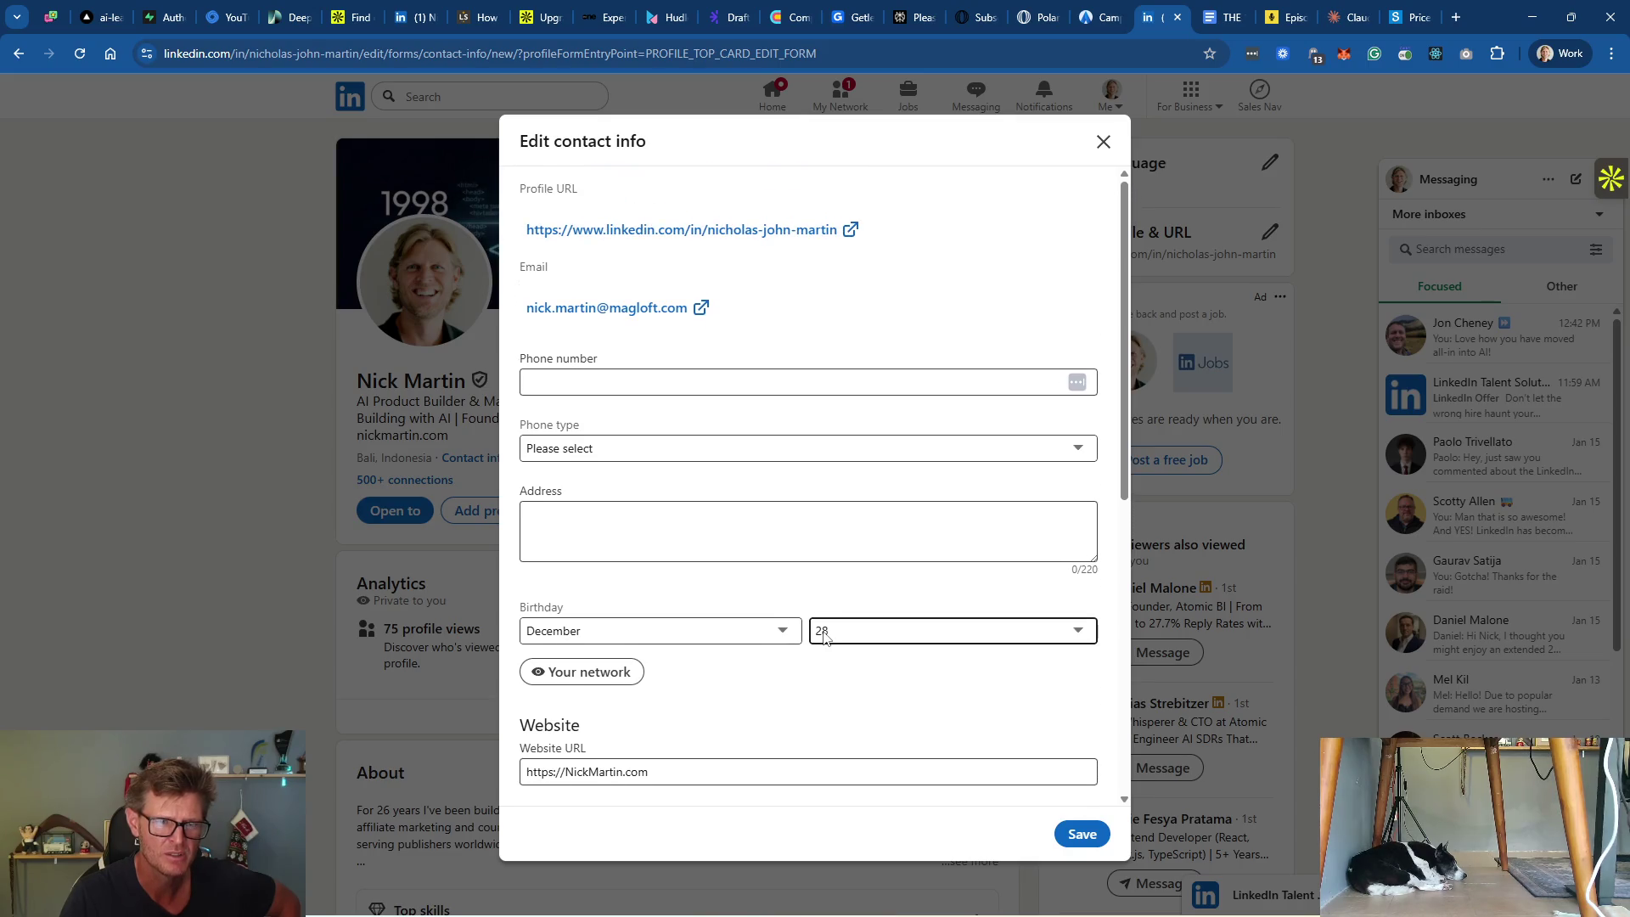
{"action": "scroll", "coordinate": [804, 670], "scroll_direction": "down", "scroll_amount": 3}
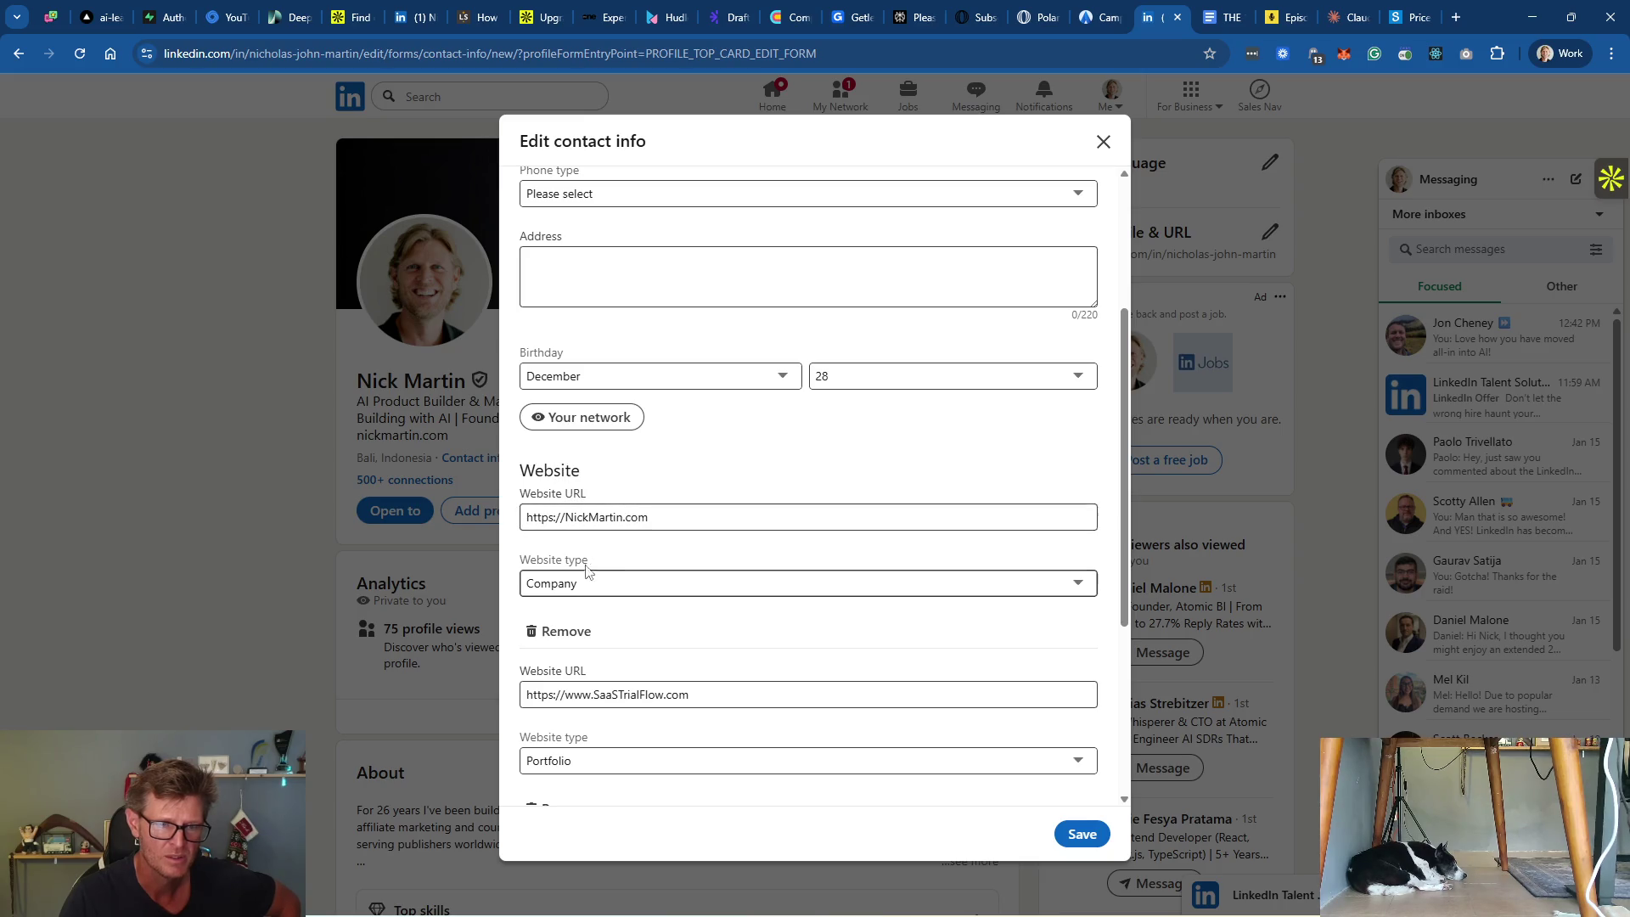
{"action": "scroll", "coordinate": [851, 608], "scroll_direction": "down", "scroll_amount": 4}
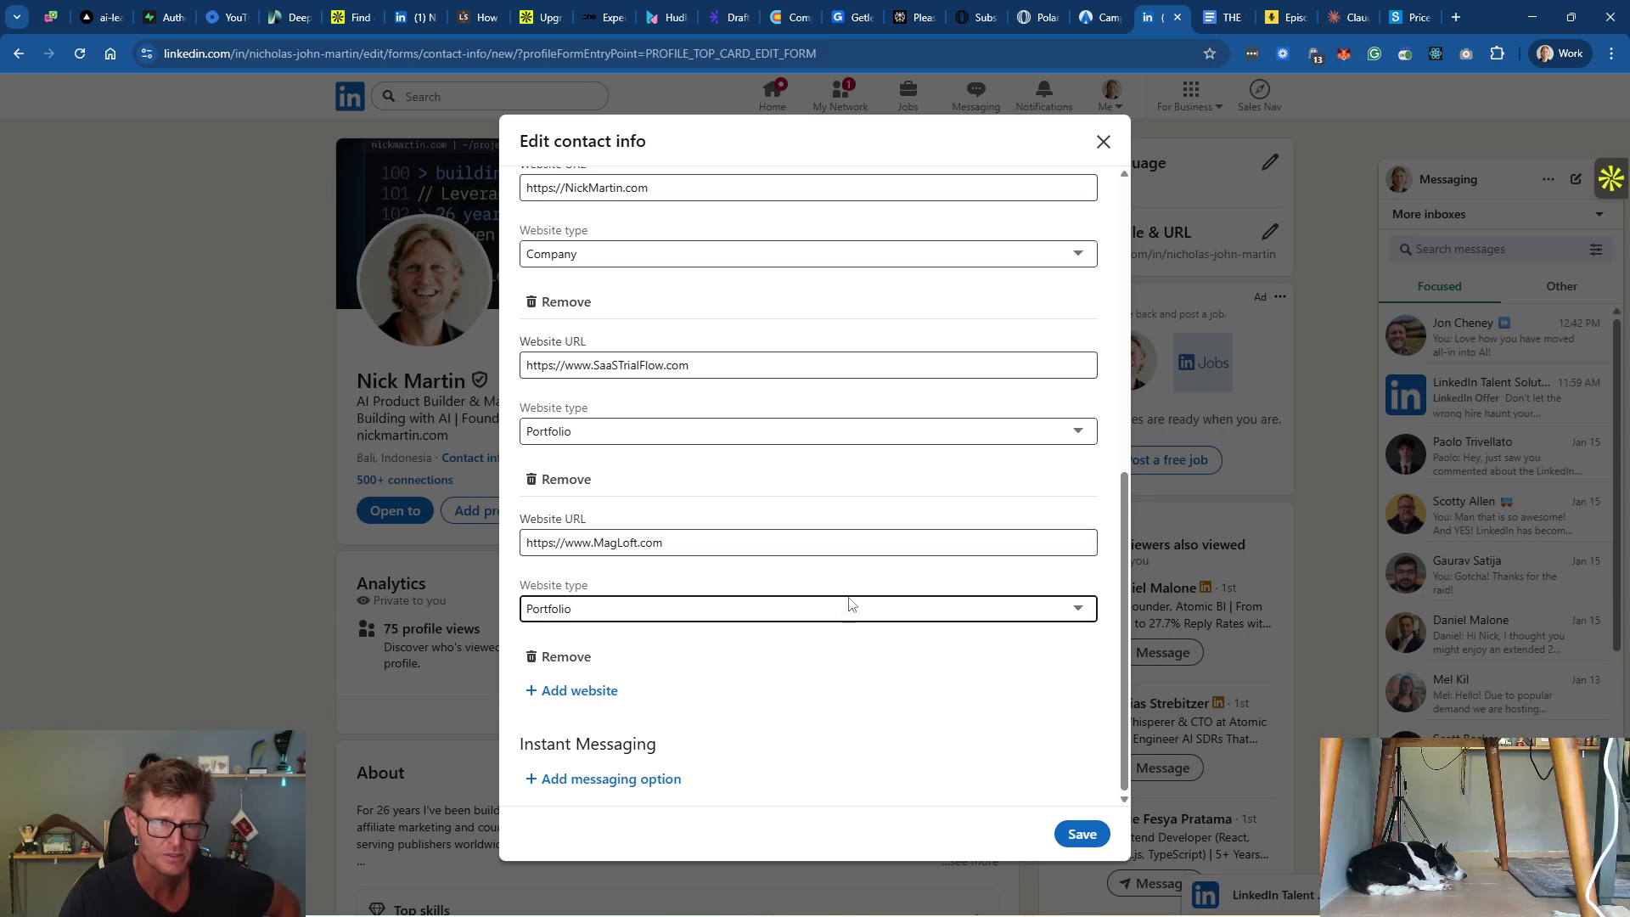
{"action": "left_click", "coordinate": [1103, 142]}
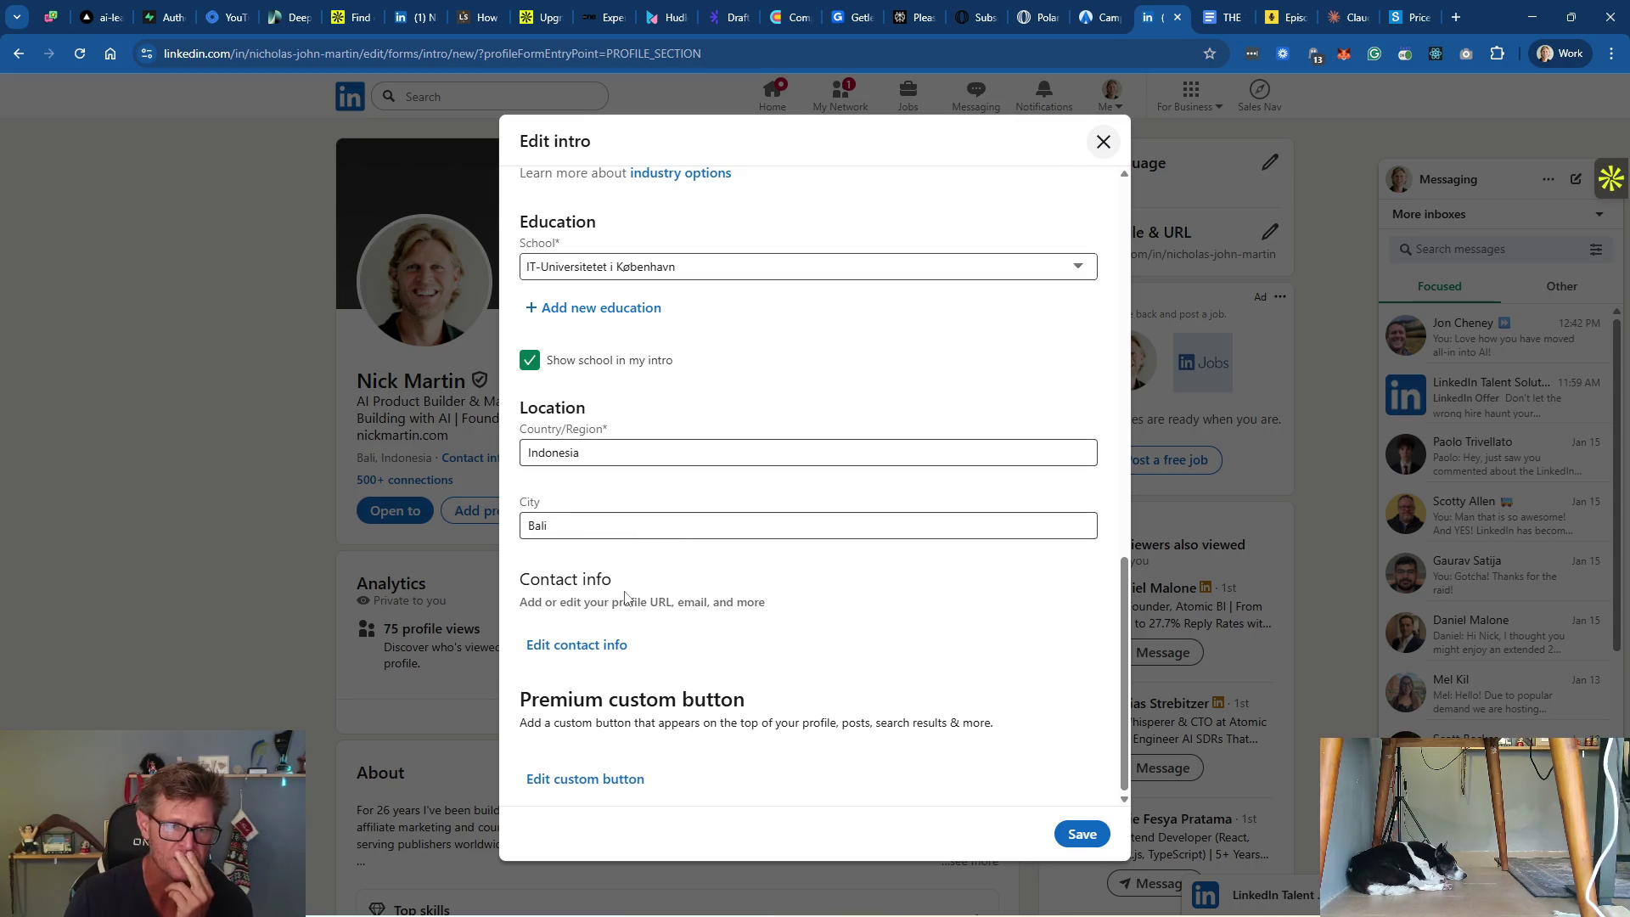
Step: Set the custom button to 'View my portfolio' with your personal domain in the URL, then follow it
{"action": "left_click", "coordinate": [594, 778]}
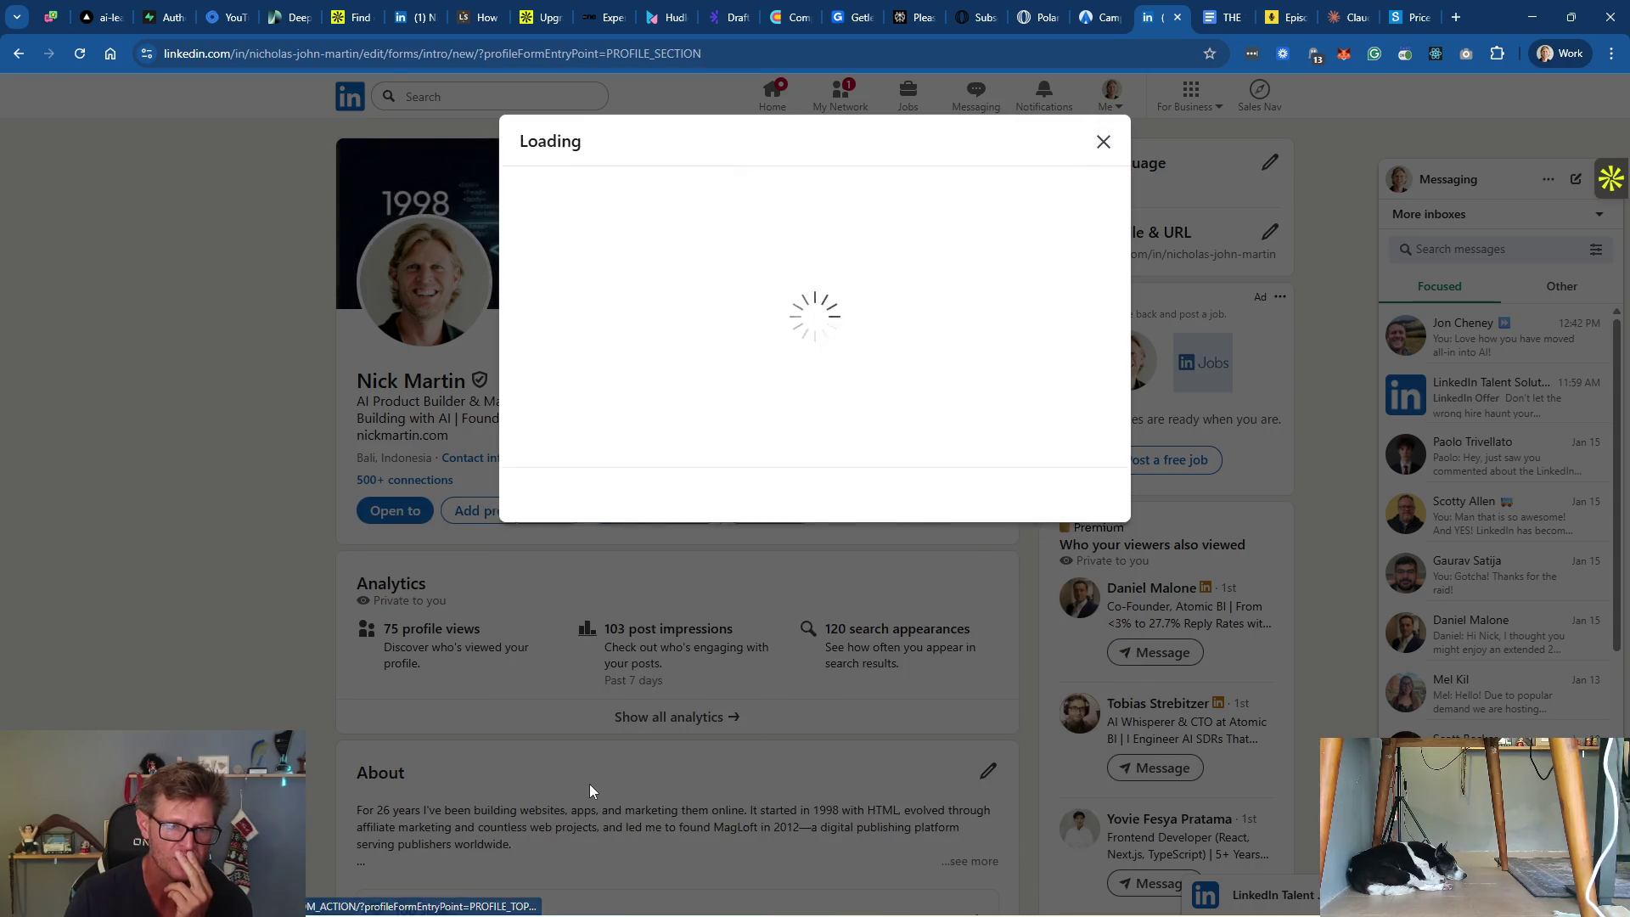
{"action": "left_click", "coordinate": [837, 242]}
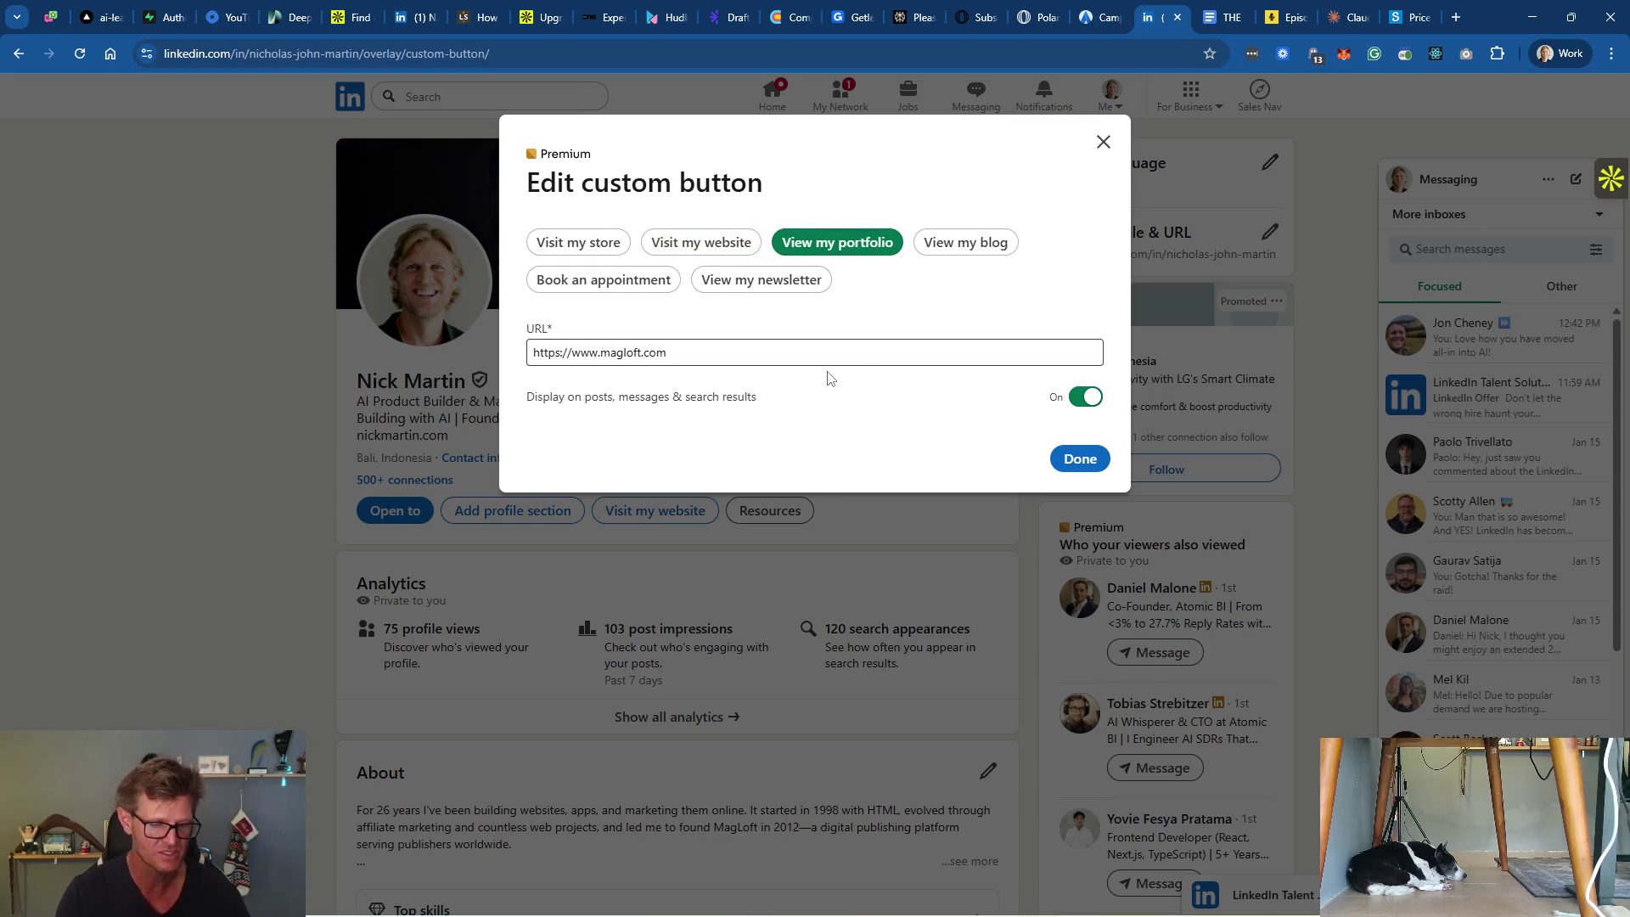
{"action": "double_click", "coordinate": [614, 351]}
{"action": "type", "text": "nickmartin"}
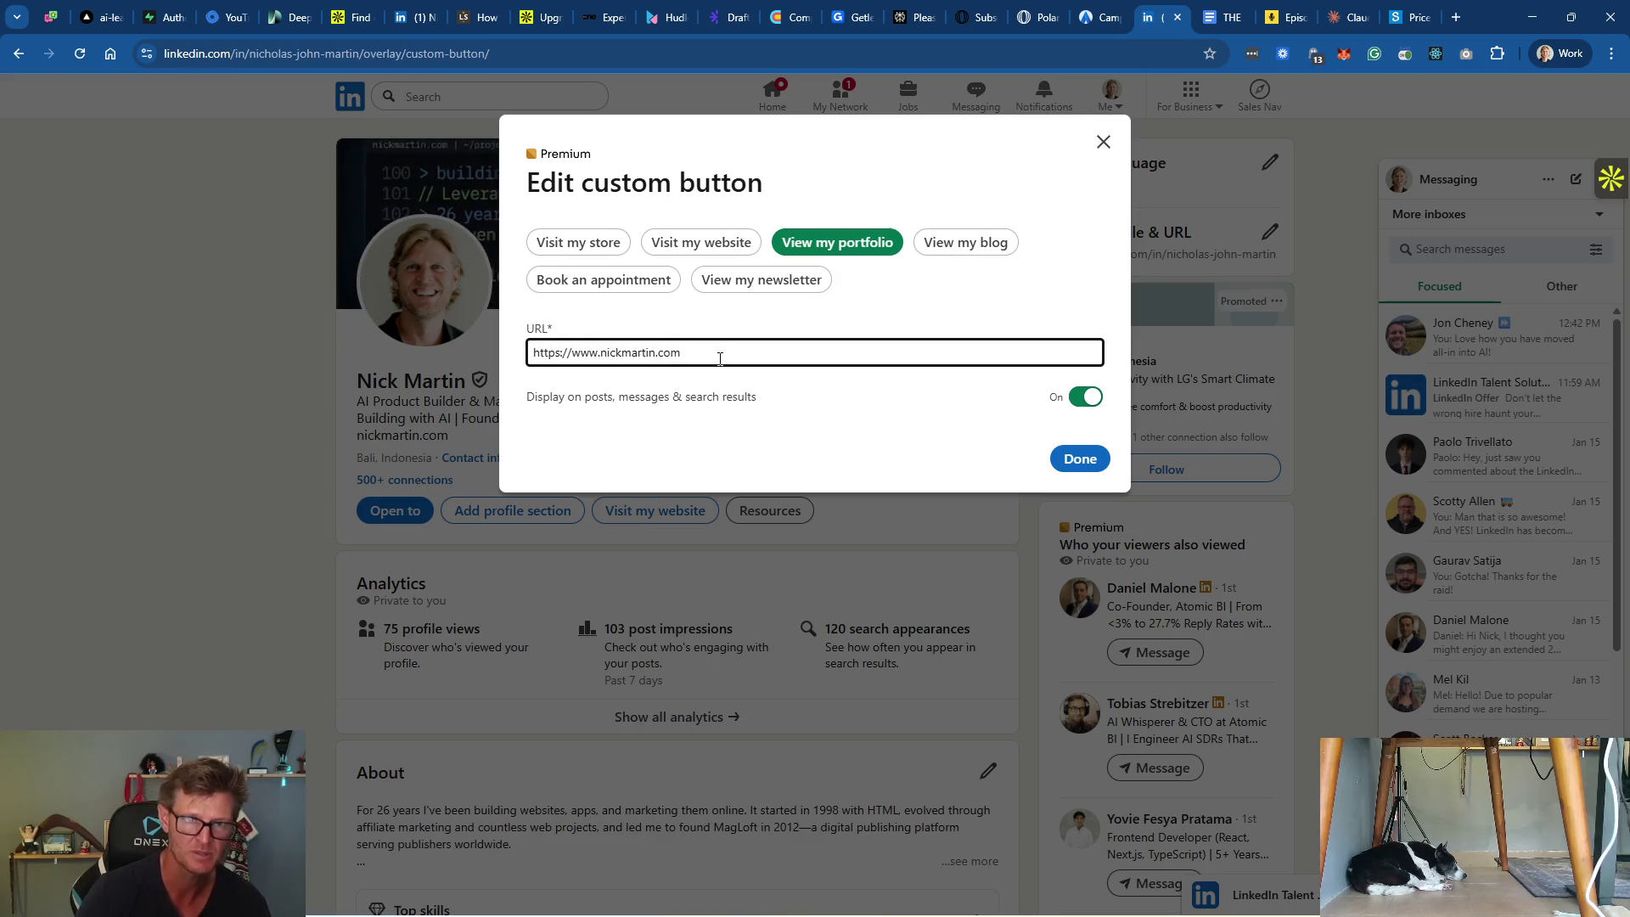
{"action": "left_click", "coordinate": [1060, 460]}
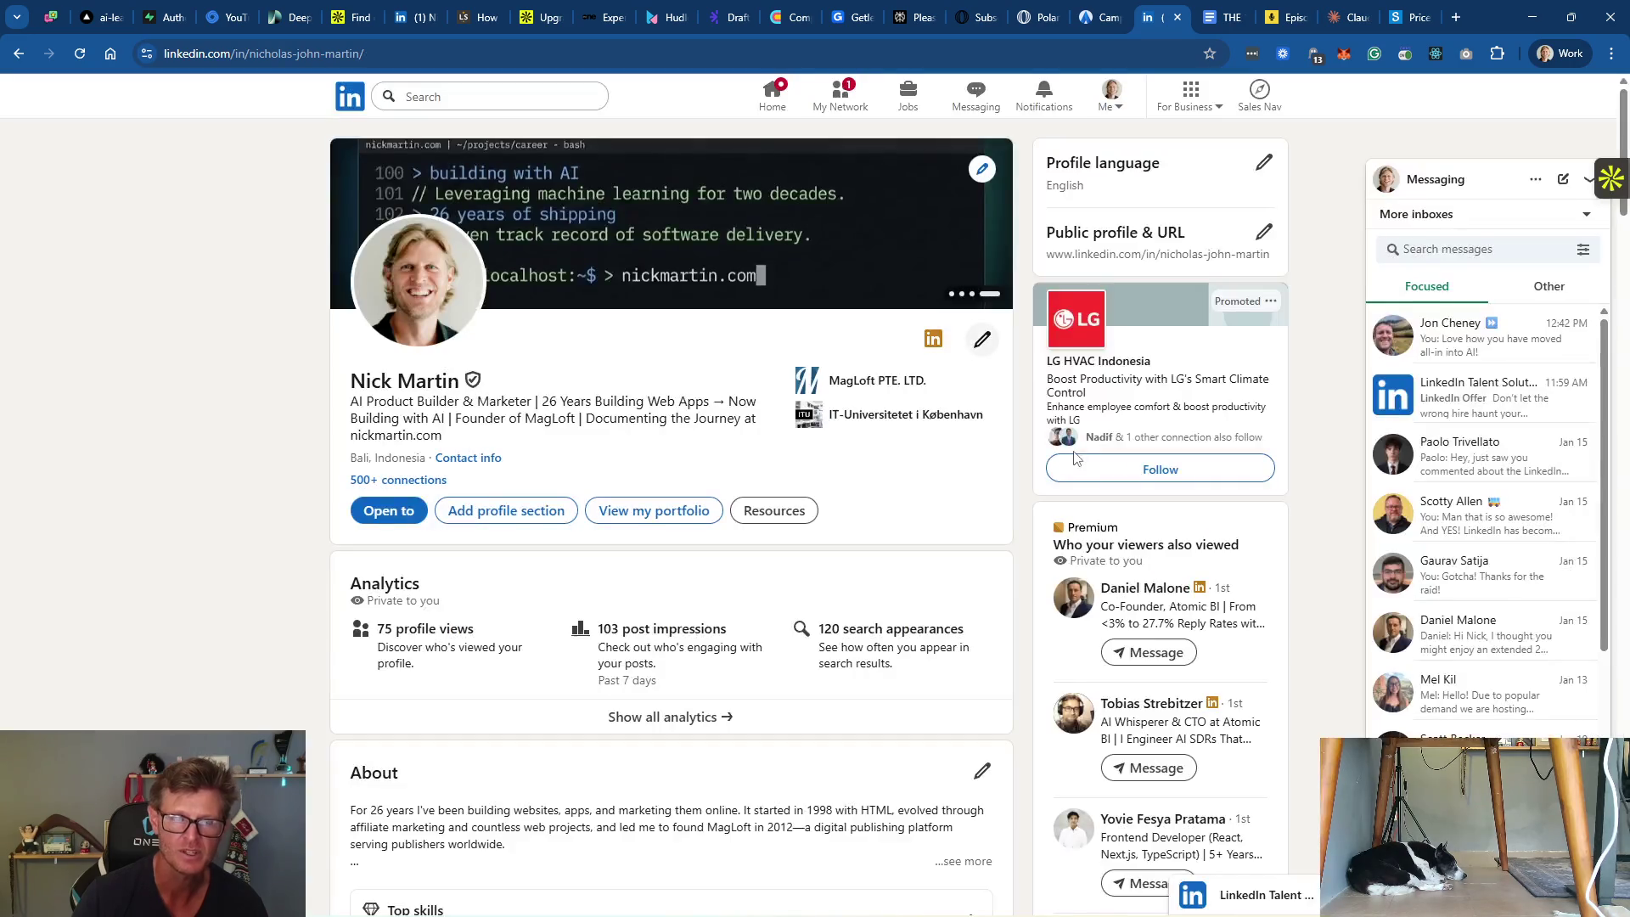
{"action": "left_click", "coordinate": [680, 499]}
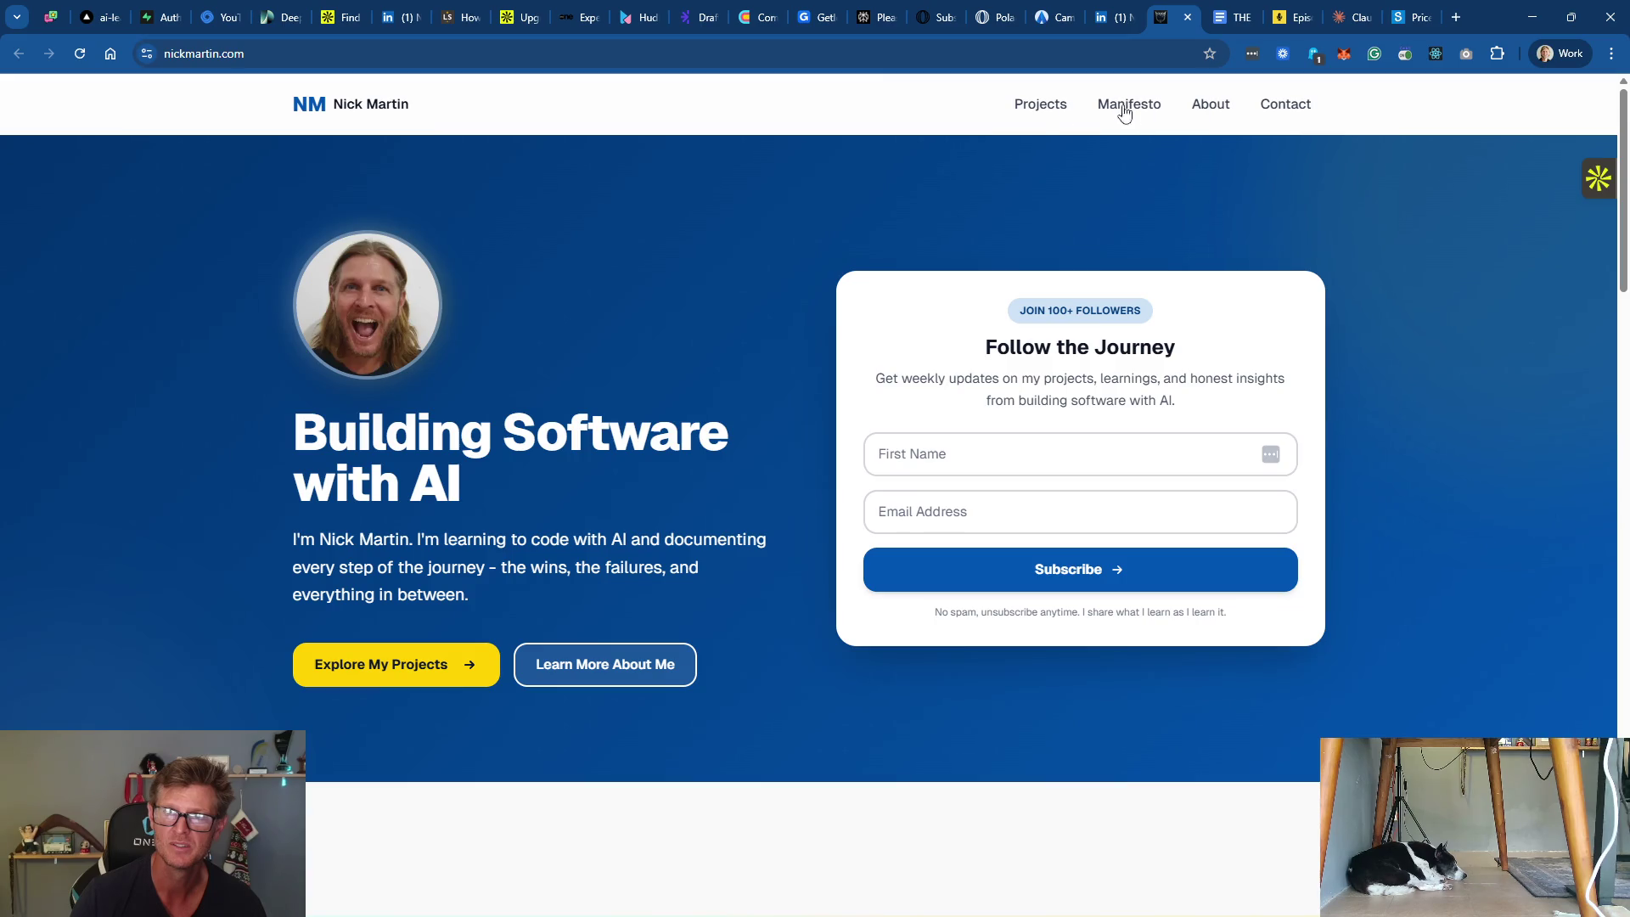
Step: Browse the personal website's Projects page, then close its tab
{"action": "left_click", "coordinate": [1030, 110]}
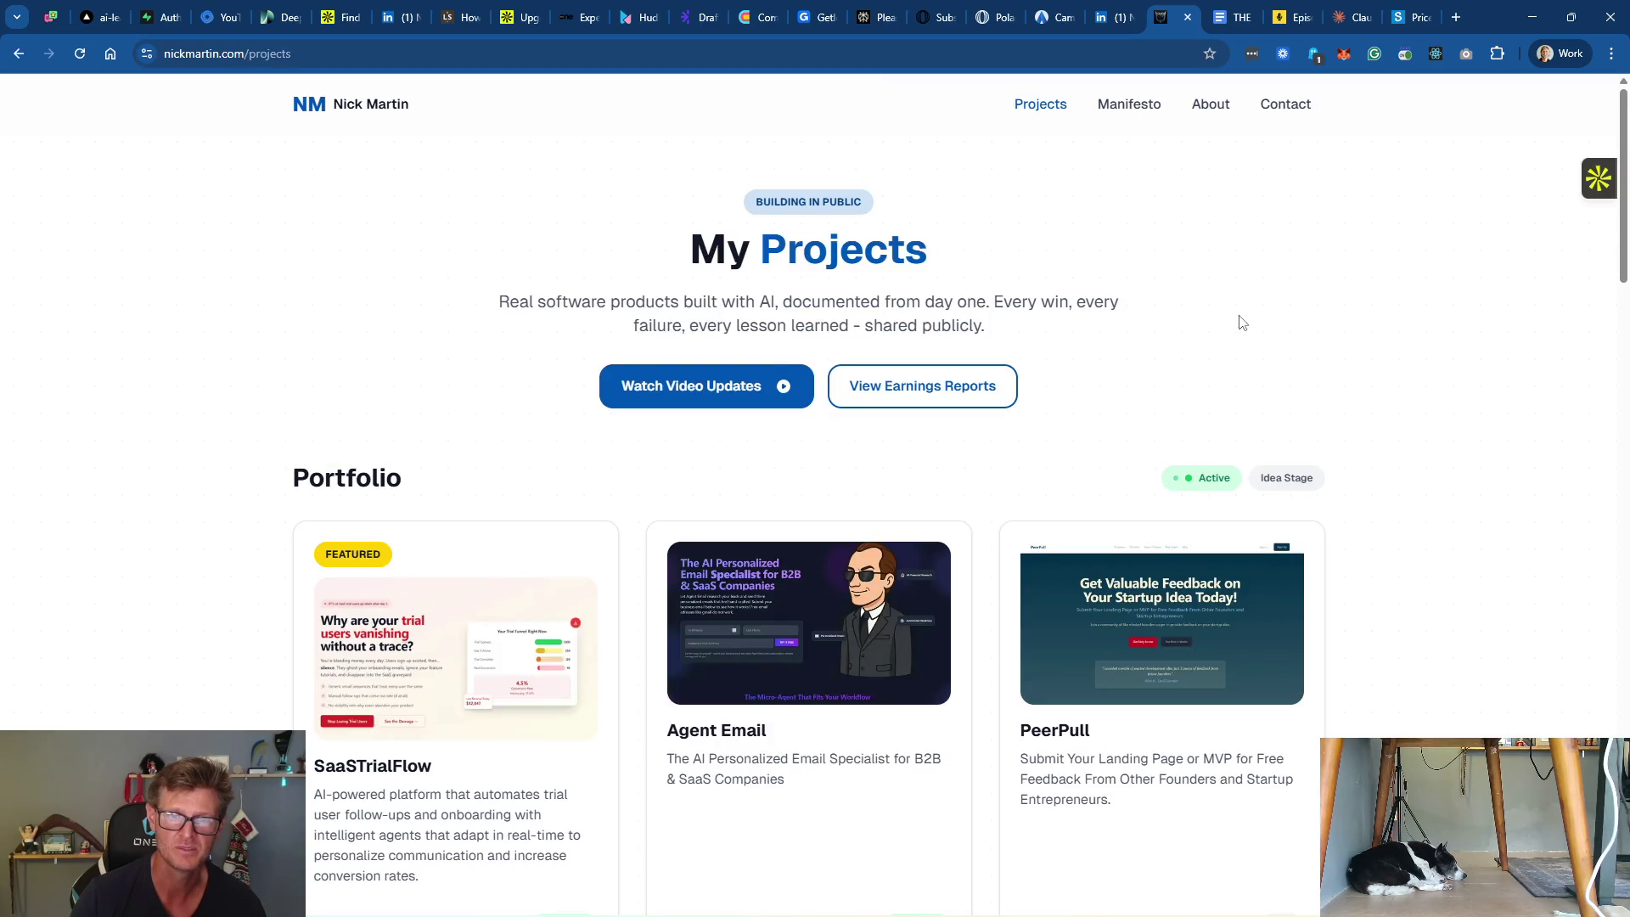
{"action": "scroll", "coordinate": [1233, 334], "scroll_direction": "down", "scroll_amount": 3}
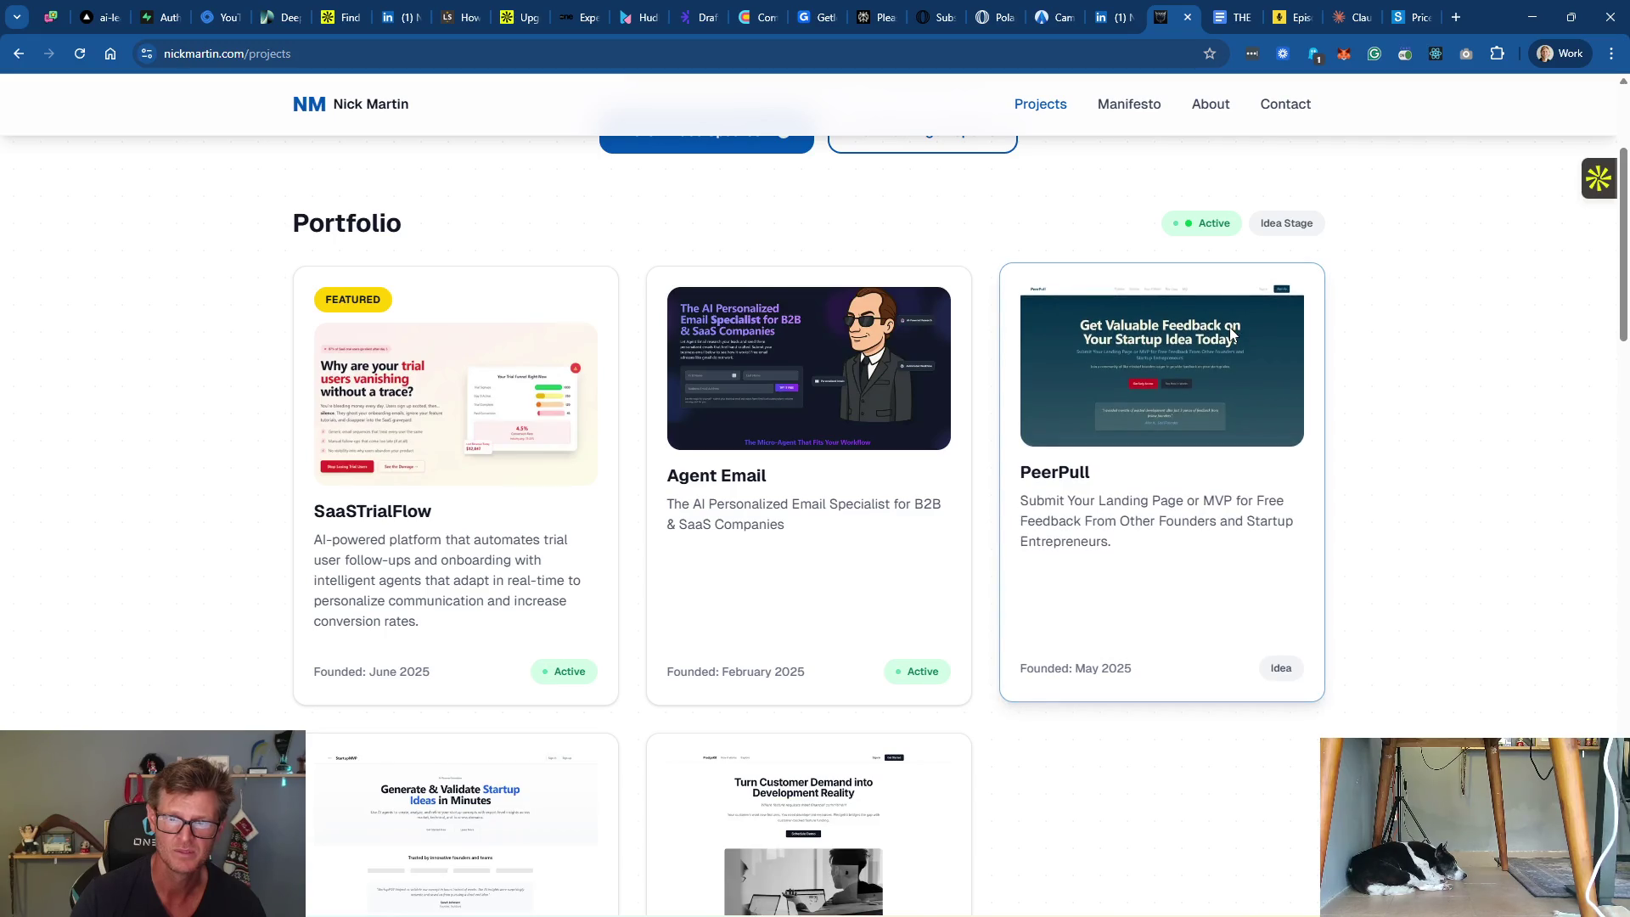
{"action": "scroll", "coordinate": [1233, 334], "scroll_direction": "down", "scroll_amount": 4}
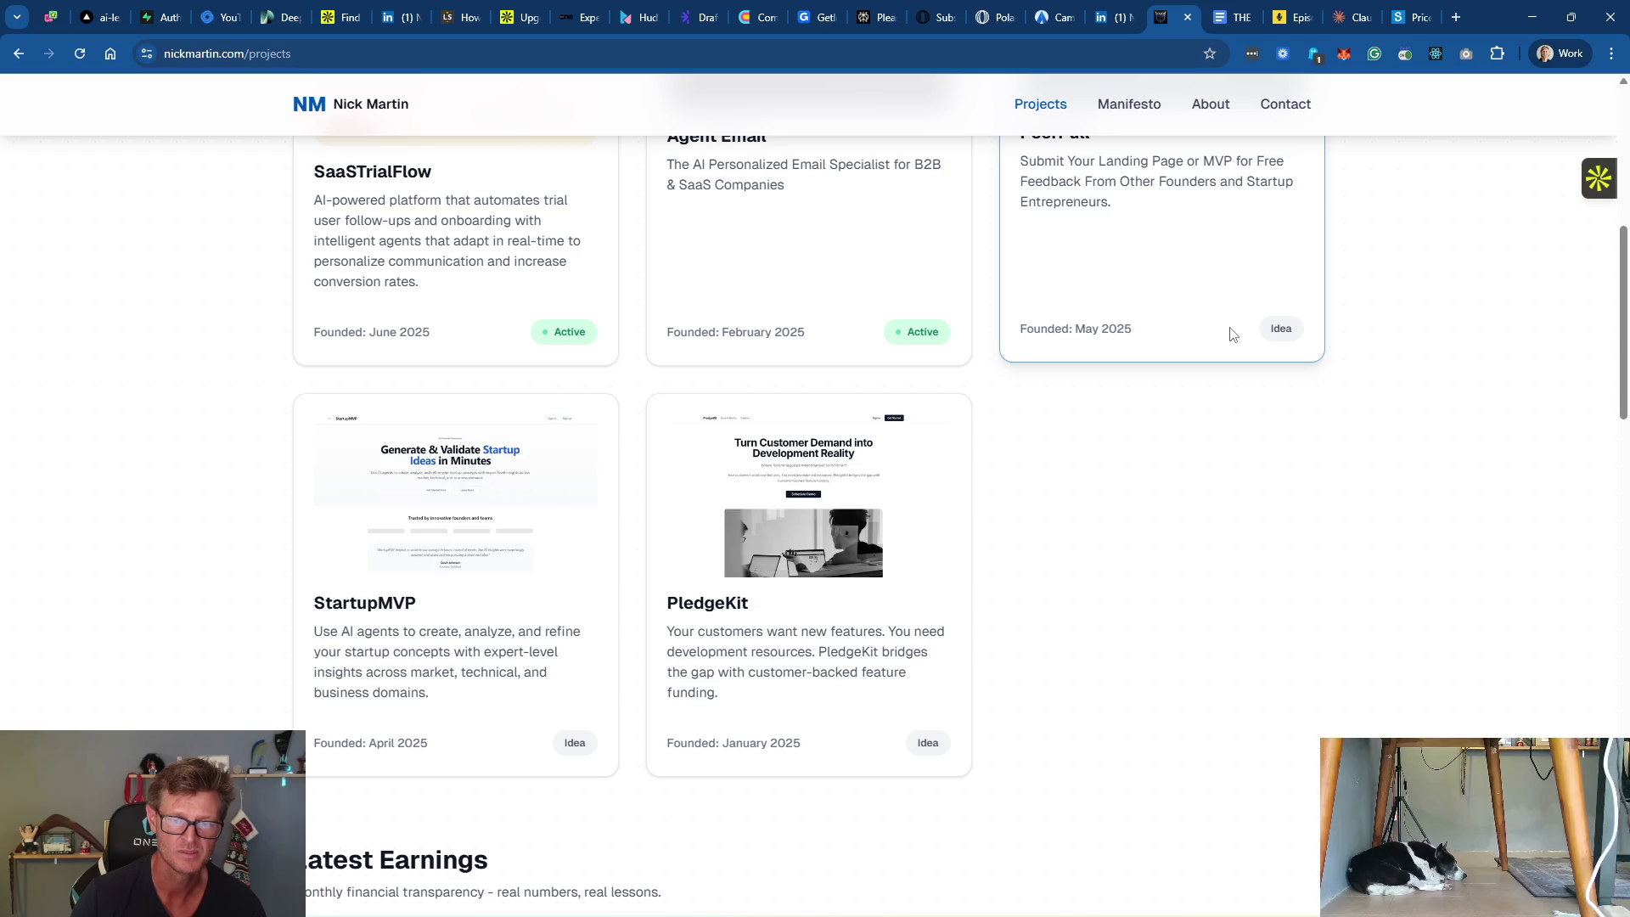
{"action": "scroll", "coordinate": [1233, 334], "scroll_direction": "down", "scroll_amount": 5}
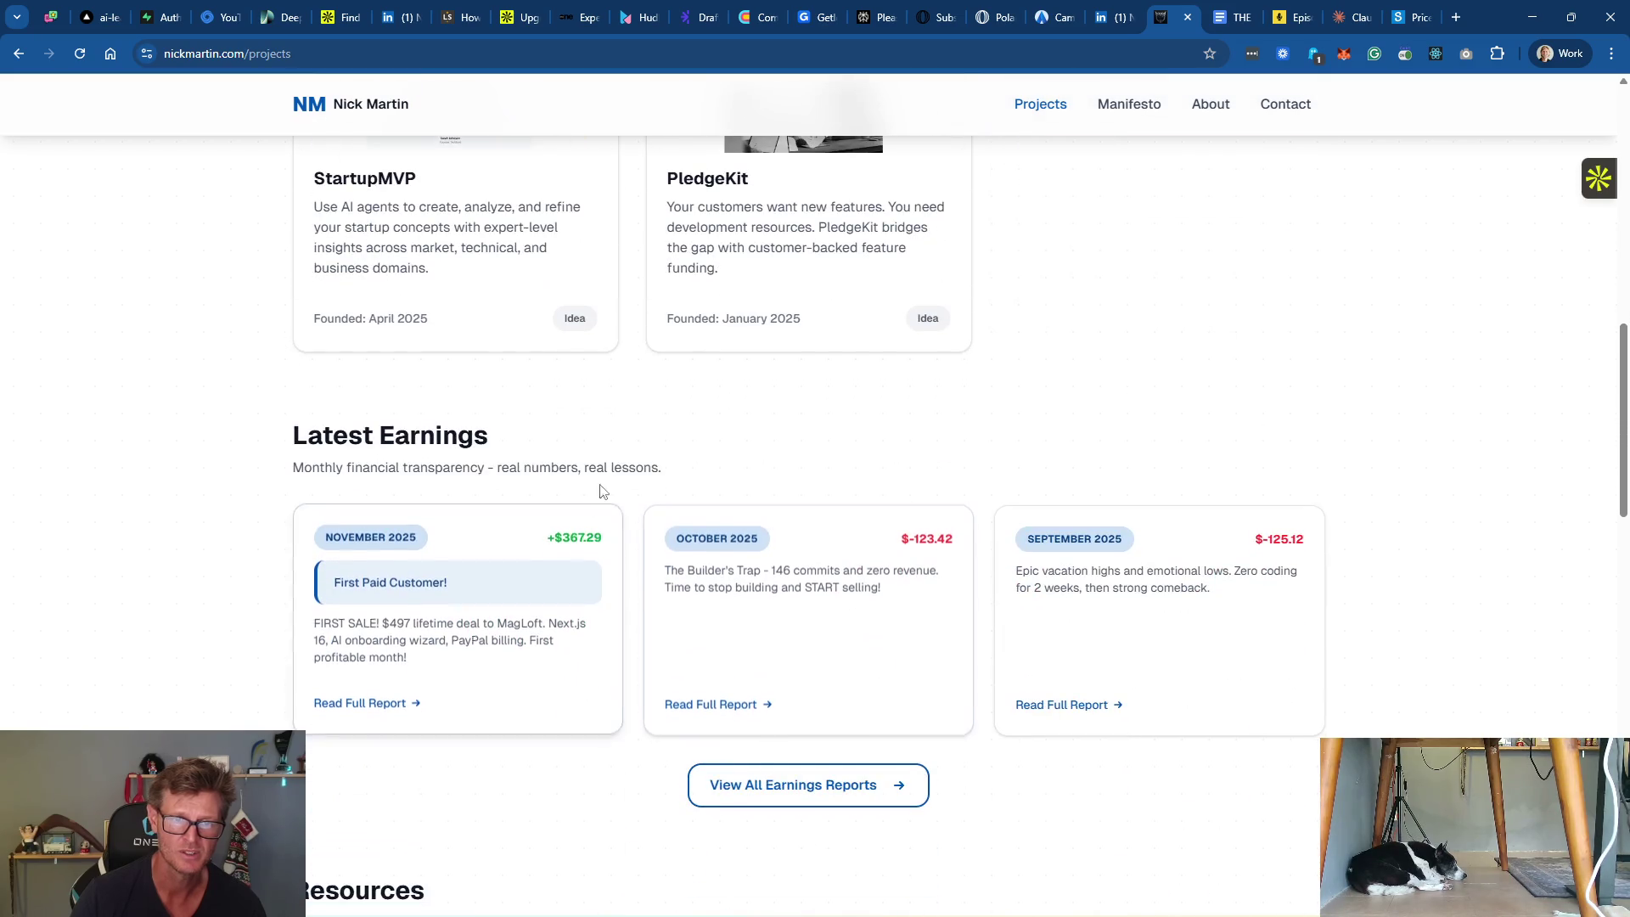
{"action": "scroll", "coordinate": [960, 451], "scroll_direction": "up", "scroll_amount": 12}
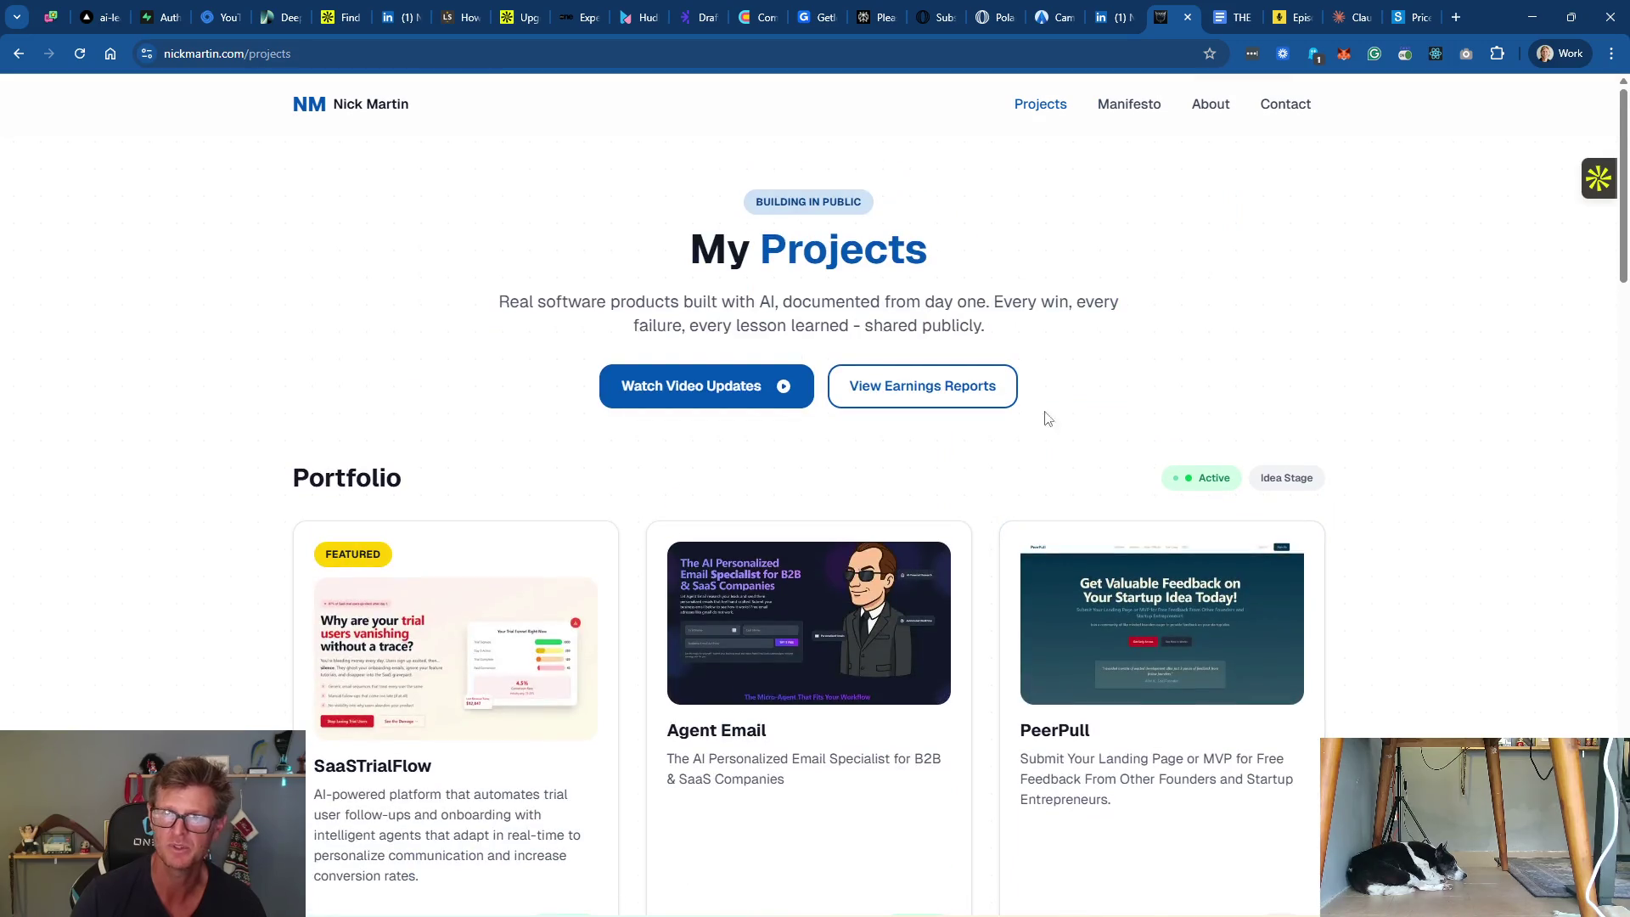
{"action": "left_click", "coordinate": [1187, 17]}
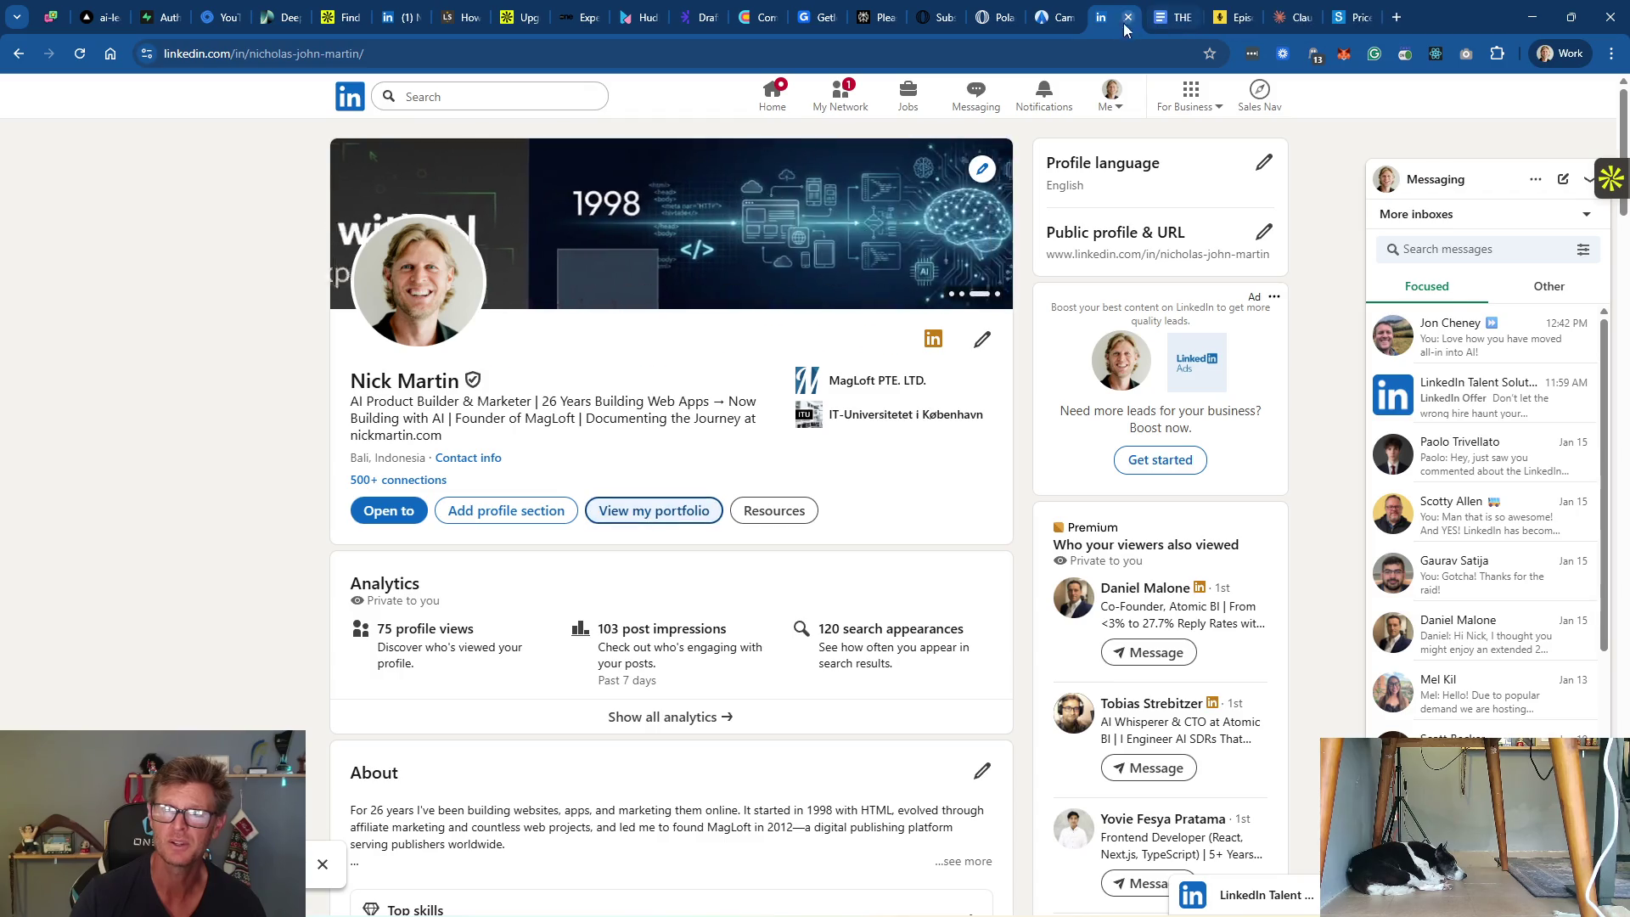
Step: Dismiss the new-connection notice on My Network and close that LinkedIn tab
{"action": "left_click", "coordinate": [856, 100]}
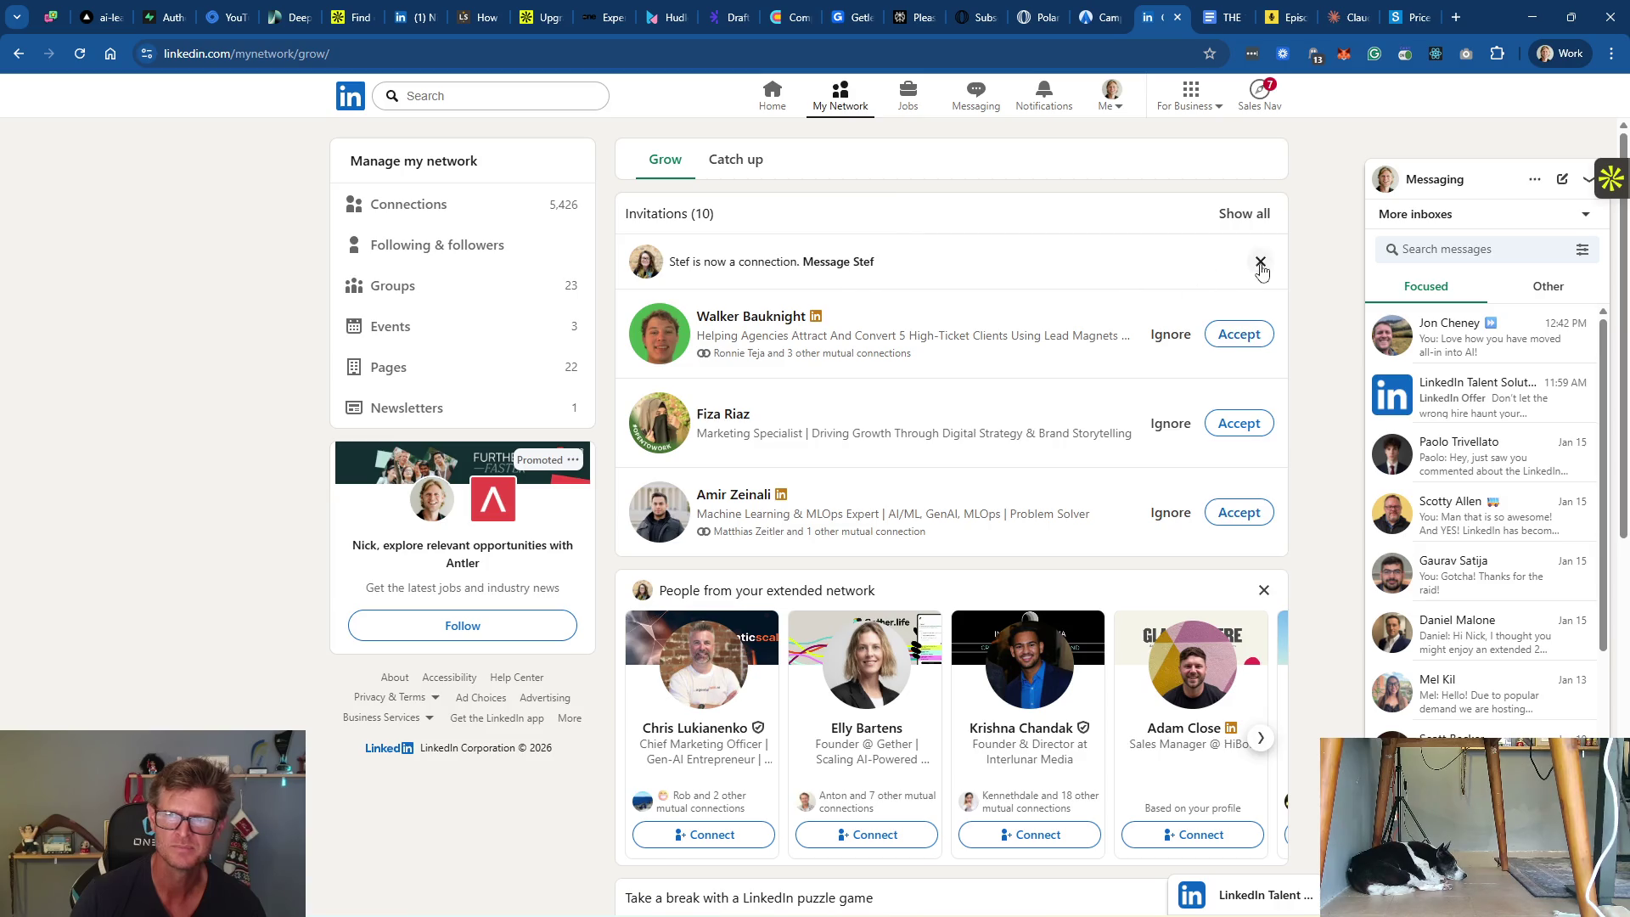
{"action": "left_click", "coordinate": [1261, 261]}
{"action": "scroll", "coordinate": [1075, 242], "scroll_direction": "down", "scroll_amount": 1}
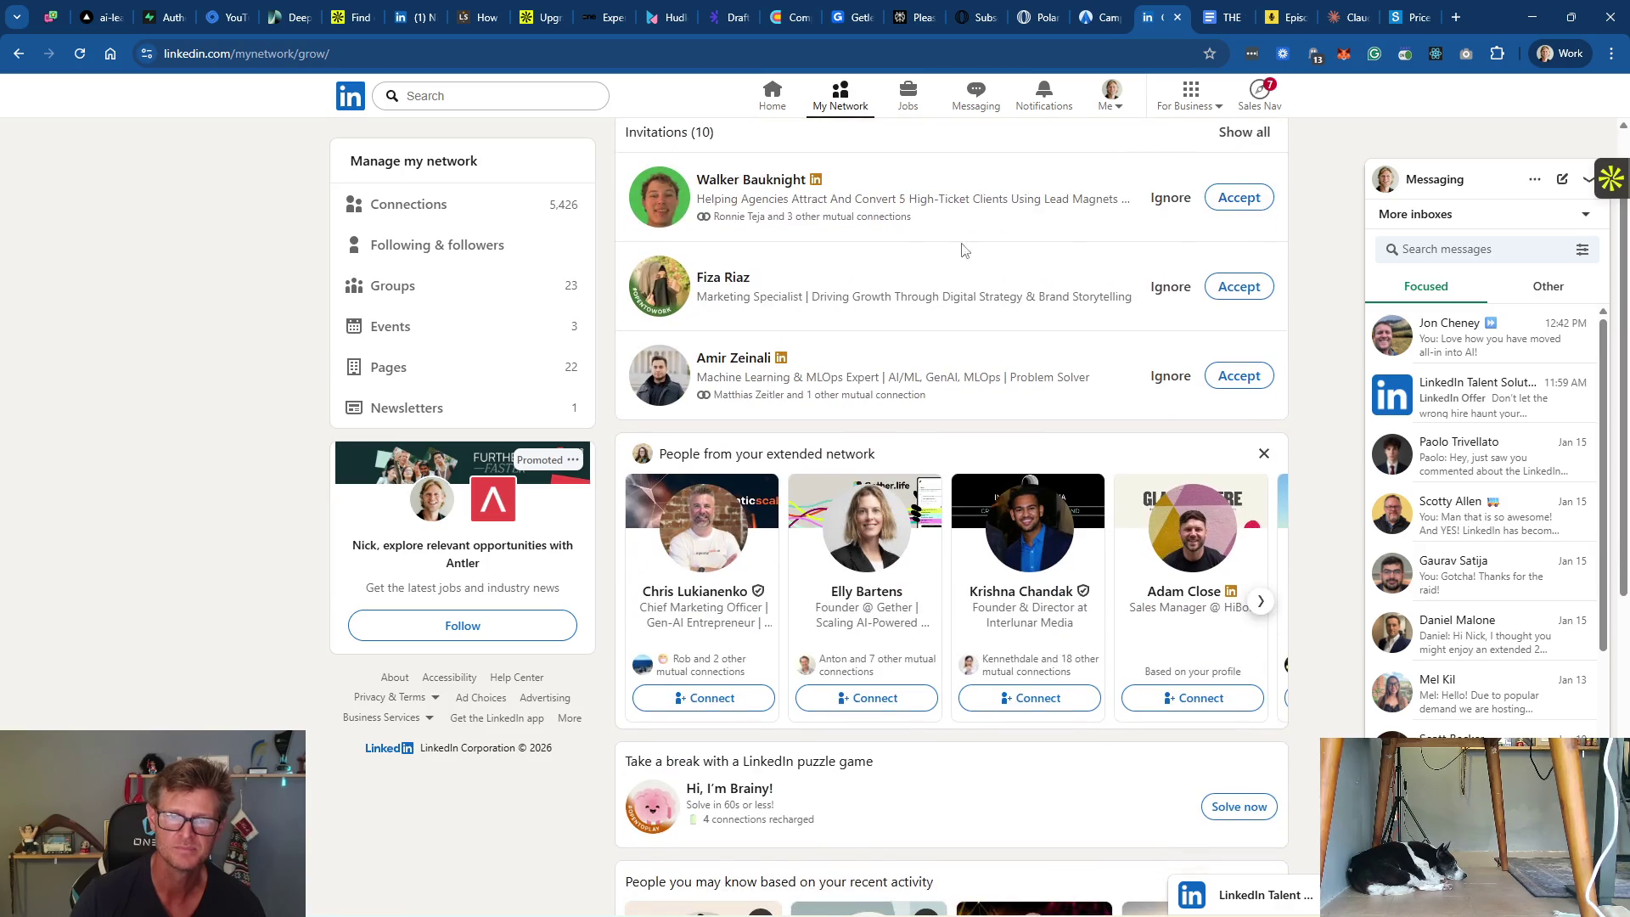
{"action": "left_click", "coordinate": [1178, 17]}
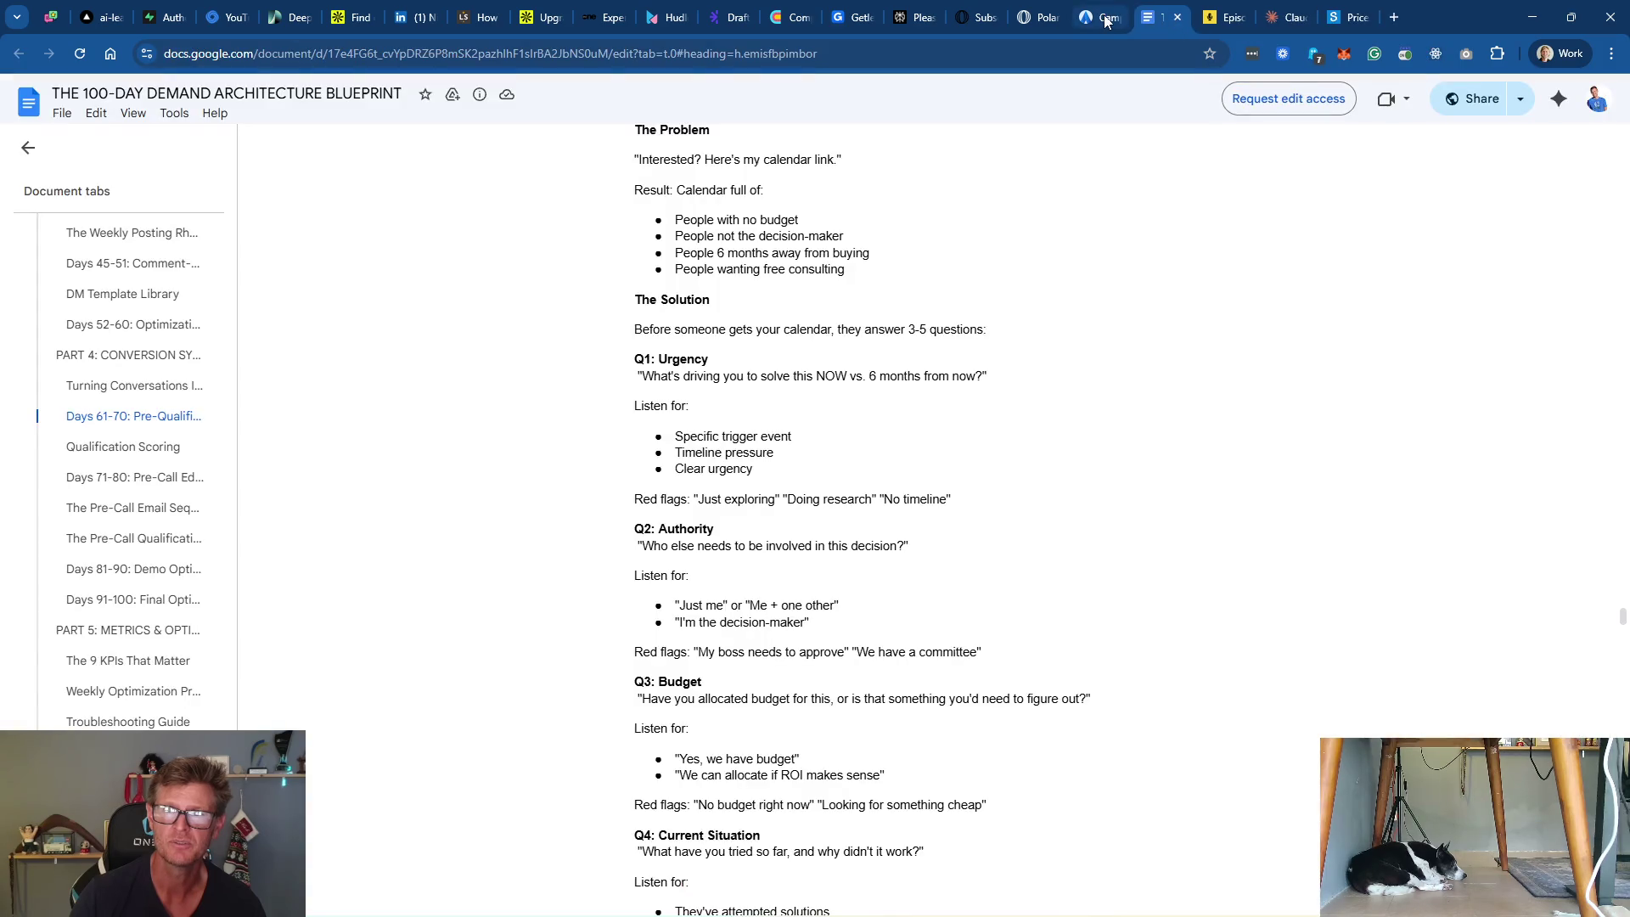
Step: Close the remaining LinkedIn profile tab and go back to Apollo's company search
{"action": "left_click", "coordinate": [1106, 18]}
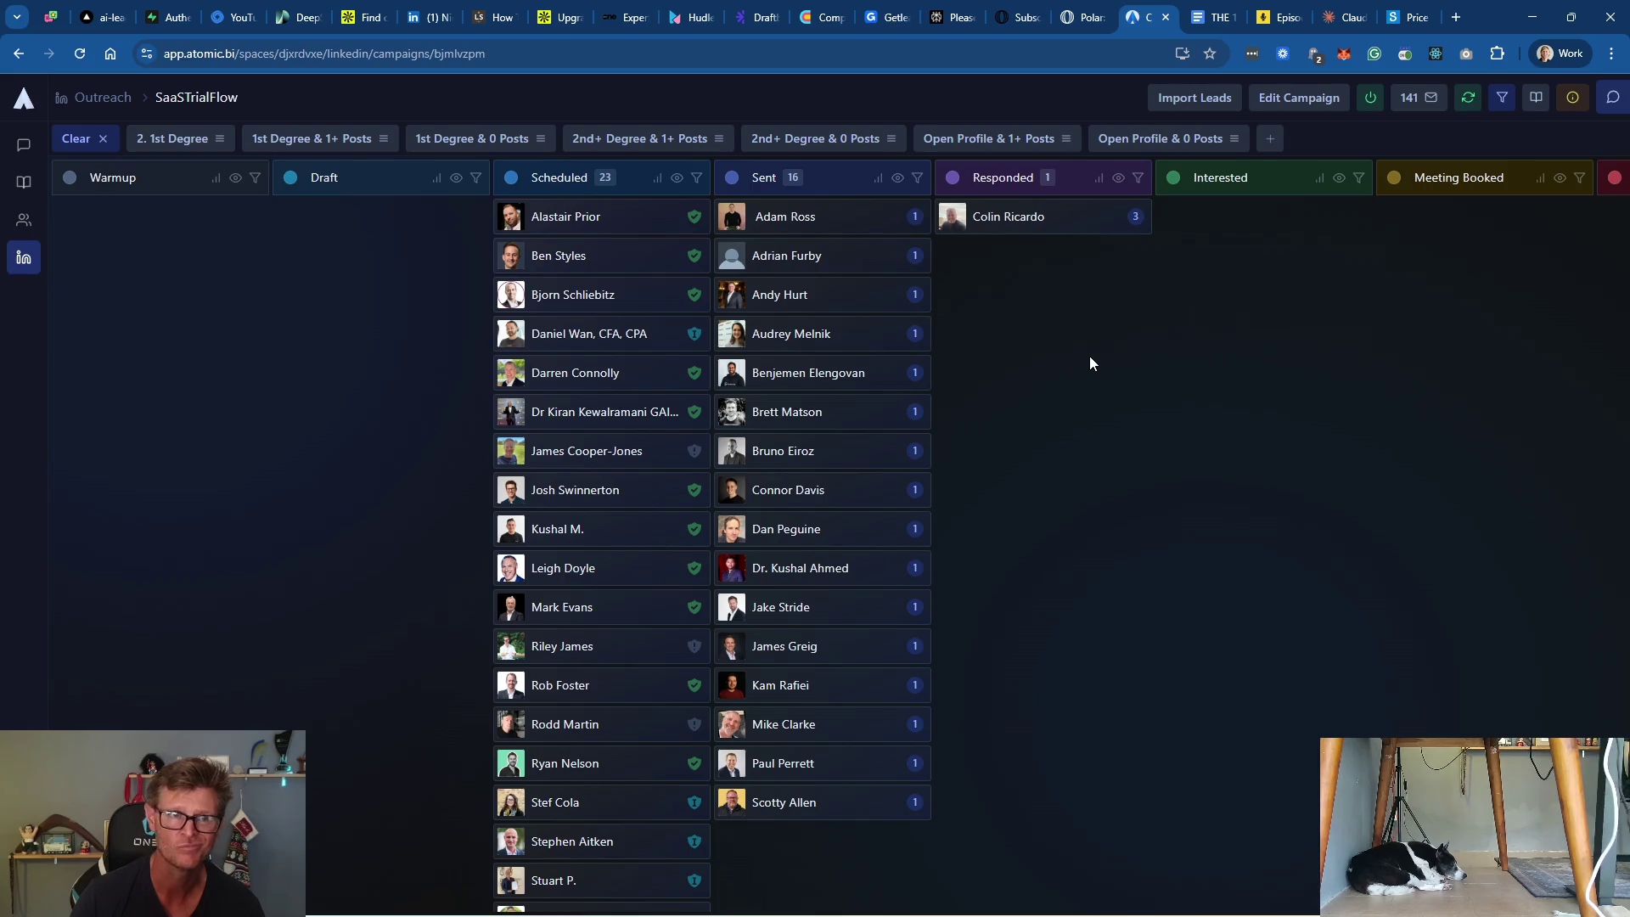
{"action": "left_click", "coordinate": [360, 21]}
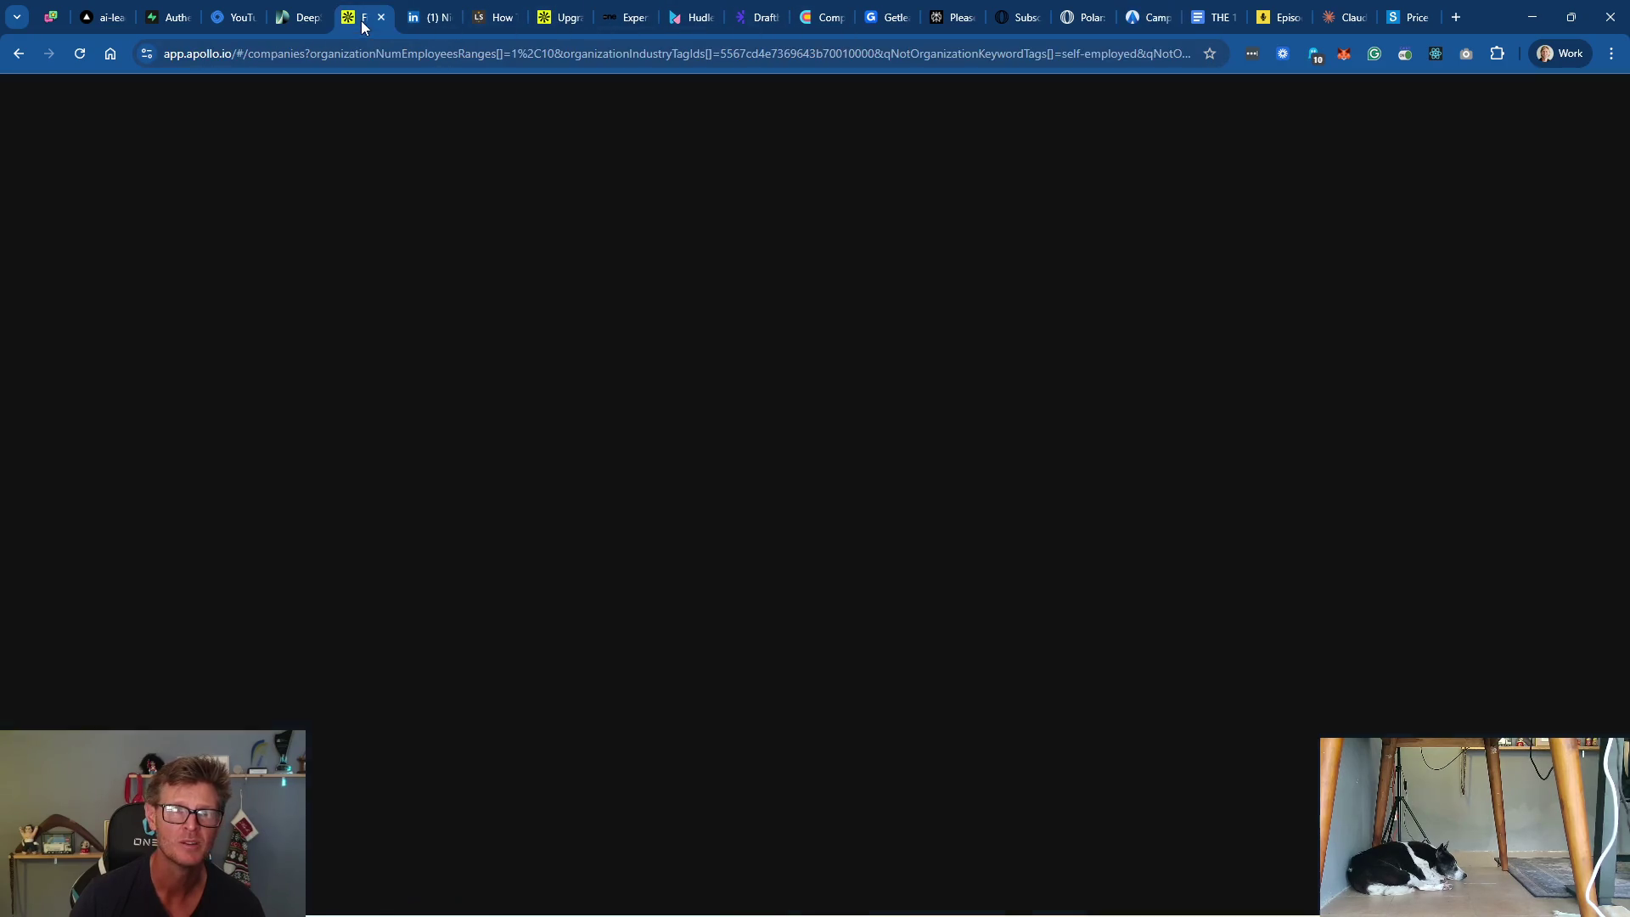
{"action": "left_click", "coordinate": [428, 21]}
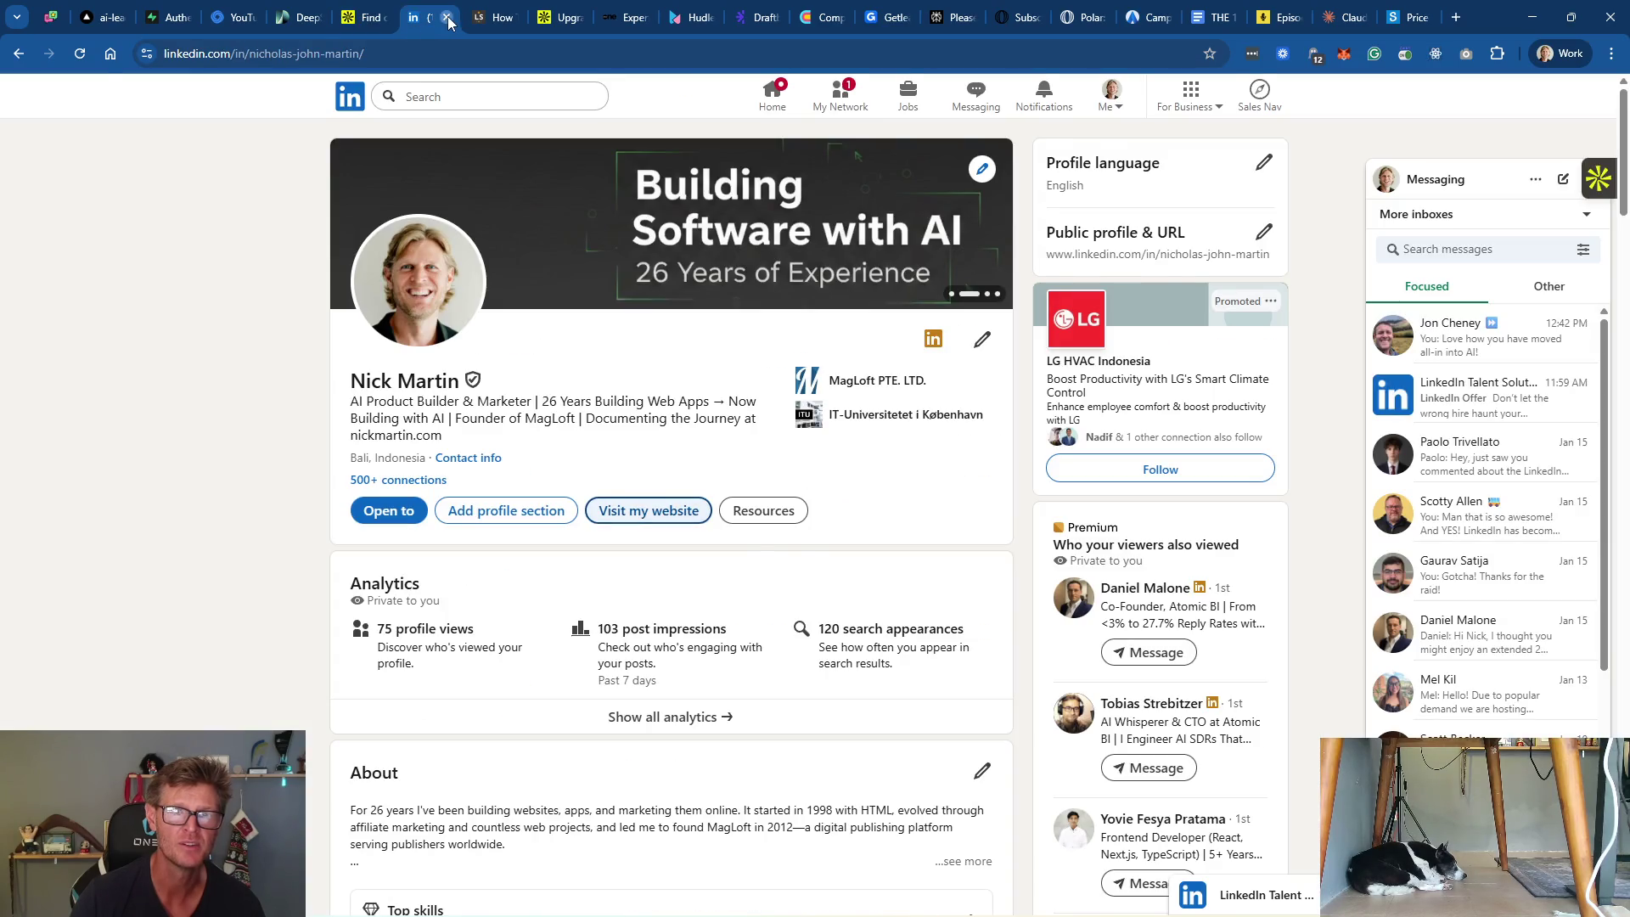
{"action": "left_click", "coordinate": [448, 17]}
{"action": "left_click", "coordinate": [365, 20]}
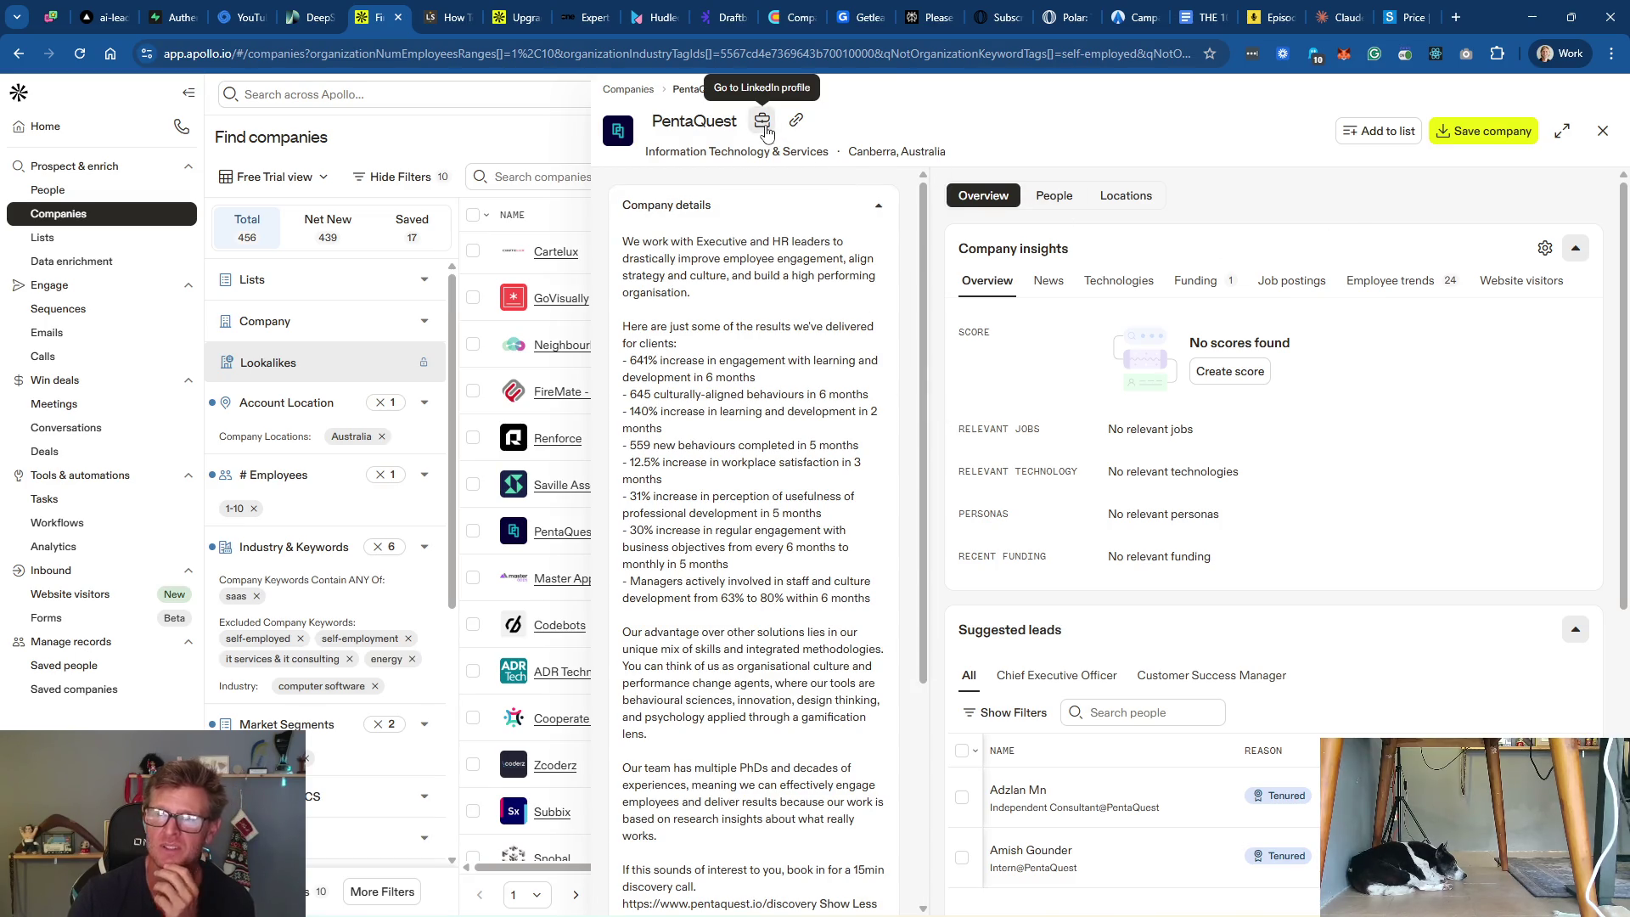
Step: Check PentaQuest's Employee trends, Funding ($120K seed, Dec 2020) and Overview, then close the panel
{"action": "left_click", "coordinate": [1403, 289]}
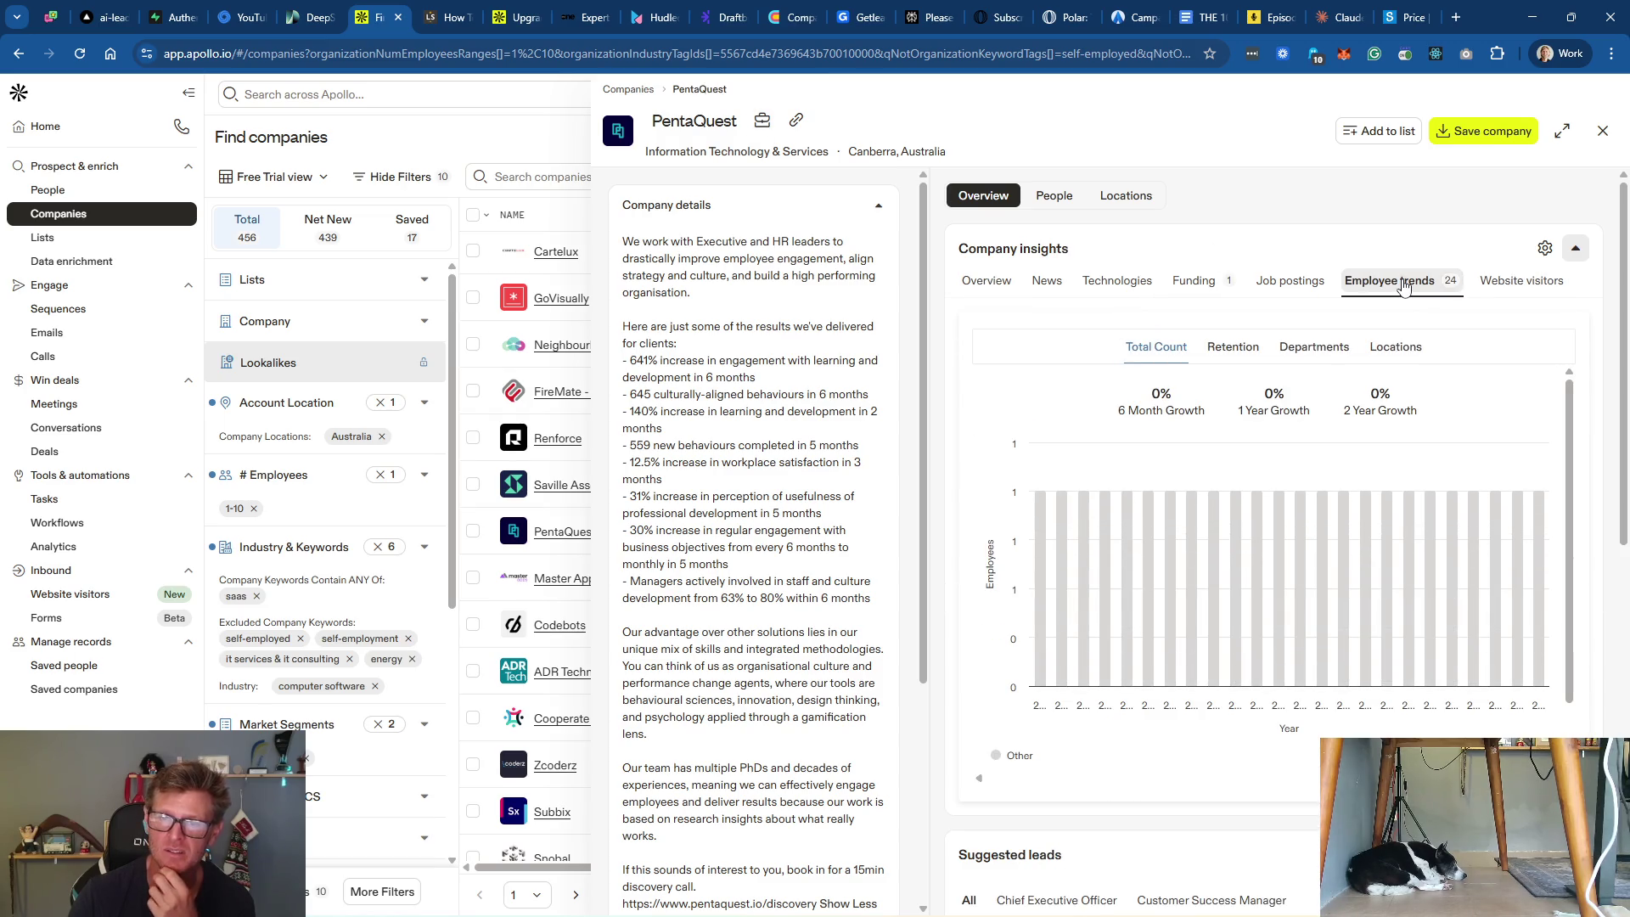
{"action": "left_click", "coordinate": [1211, 282]}
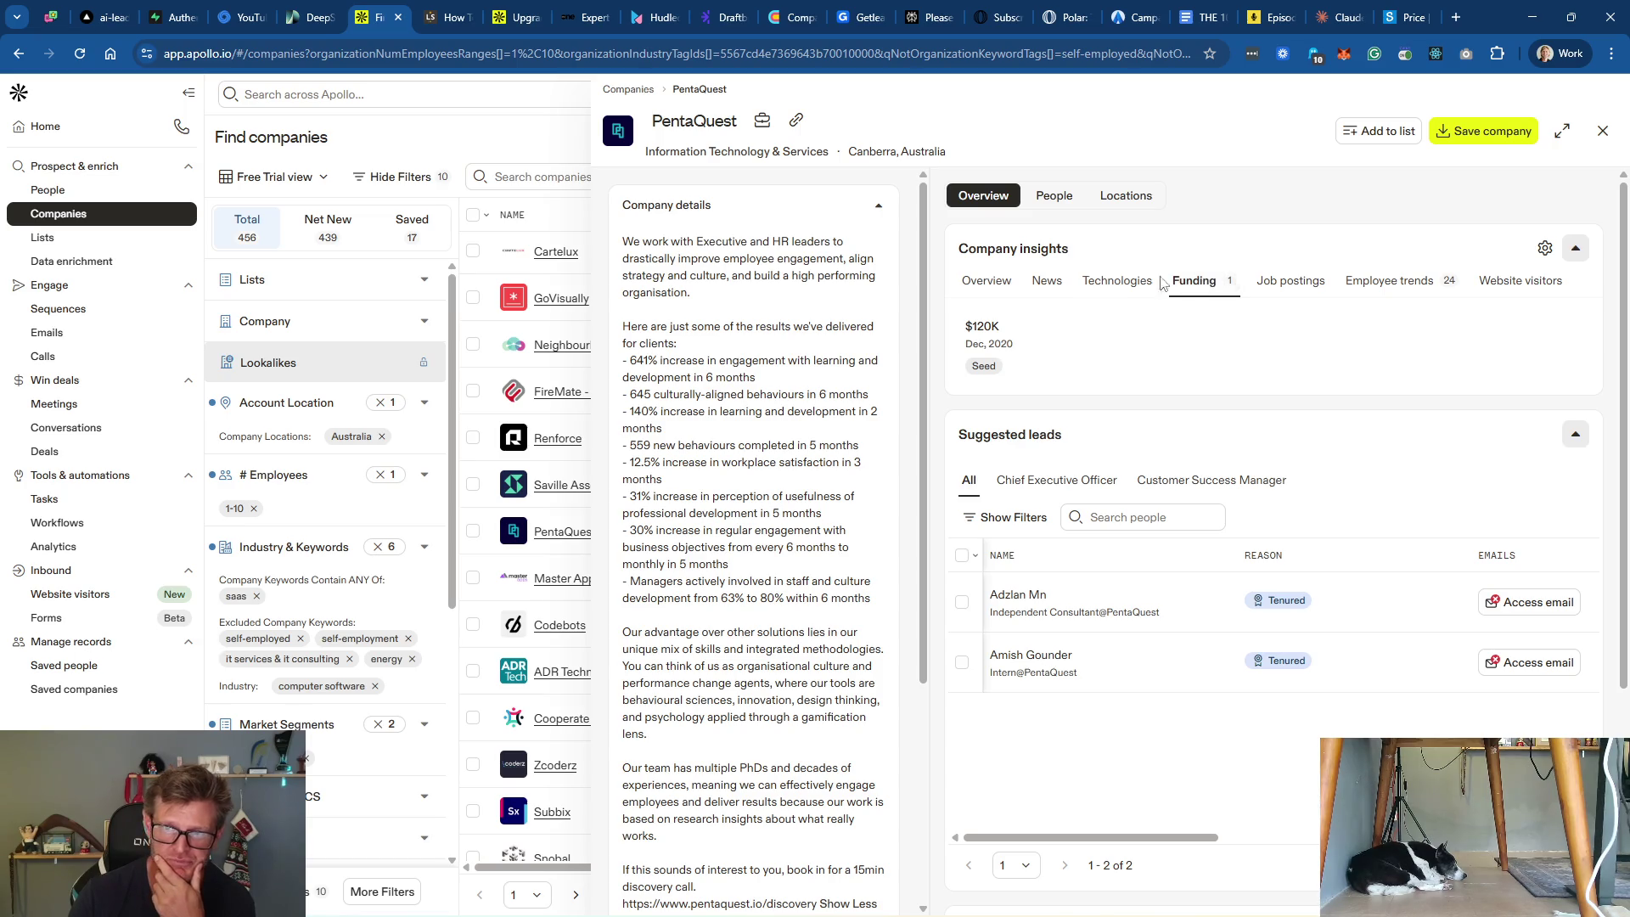
{"action": "left_click", "coordinate": [979, 283]}
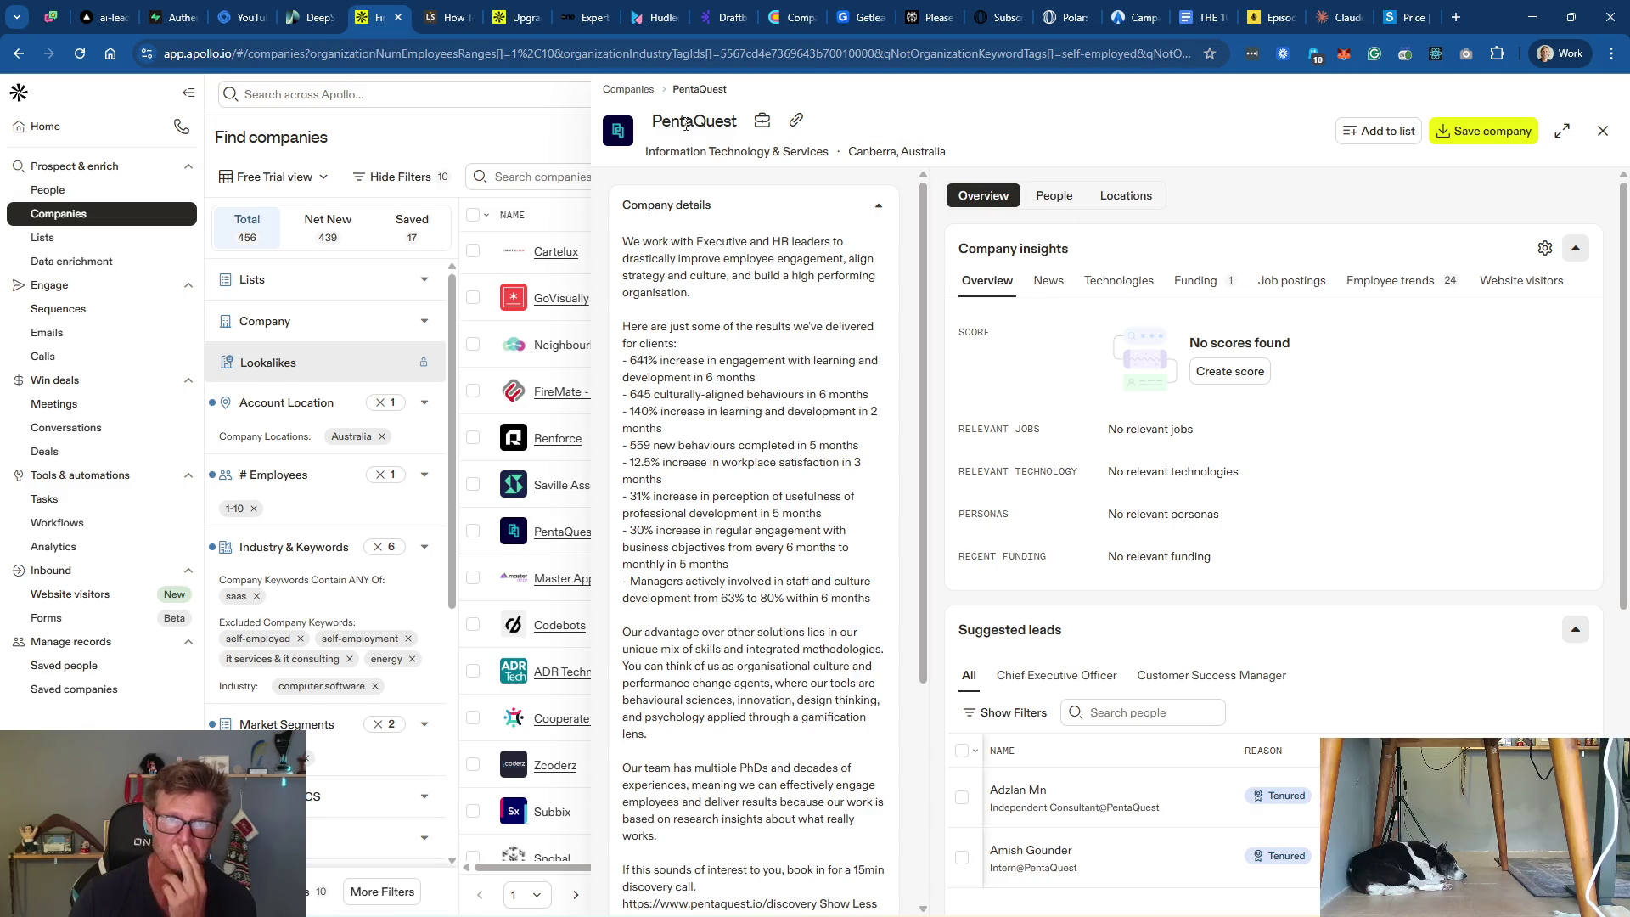
{"action": "left_click", "coordinate": [1604, 134]}
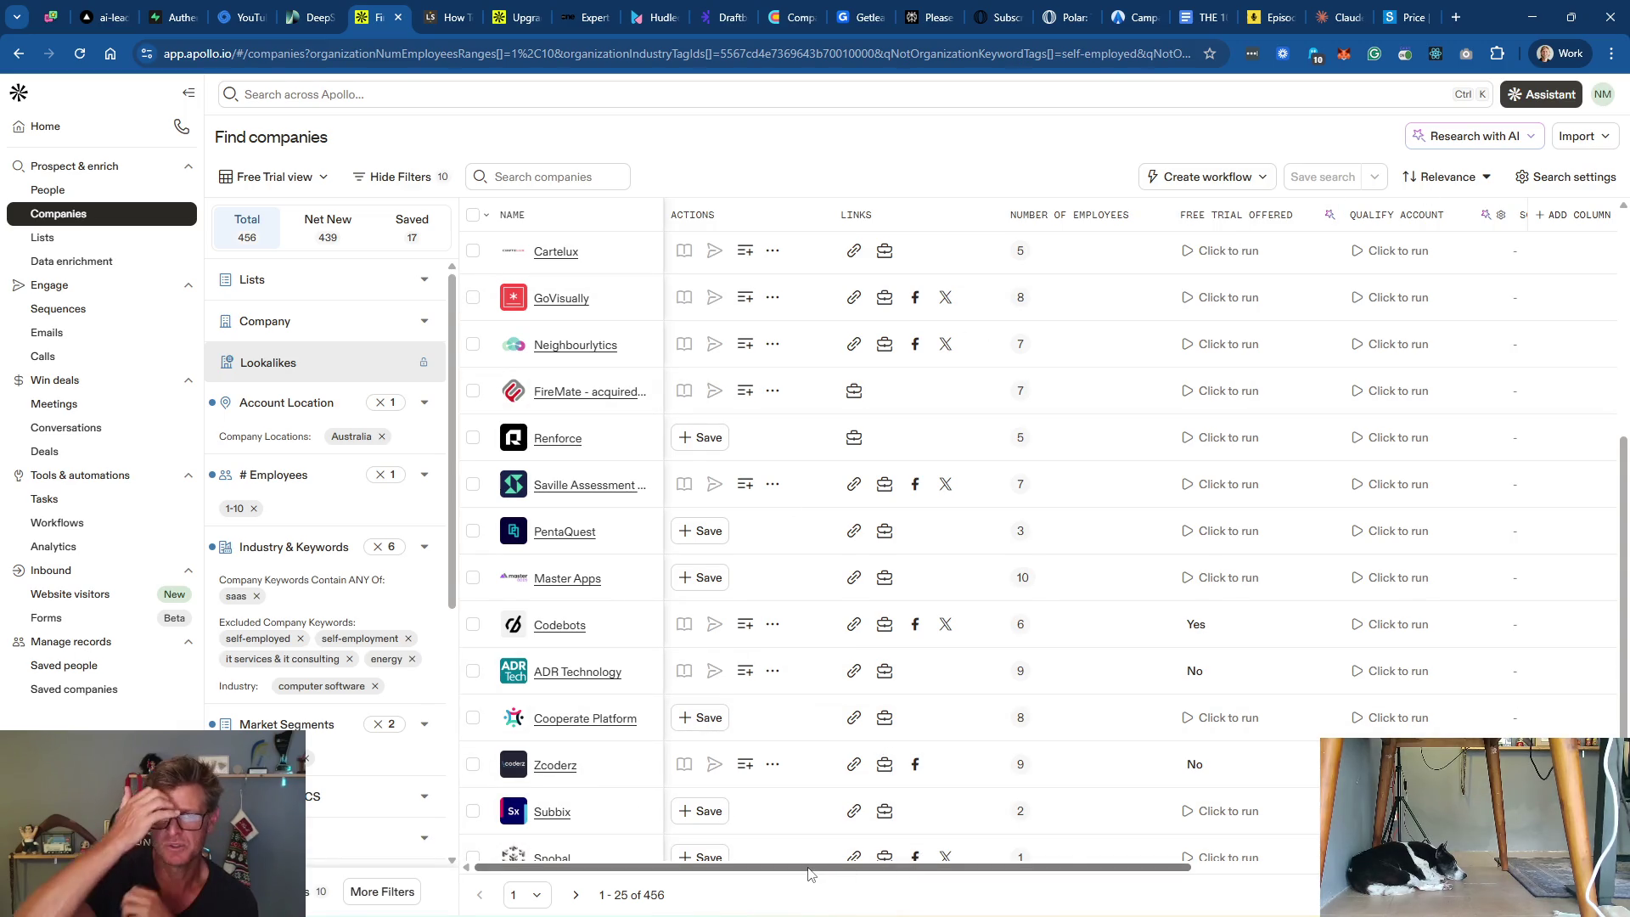
Step: Preview Add to list for all 25 companies without adding any, then open Saved companies in a new tab
{"action": "left_click", "coordinate": [472, 215]}
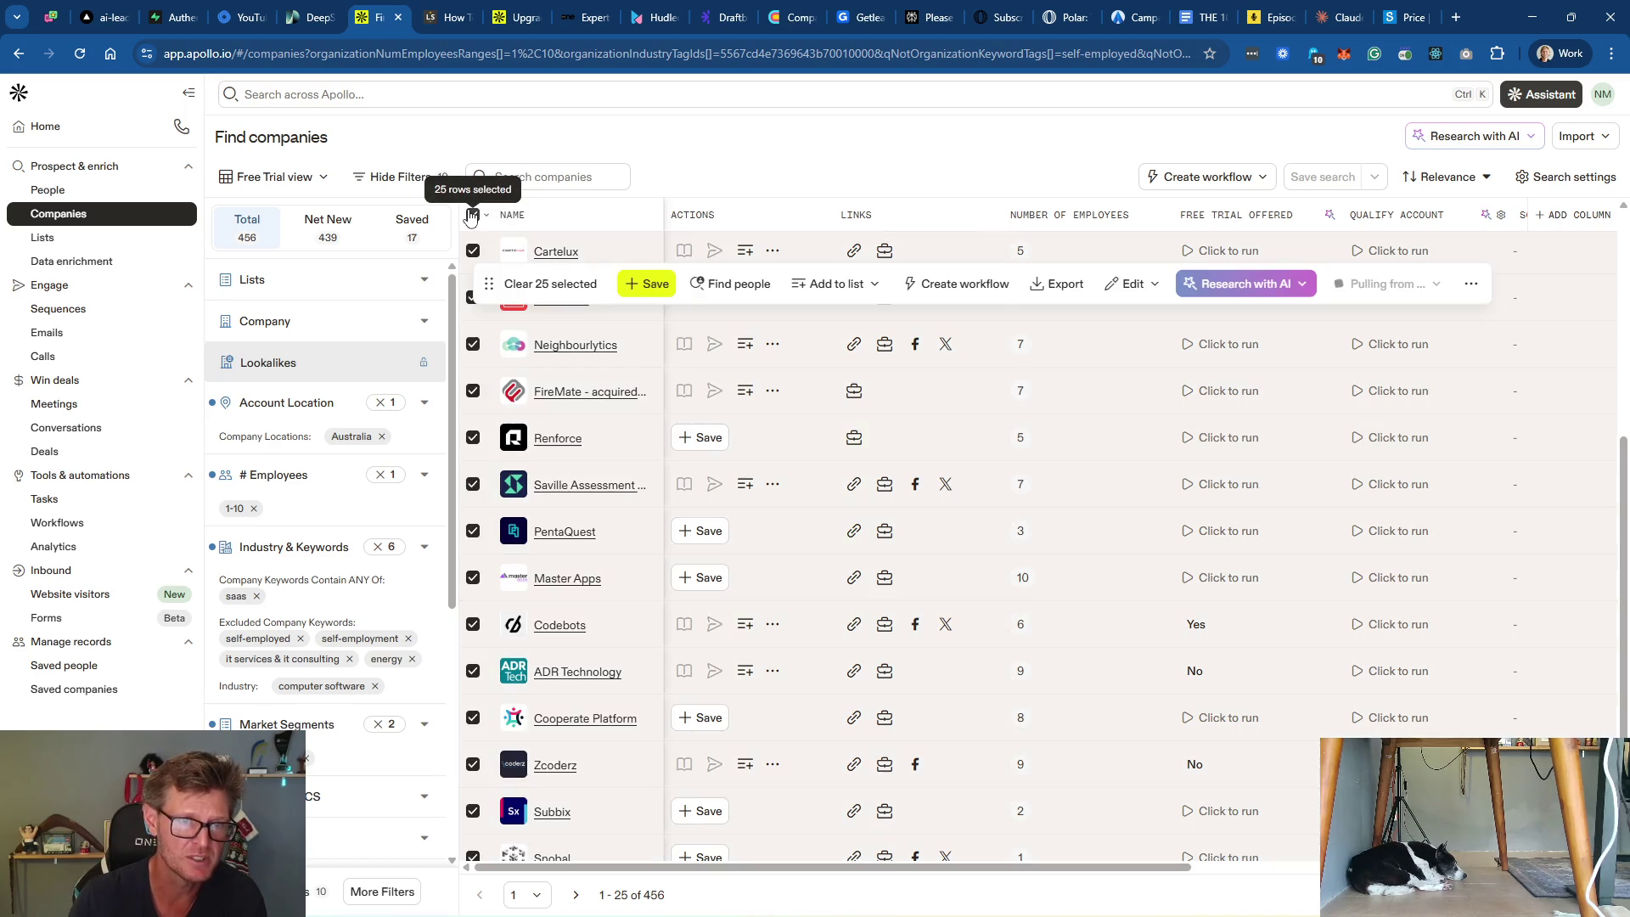
{"action": "left_click", "coordinate": [837, 293]}
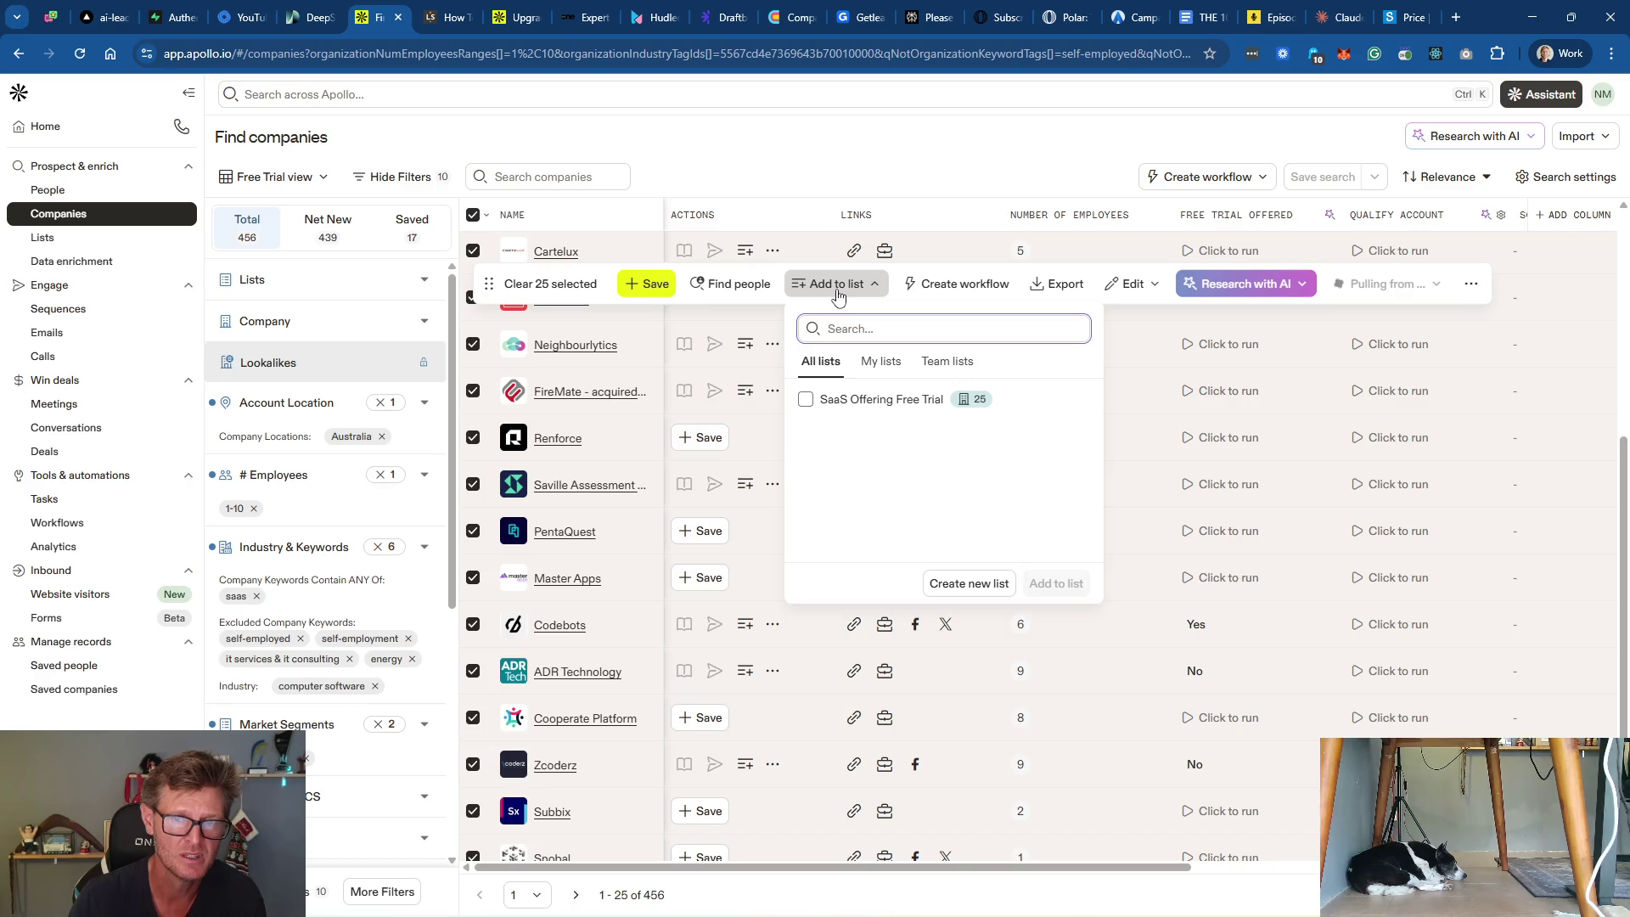
{"action": "left_click", "coordinate": [839, 291]}
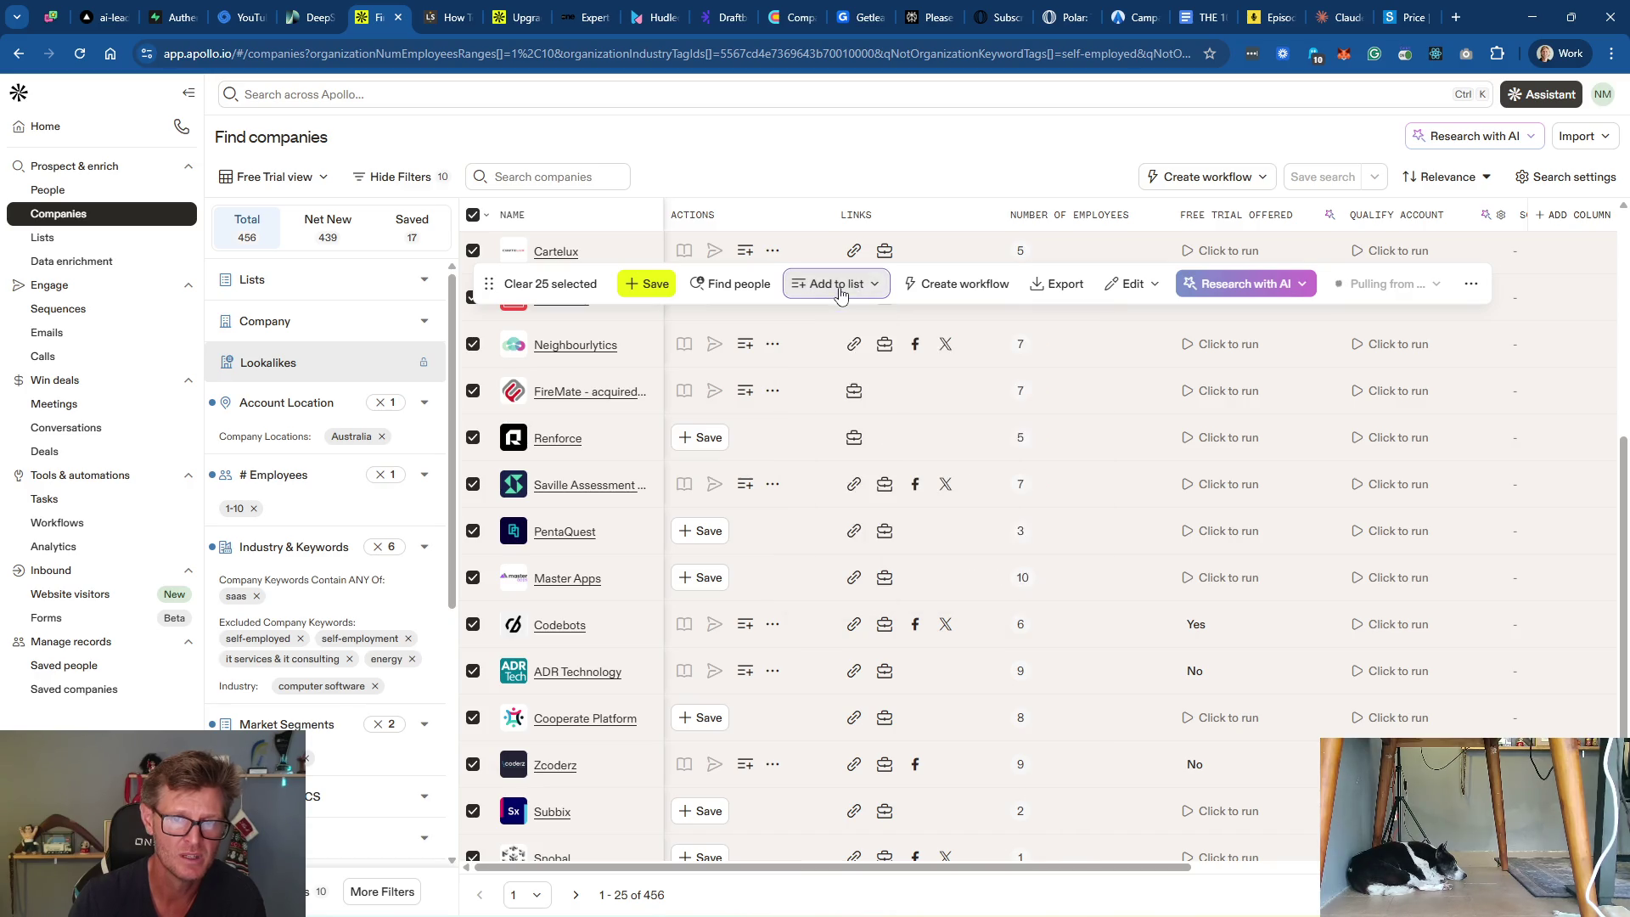
{"action": "left_click", "coordinate": [472, 214]}
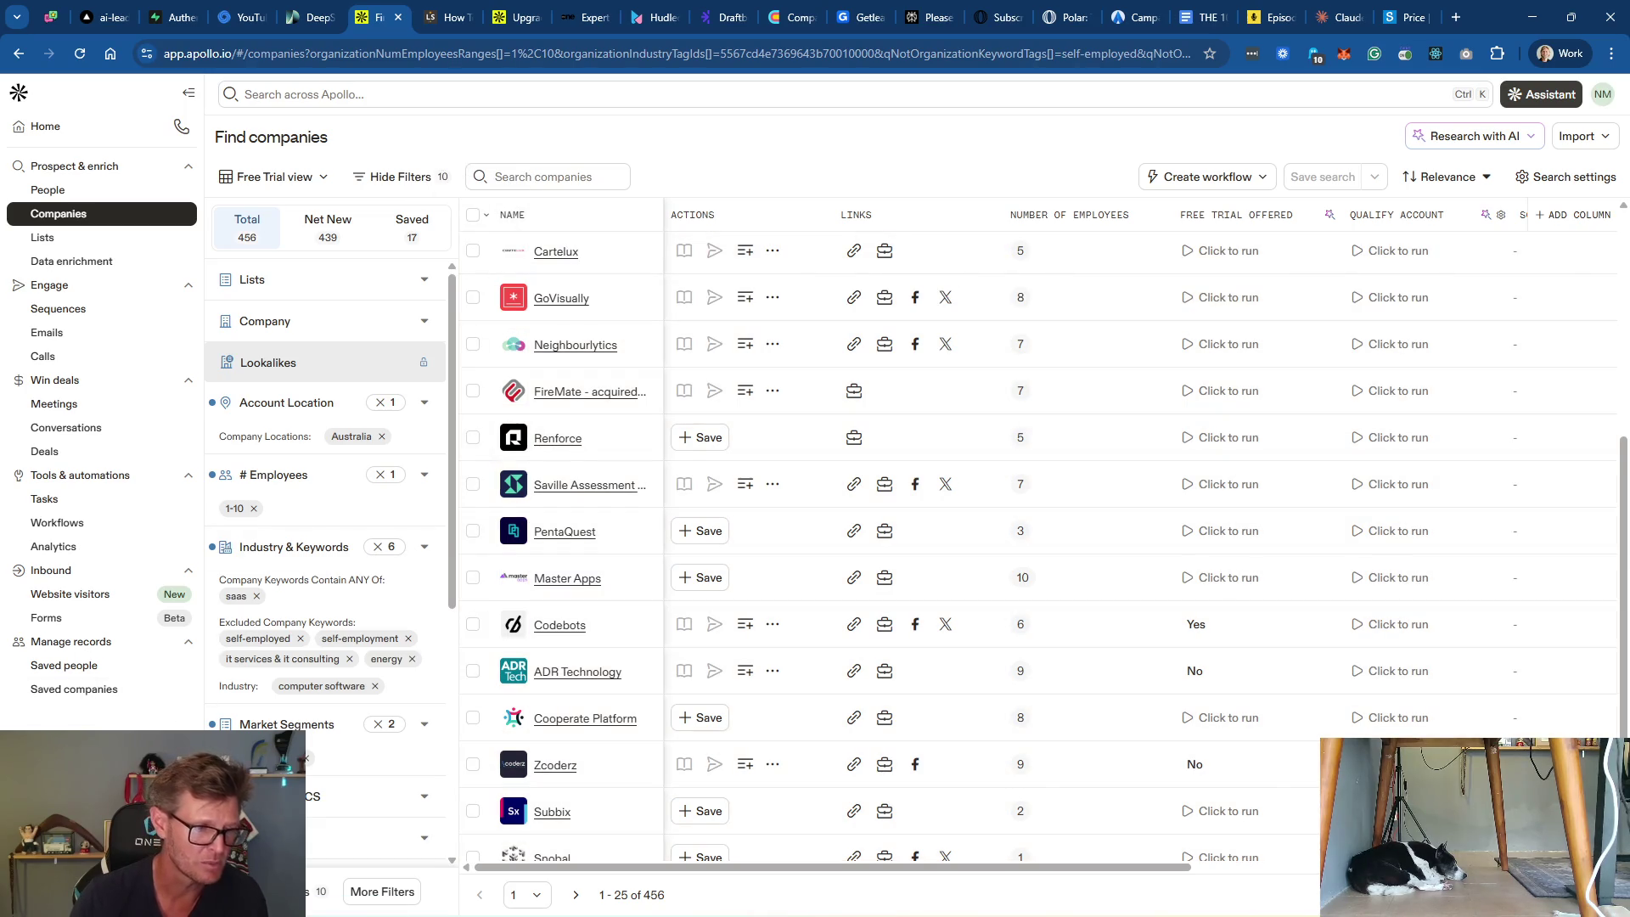
{"action": "right_click", "coordinate": [85, 689]}
{"action": "left_click", "coordinate": [203, 458]}
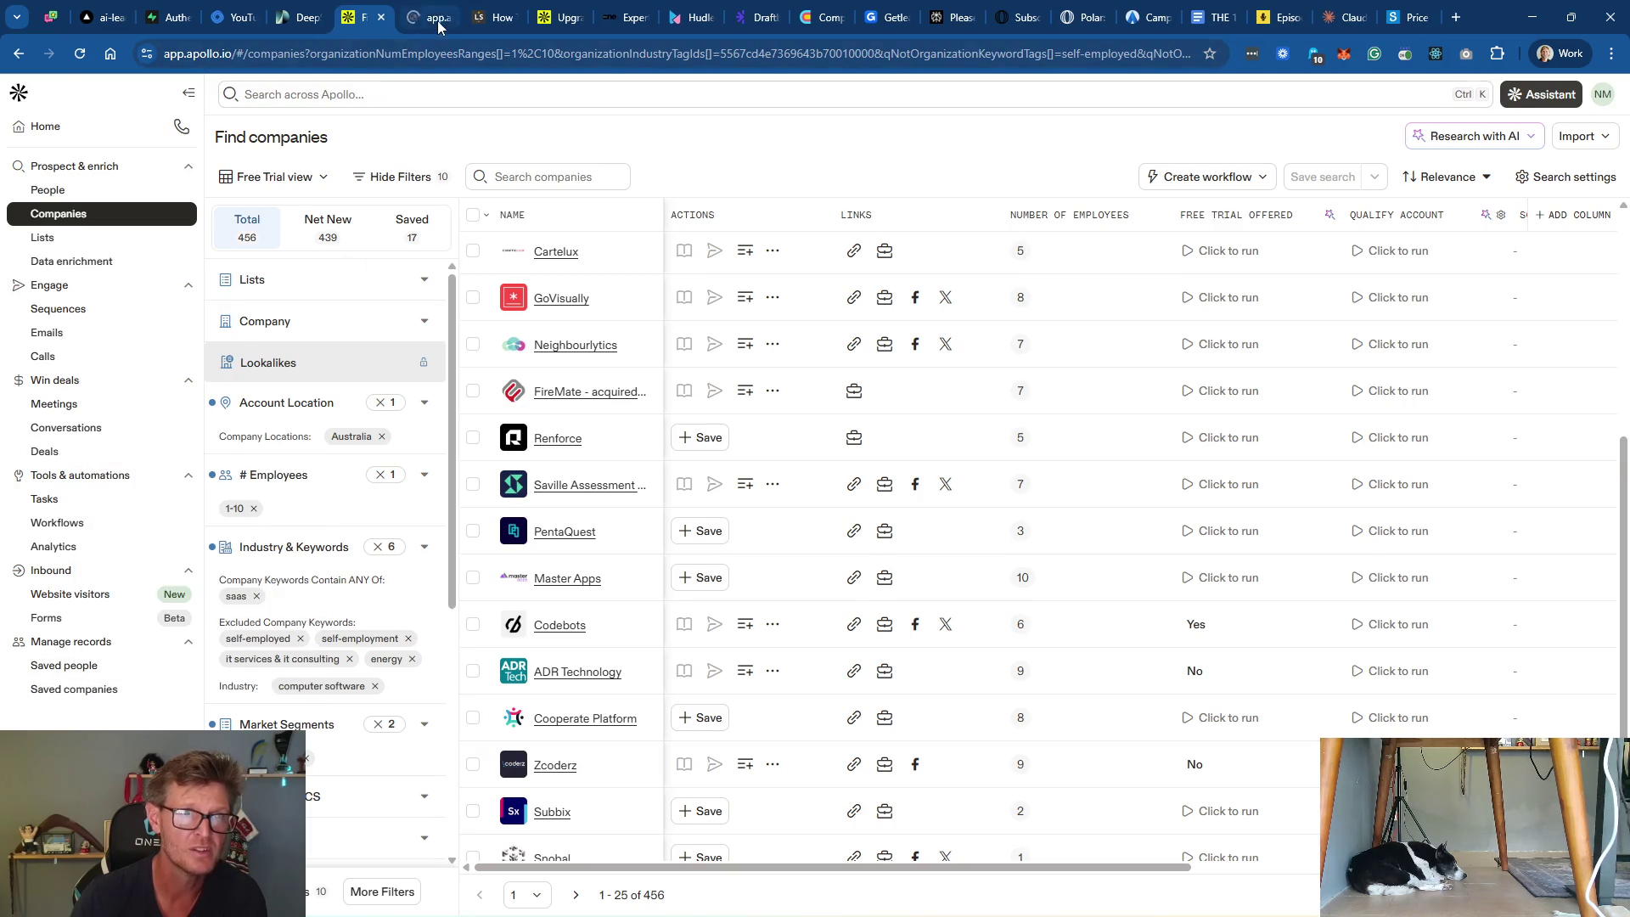
Step: Scroll through the 62 saved companies in the new tab
{"action": "left_click", "coordinate": [429, 19]}
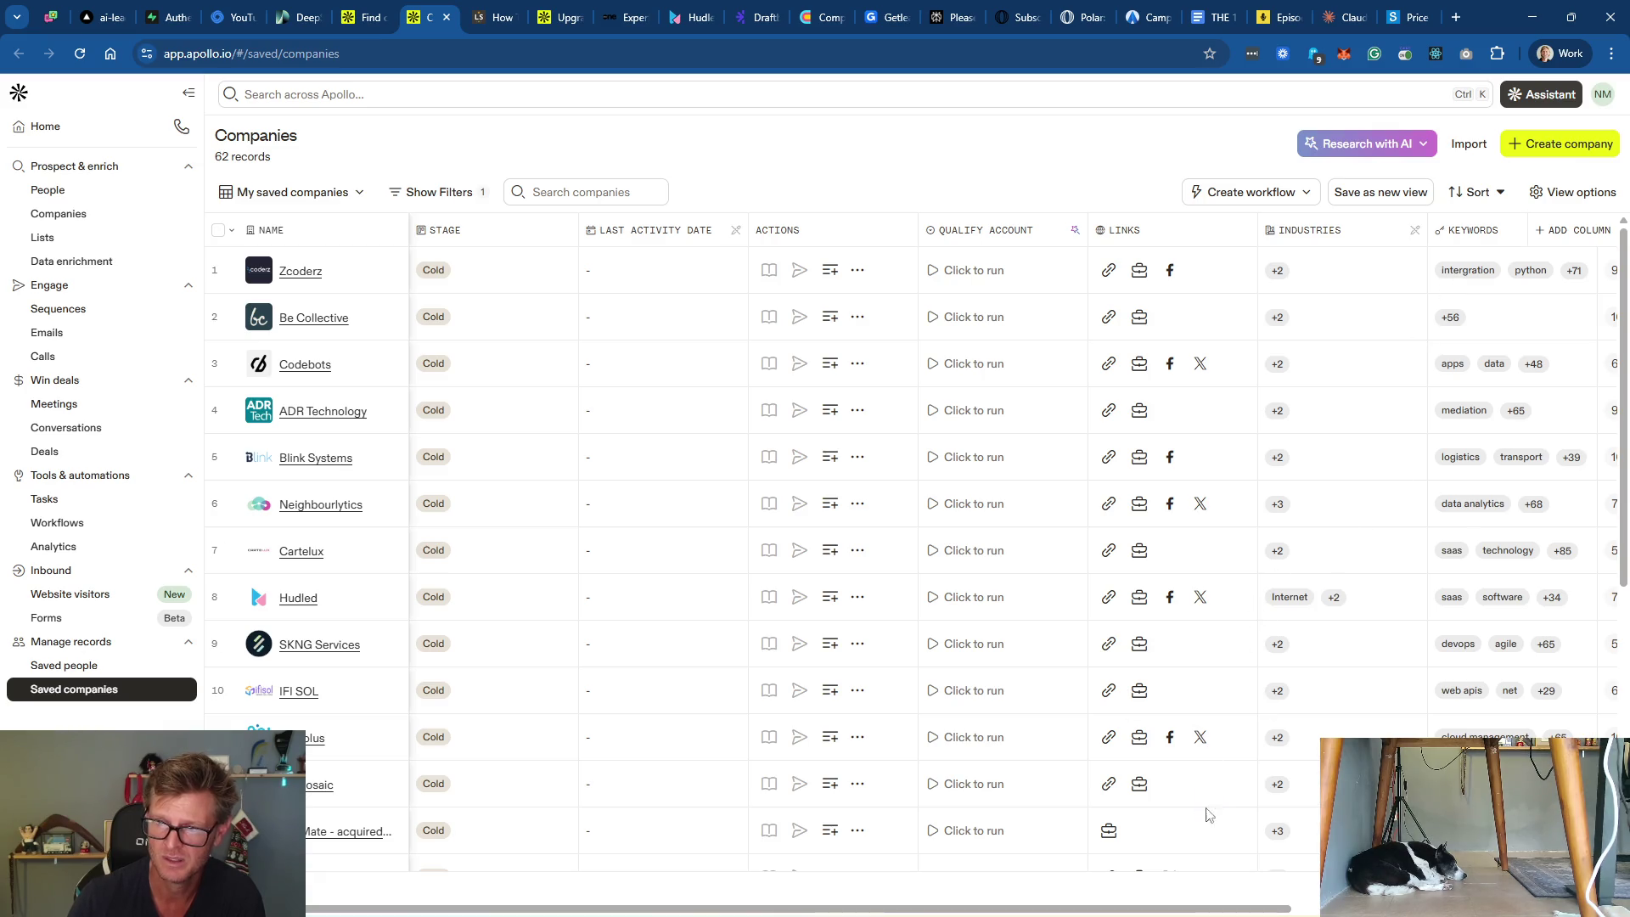
{"action": "mouse_move", "coordinate": [1208, 908]}
{"action": "left_mouse_down"}
{"action": "mouse_move", "coordinate": [1432, 908]}
{"action": "mouse_move", "coordinate": [1207, 909]}
{"action": "left_mouse_up"}
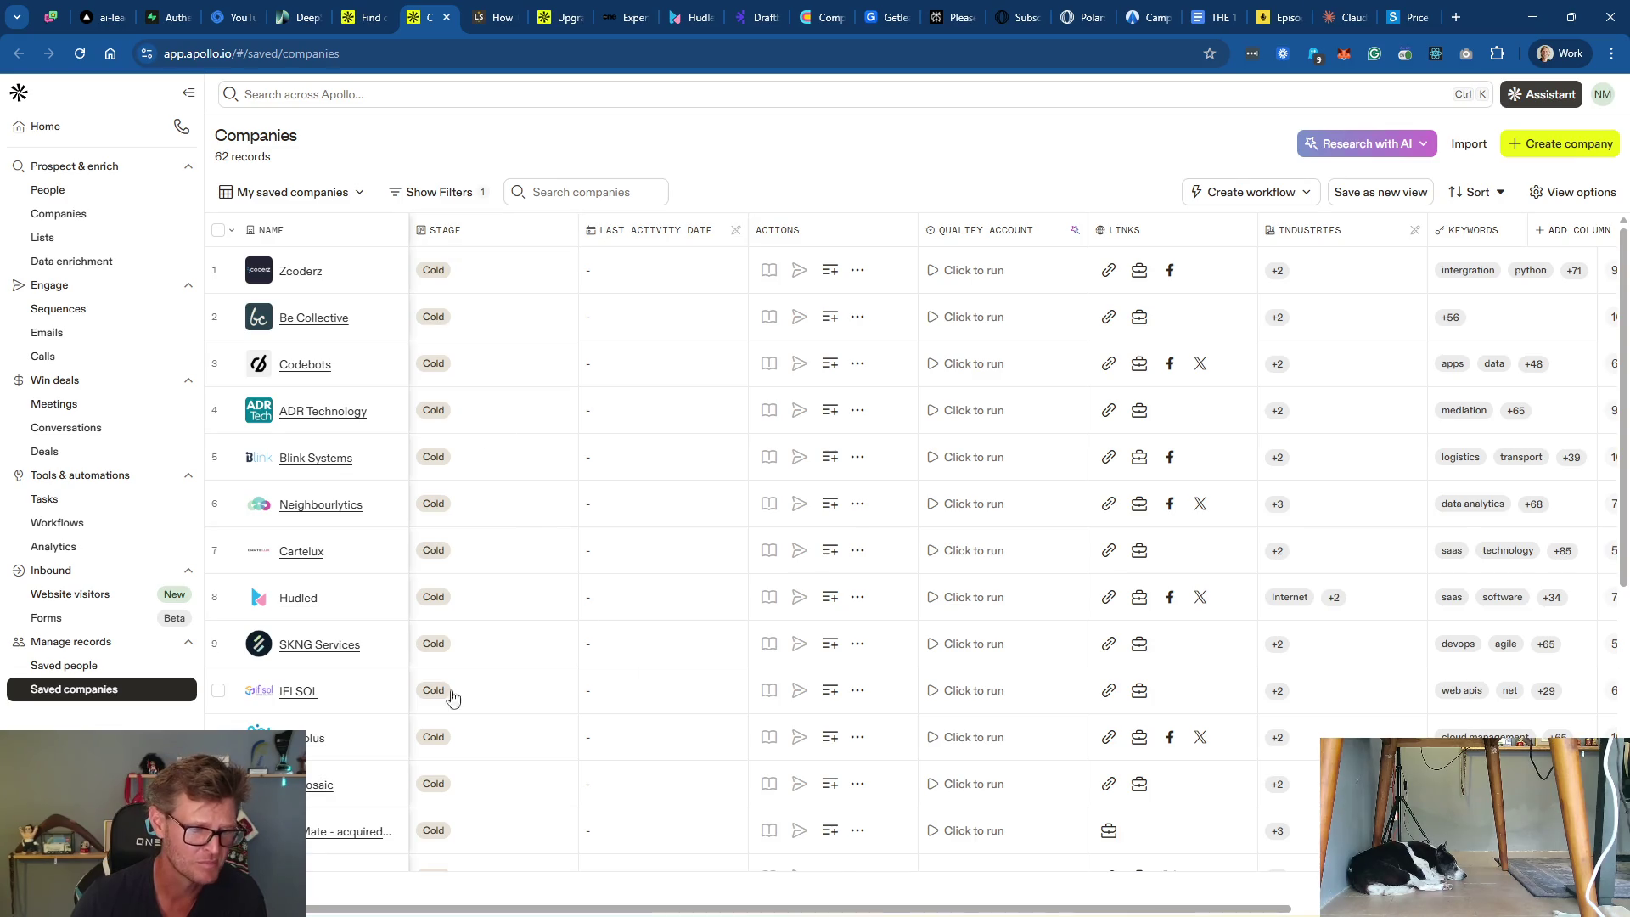
{"action": "scroll", "coordinate": [378, 708], "scroll_direction": "down", "scroll_amount": 7}
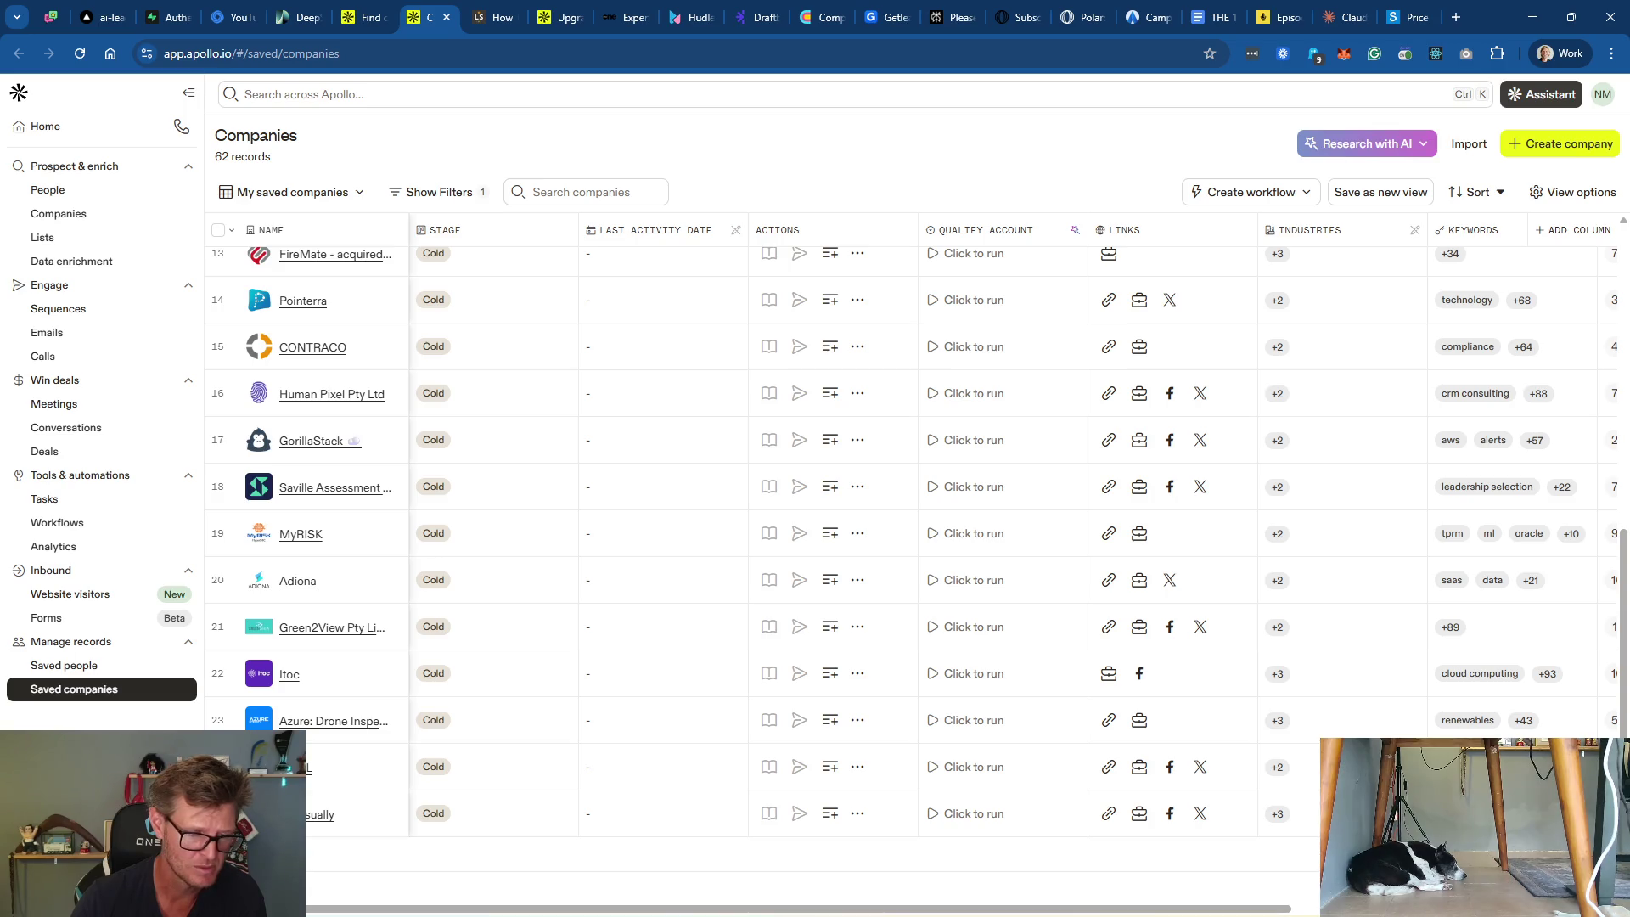
{"action": "scroll", "coordinate": [495, 749], "scroll_direction": "down", "scroll_amount": 10}
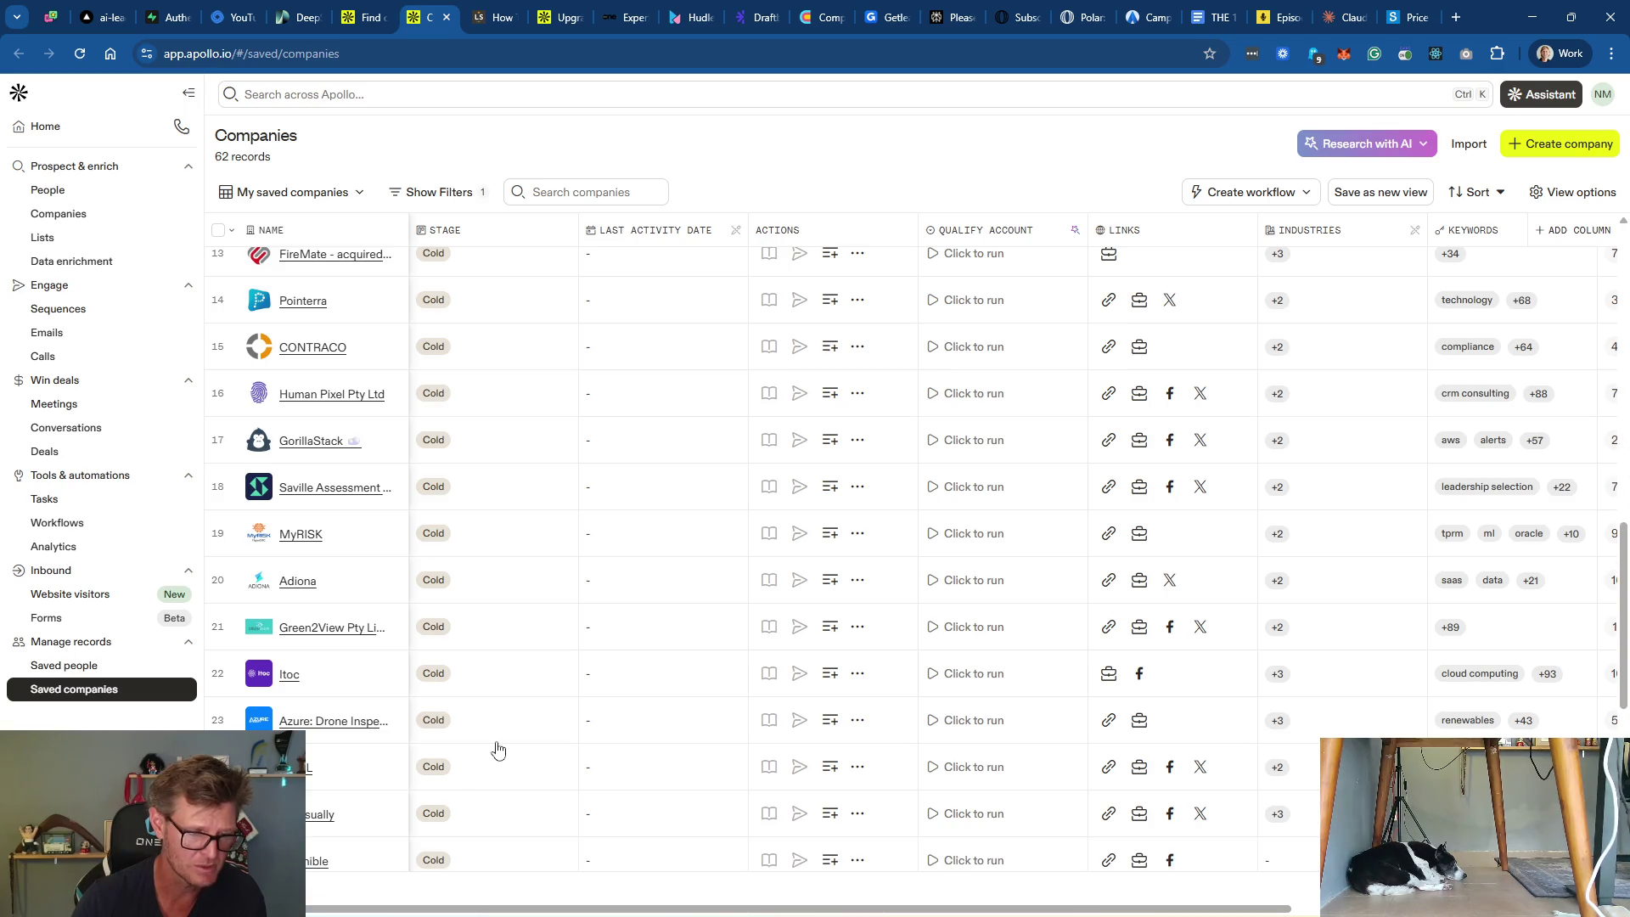
{"action": "scroll", "coordinate": [592, 714], "scroll_direction": "down", "scroll_amount": 3}
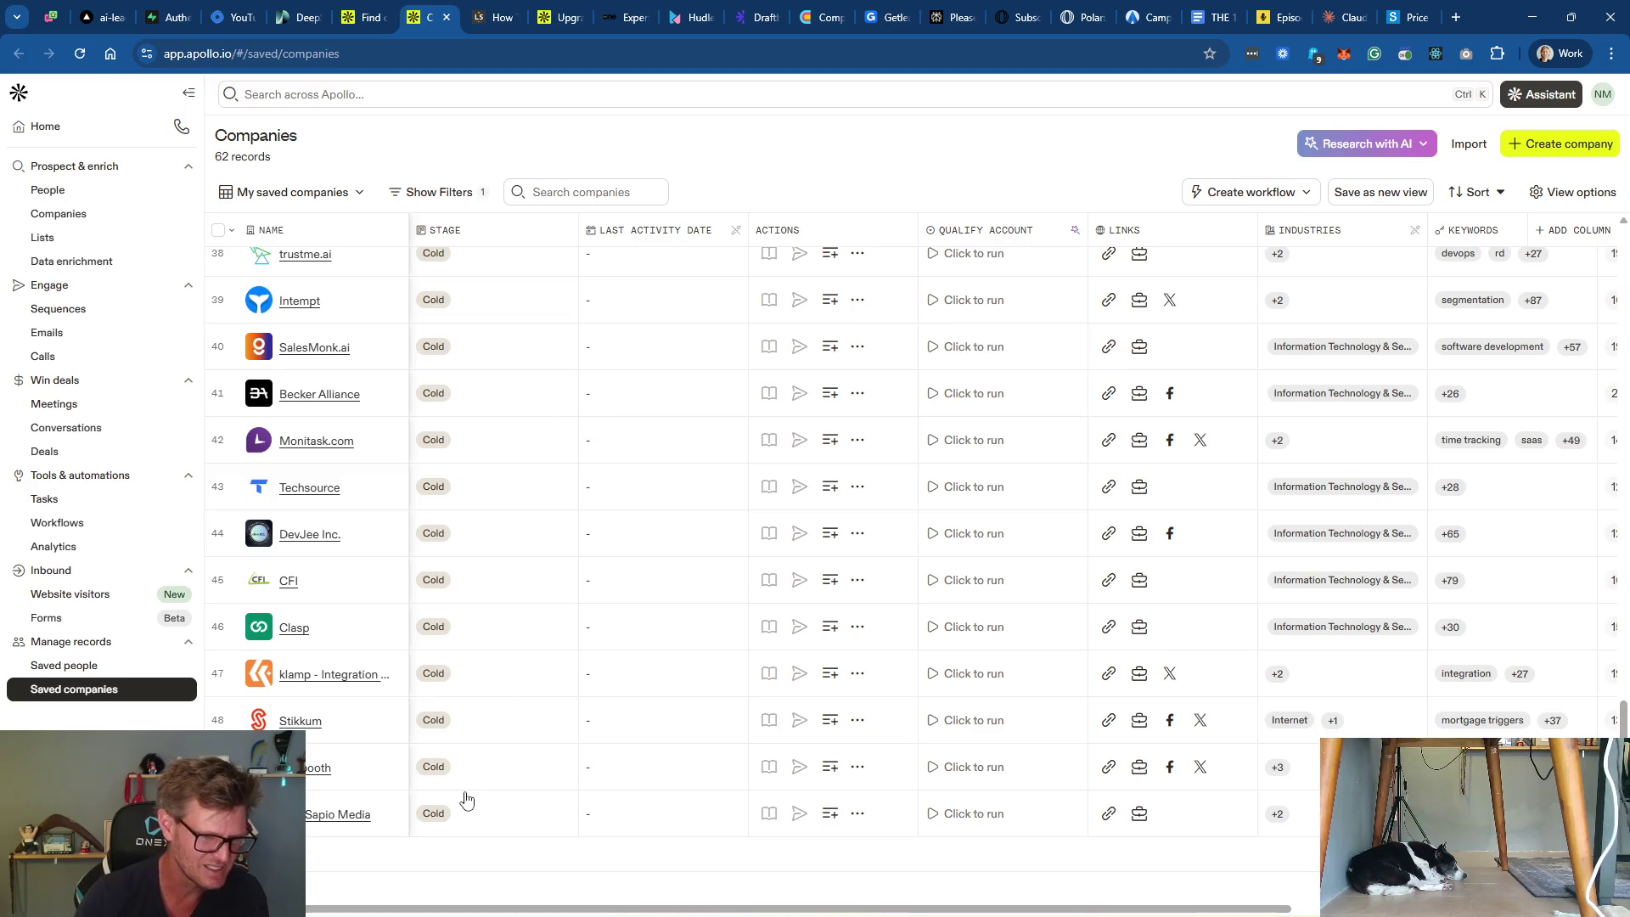
{"action": "scroll", "coordinate": [496, 620], "scroll_direction": "up", "scroll_amount": 20}
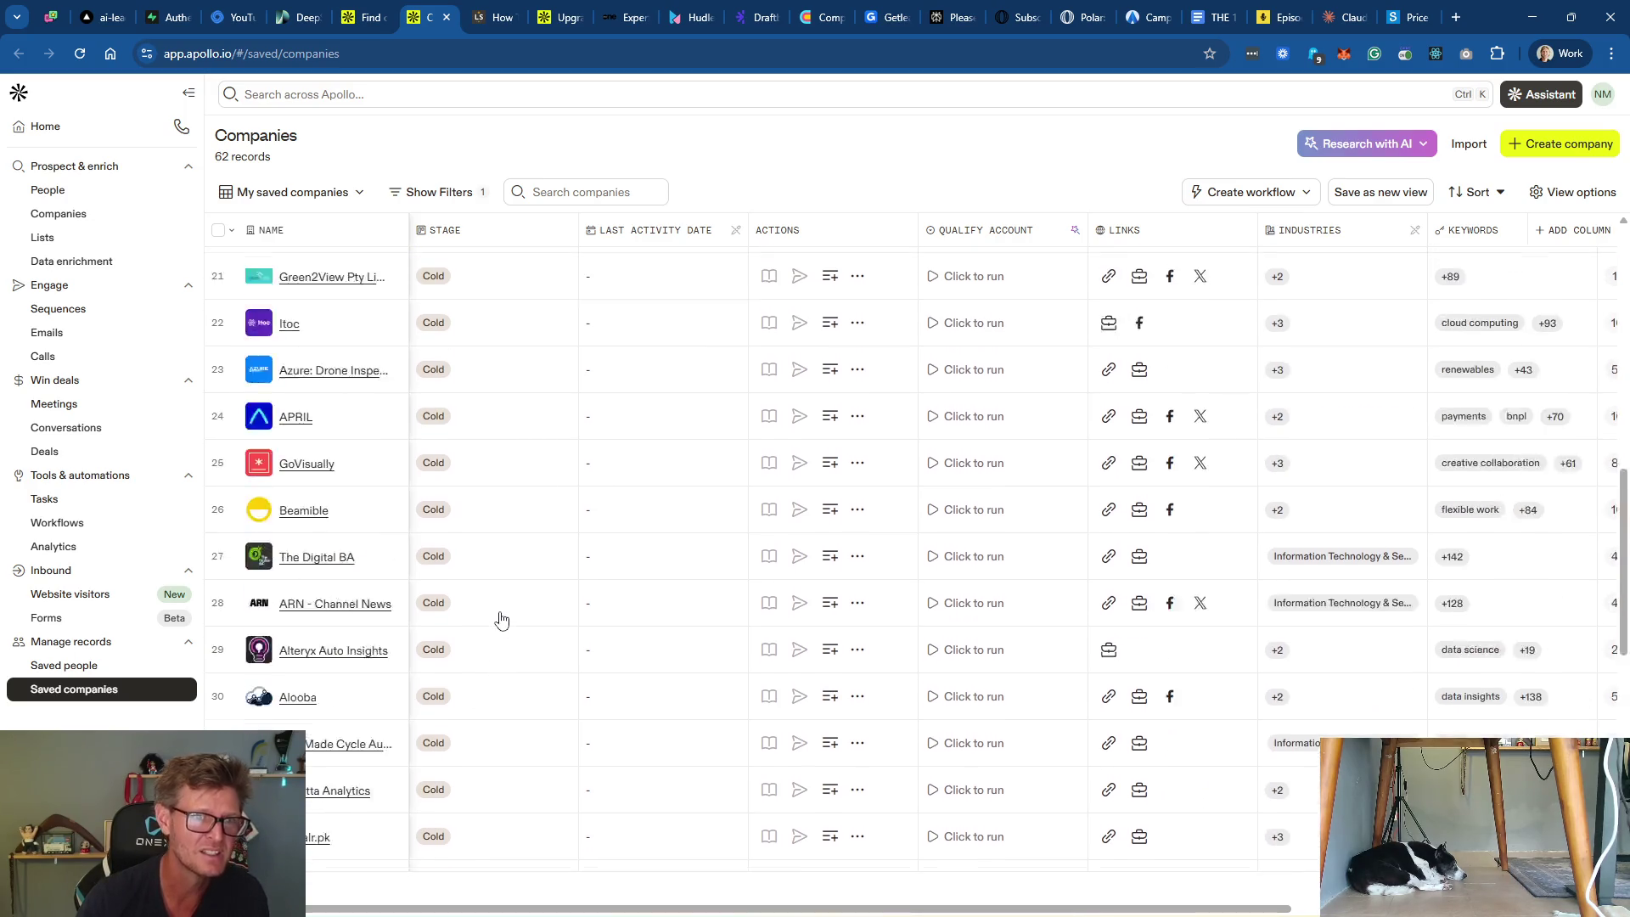
Step: Toggle the saved-company filters and views dropdown, then go to My lists
{"action": "left_click", "coordinate": [439, 192]}
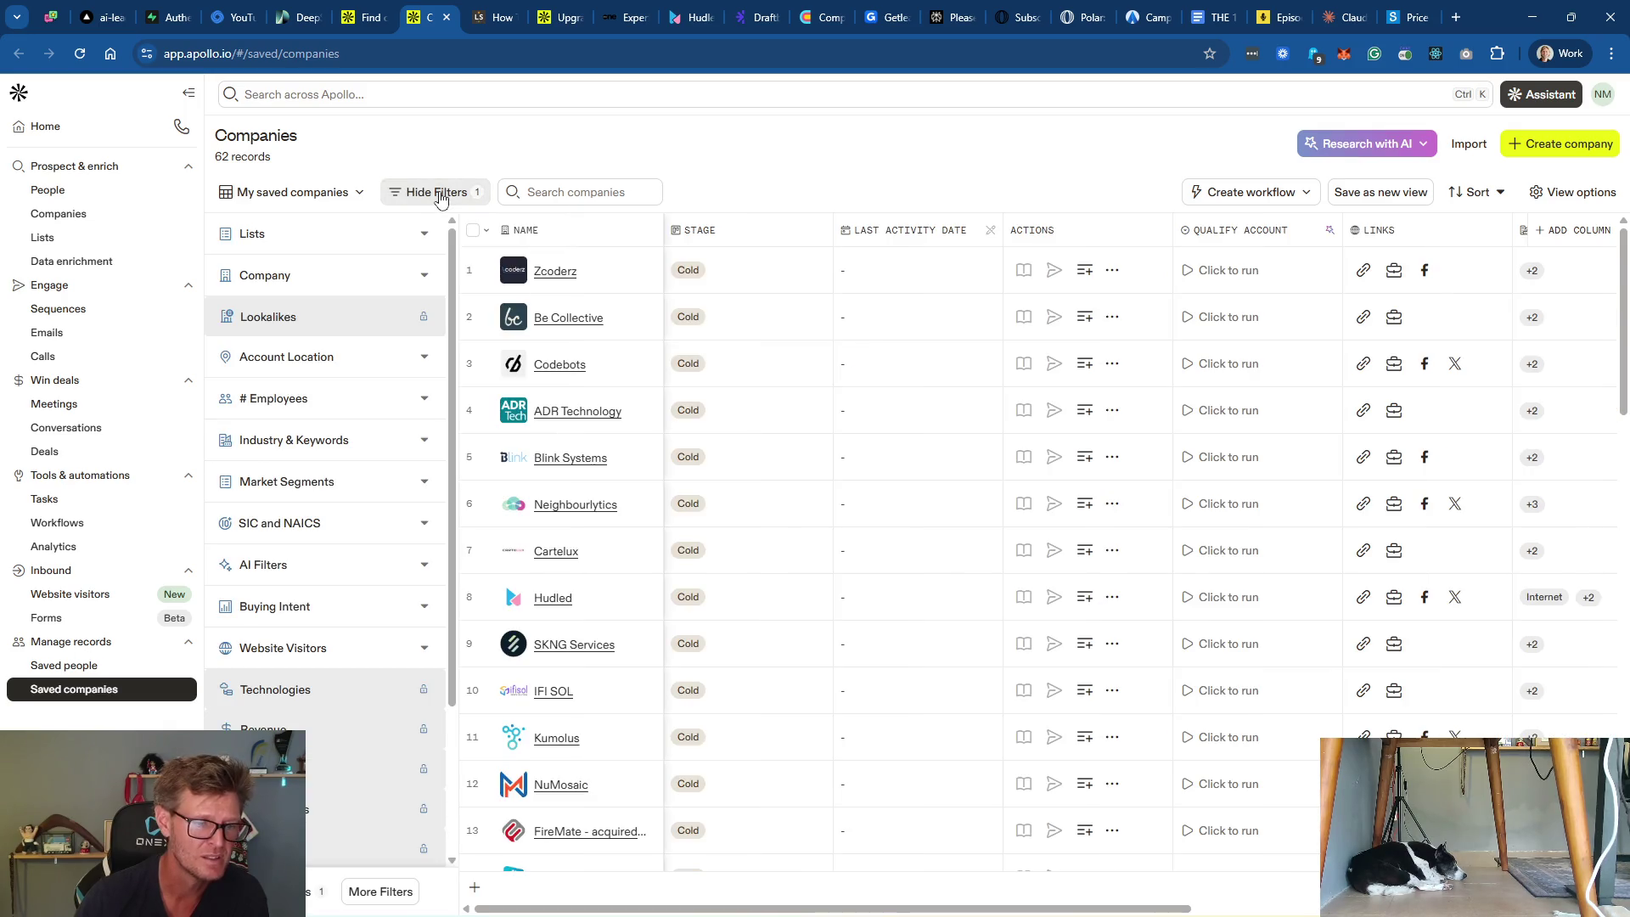
{"action": "left_click", "coordinate": [439, 192]}
{"action": "left_click", "coordinate": [337, 195]}
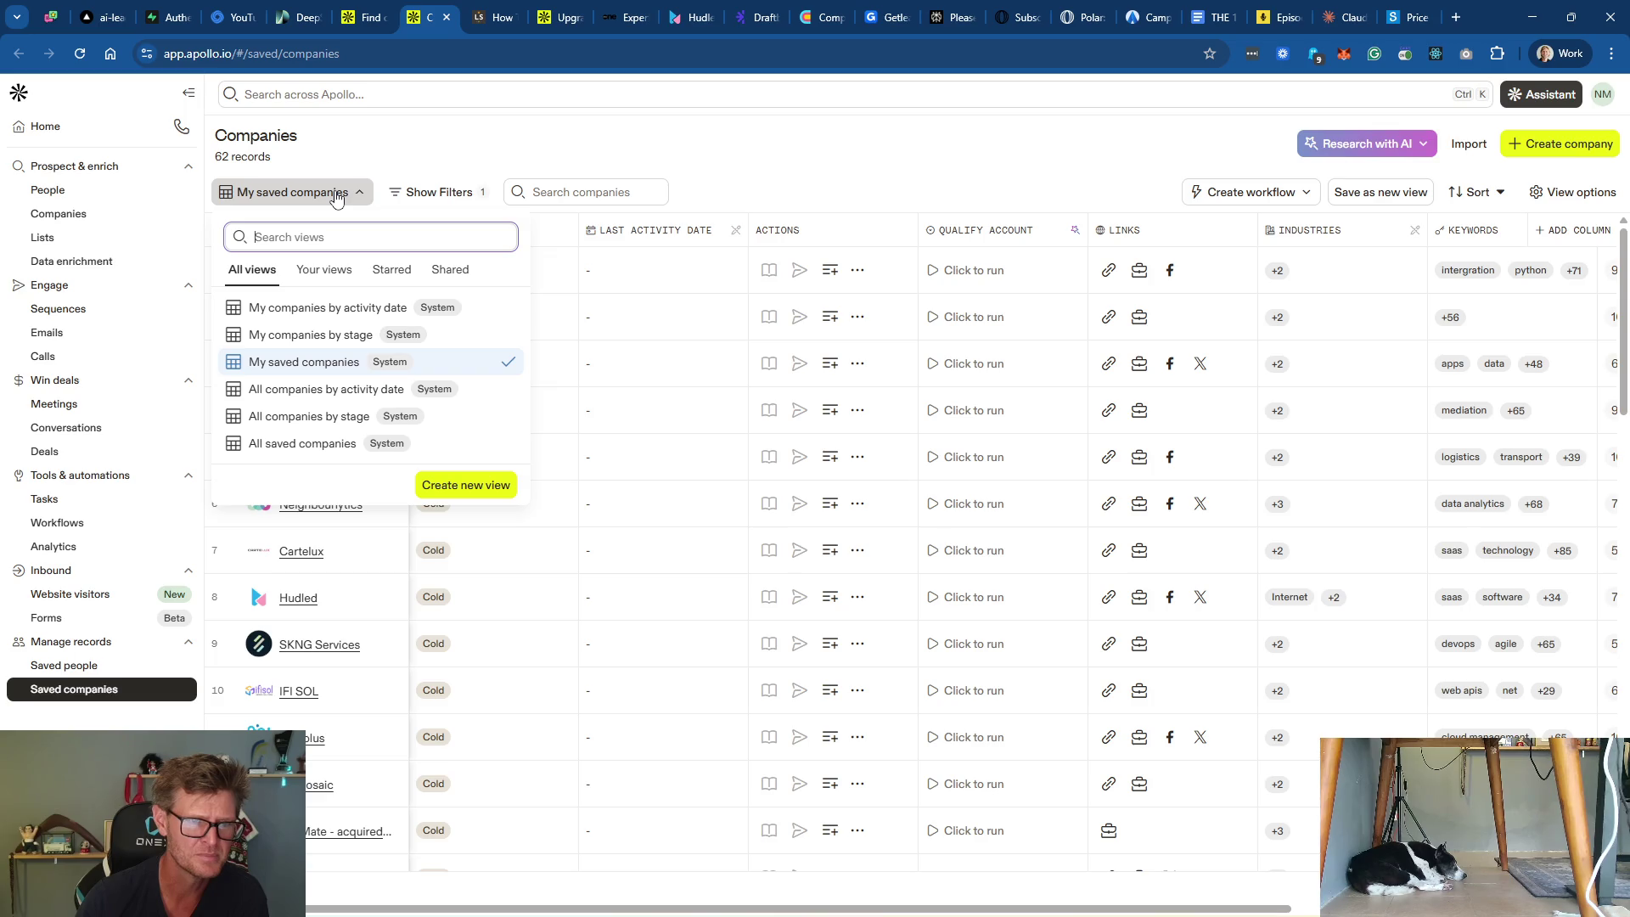
{"action": "left_click", "coordinate": [337, 196]}
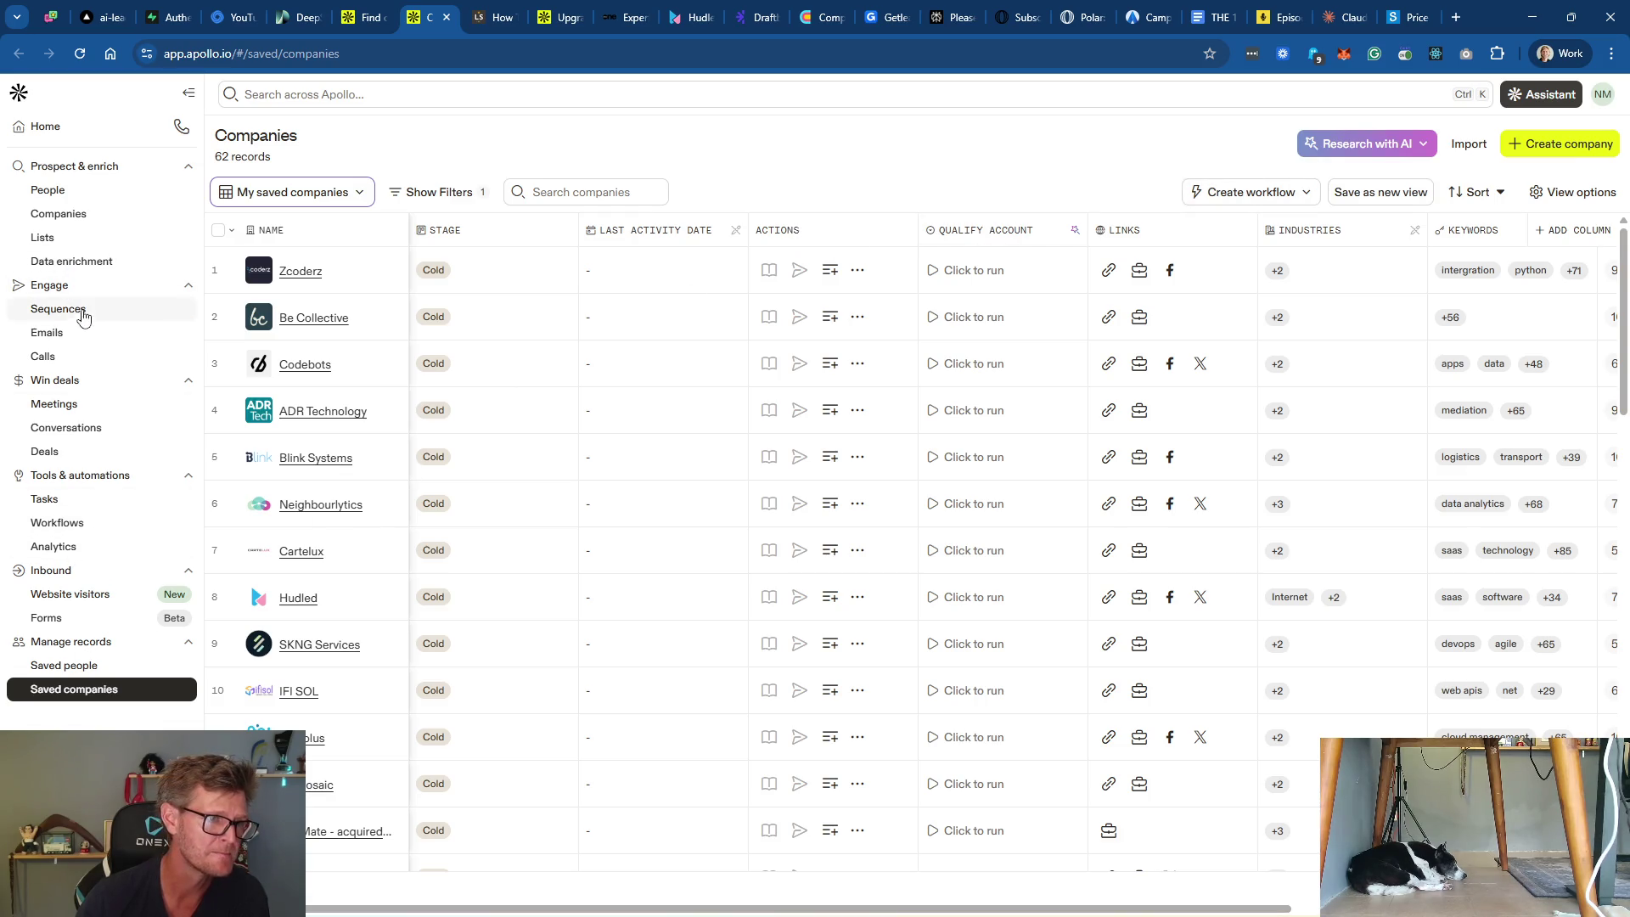
{"action": "left_click", "coordinate": [35, 242]}
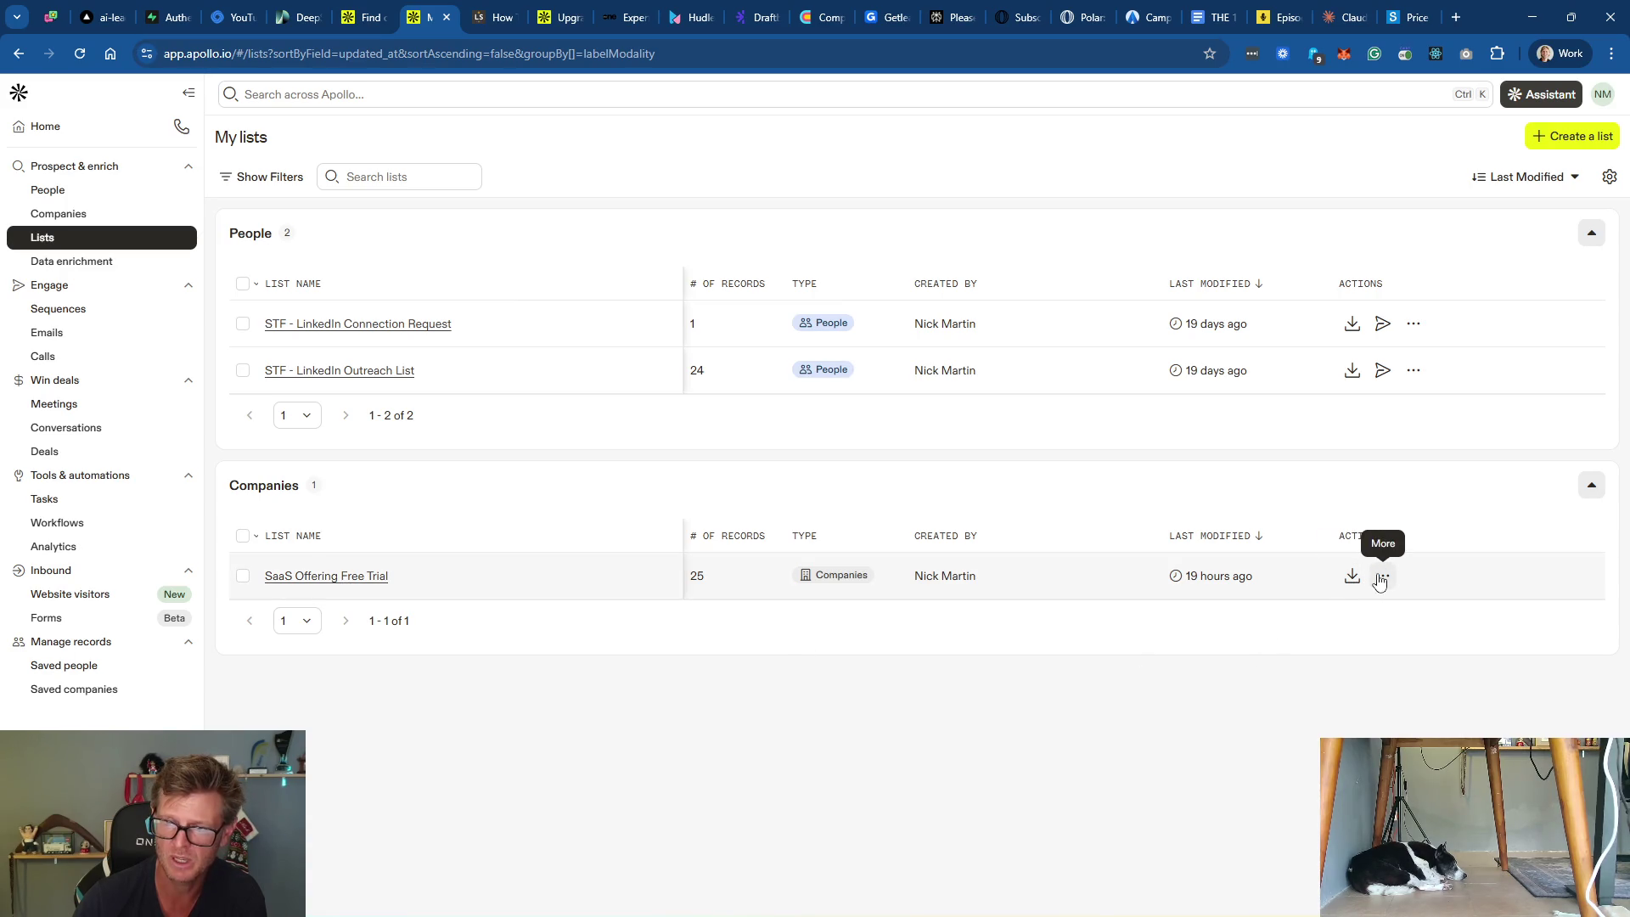
Step: Open the SaaS Offering Free Trial list and start an included Company Keyword under Industry & Keywords
{"action": "left_click", "coordinate": [299, 577]}
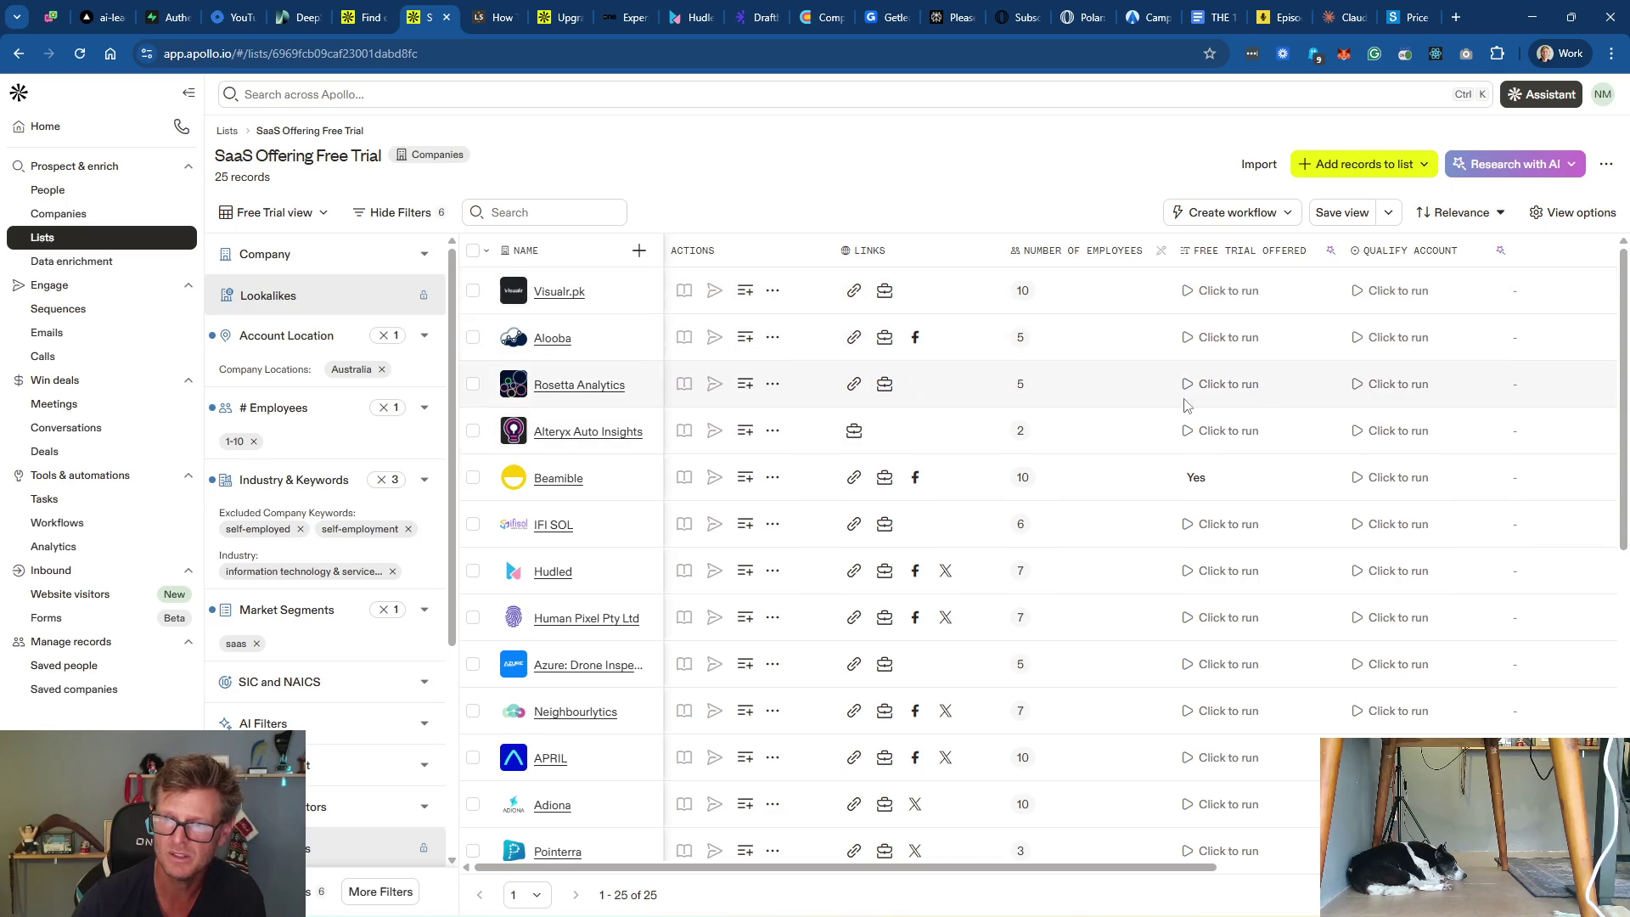
{"action": "scroll", "coordinate": [1281, 528], "scroll_direction": "down", "scroll_amount": 5}
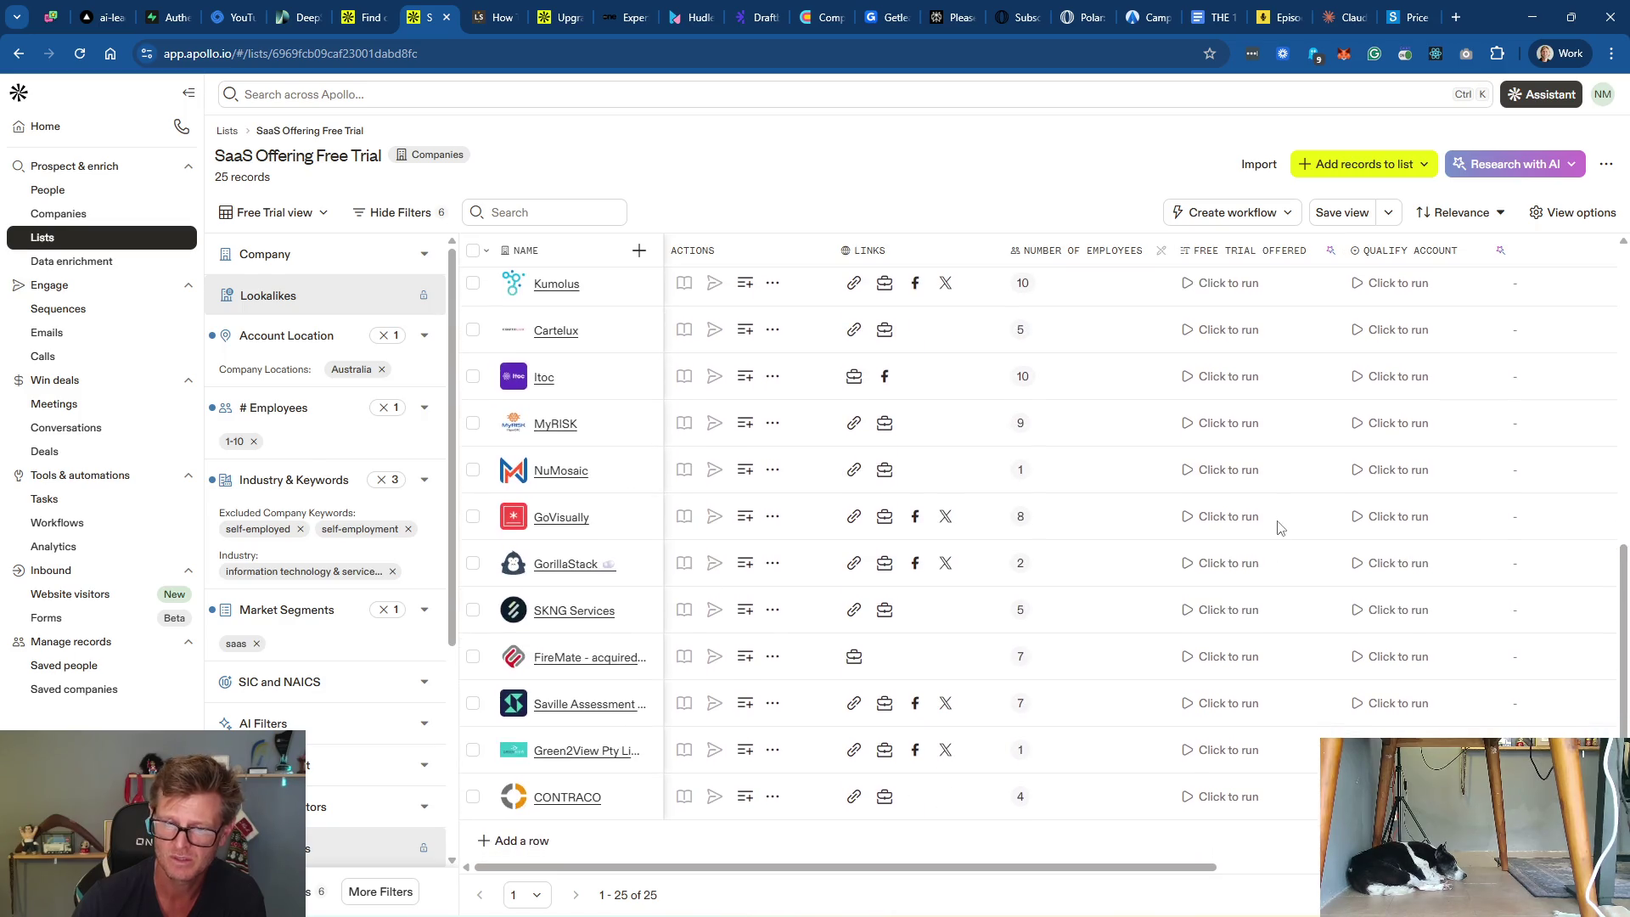
{"action": "scroll", "coordinate": [1280, 543], "scroll_direction": "up", "scroll_amount": 5}
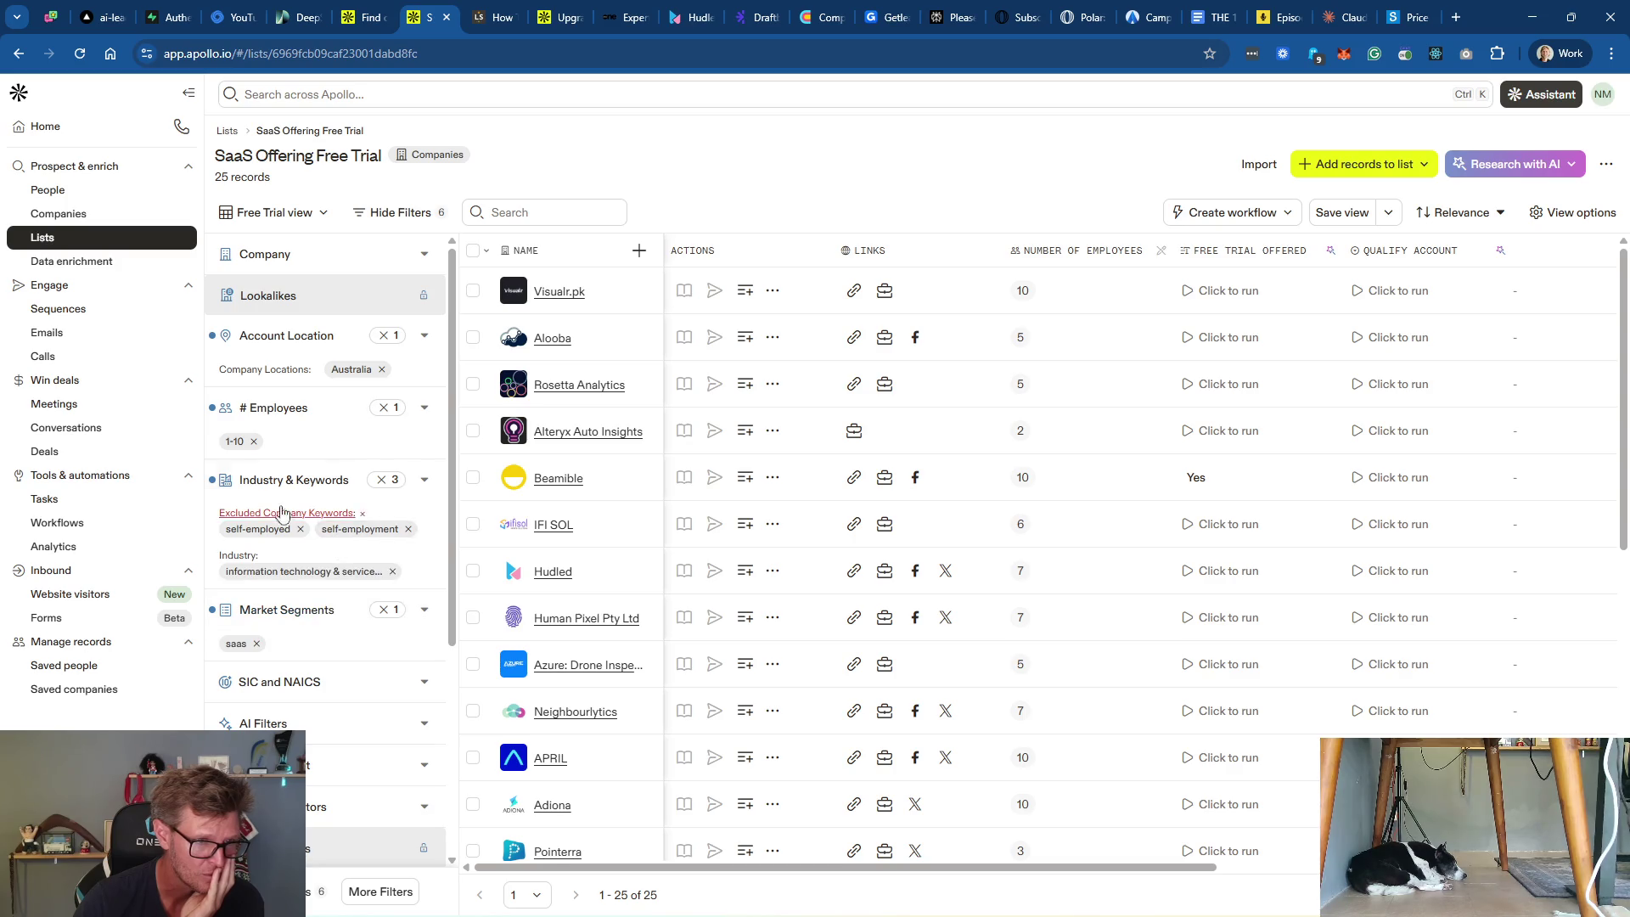
{"action": "left_click", "coordinate": [313, 482]}
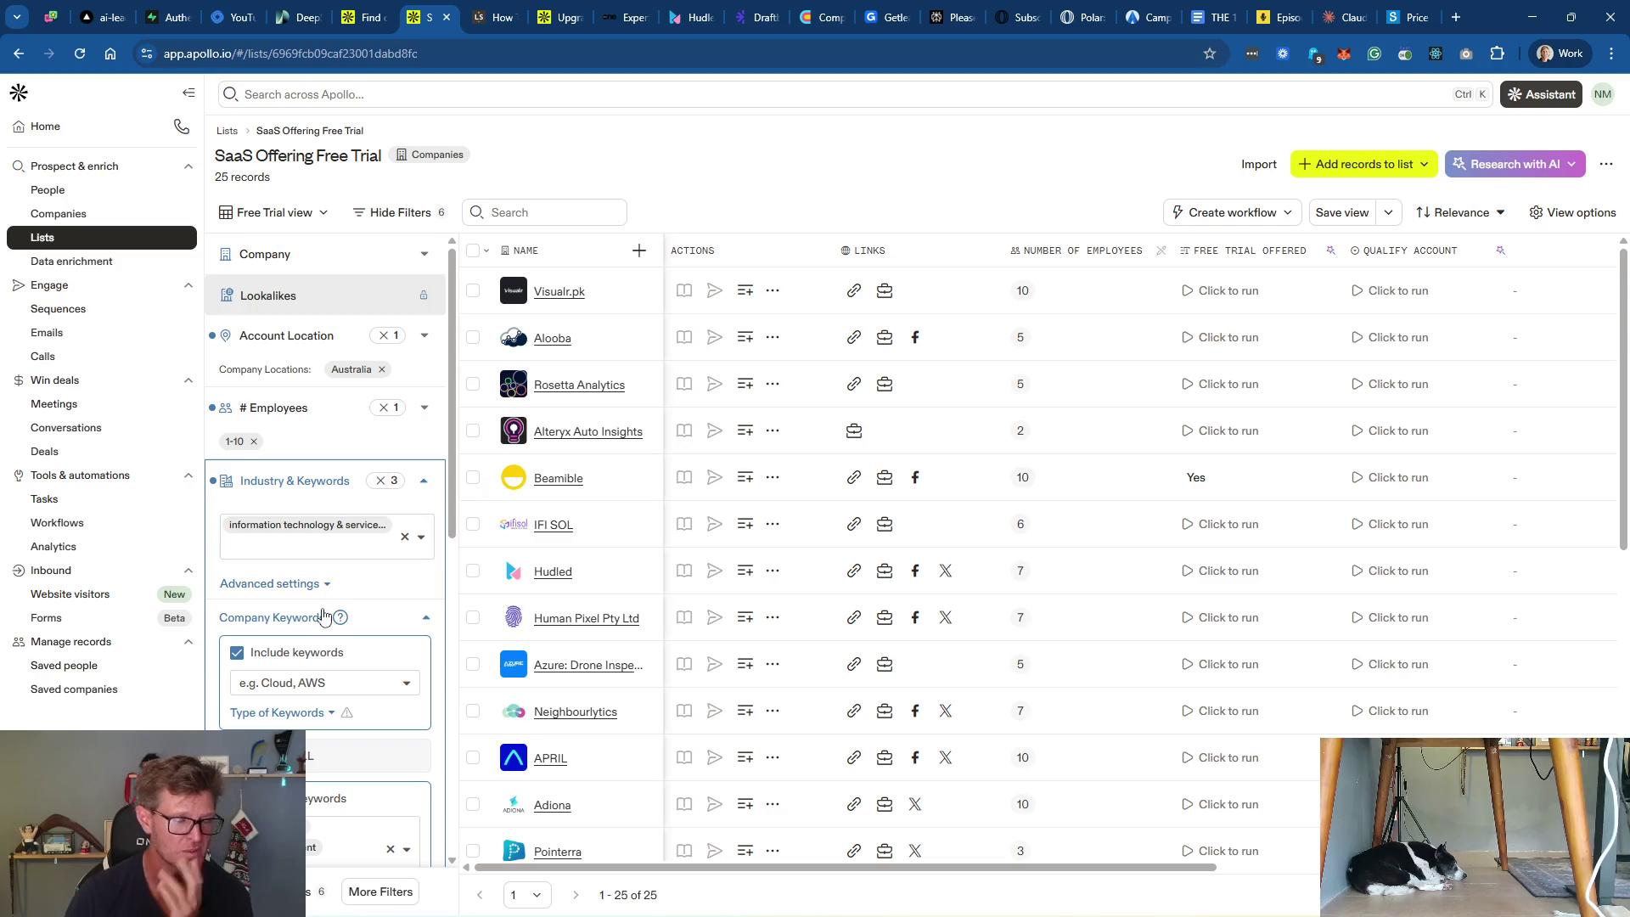
{"action": "left_click", "coordinate": [342, 686]}
Step: Add 'saas' as an included keyword and exclude companies with the 'service' keyword
{"action": "type", "text": "saas"}
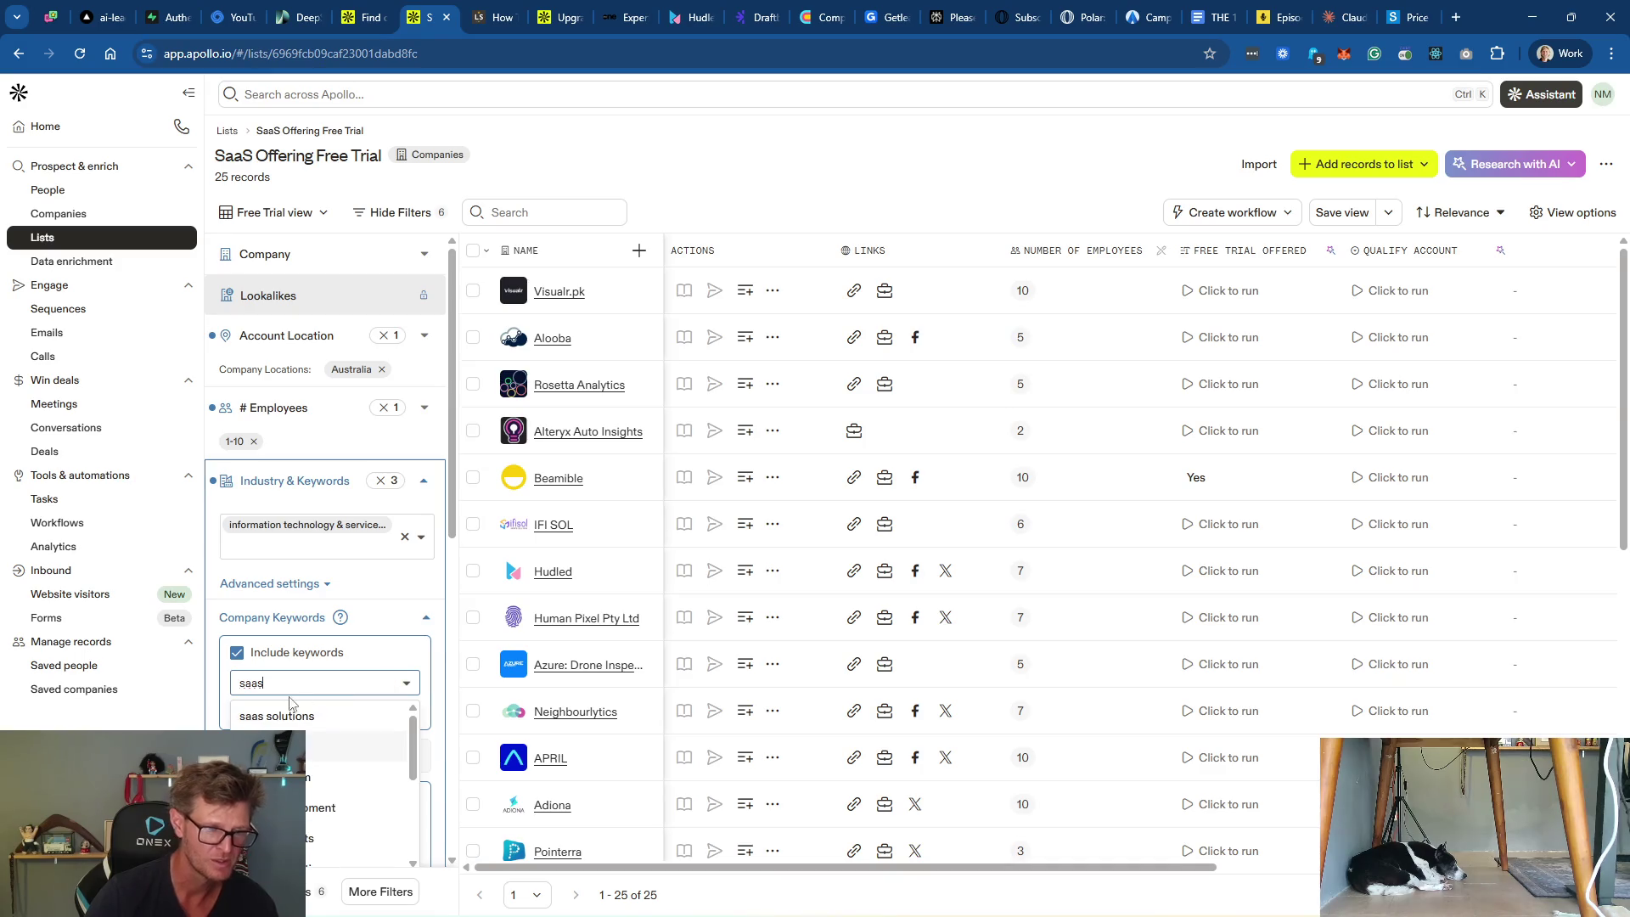
{"action": "key", "text": "Return"}
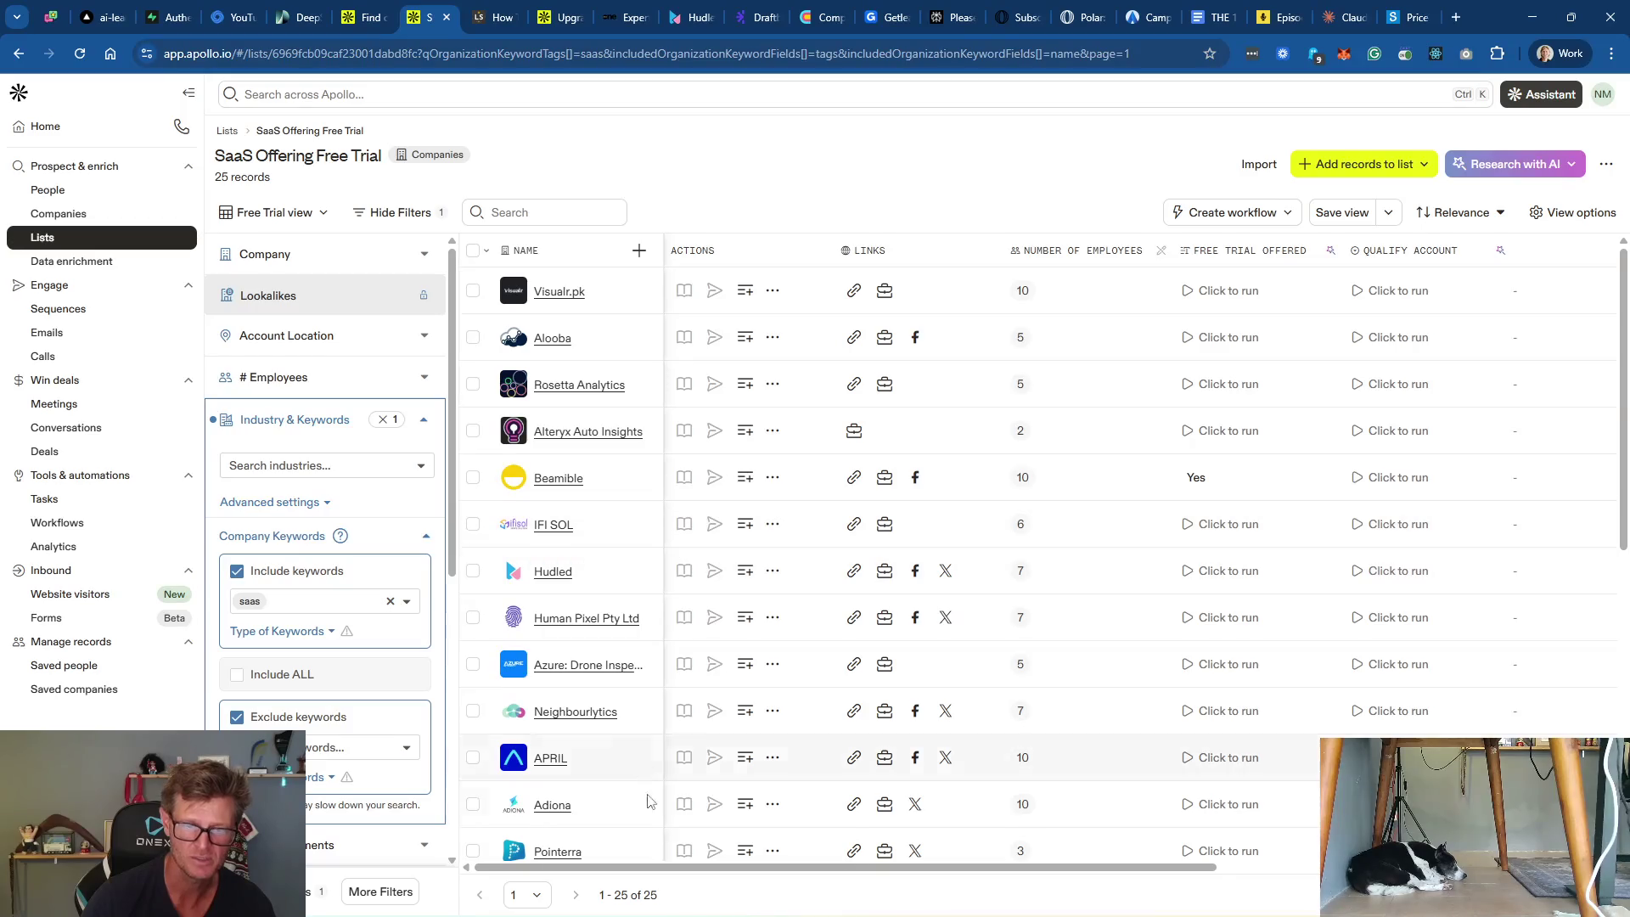
{"action": "left_click", "coordinate": [326, 745]}
{"action": "type", "text": "agency"}
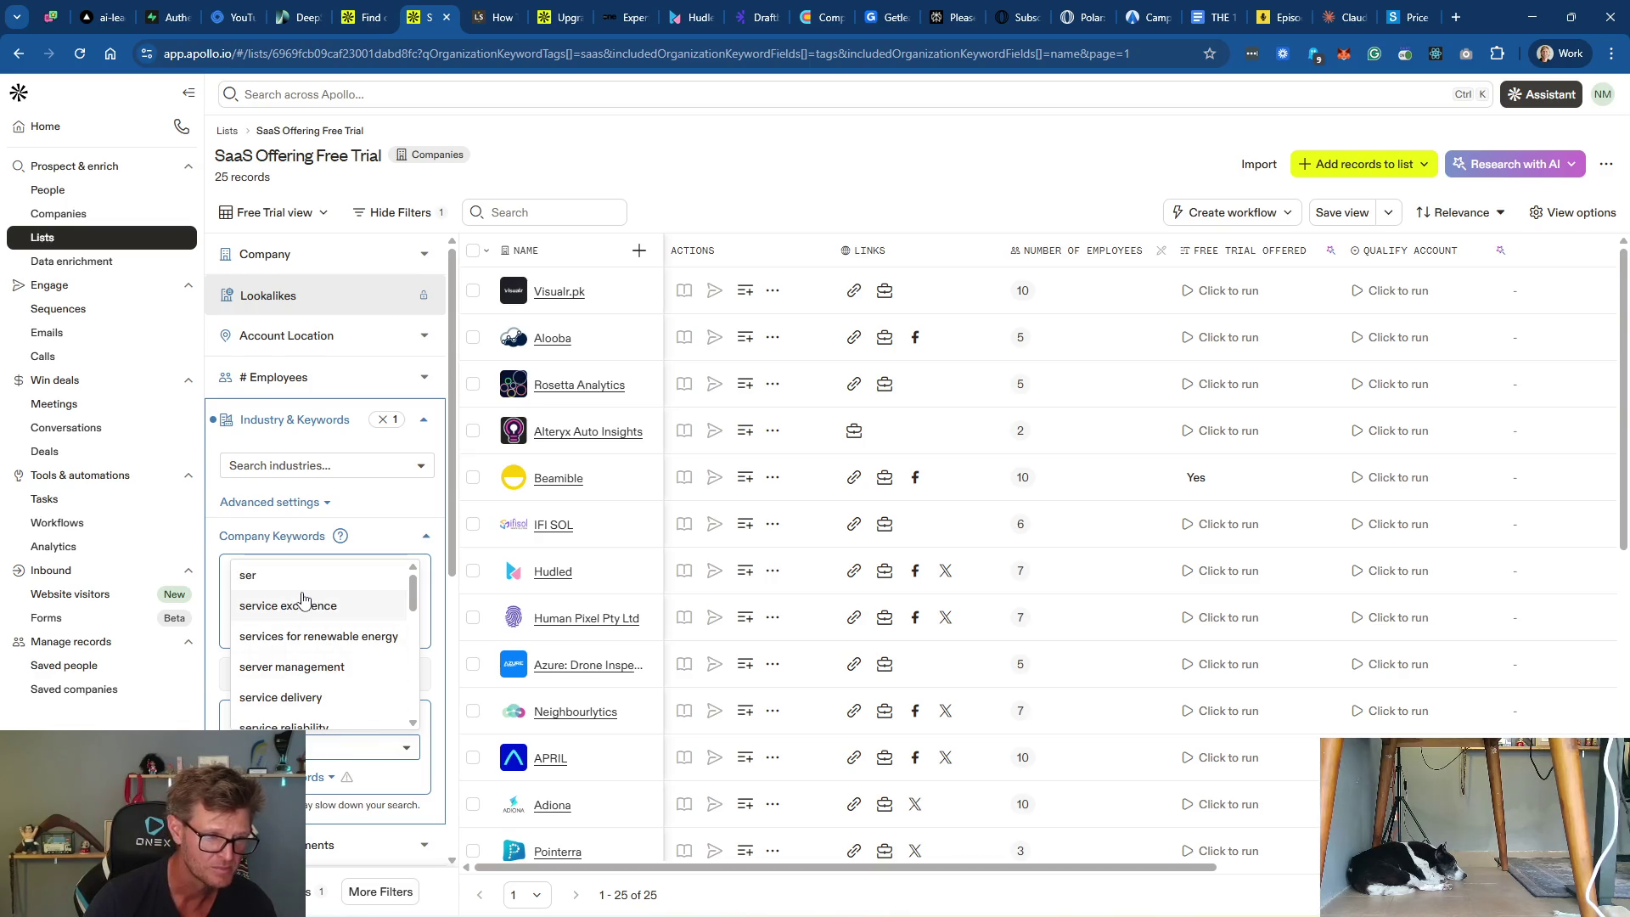
{"action": "scroll", "coordinate": [373, 658], "scroll_direction": "down", "scroll_amount": 2}
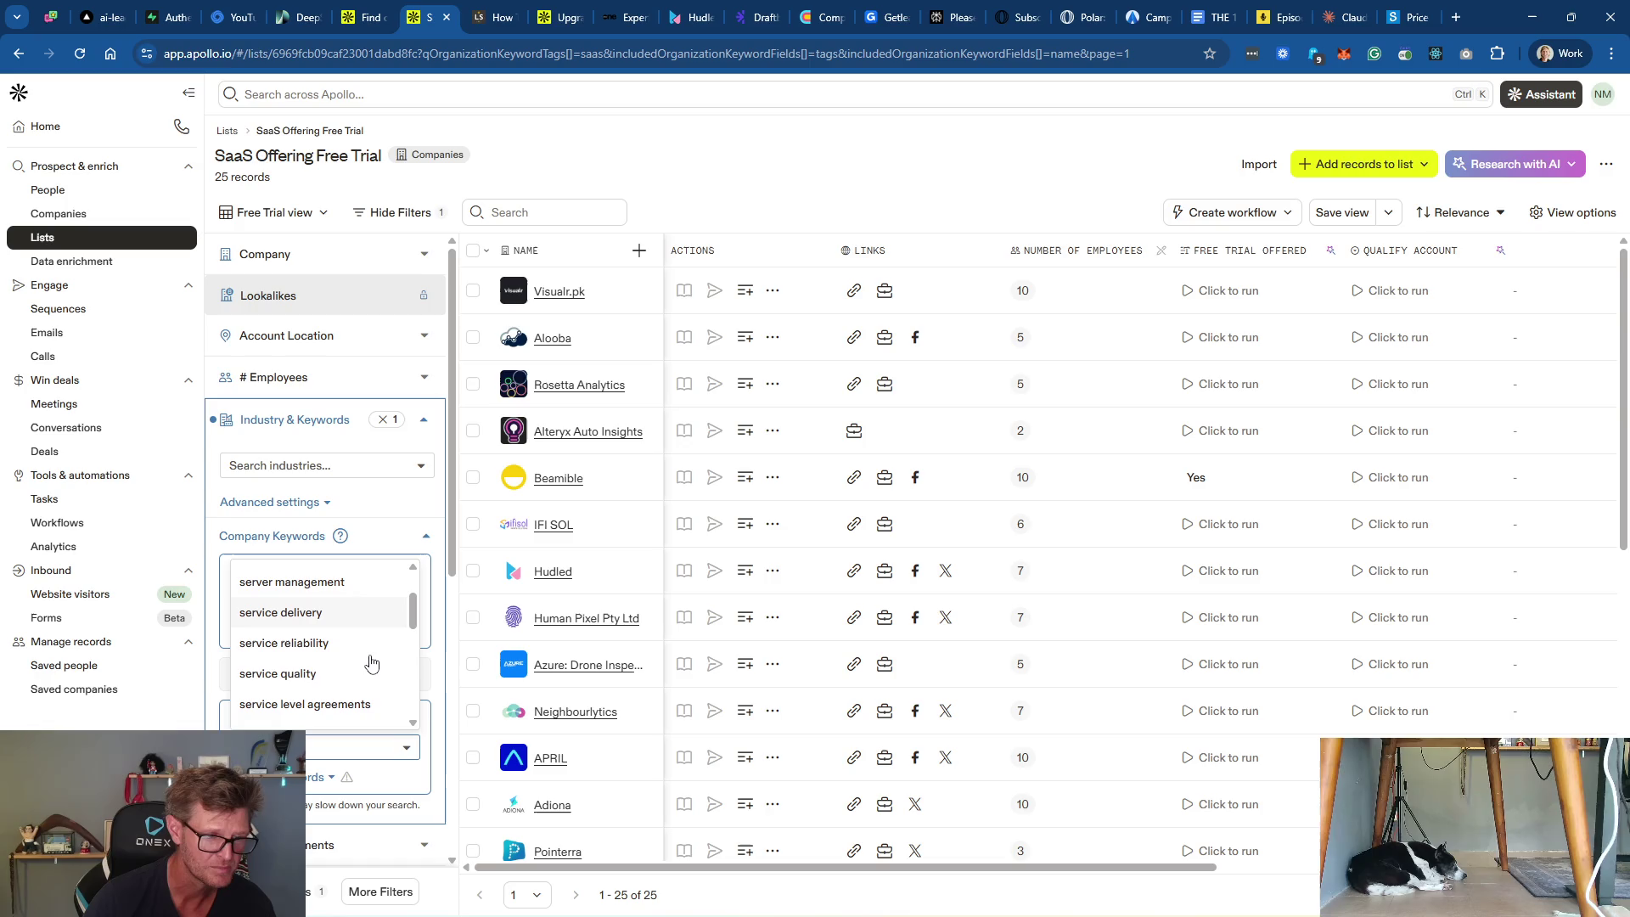
{"action": "scroll", "coordinate": [368, 654], "scroll_direction": "up", "scroll_amount": 2}
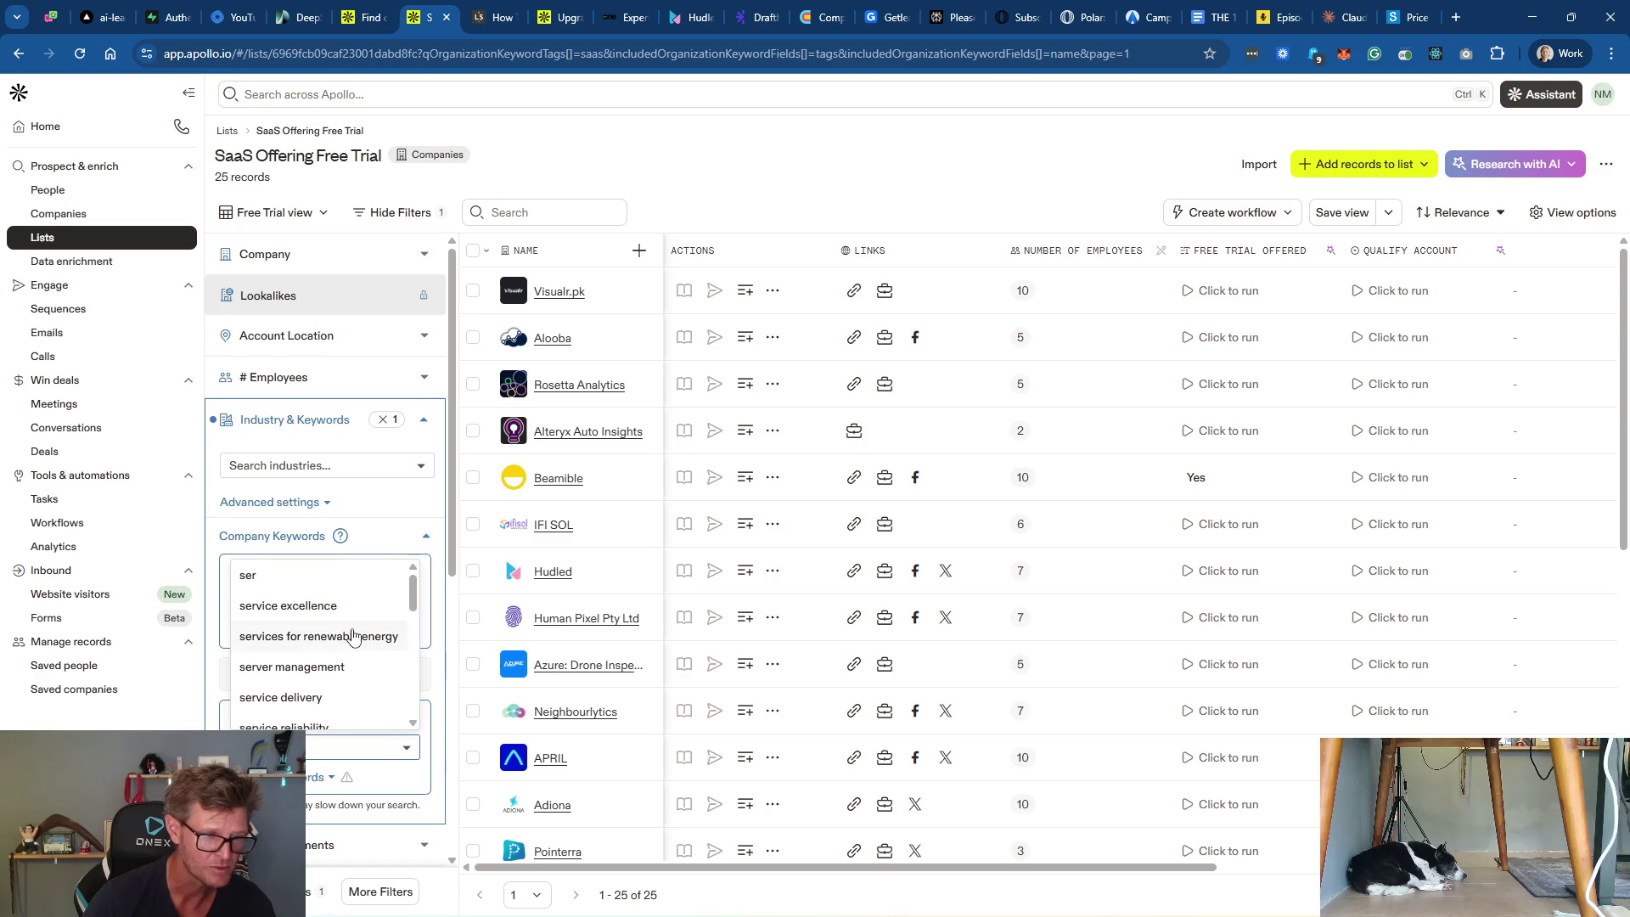
{"action": "type", "text": "vice"}
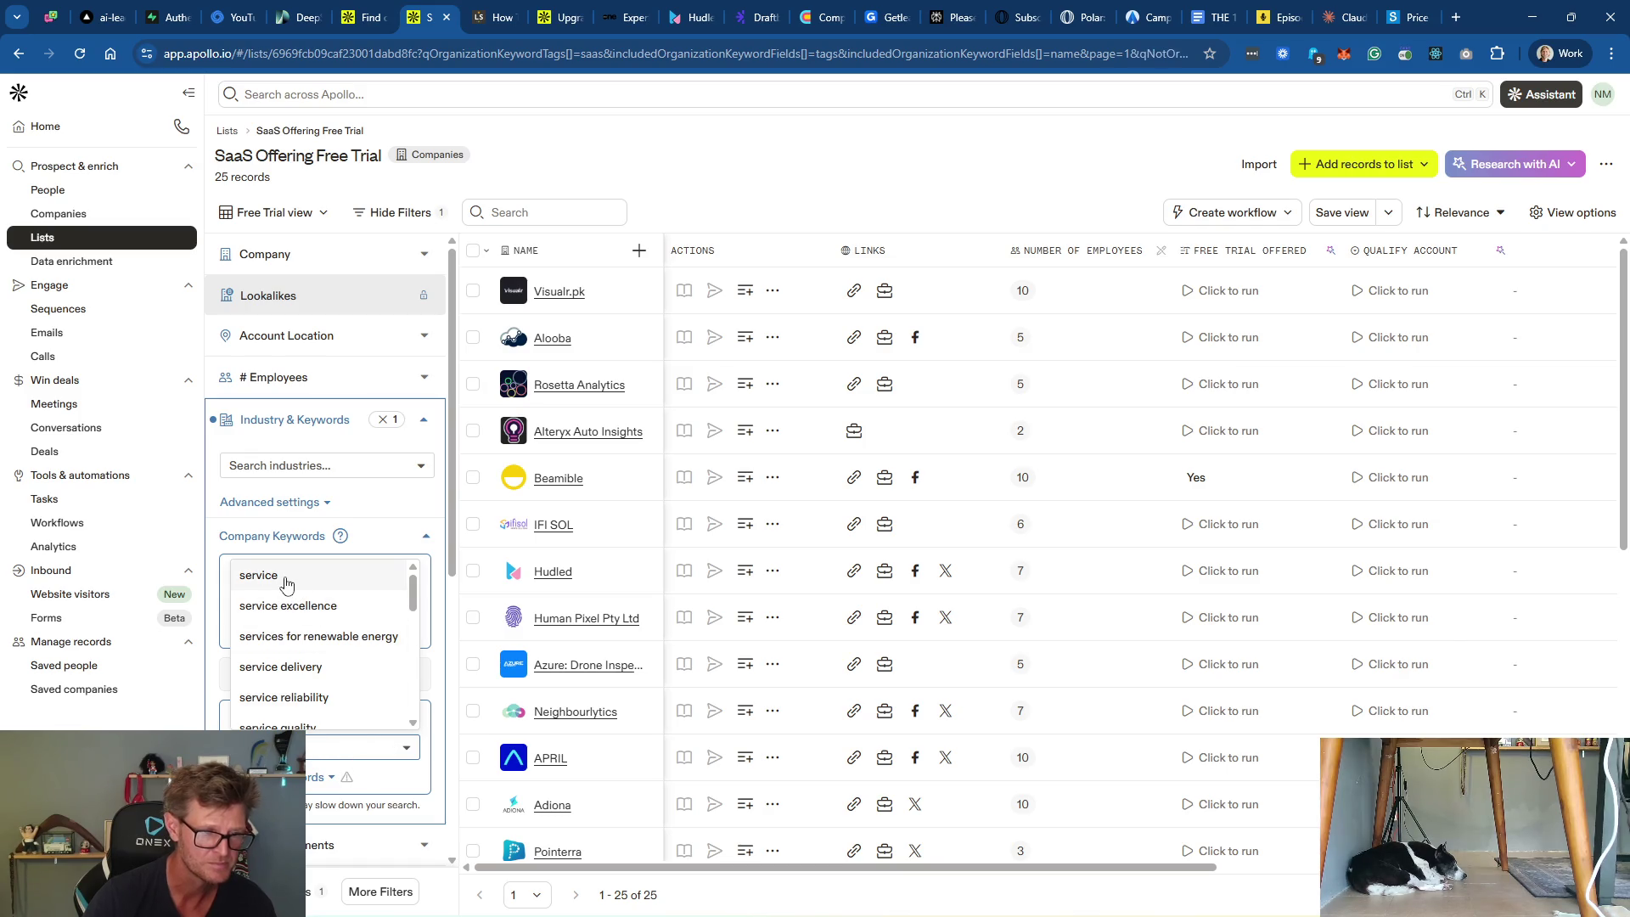
{"action": "left_click", "coordinate": [285, 581]}
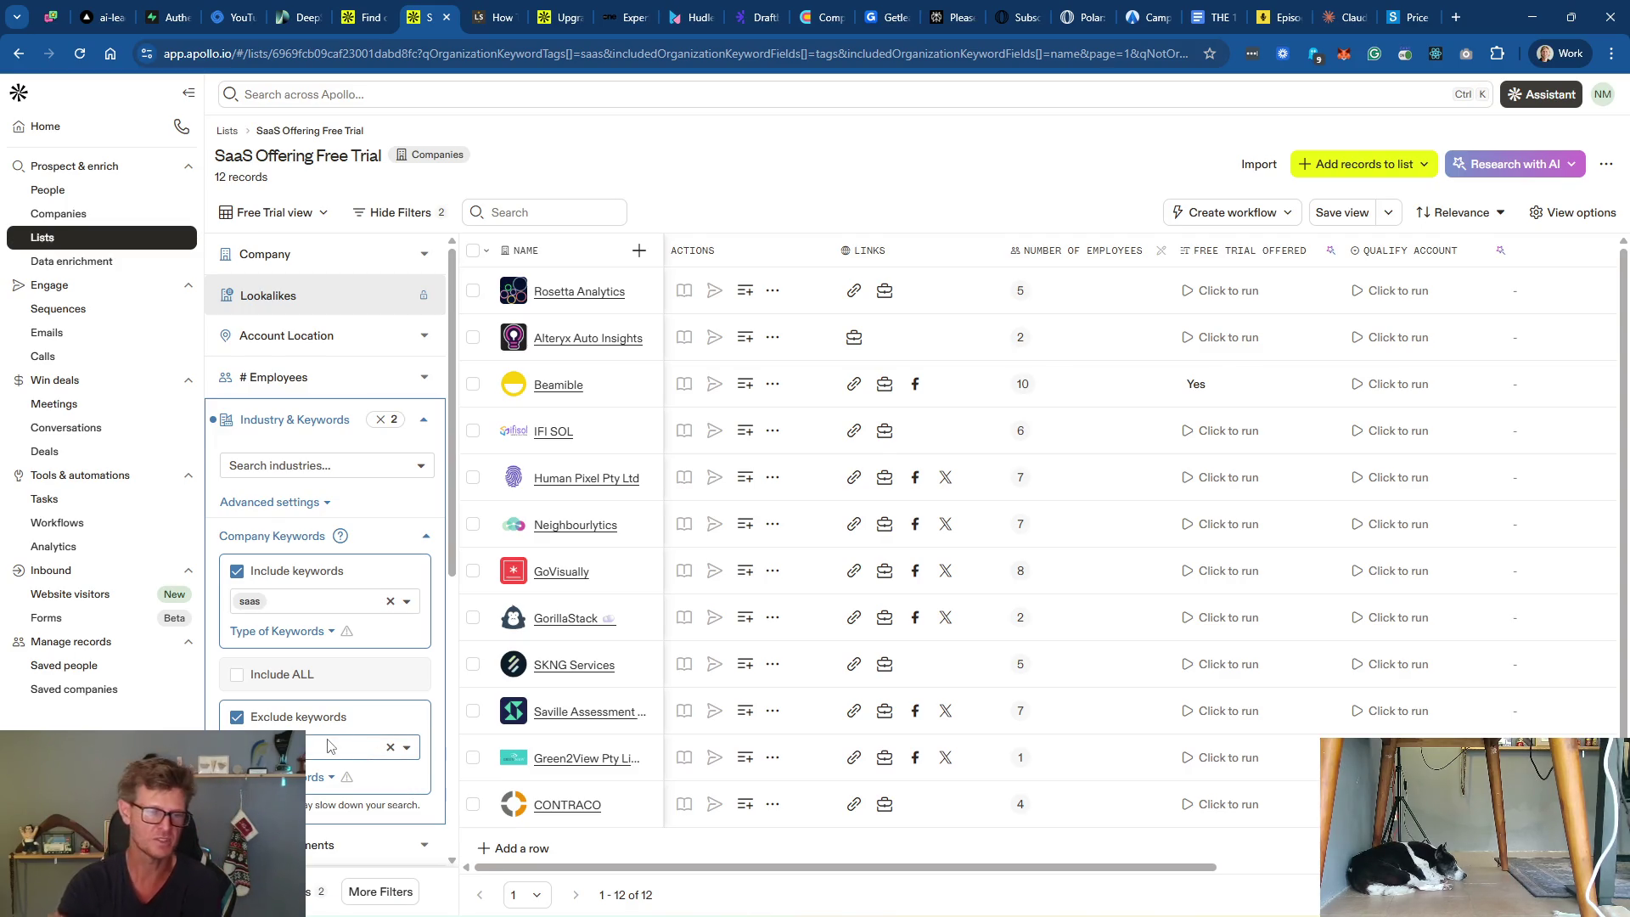
Step: Browse the exclude-keyword suggestions, then remove the 'service' exclusion
{"action": "left_click", "coordinate": [363, 753]}
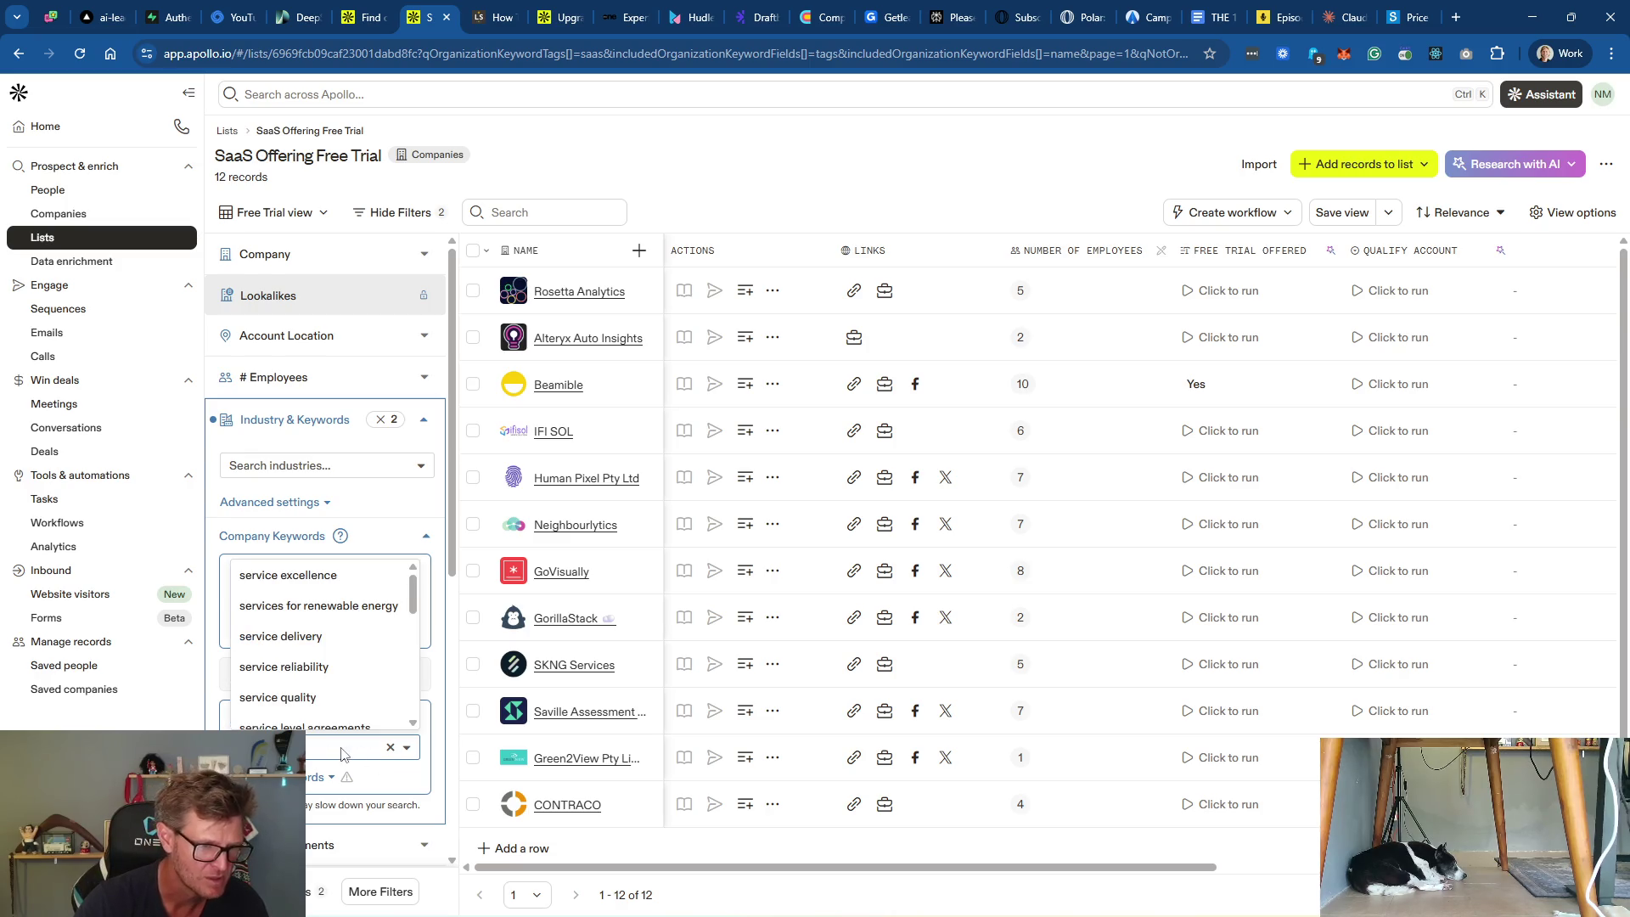
{"action": "scroll", "coordinate": [373, 693], "scroll_direction": "down", "scroll_amount": 5}
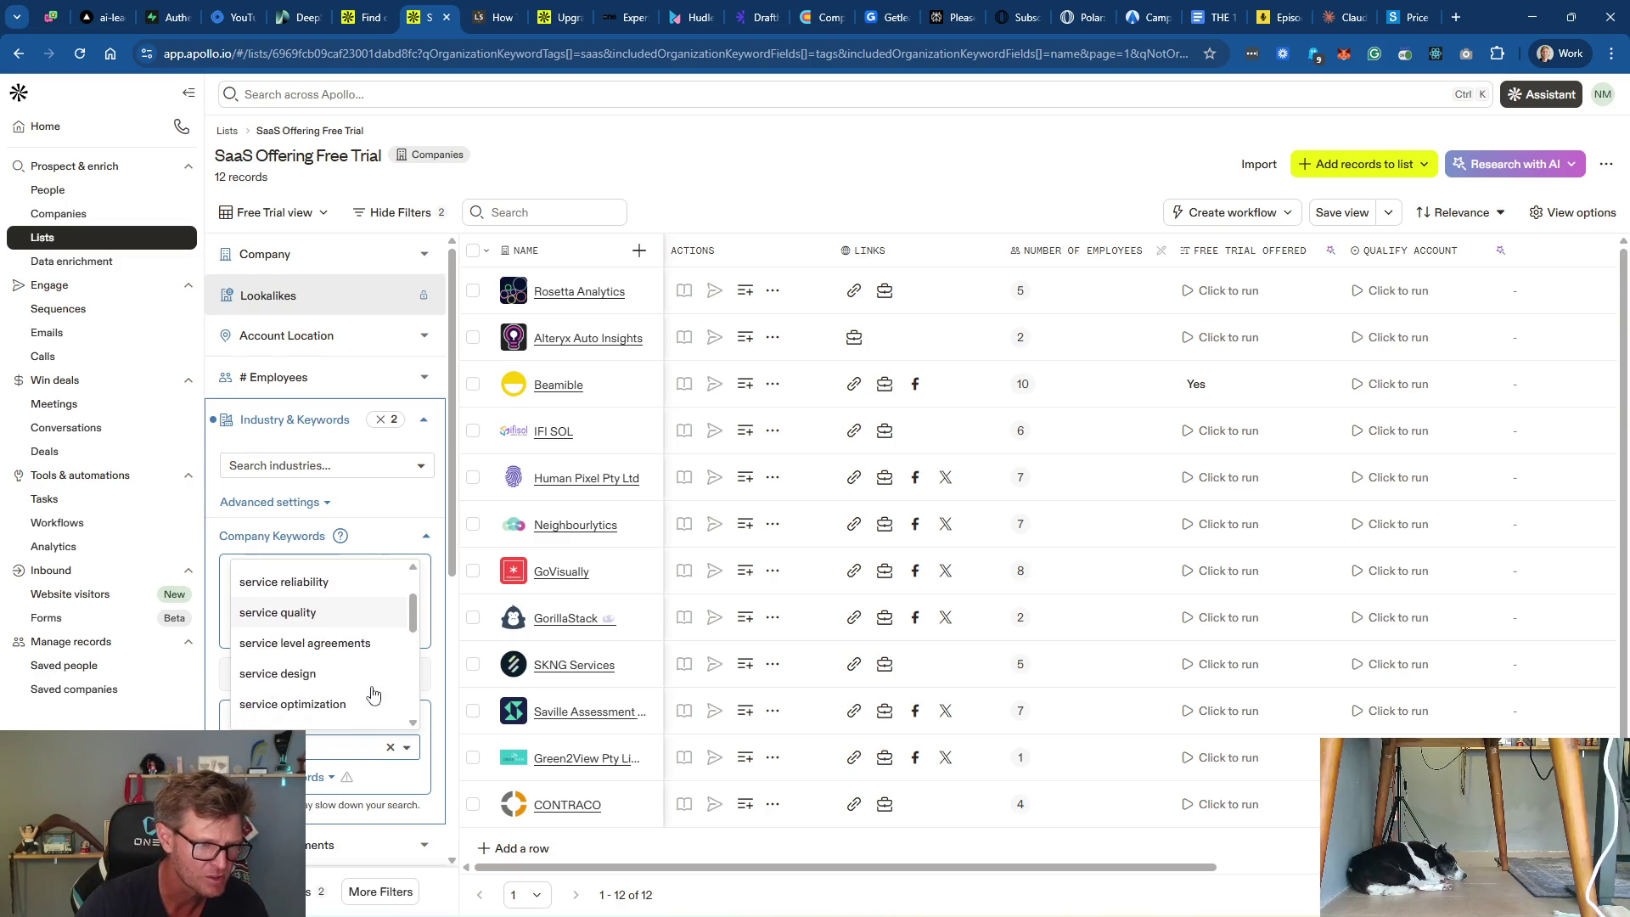
{"action": "scroll", "coordinate": [351, 662], "scroll_direction": "down", "scroll_amount": 3}
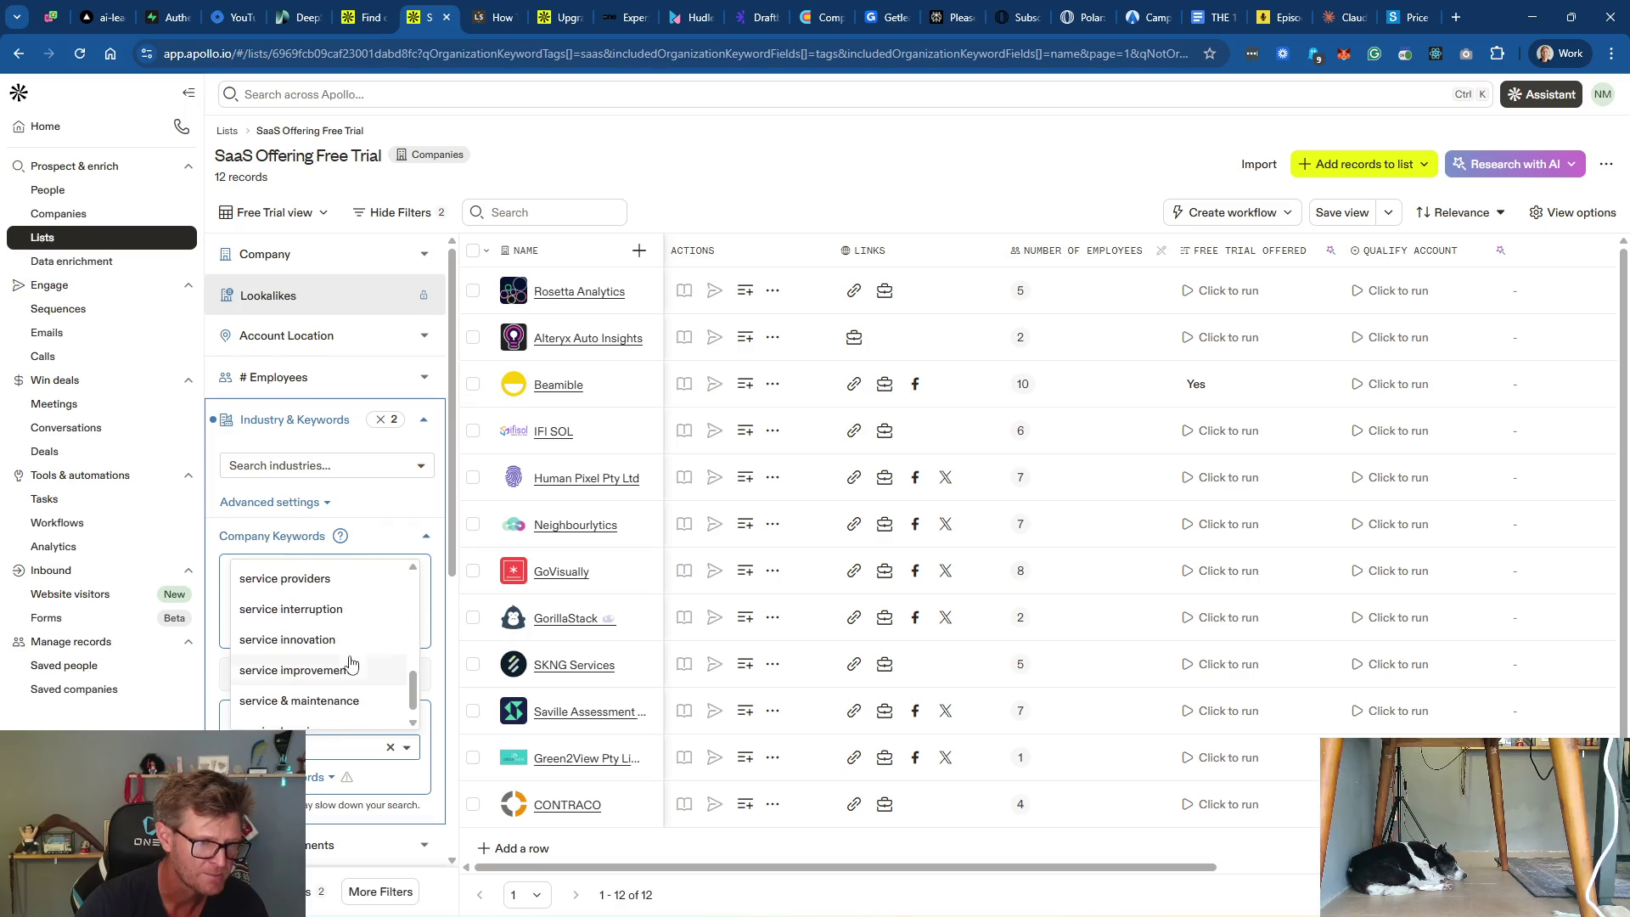
{"action": "scroll", "coordinate": [370, 676], "scroll_direction": "down", "scroll_amount": 1}
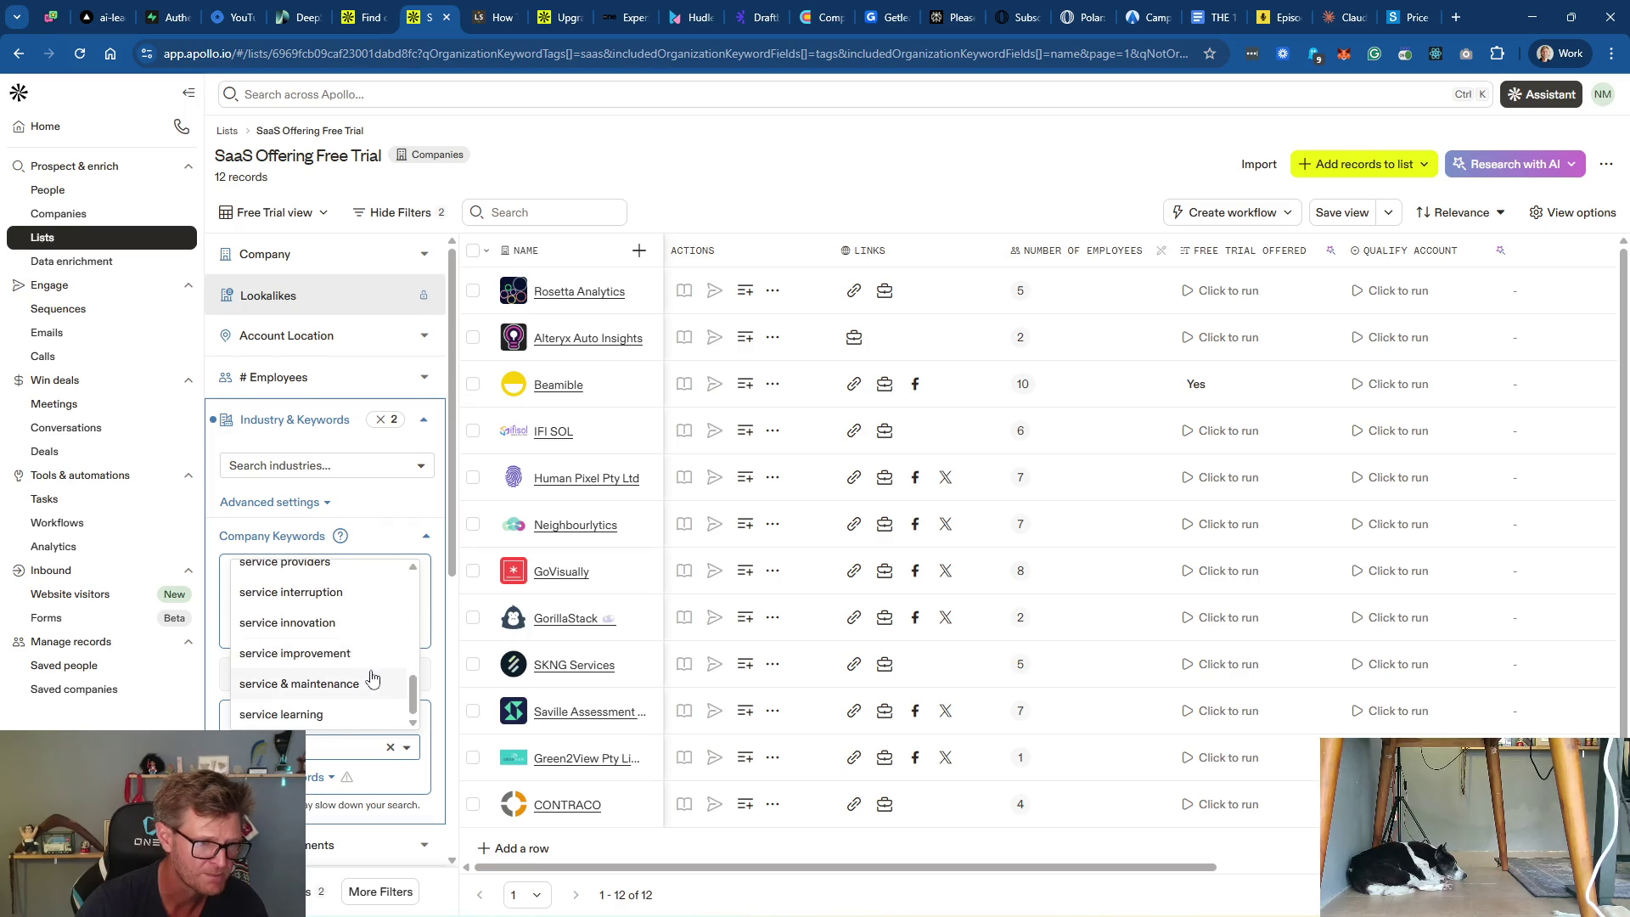
{"action": "scroll", "coordinate": [368, 681], "scroll_direction": "up", "scroll_amount": 4}
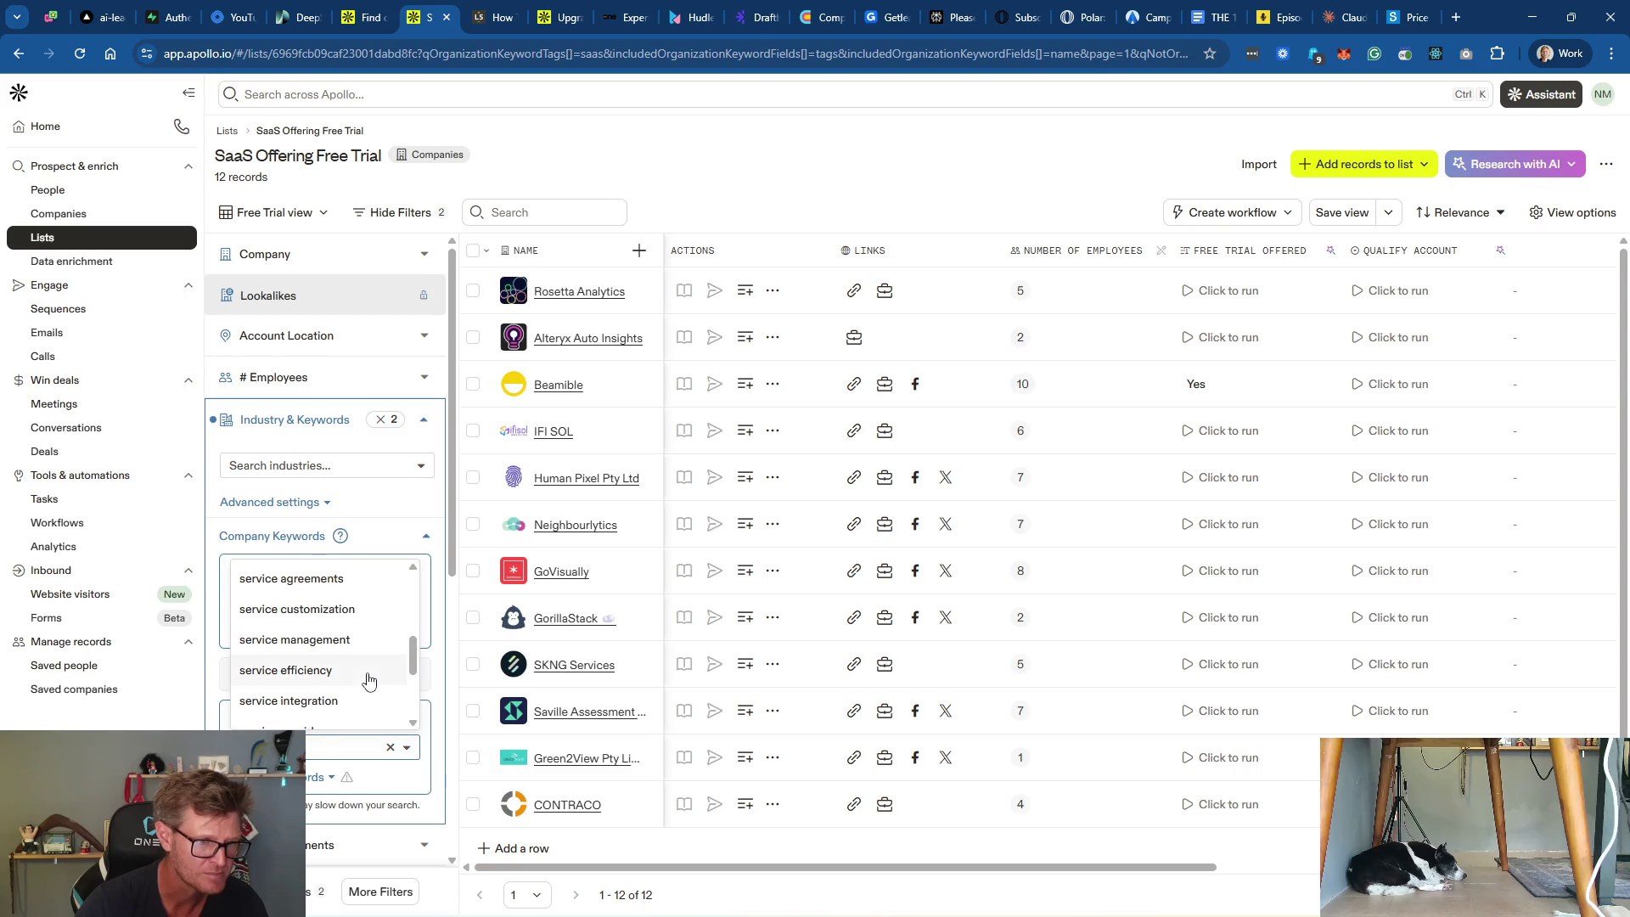
{"action": "scroll", "coordinate": [368, 680], "scroll_direction": "up", "scroll_amount": 3}
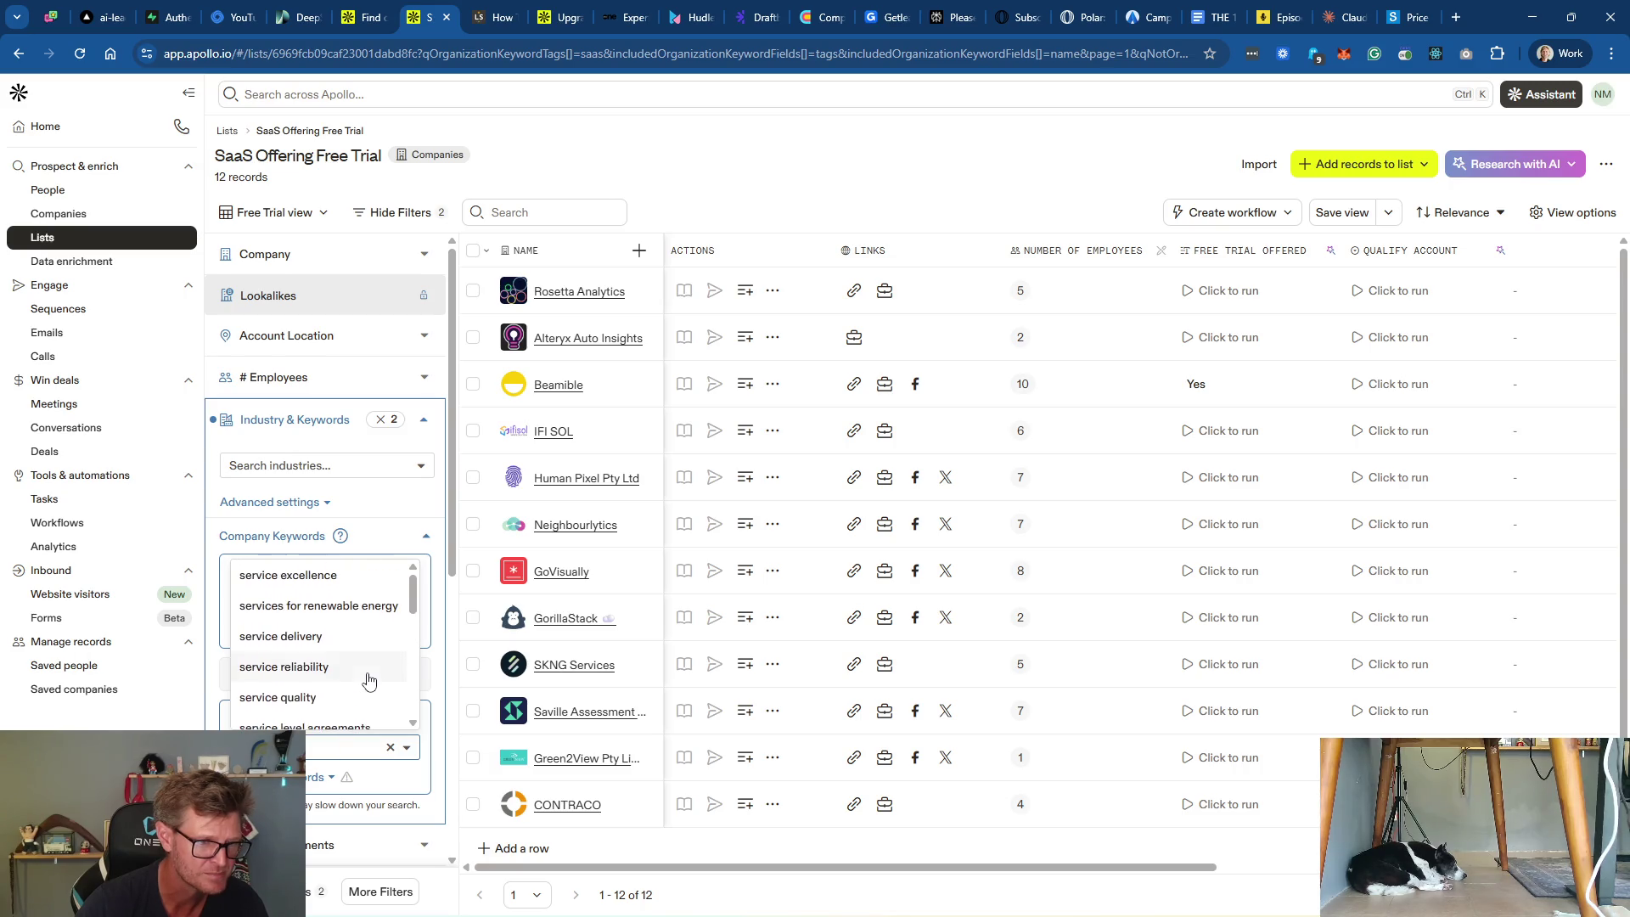
{"action": "scroll", "coordinate": [368, 680], "scroll_direction": "down", "scroll_amount": 2}
{"action": "scroll", "coordinate": [368, 680], "scroll_direction": "up", "scroll_amount": 2}
{"action": "left_click", "coordinate": [389, 748]}
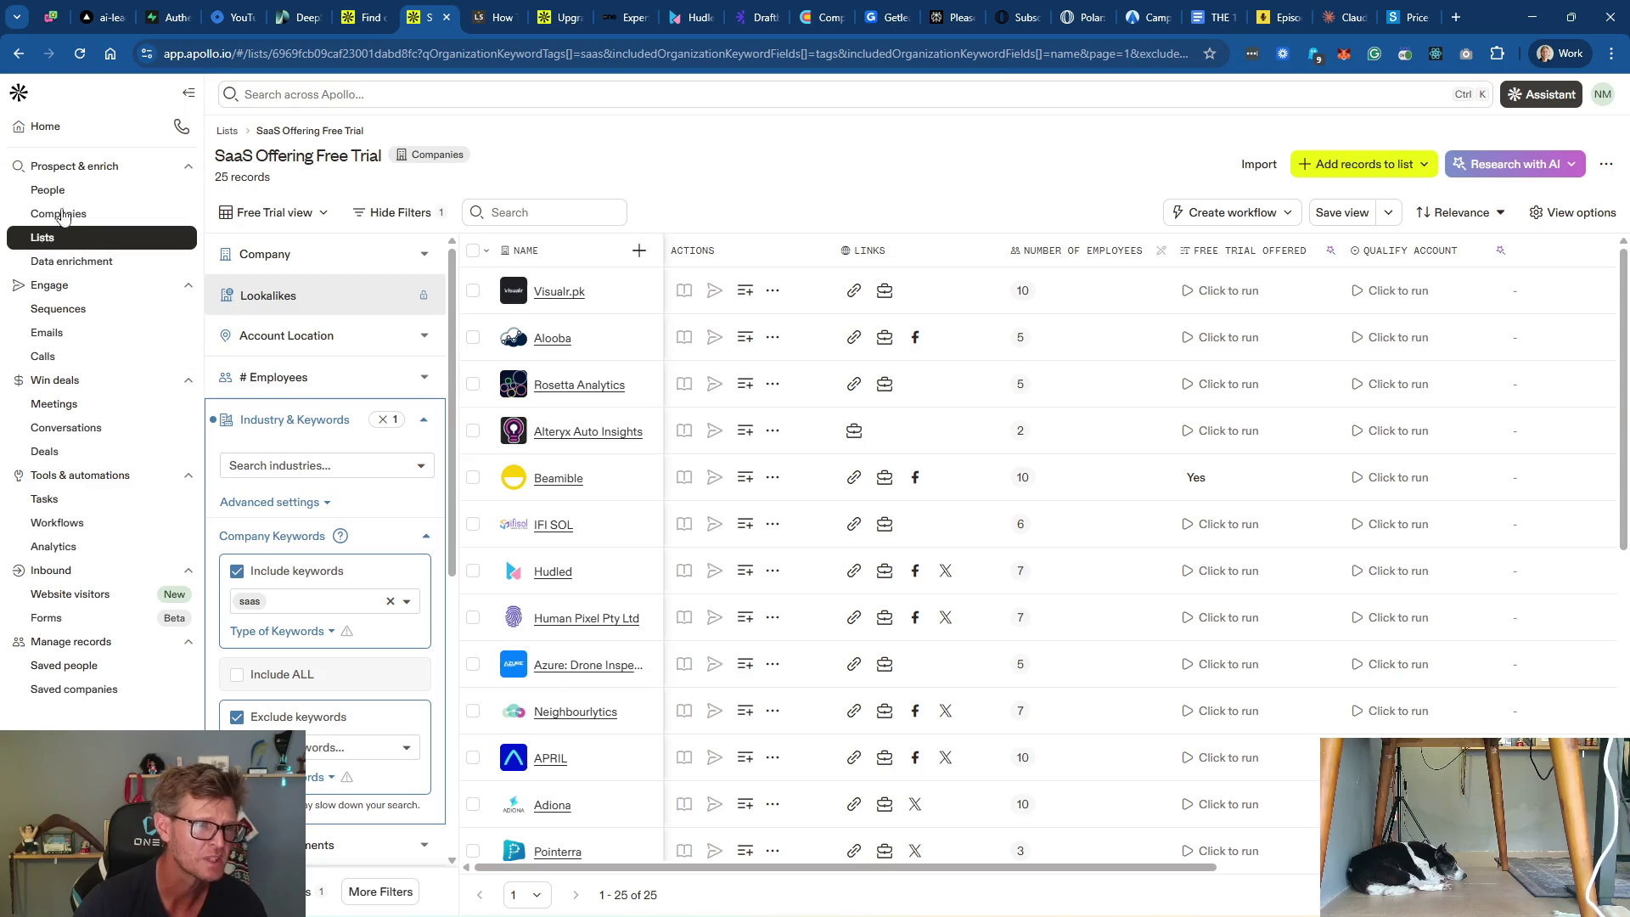
Step: Go to Companies search, then back to My lists showing SaaS Offering Free Trial with 25 records
{"action": "left_click", "coordinate": [65, 215]}
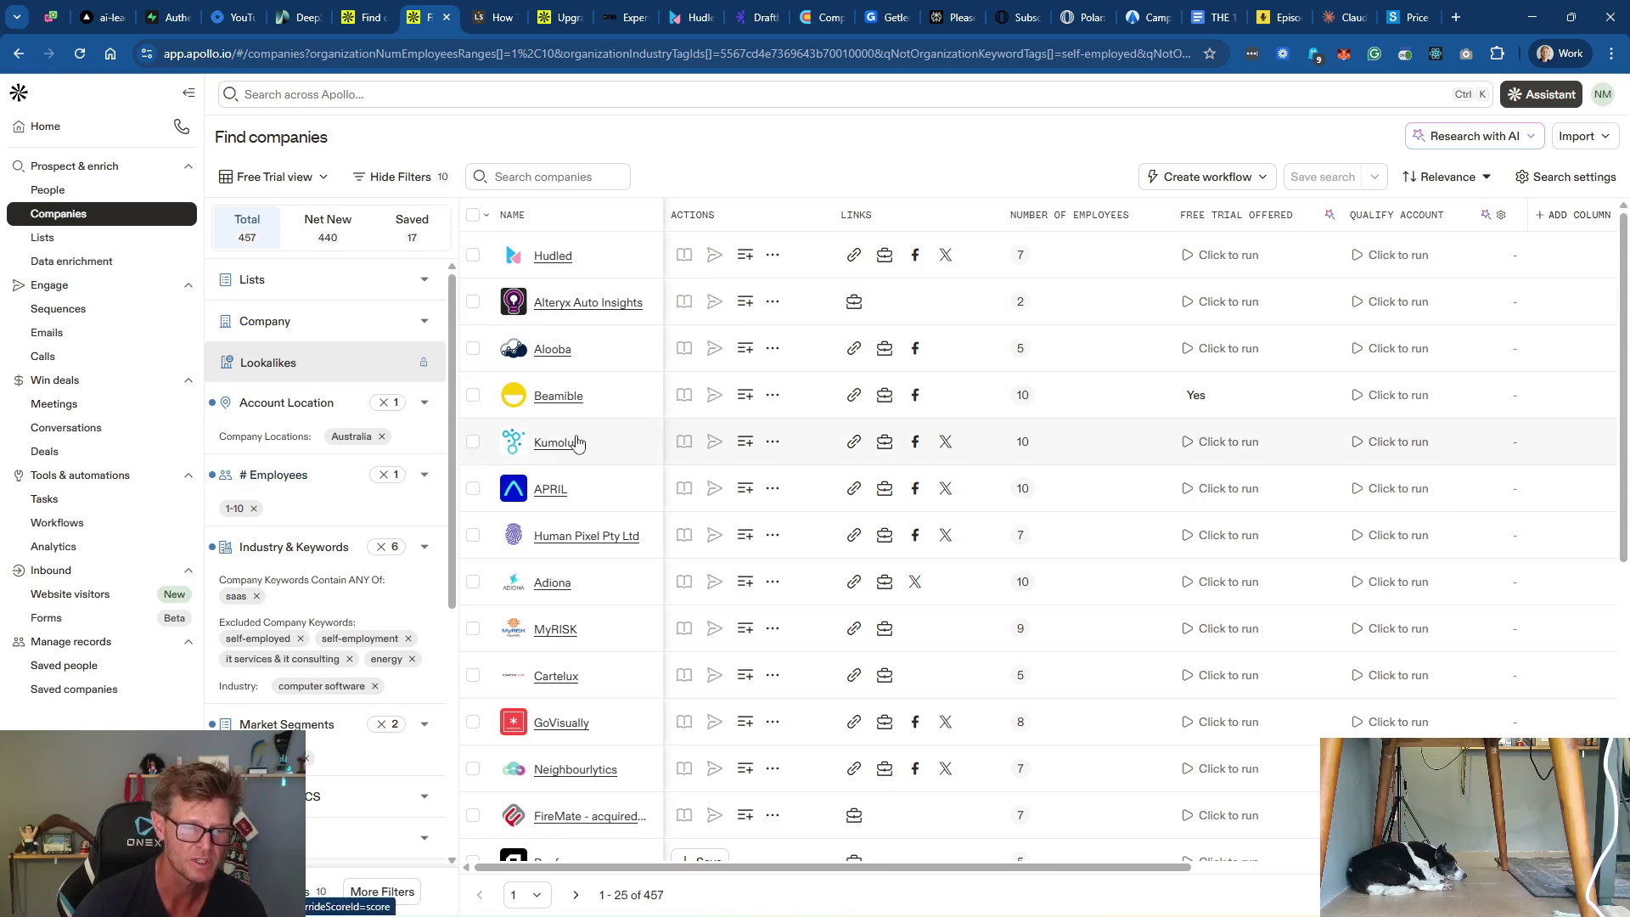
{"action": "left_click", "coordinate": [78, 238]}
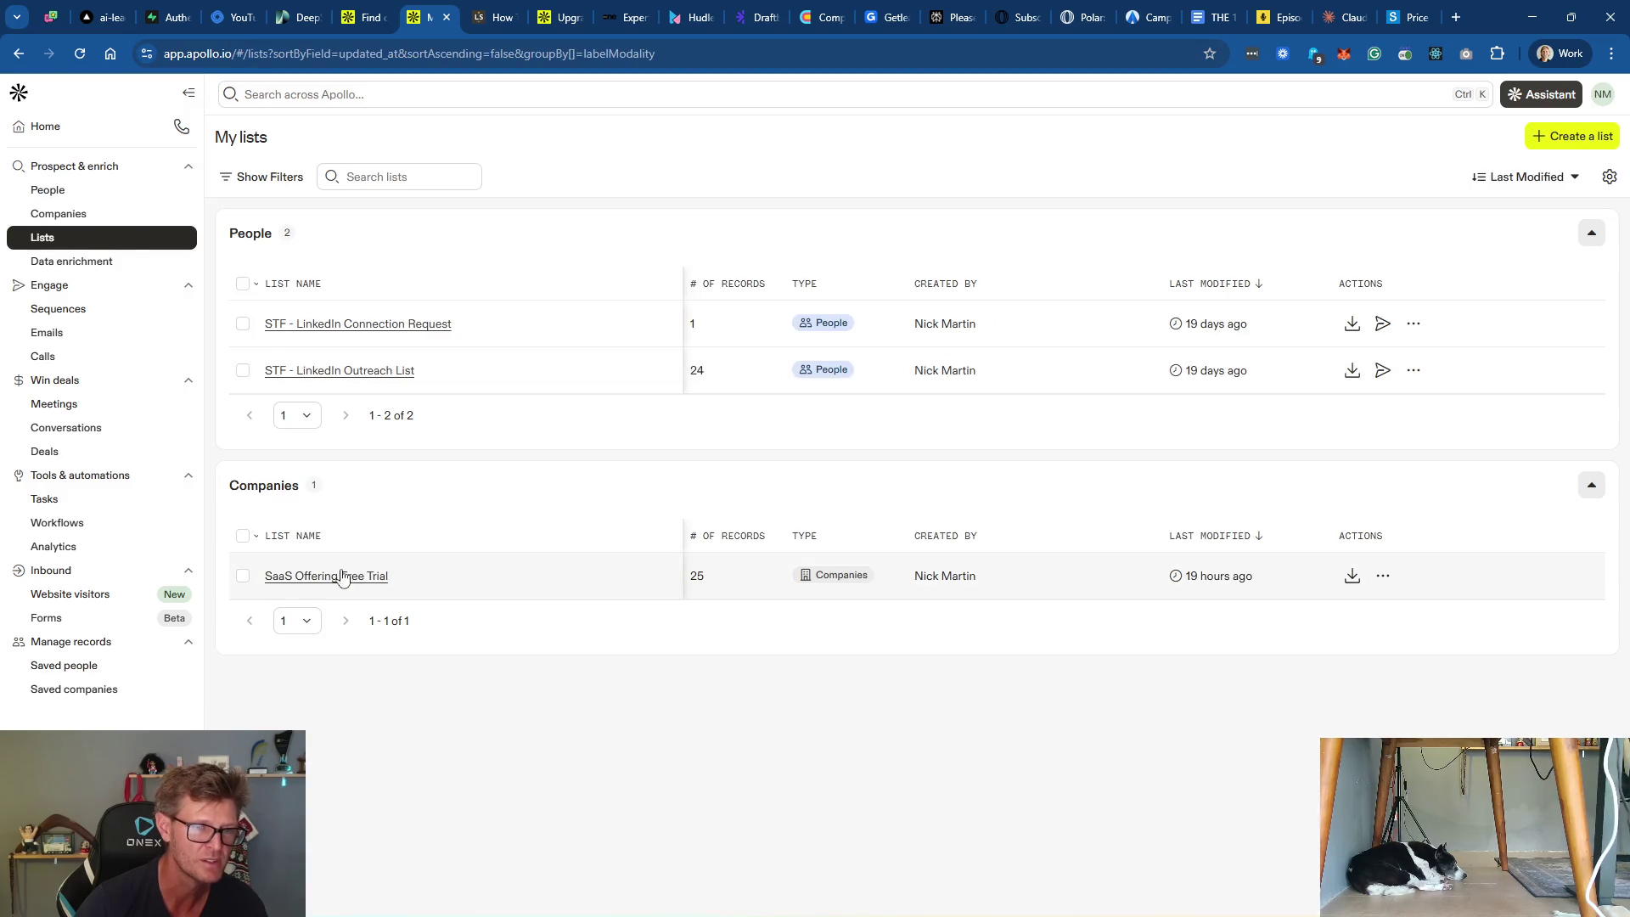
Step: Open the SaaS Offering Free Trial list and select all 25 companies
{"action": "left_click", "coordinate": [243, 577]}
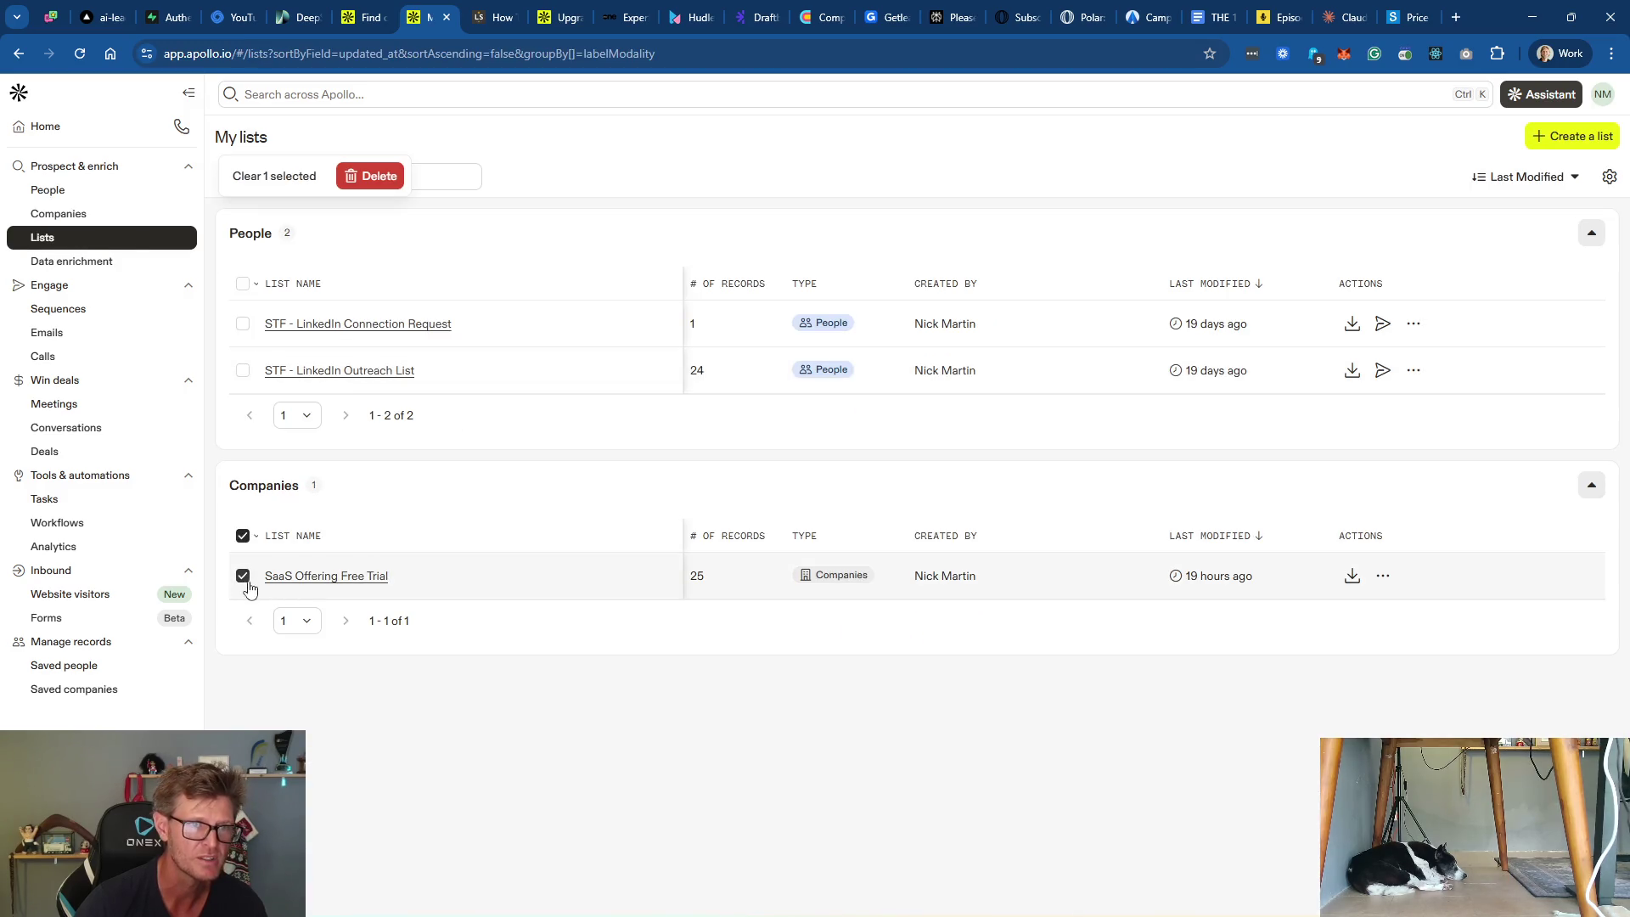
{"action": "left_click", "coordinate": [244, 576]}
{"action": "left_click", "coordinate": [323, 576]}
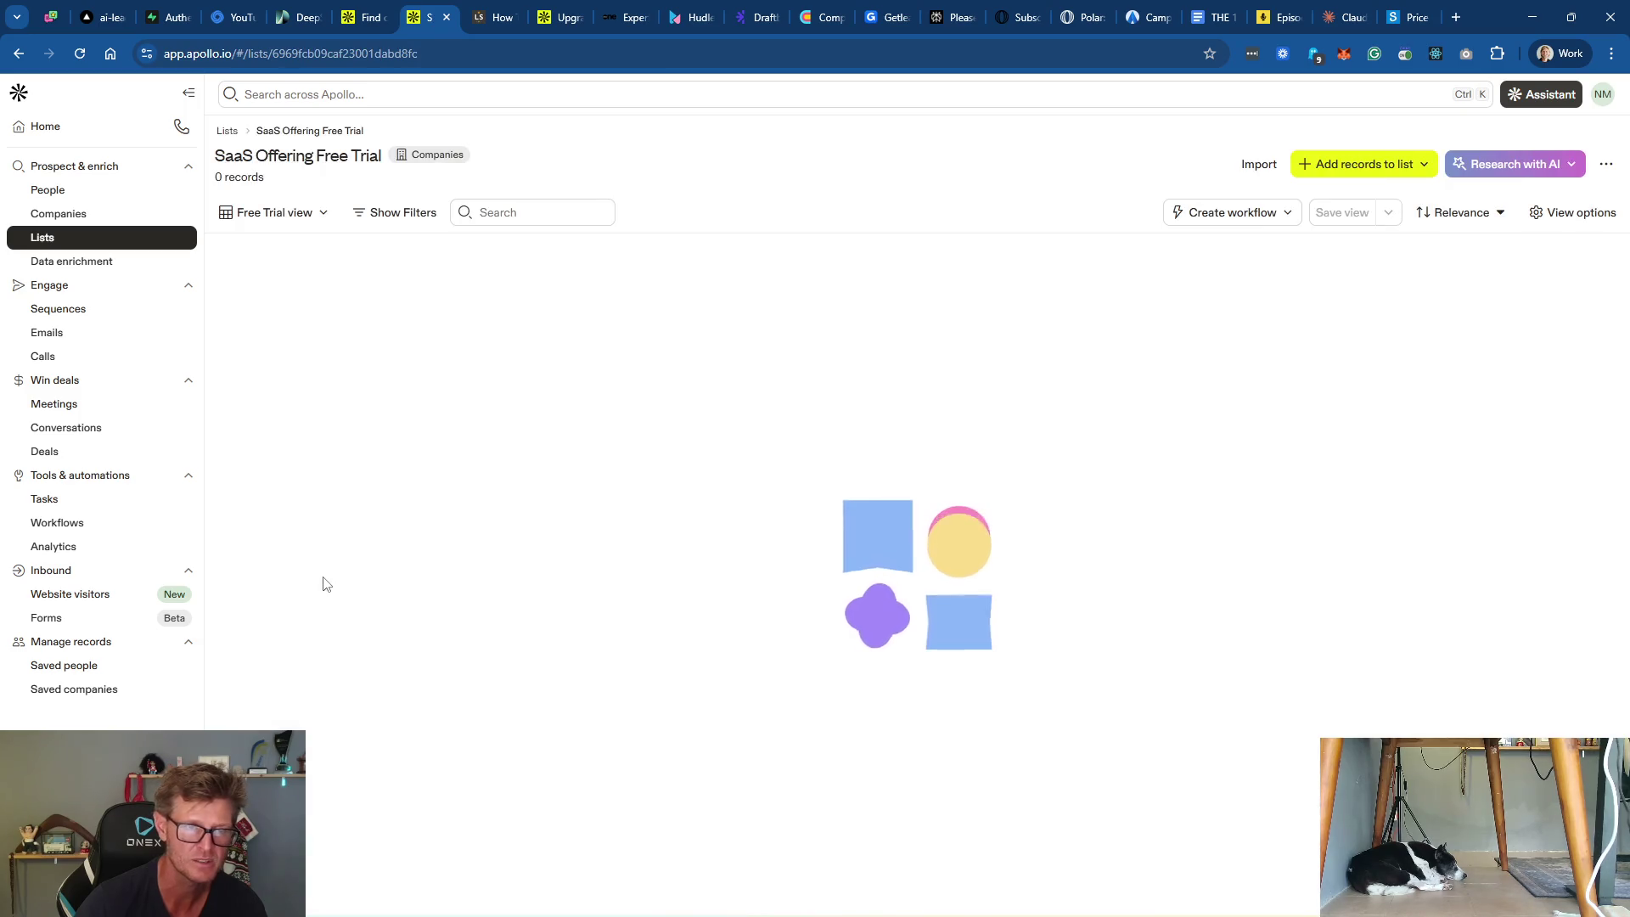
{"action": "left_click", "coordinate": [473, 251]}
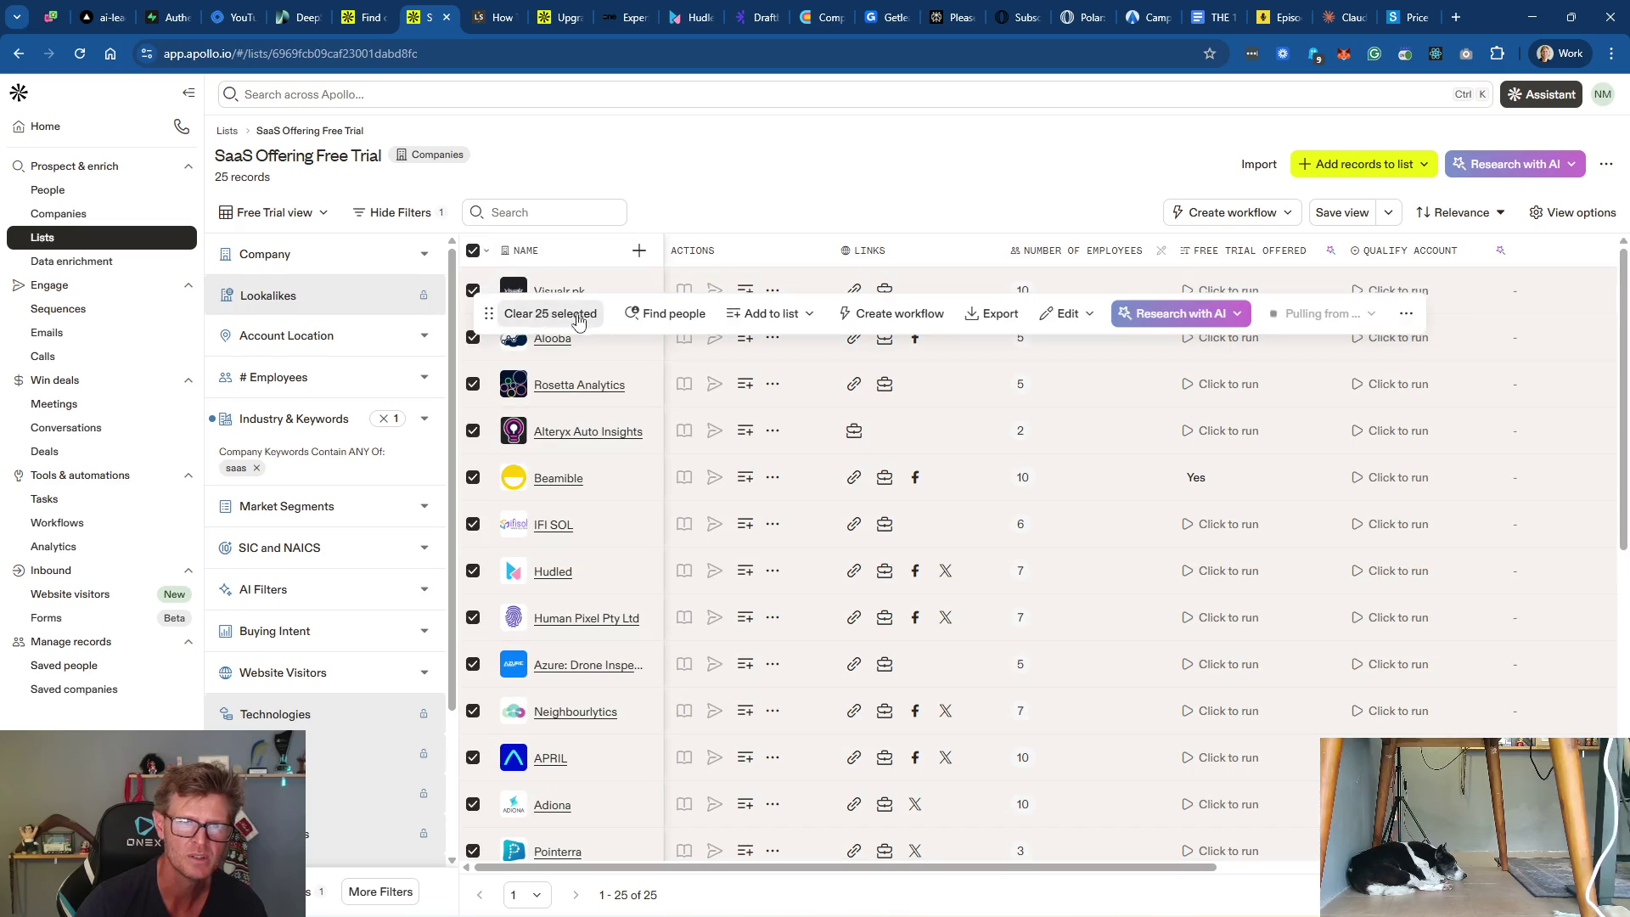
{"action": "left_click", "coordinate": [568, 315]}
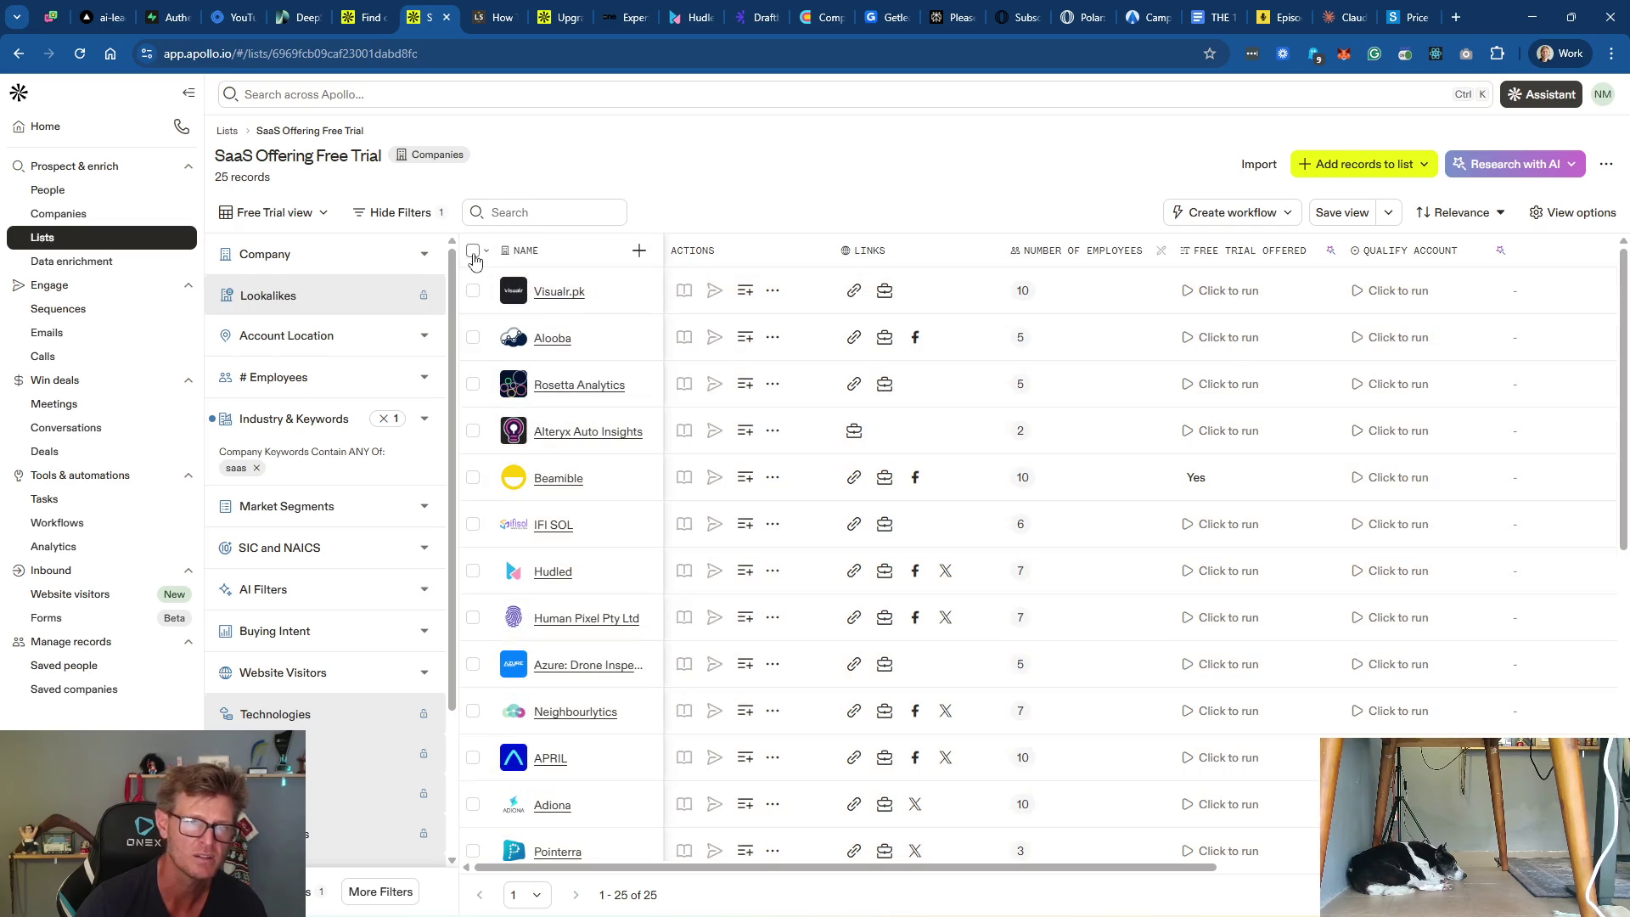
{"action": "left_click", "coordinate": [473, 250]}
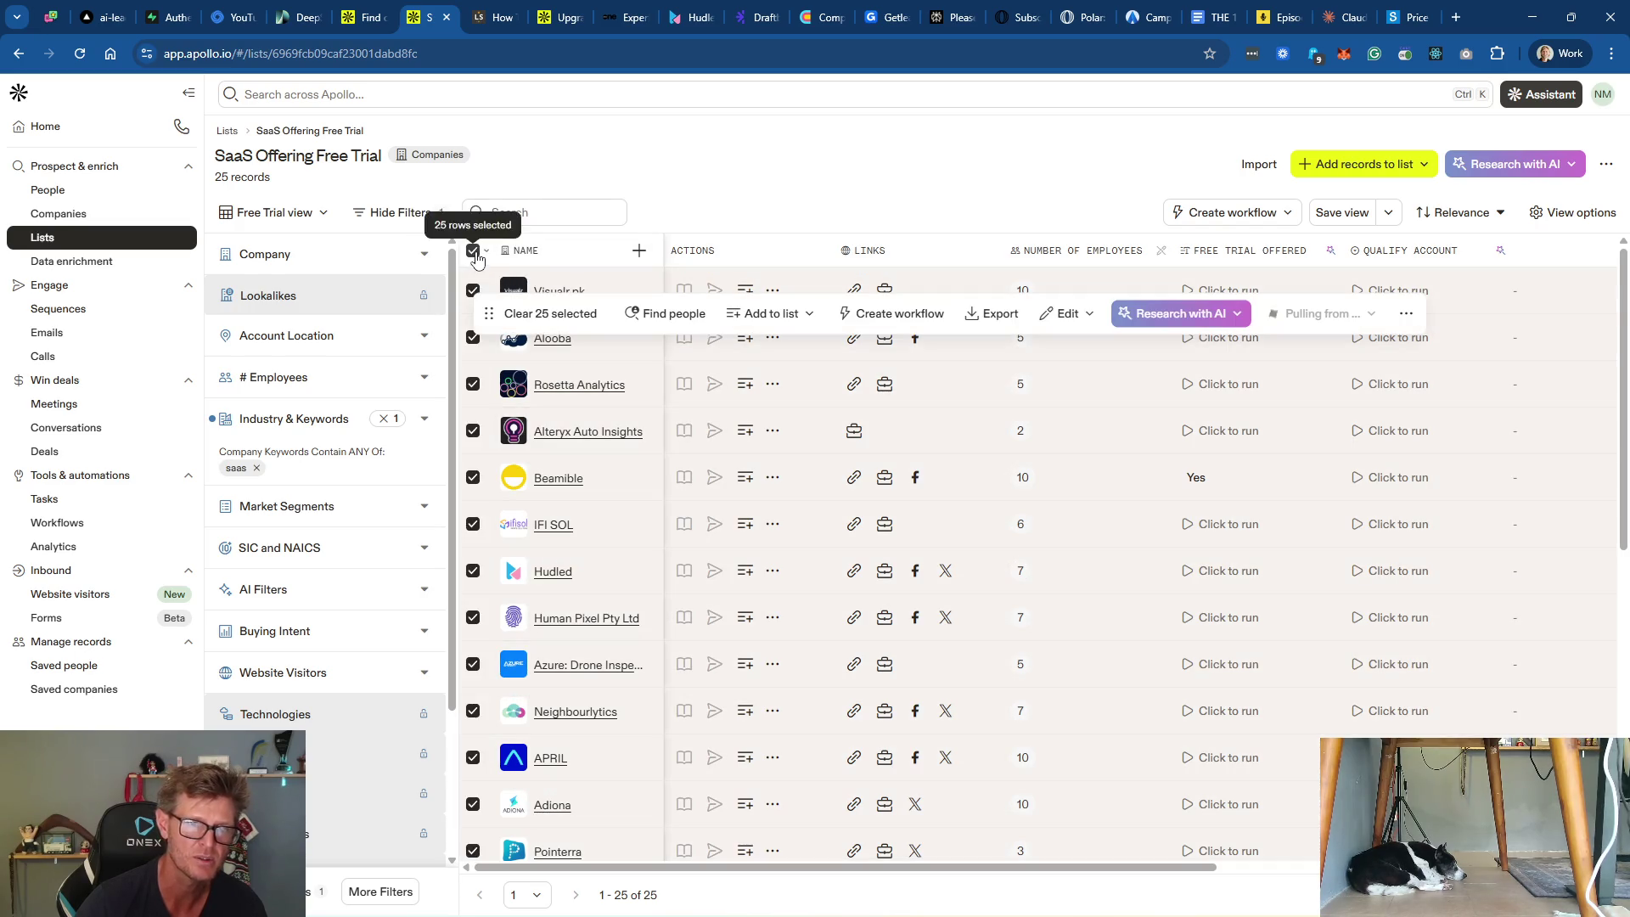
Step: Remove the selected companies from the list, confirm, and return to Lists
{"action": "left_click", "coordinate": [1075, 316]}
{"action": "left_click", "coordinate": [1079, 319]}
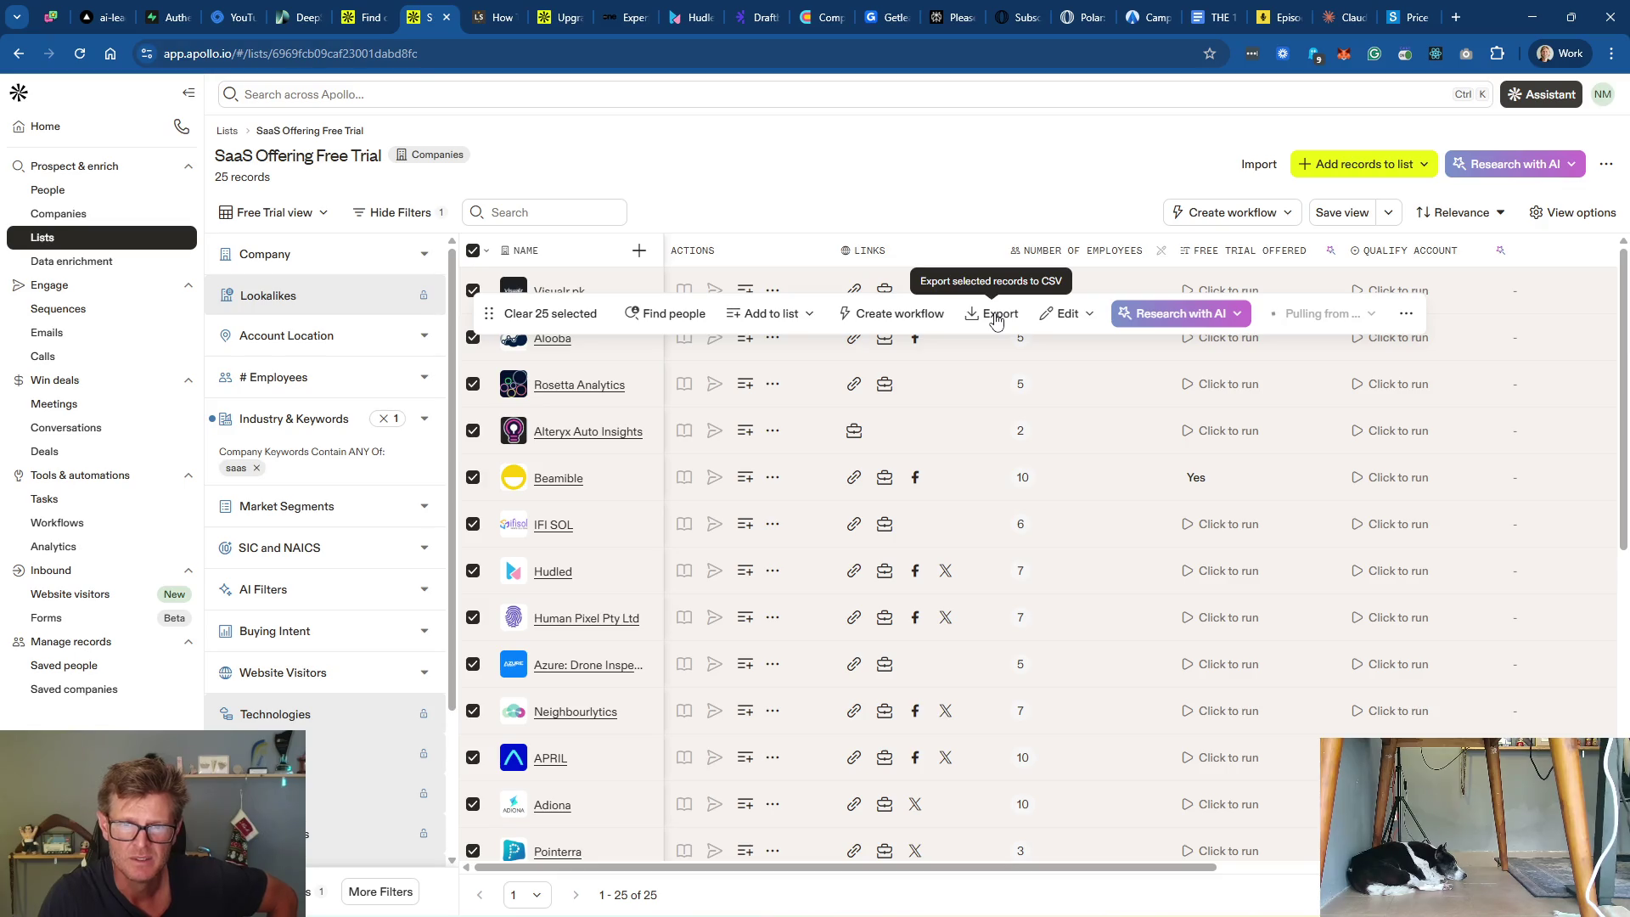
{"action": "left_click", "coordinate": [1094, 316]}
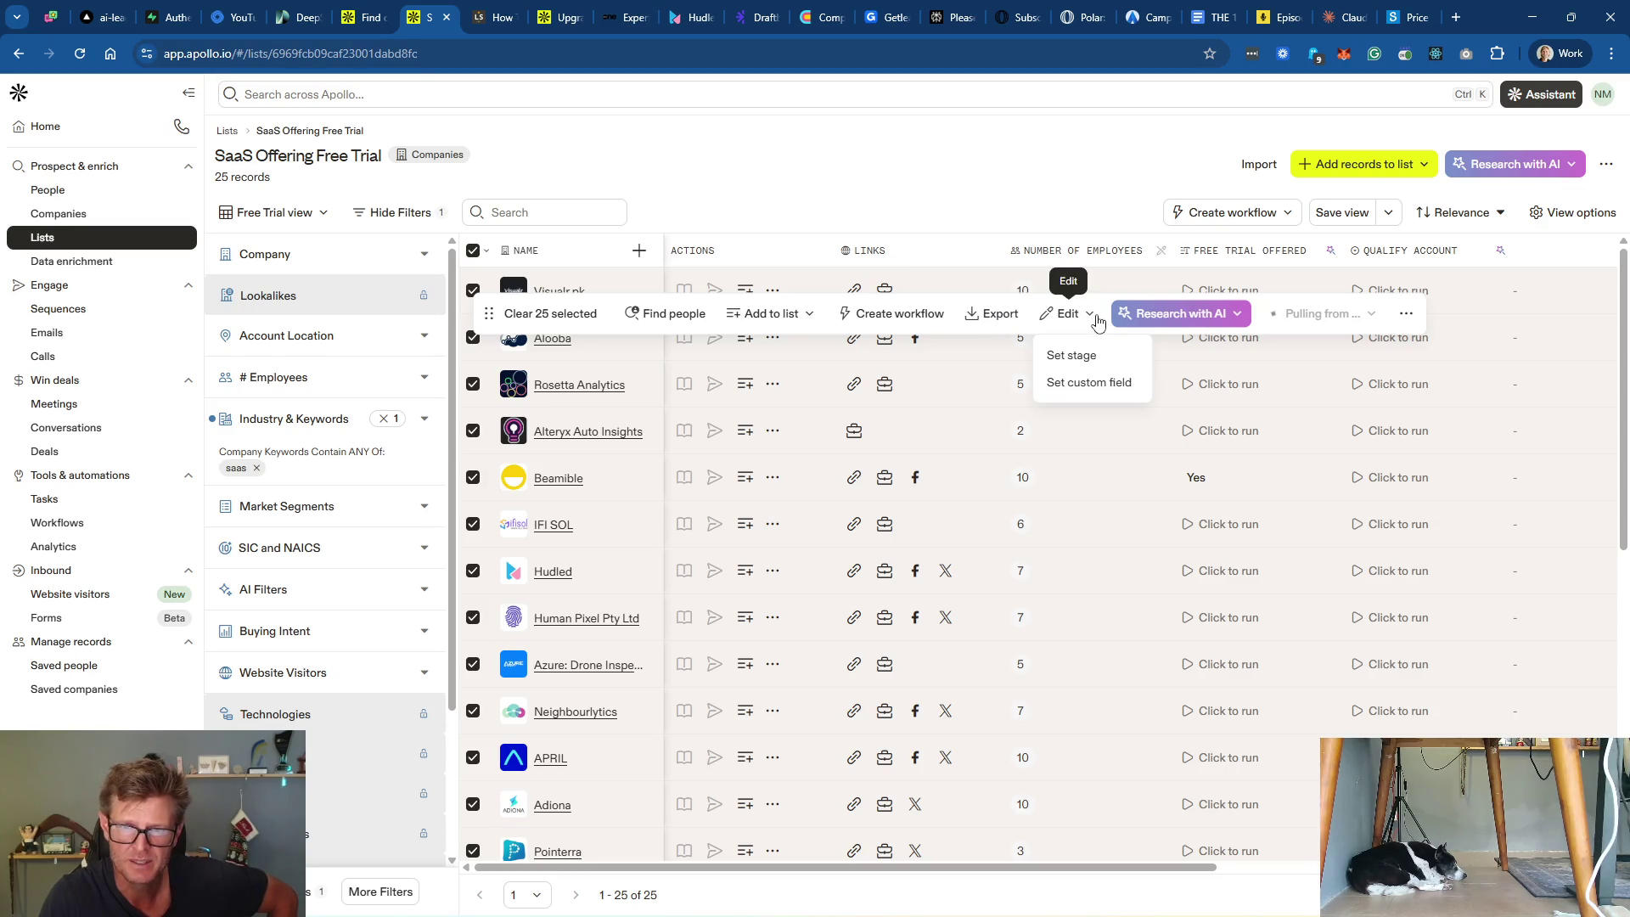
{"action": "left_click", "coordinate": [1408, 316]}
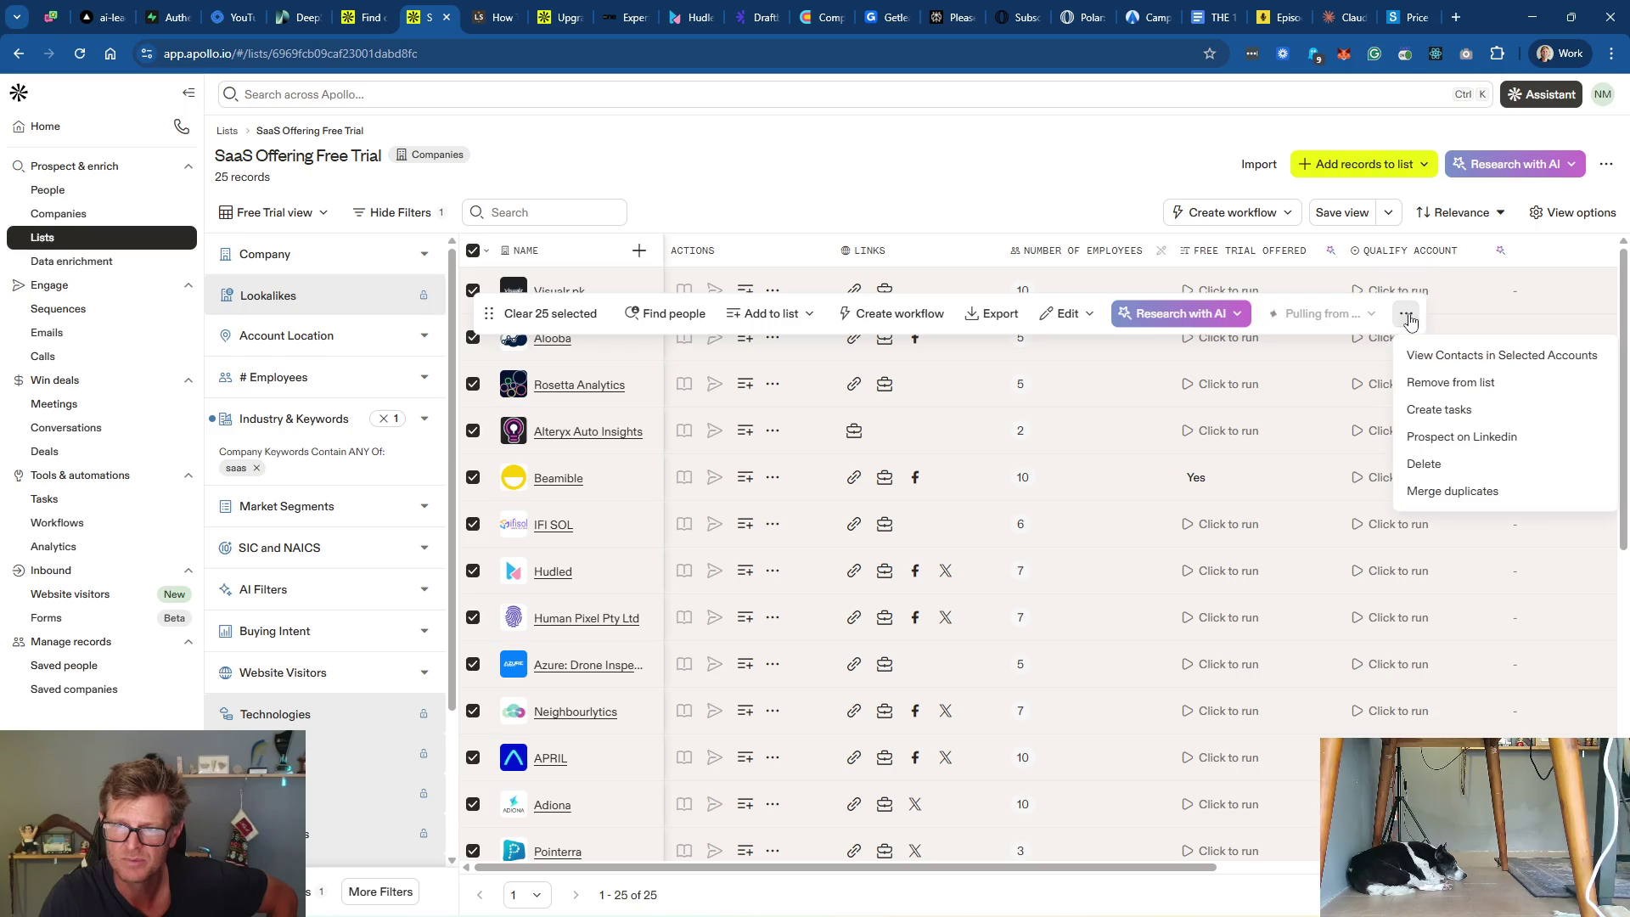
{"action": "left_click", "coordinate": [1523, 384]}
{"action": "left_click", "coordinate": [919, 553]}
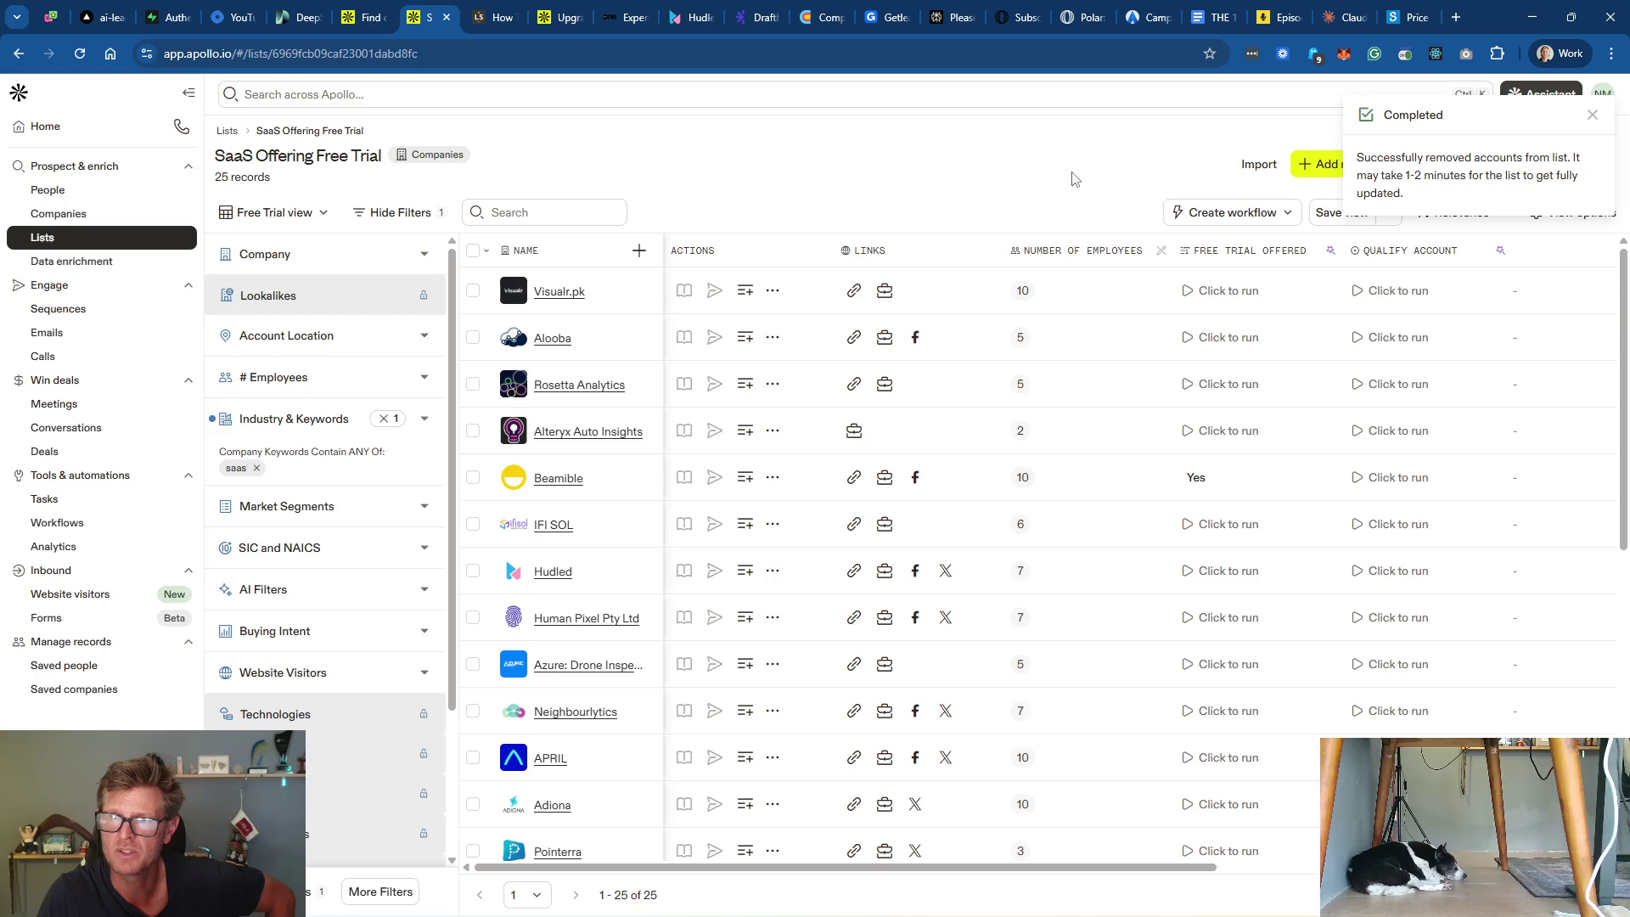
{"action": "left_click", "coordinate": [60, 239]}
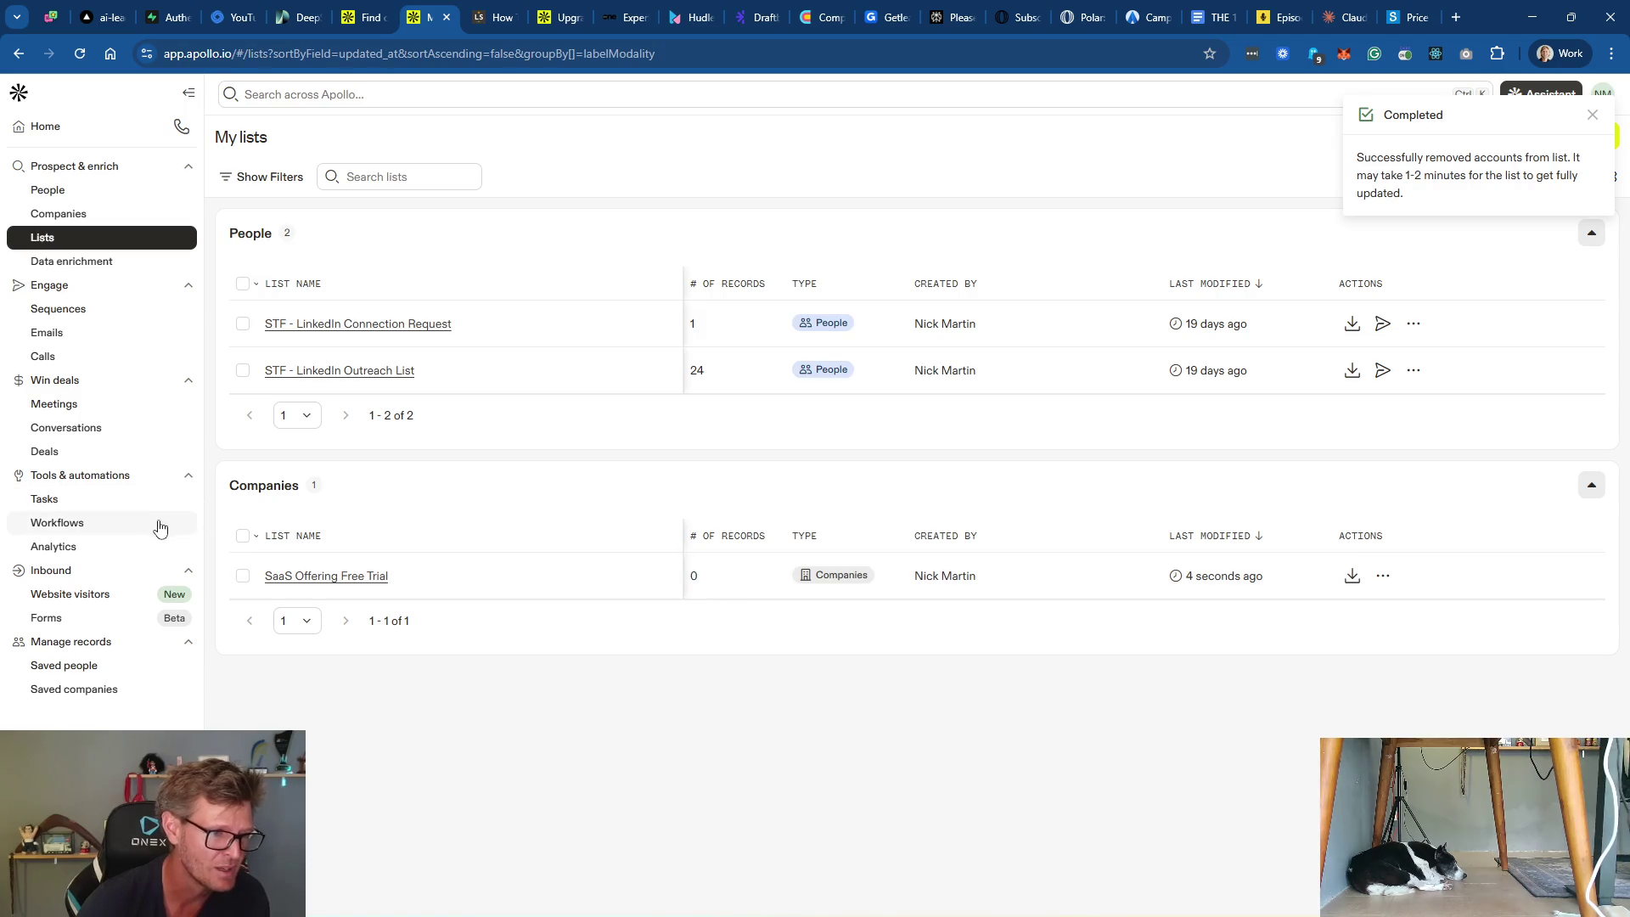
Step: Go to company search, dismiss the removal notice, and select all 25 results
{"action": "left_click", "coordinate": [81, 217]}
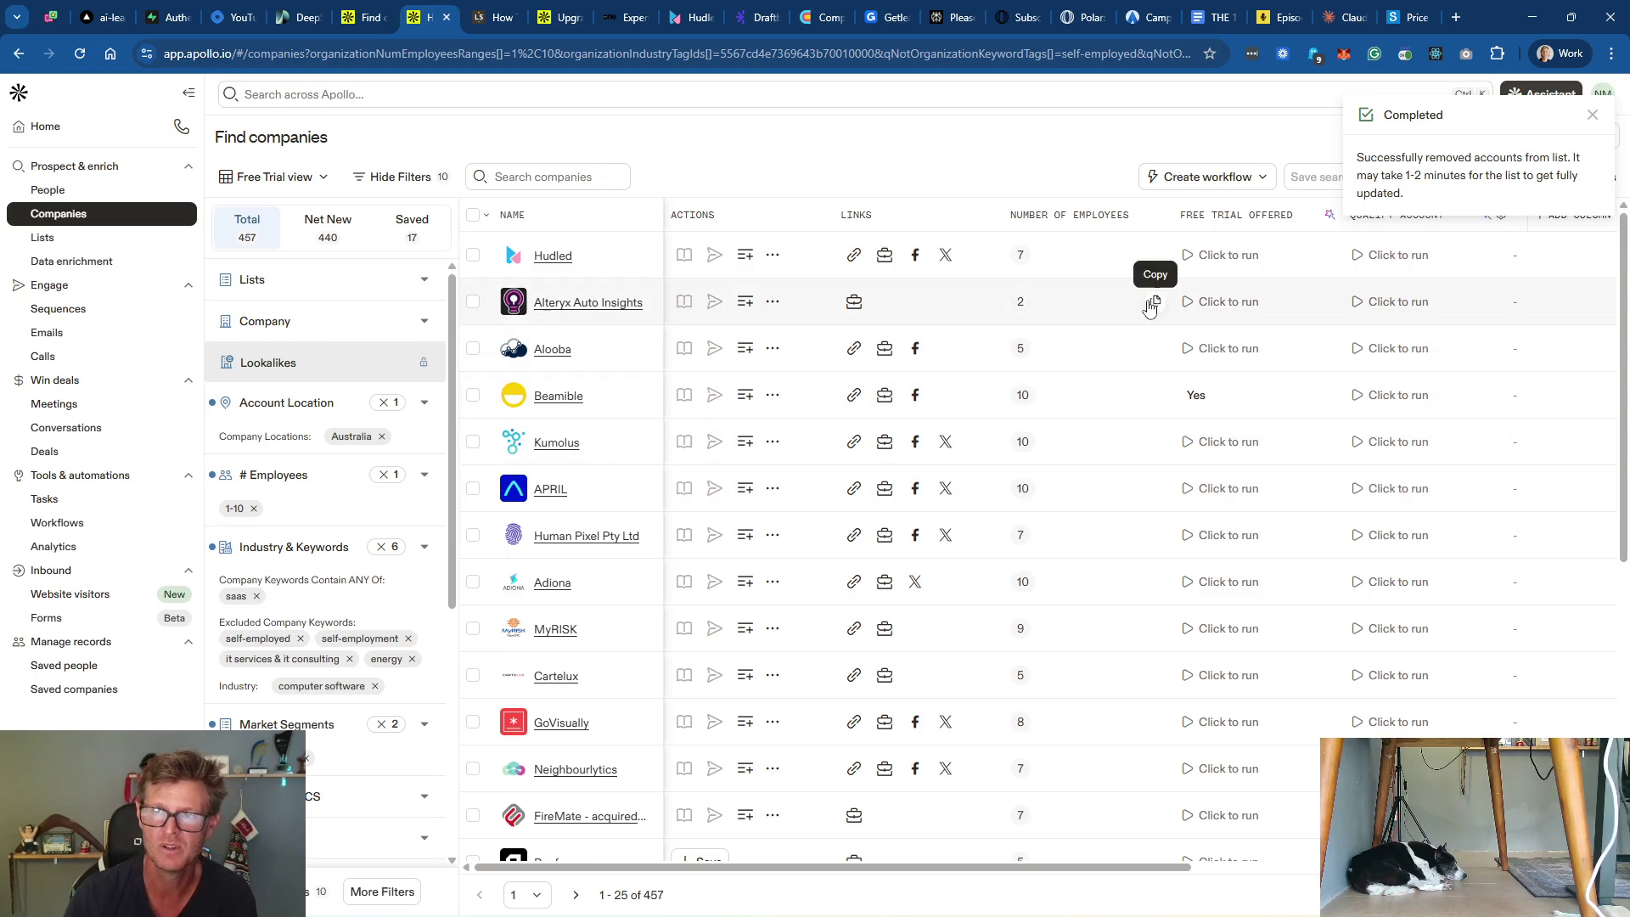
{"action": "left_click", "coordinate": [1593, 115]}
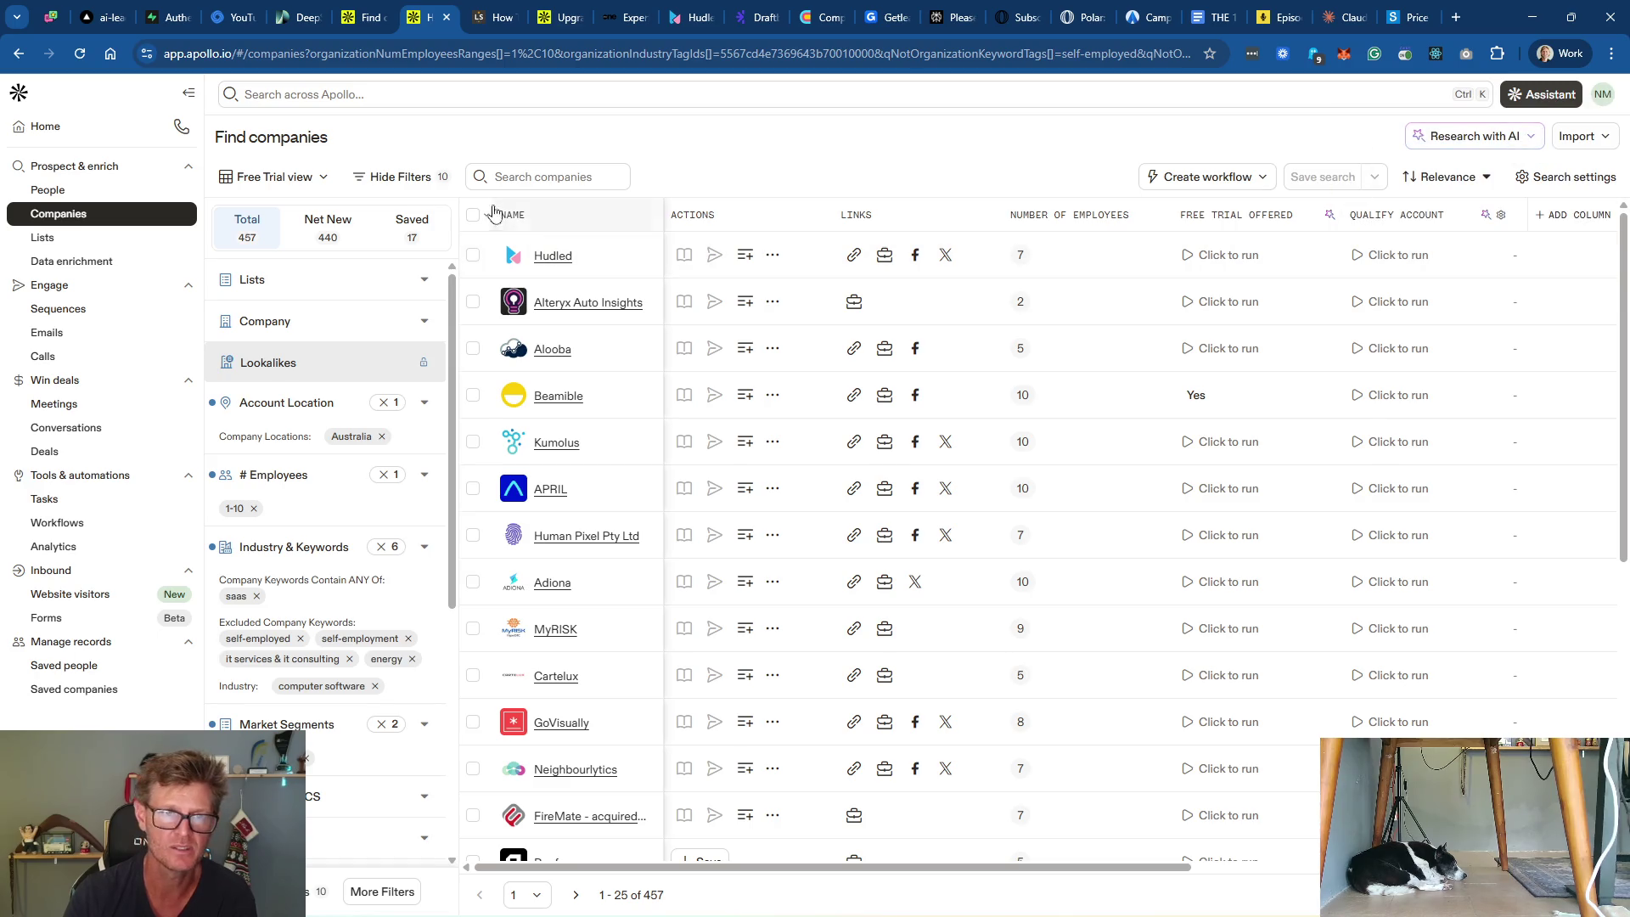
{"action": "left_click", "coordinate": [472, 215]}
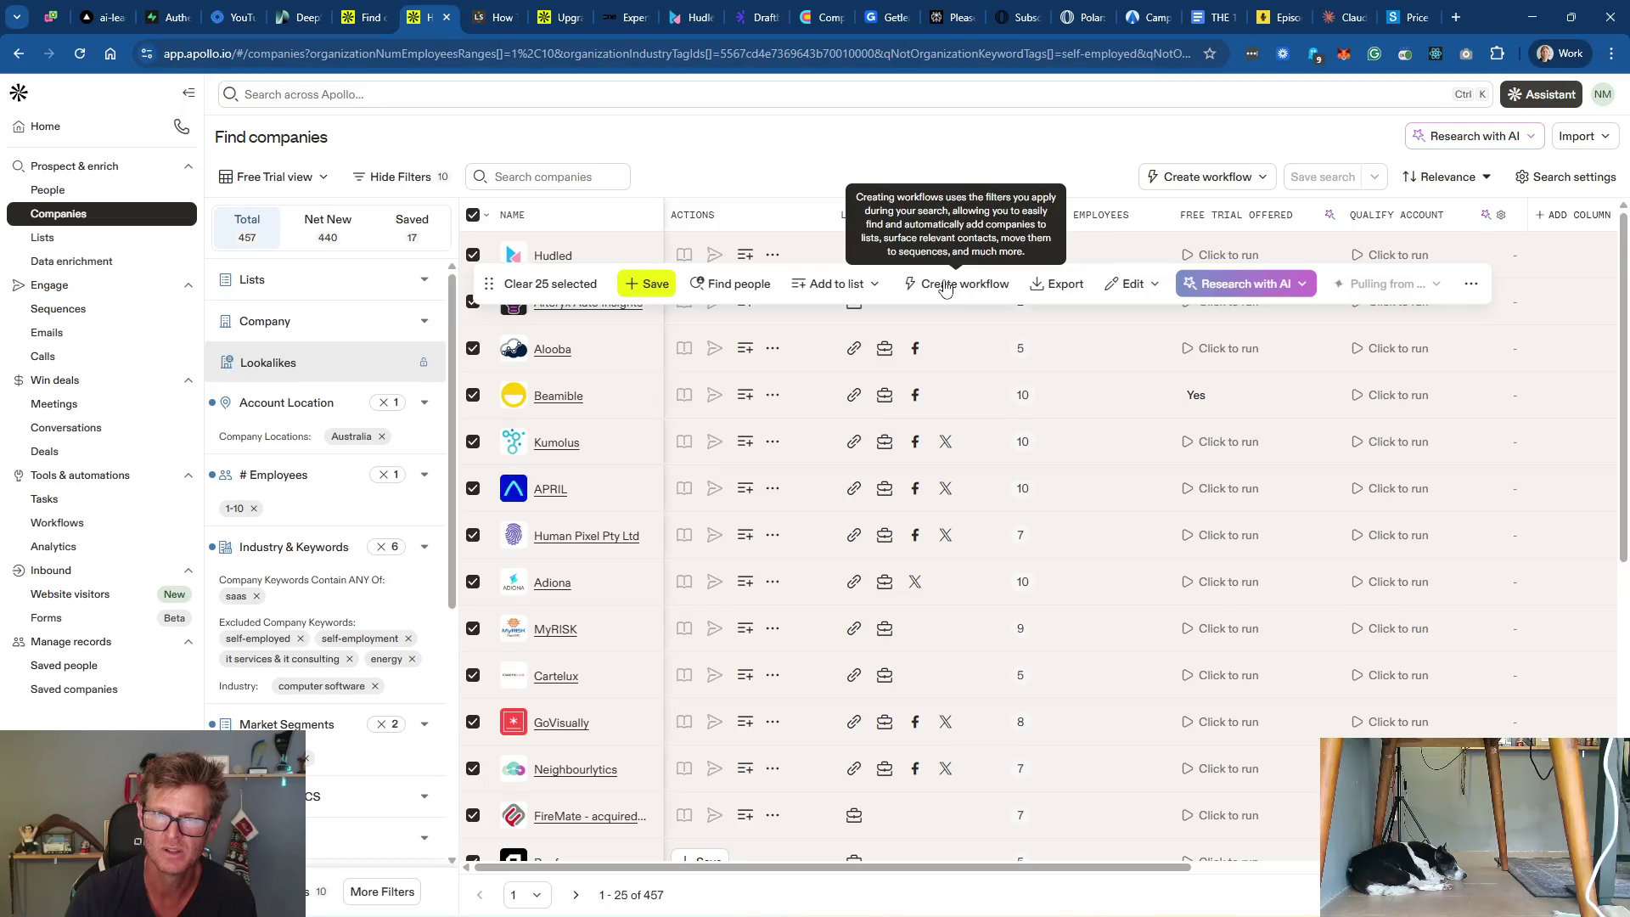
Step: Run the Free Trial Offered check for Hudled, then deselect all 25 rows
{"action": "left_click", "coordinate": [1302, 289]}
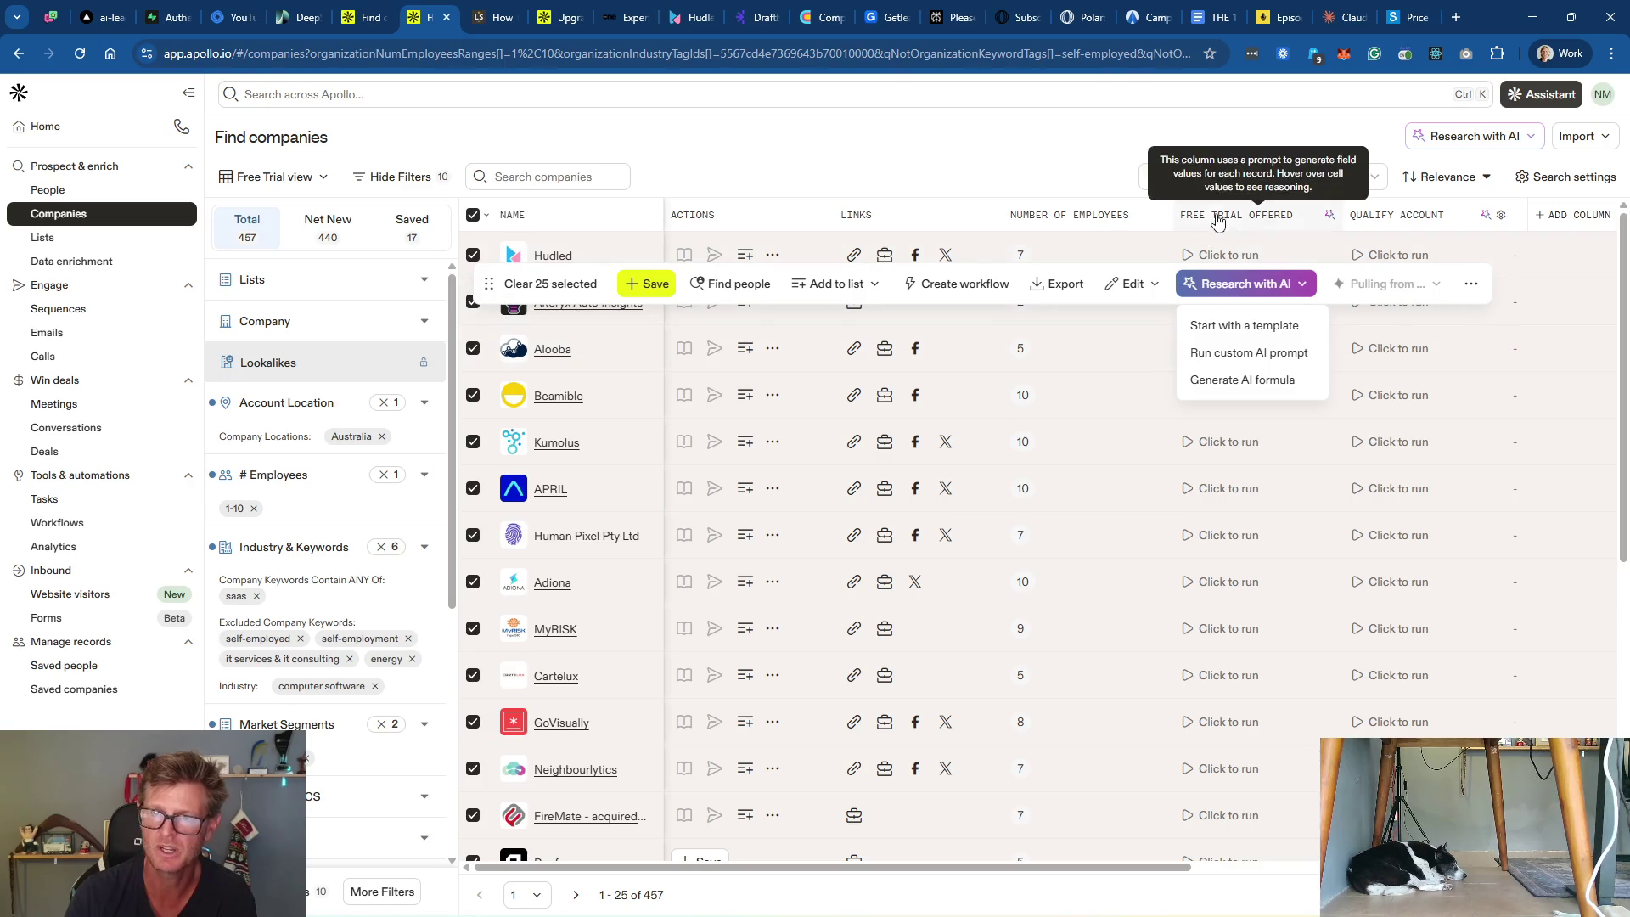
{"action": "left_click", "coordinate": [1157, 223]}
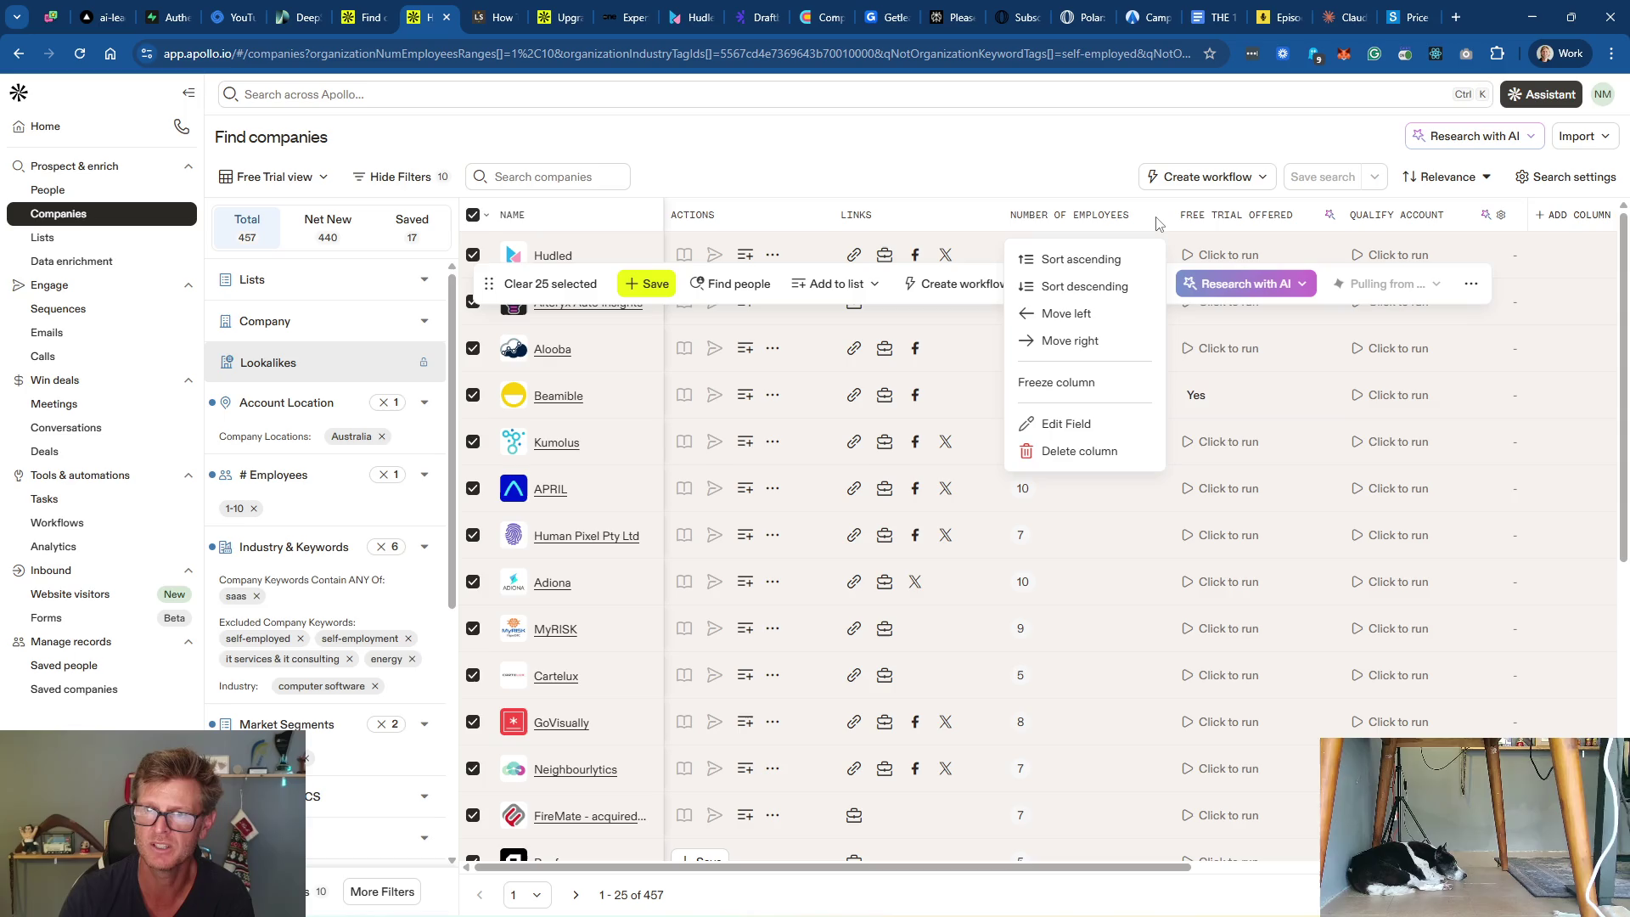
{"action": "left_click", "coordinate": [1227, 225]}
{"action": "left_click", "coordinate": [1246, 254]}
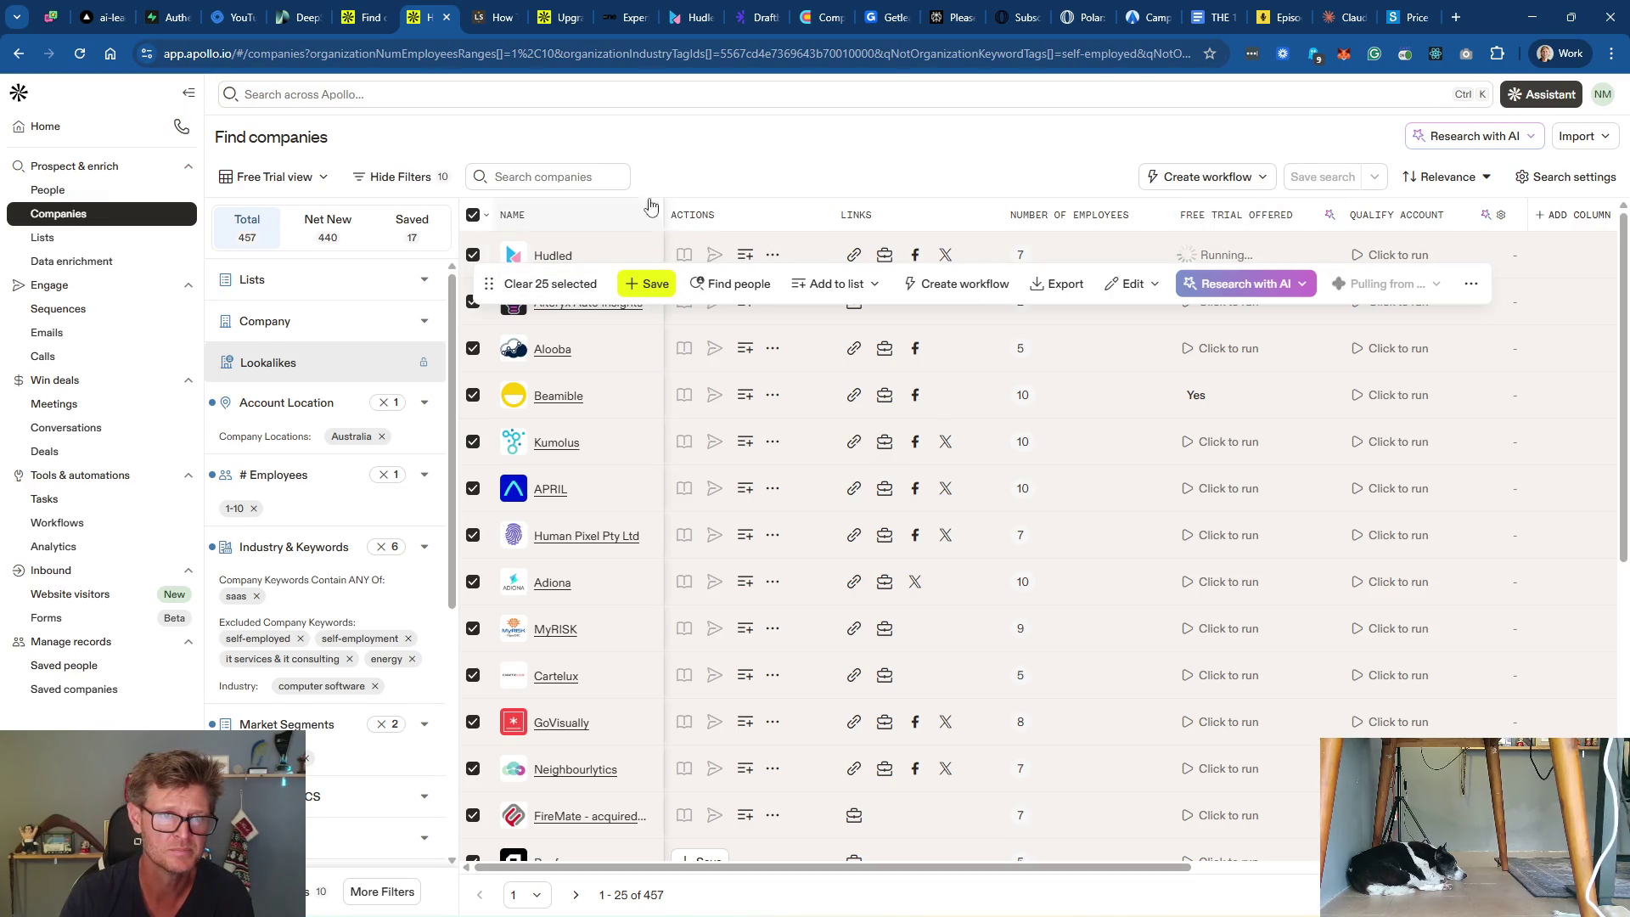
{"action": "left_click", "coordinate": [473, 215]}
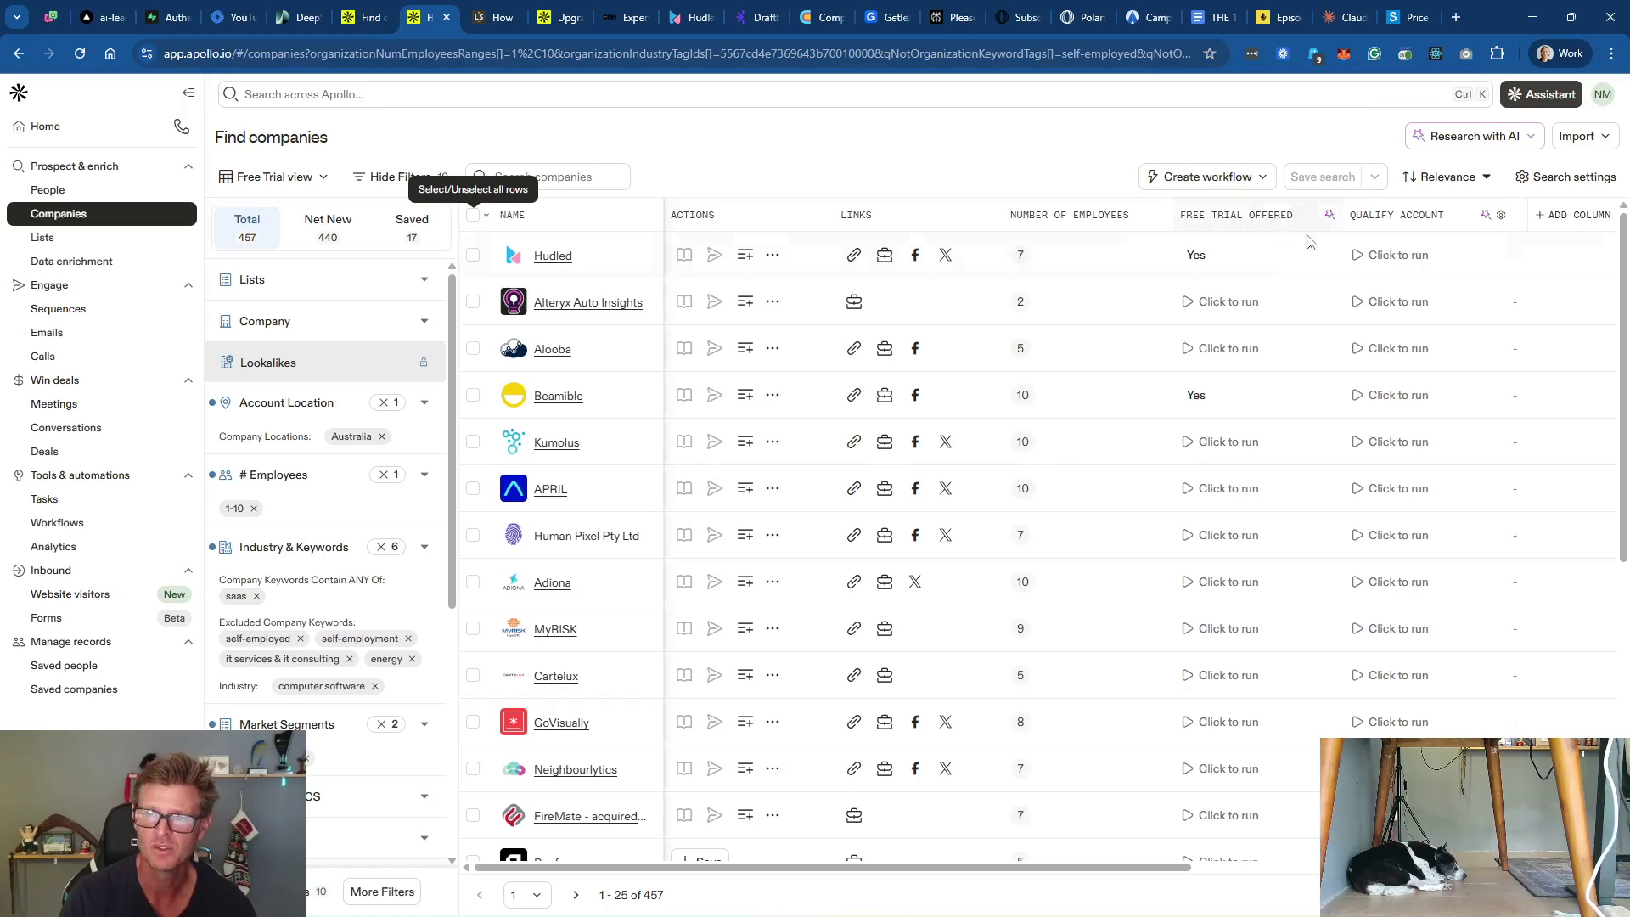
Step: Close the AI research options, then go to Settings > AI content center
{"action": "left_click", "coordinate": [1531, 138]}
{"action": "left_click", "coordinate": [1532, 143]}
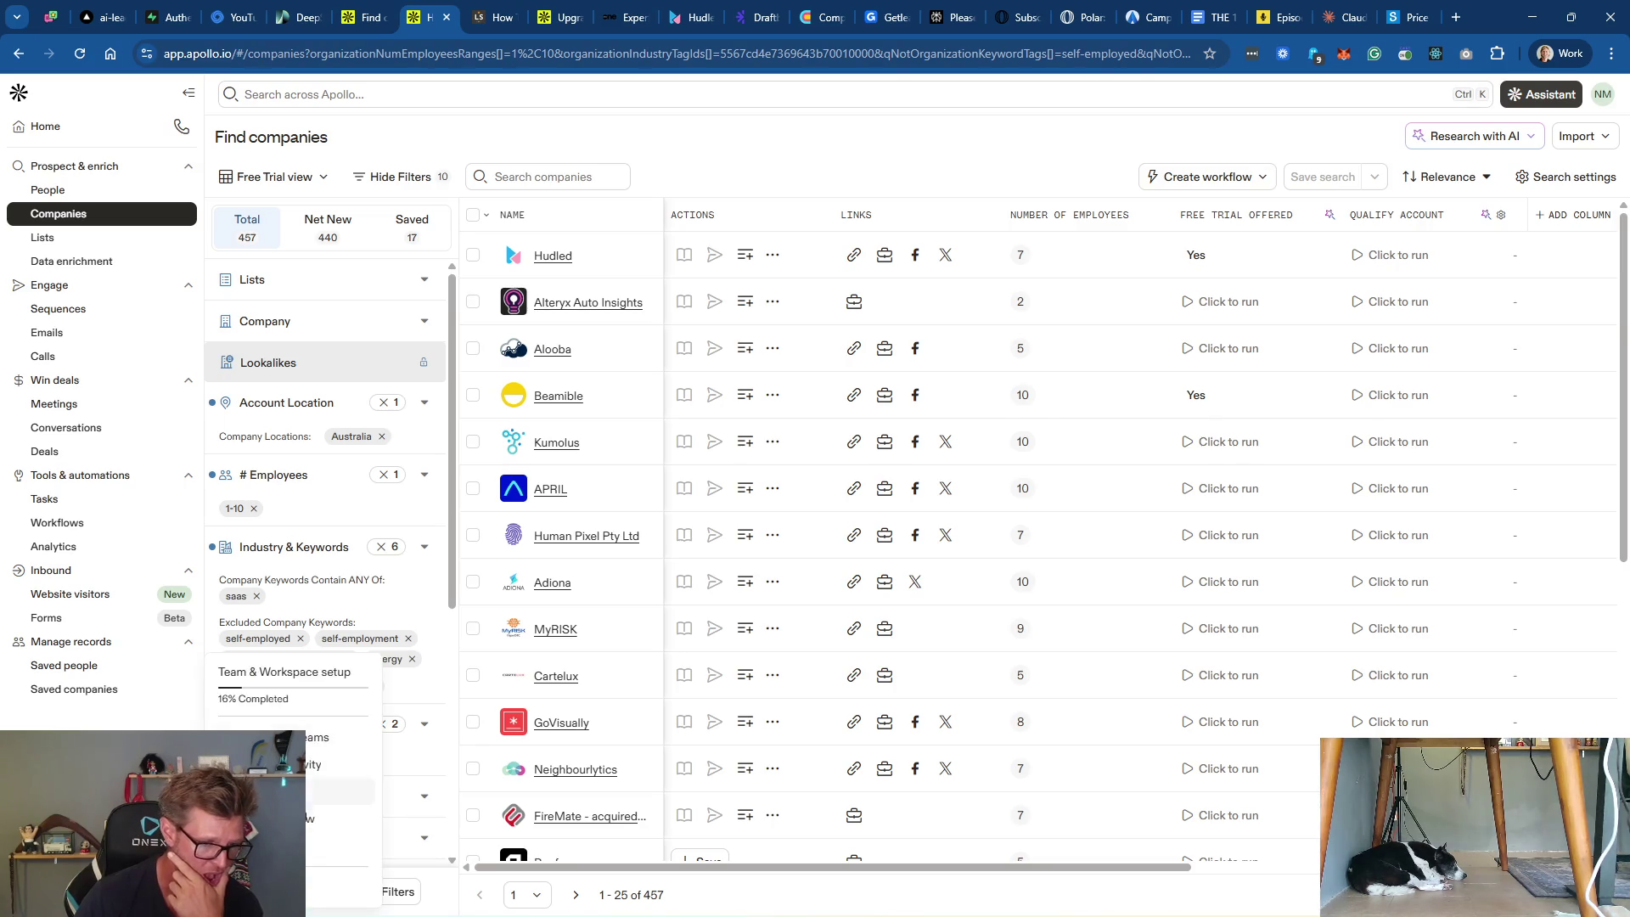
{"action": "left_click", "coordinate": [339, 888]}
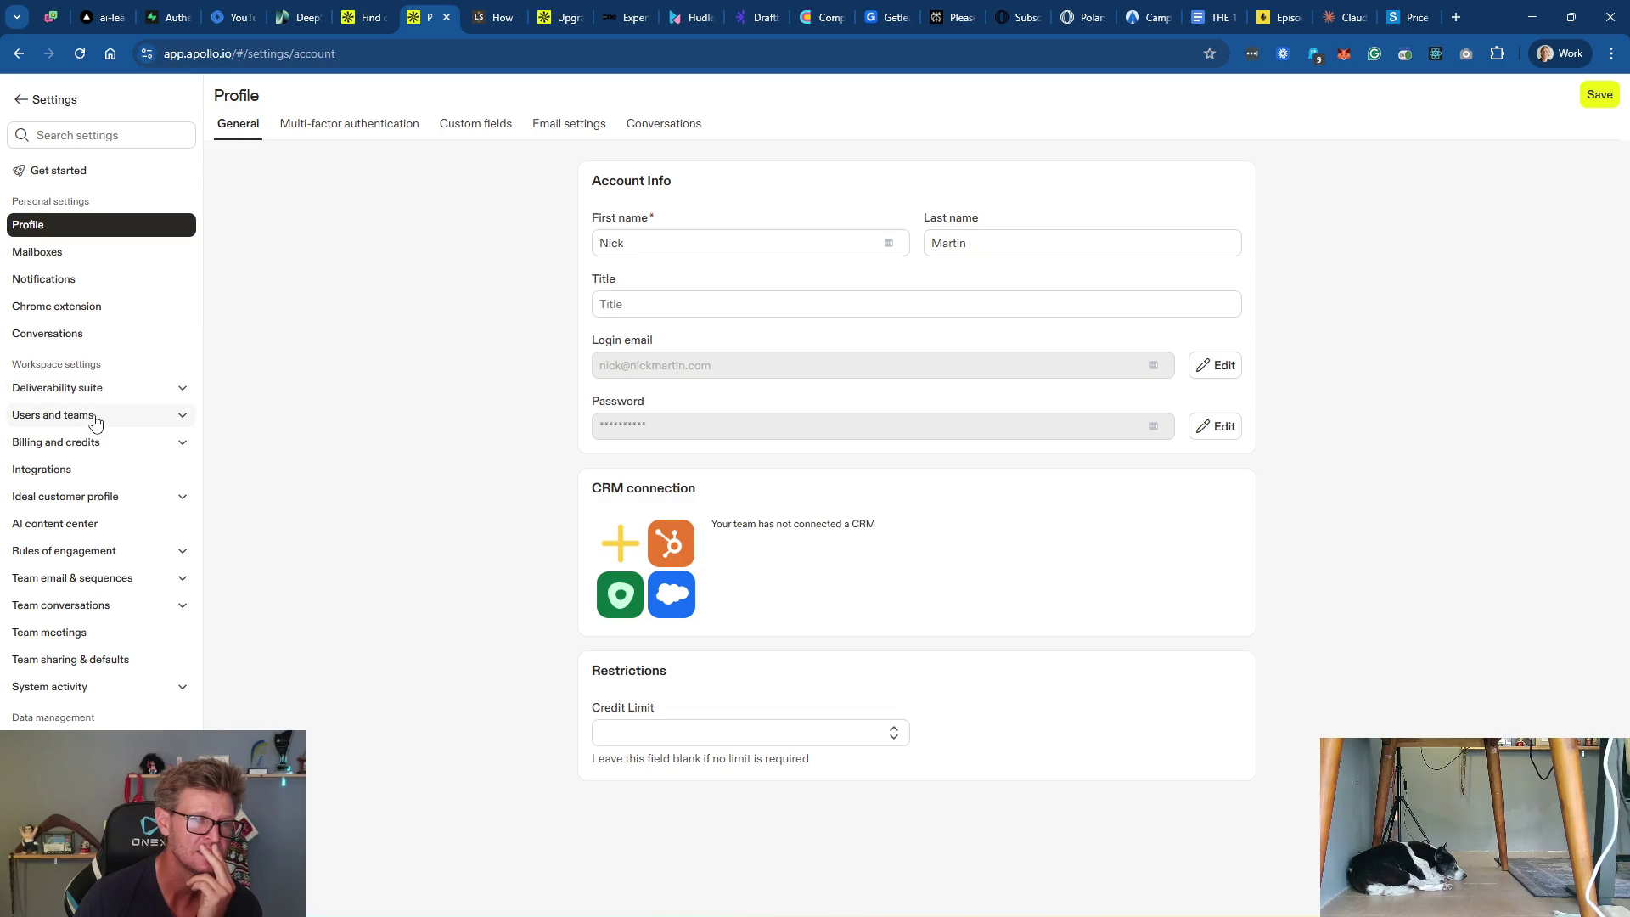
{"action": "left_click", "coordinate": [118, 520]}
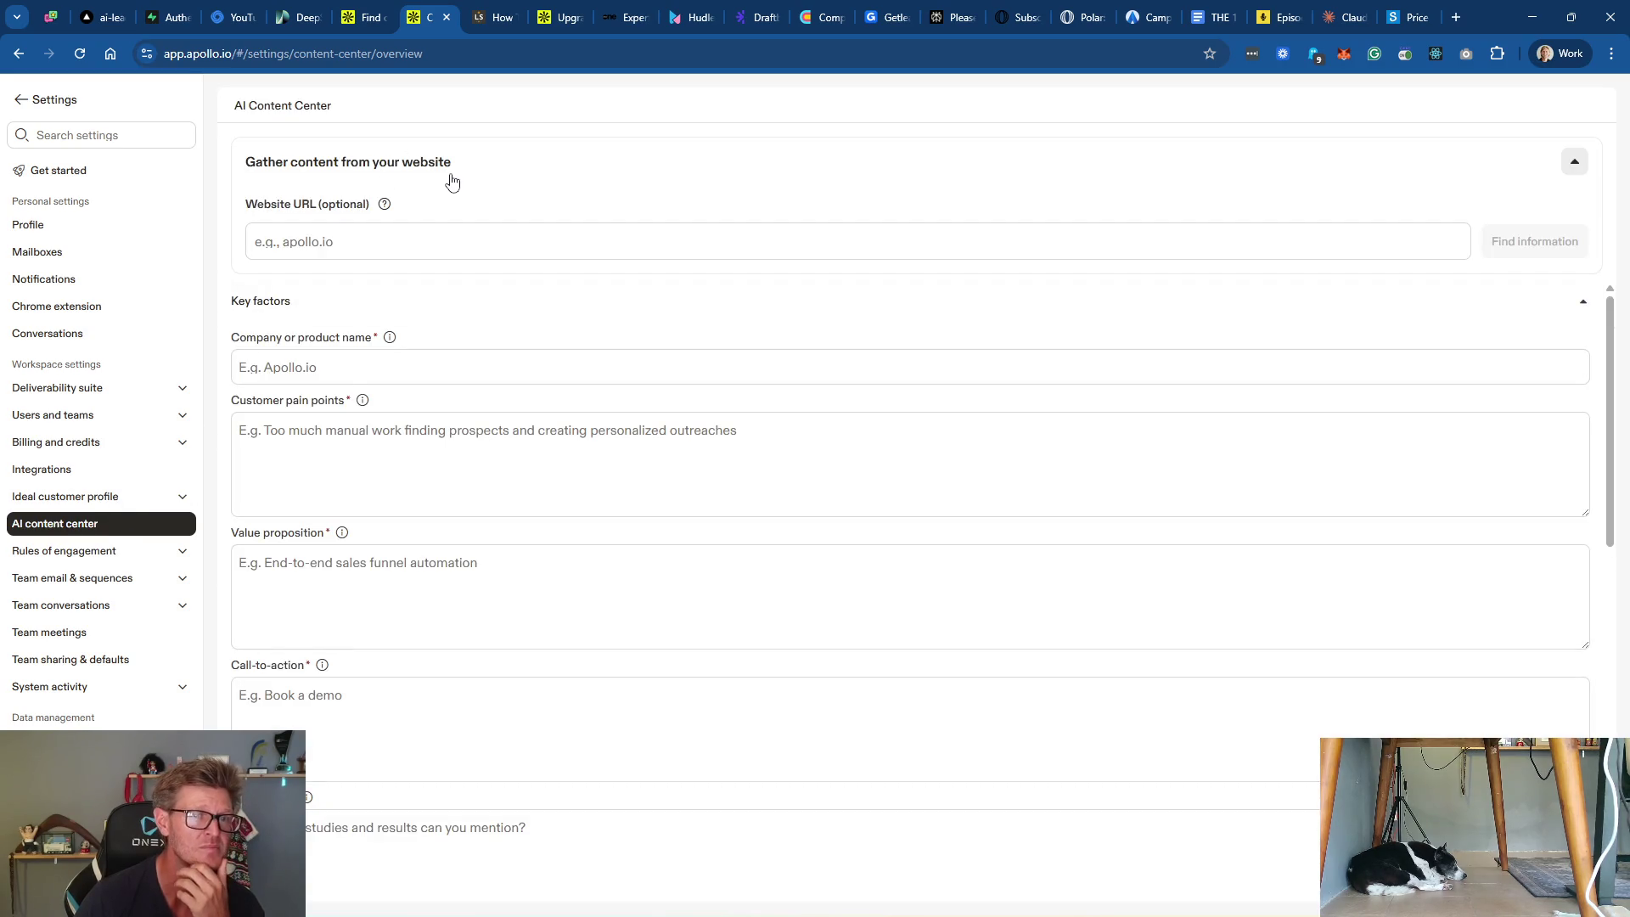
Step: Enter saastrialflow.com as the website URL and use Find information to import its details
{"action": "left_click", "coordinate": [365, 247]}
{"action": "type", "text": "s"}
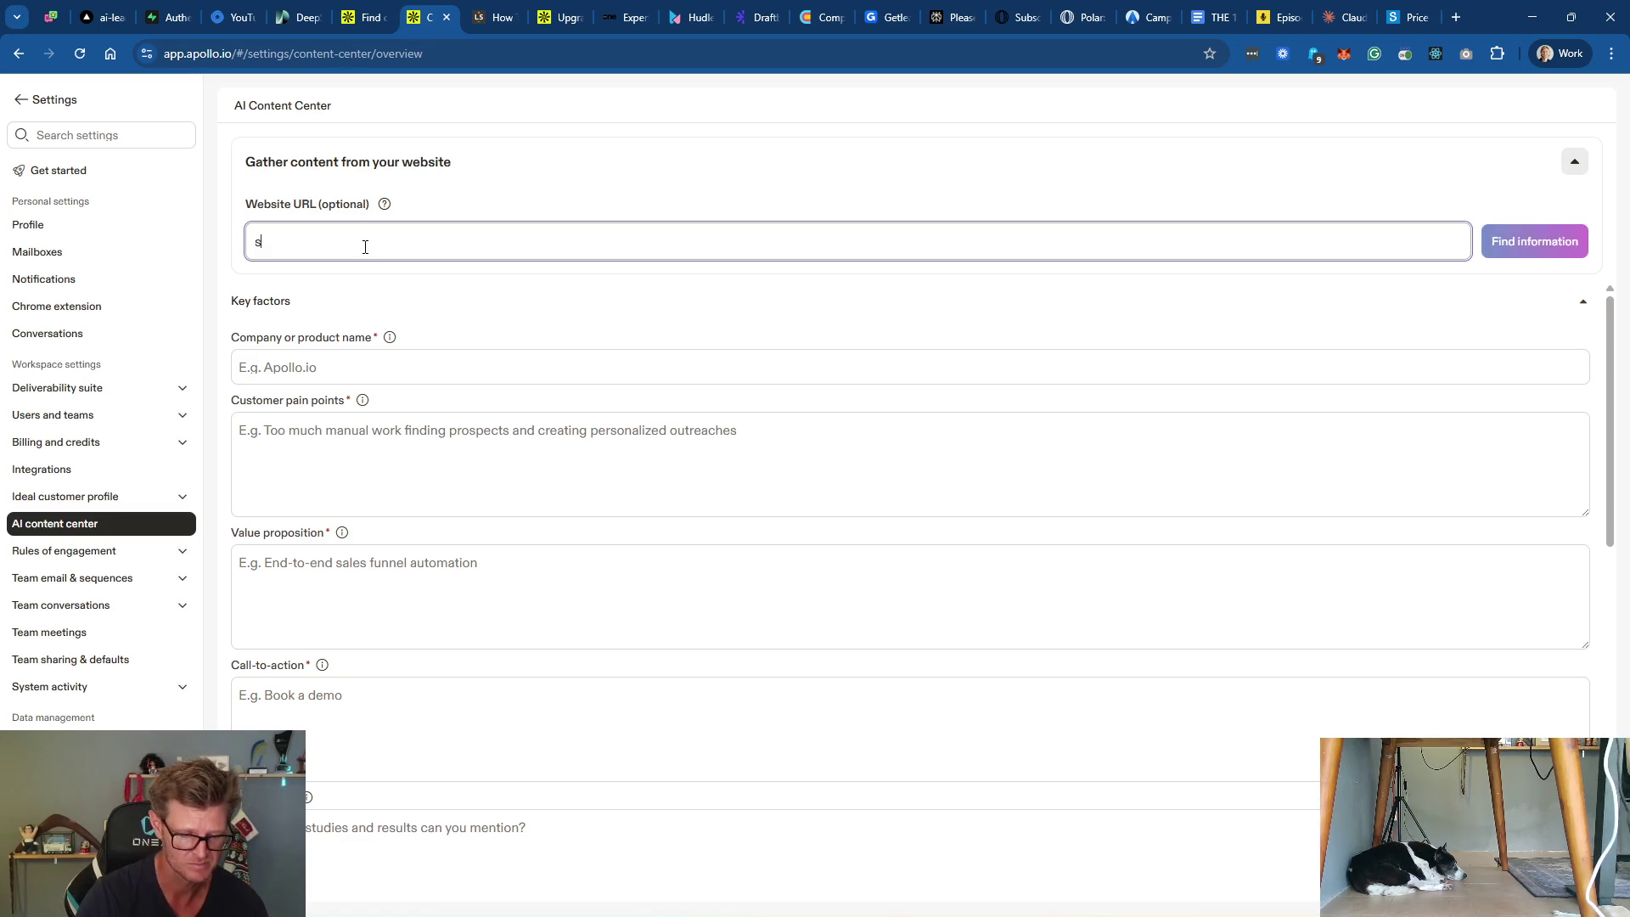
{"action": "type", "text": "aastrialflow.com"}
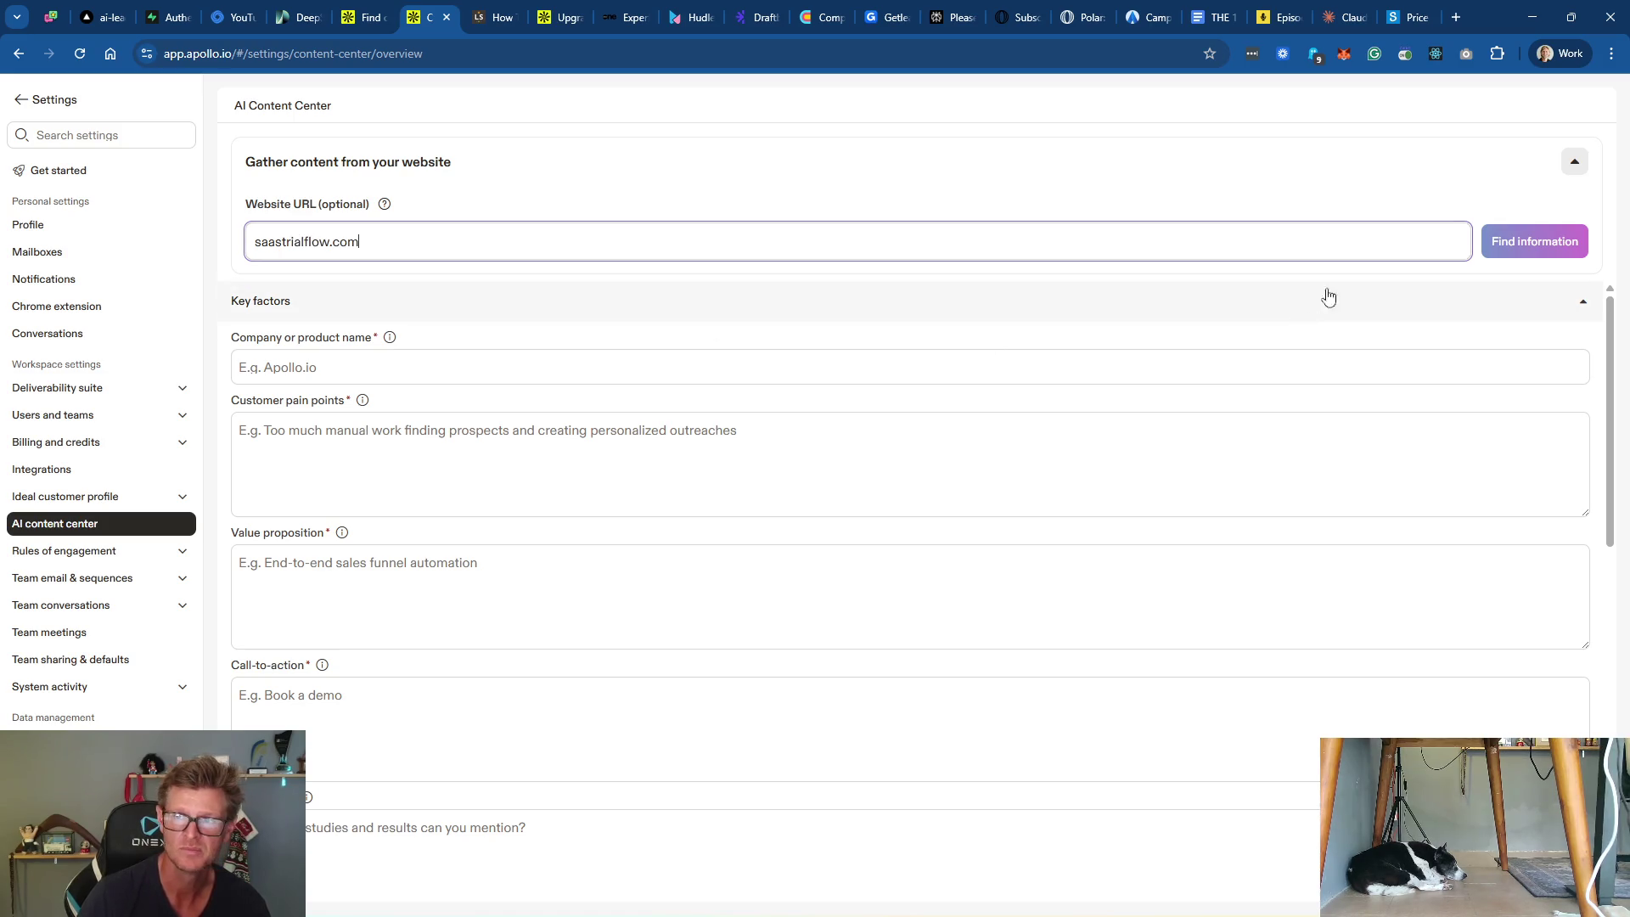
{"action": "left_click", "coordinate": [1561, 240]}
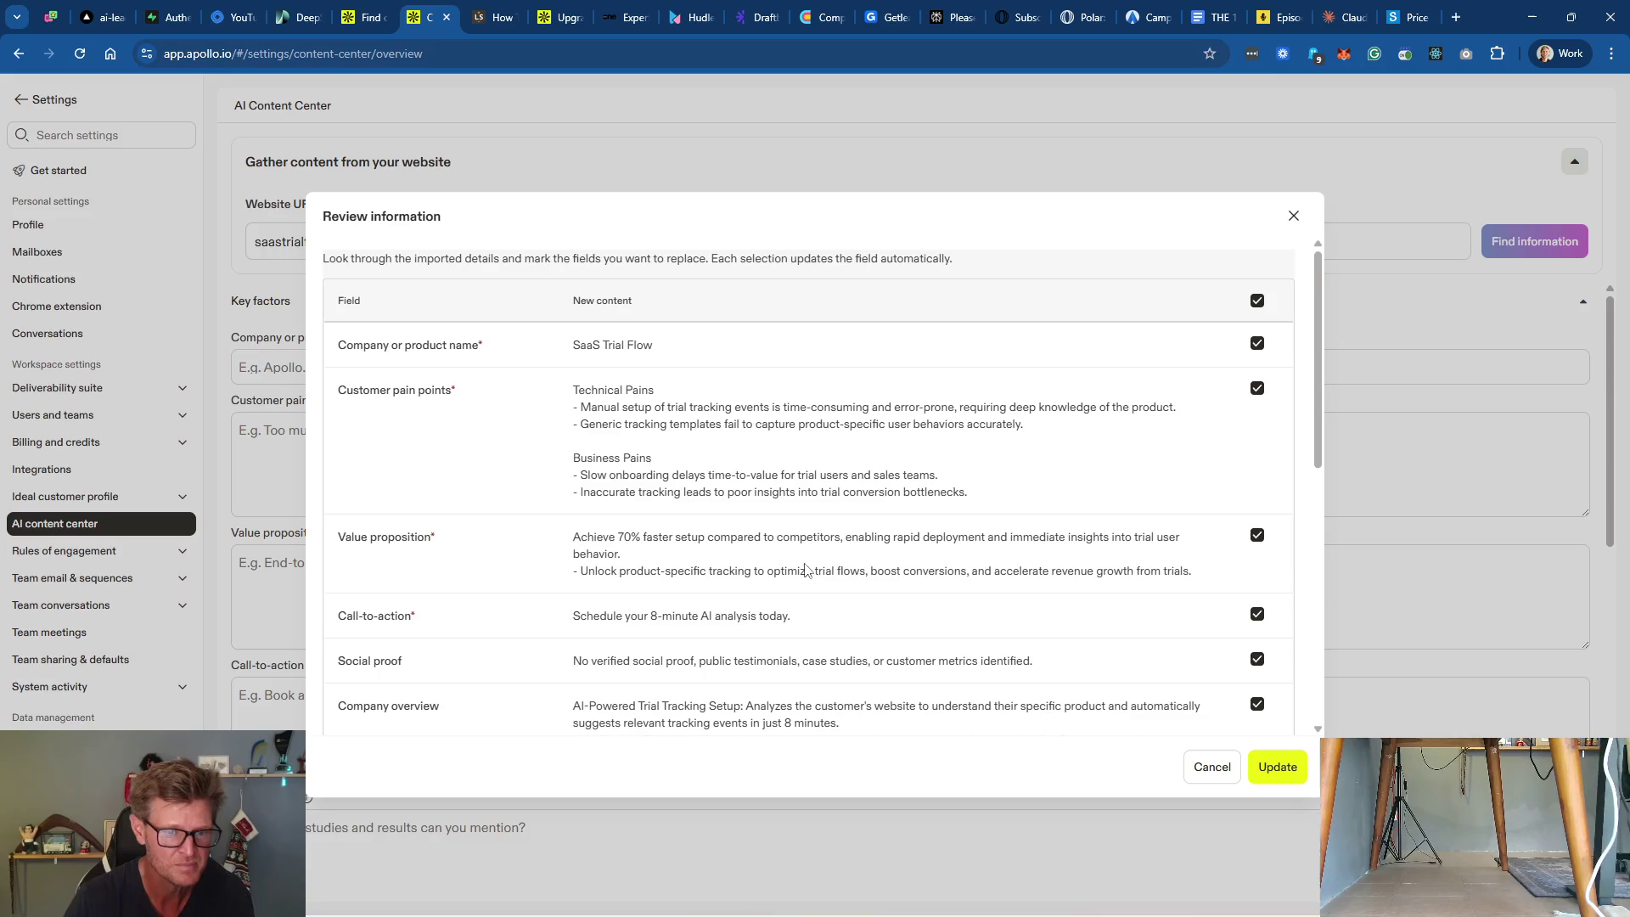
Step: Review the imported SaaS Trial Flow details, apply them with Update, and dismiss the 'All set!' dialog
{"action": "scroll", "coordinate": [770, 513], "scroll_direction": "down", "scroll_amount": 1}
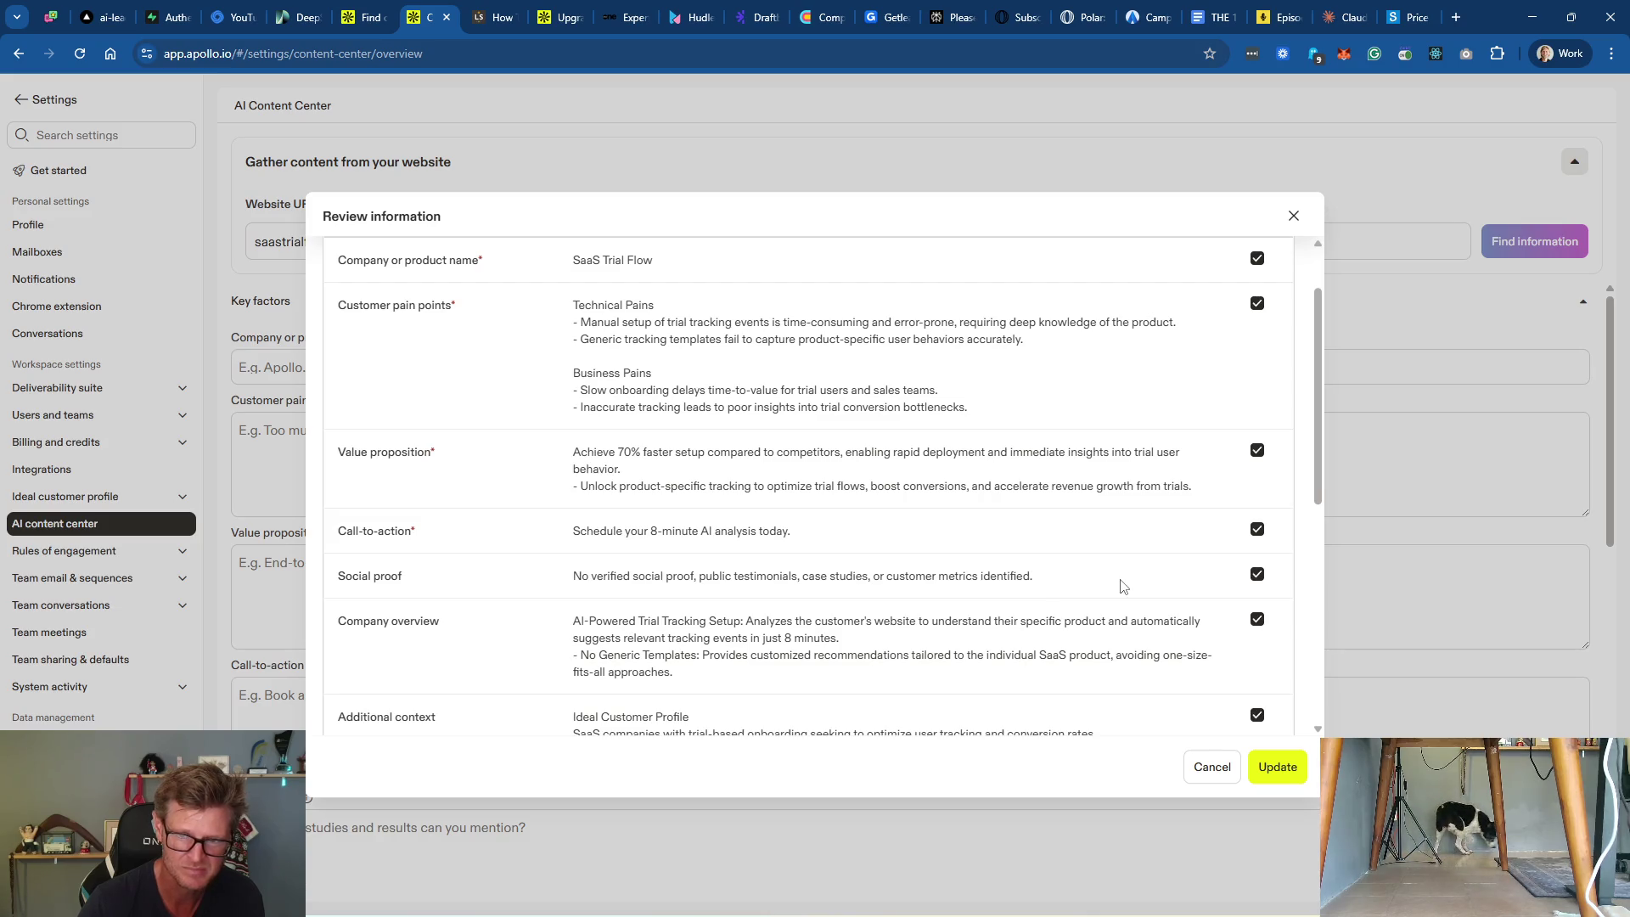
{"action": "scroll", "coordinate": [1119, 585], "scroll_direction": "down", "scroll_amount": 3}
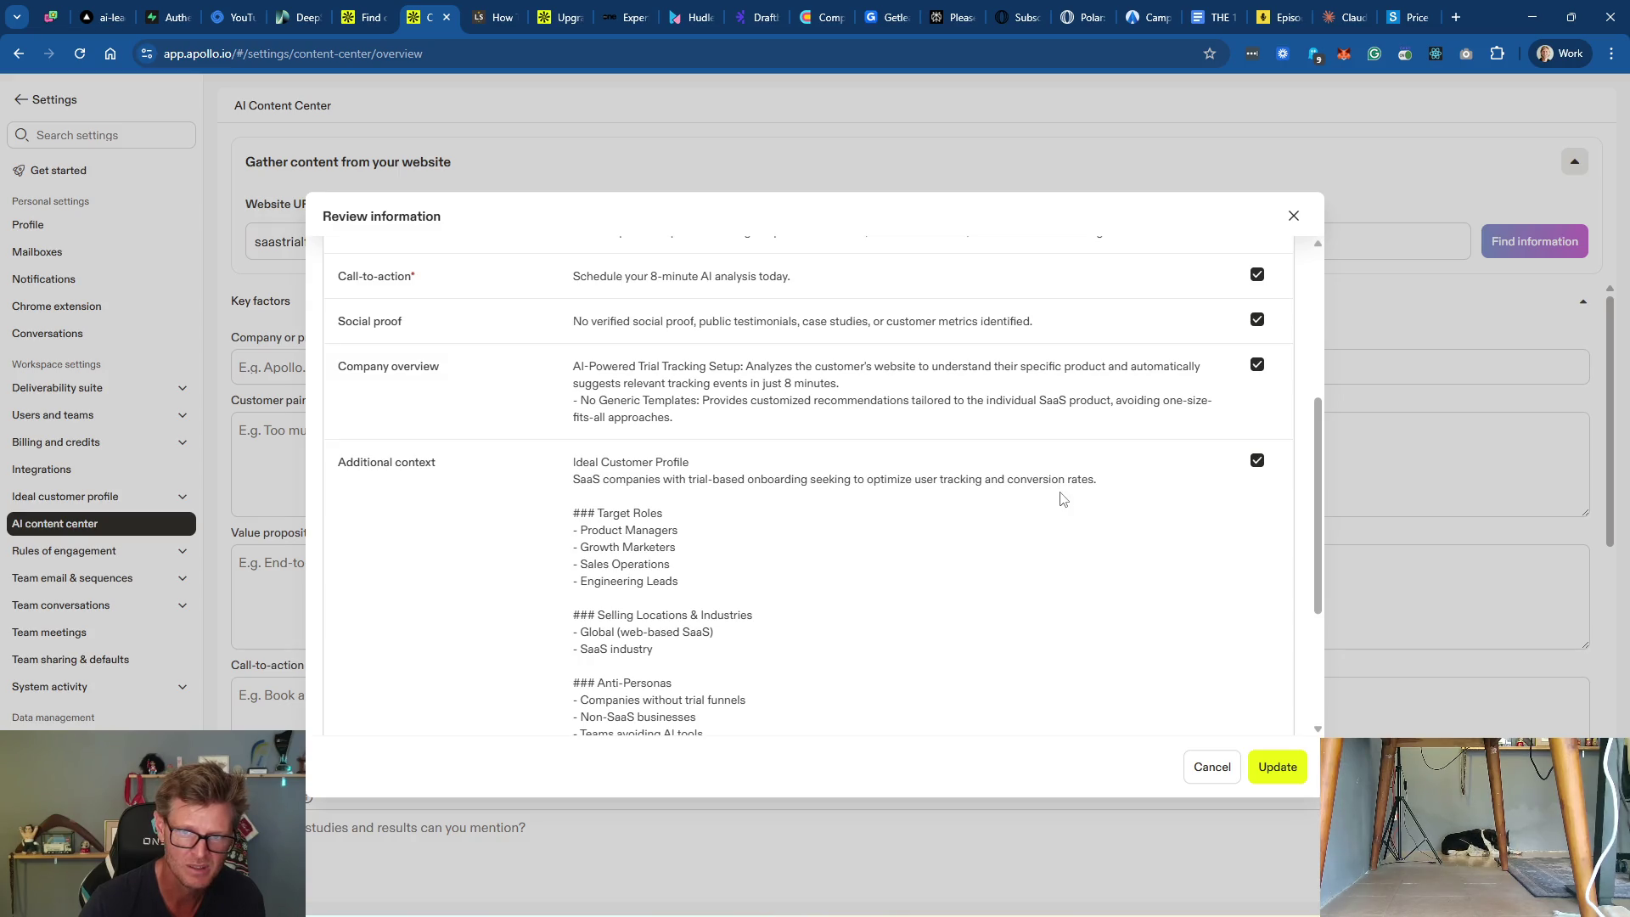
{"action": "scroll", "coordinate": [830, 544], "scroll_direction": "down", "scroll_amount": 3}
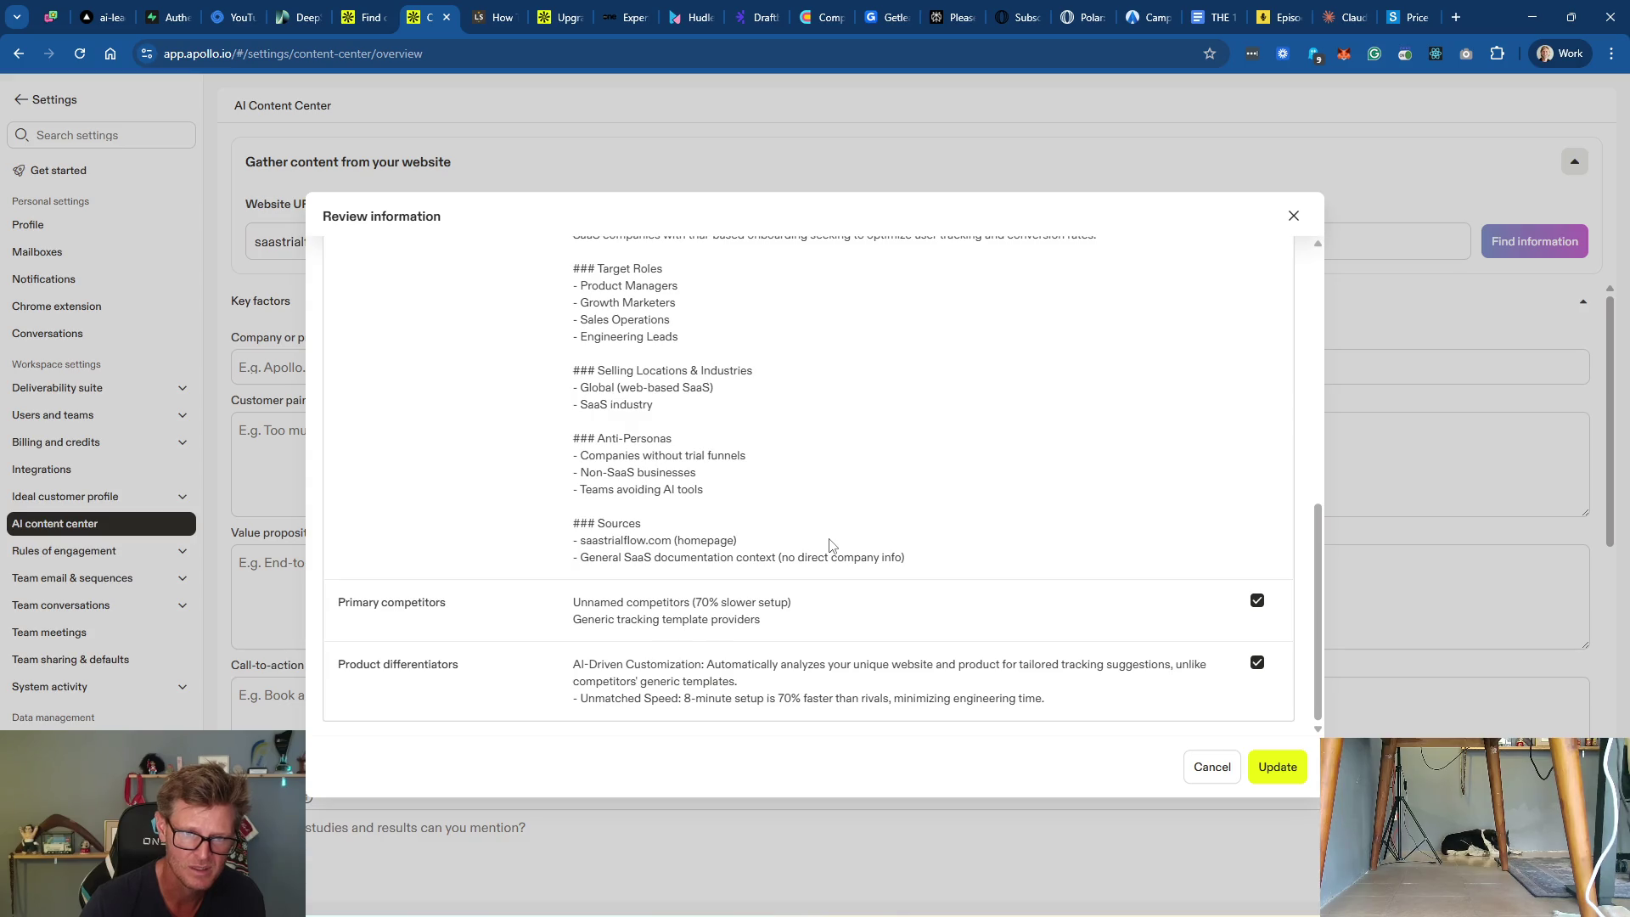
{"action": "left_click", "coordinate": [1278, 766]}
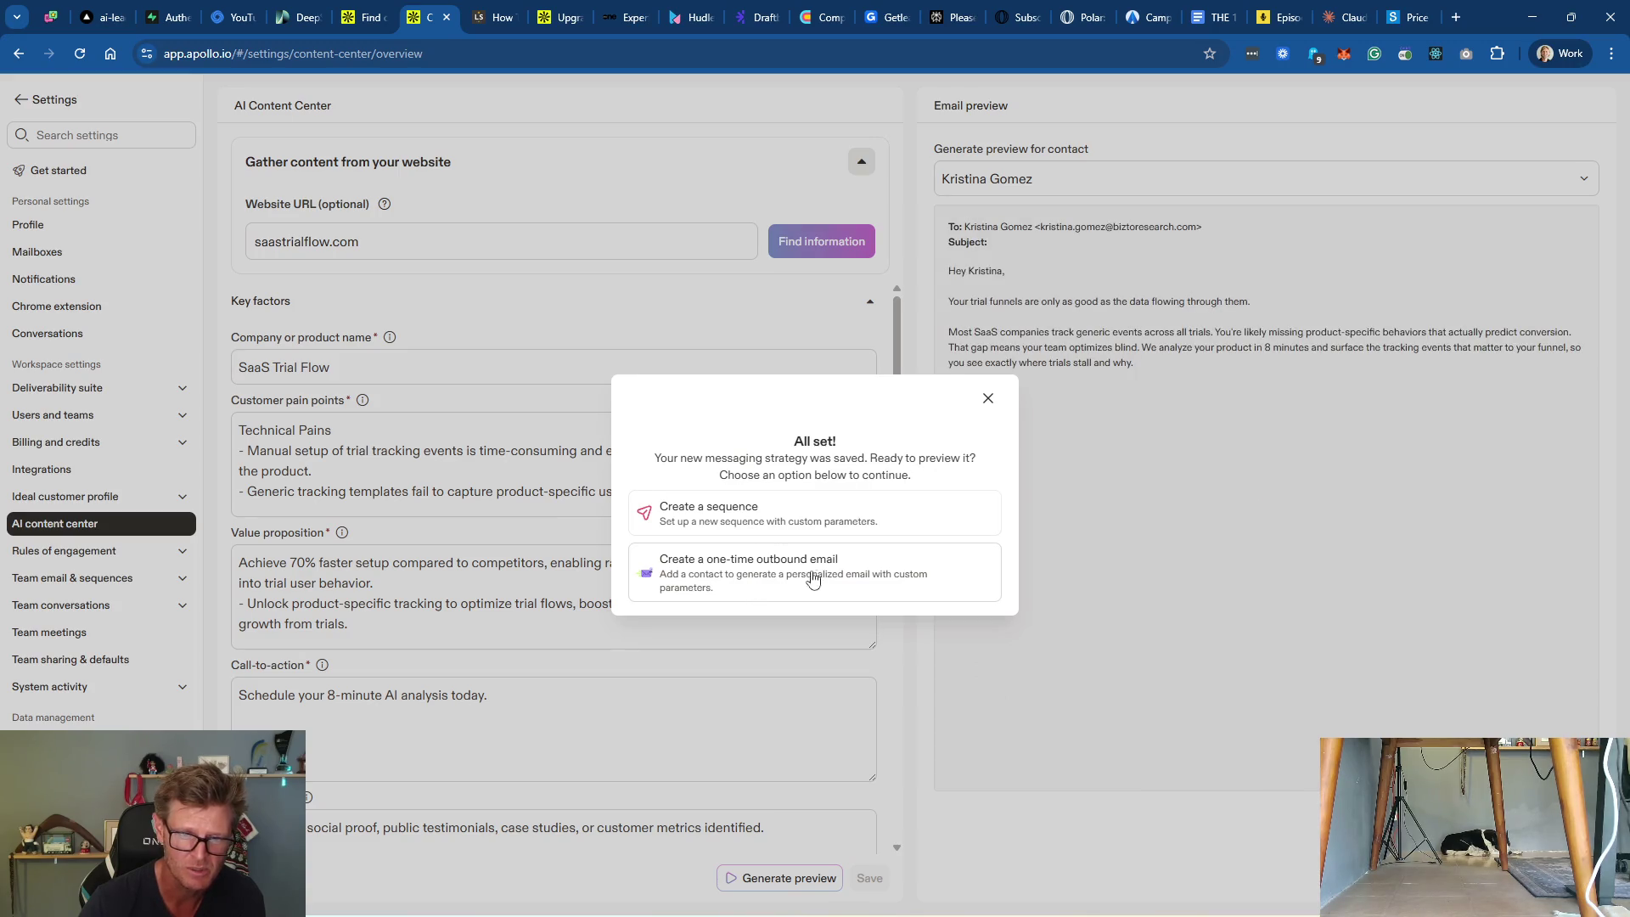
{"action": "left_click", "coordinate": [987, 398]}
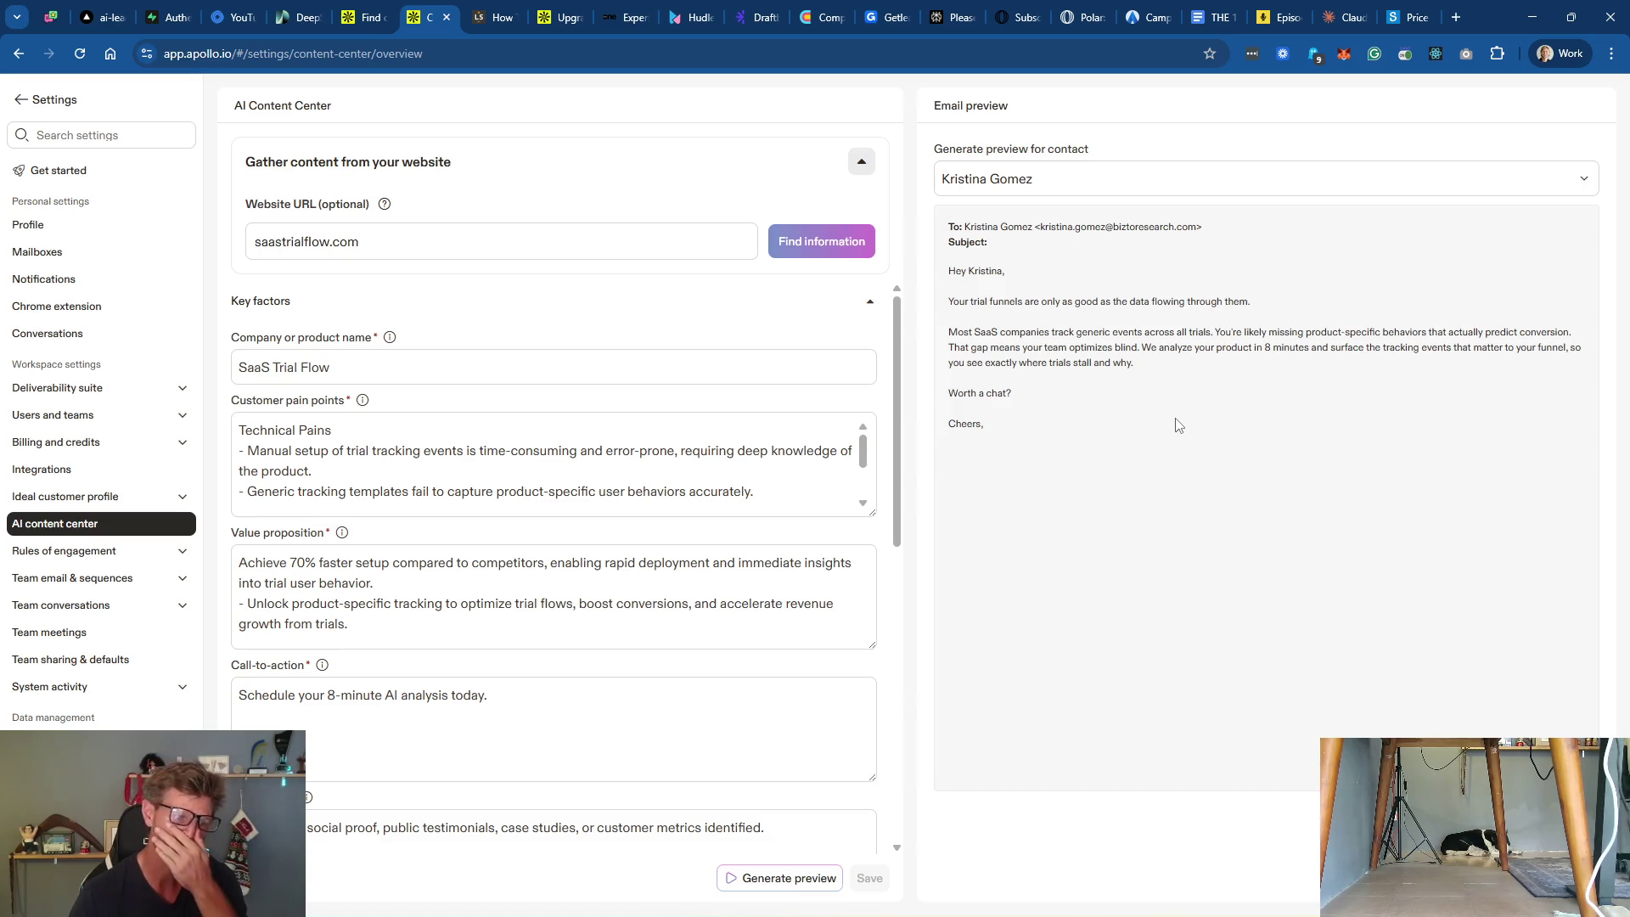
Step: Open Prospecting config under Rules of engagement and try enabling DNC list screening
{"action": "left_click", "coordinate": [100, 553]}
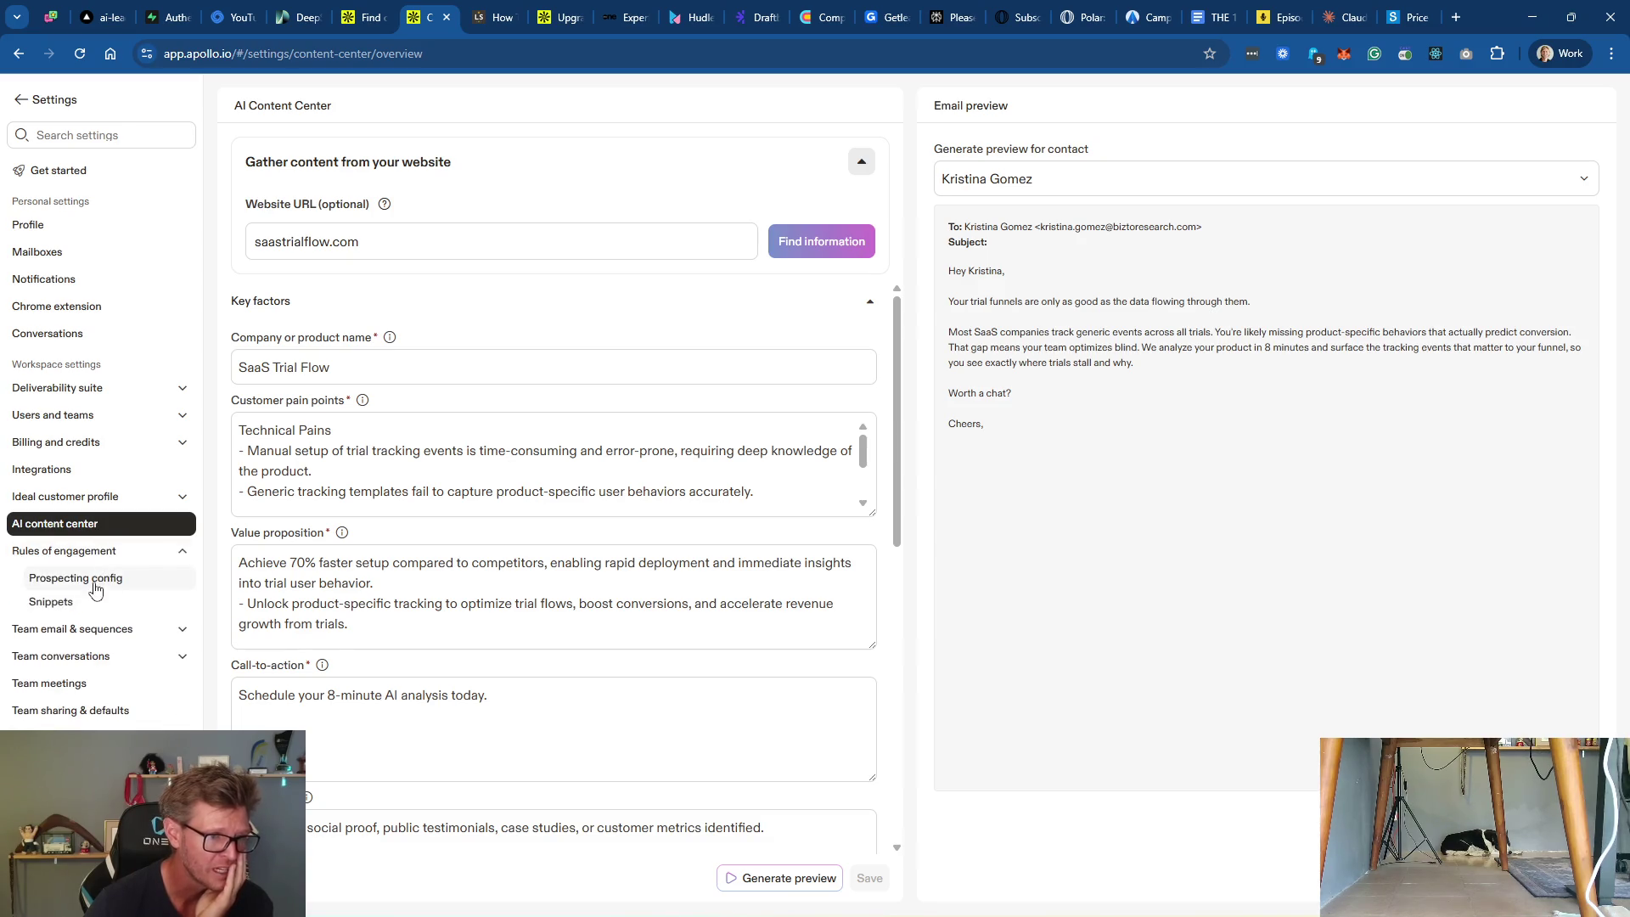
{"action": "left_click", "coordinate": [94, 584]}
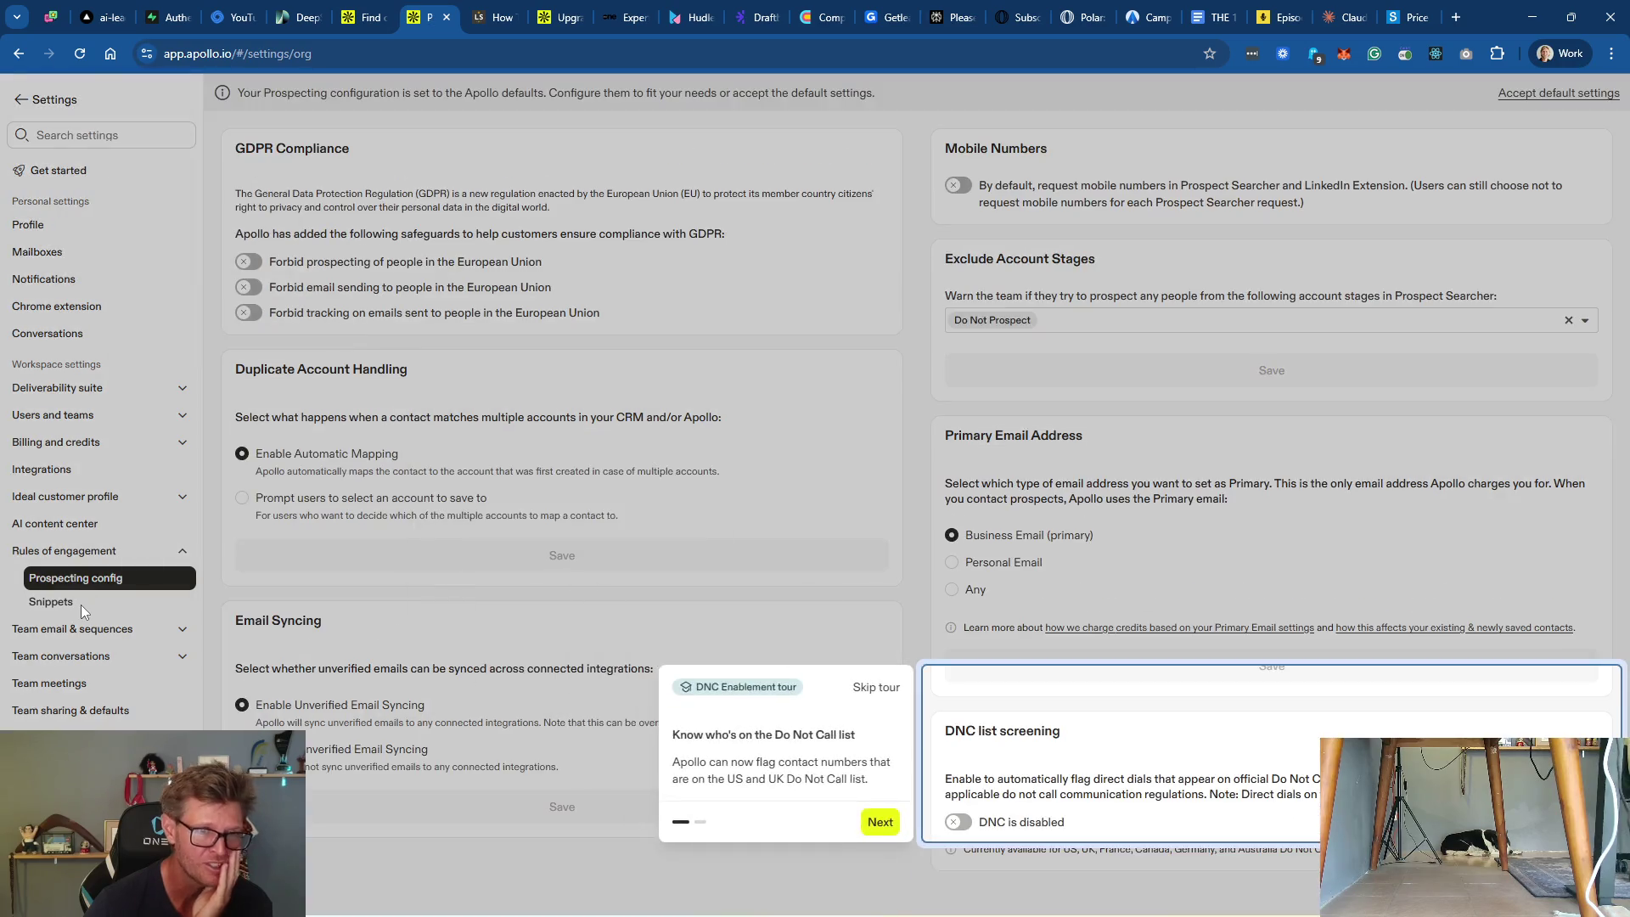
{"action": "left_click", "coordinate": [958, 822]}
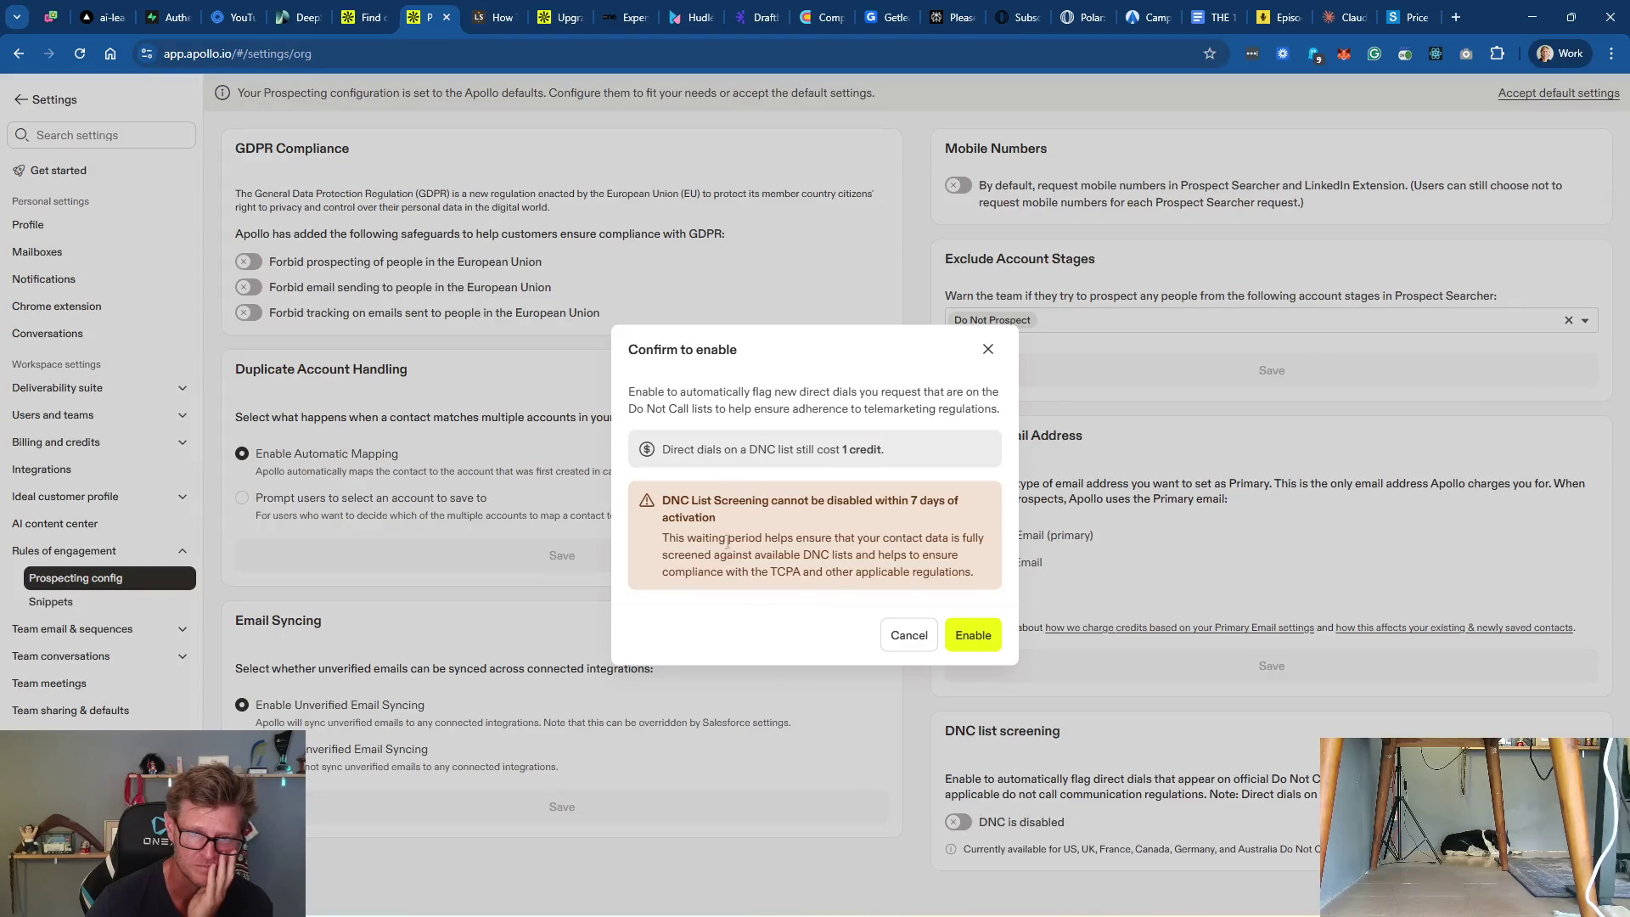
Step: Cancel the DNC screening prompt and return via the '← Settings' back link
{"action": "left_click", "coordinate": [908, 646]}
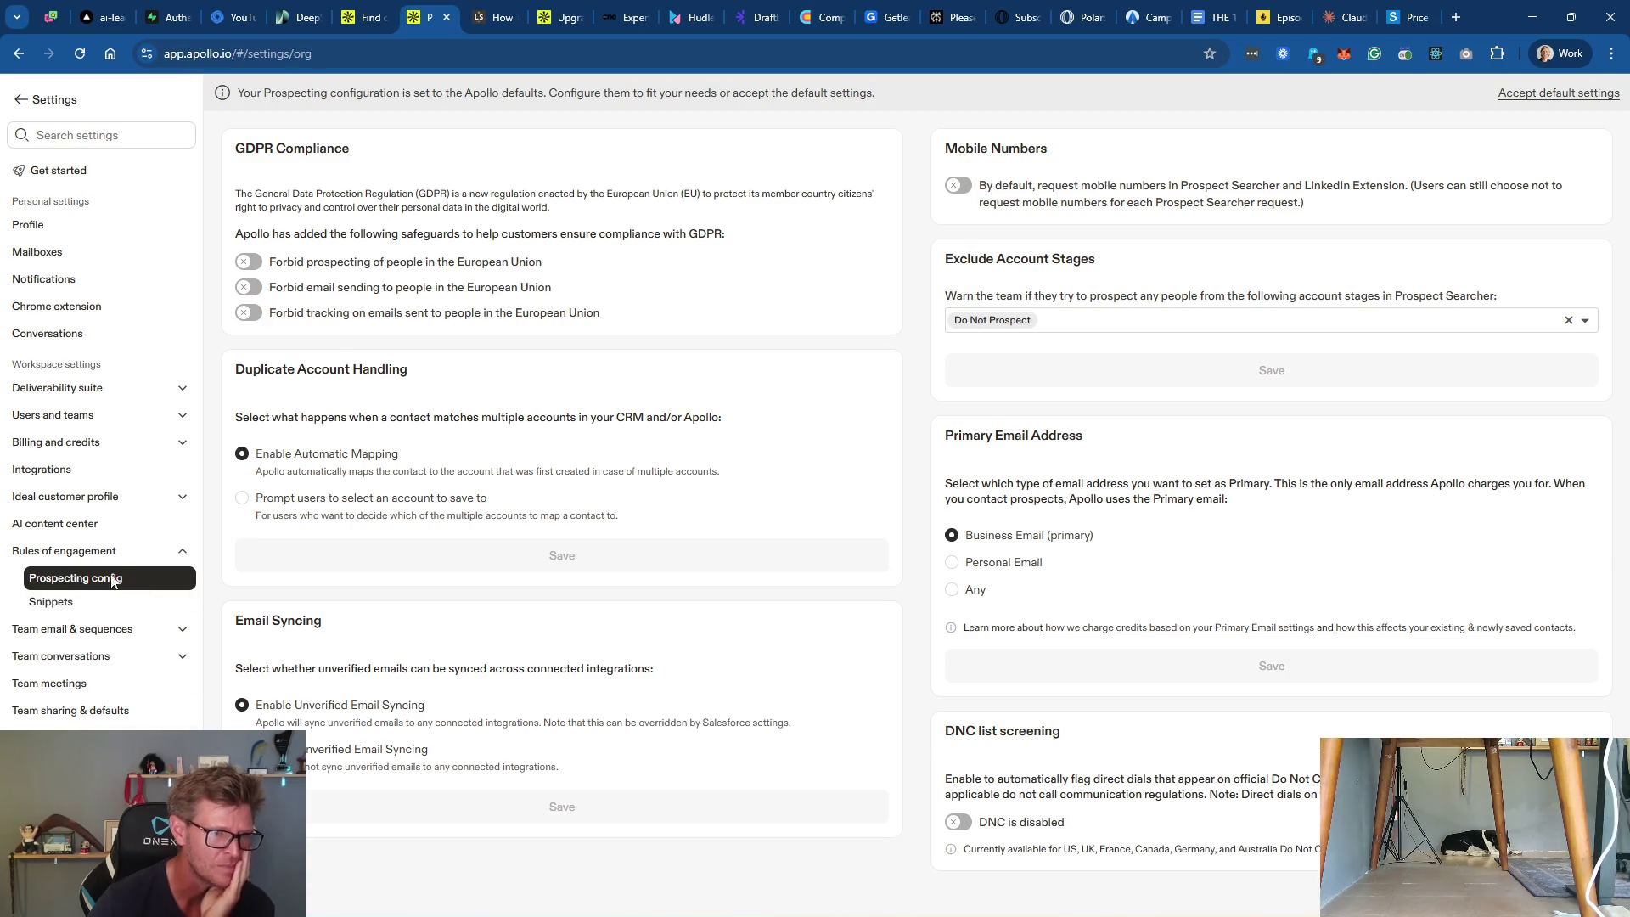
{"action": "left_click", "coordinate": [60, 101]}
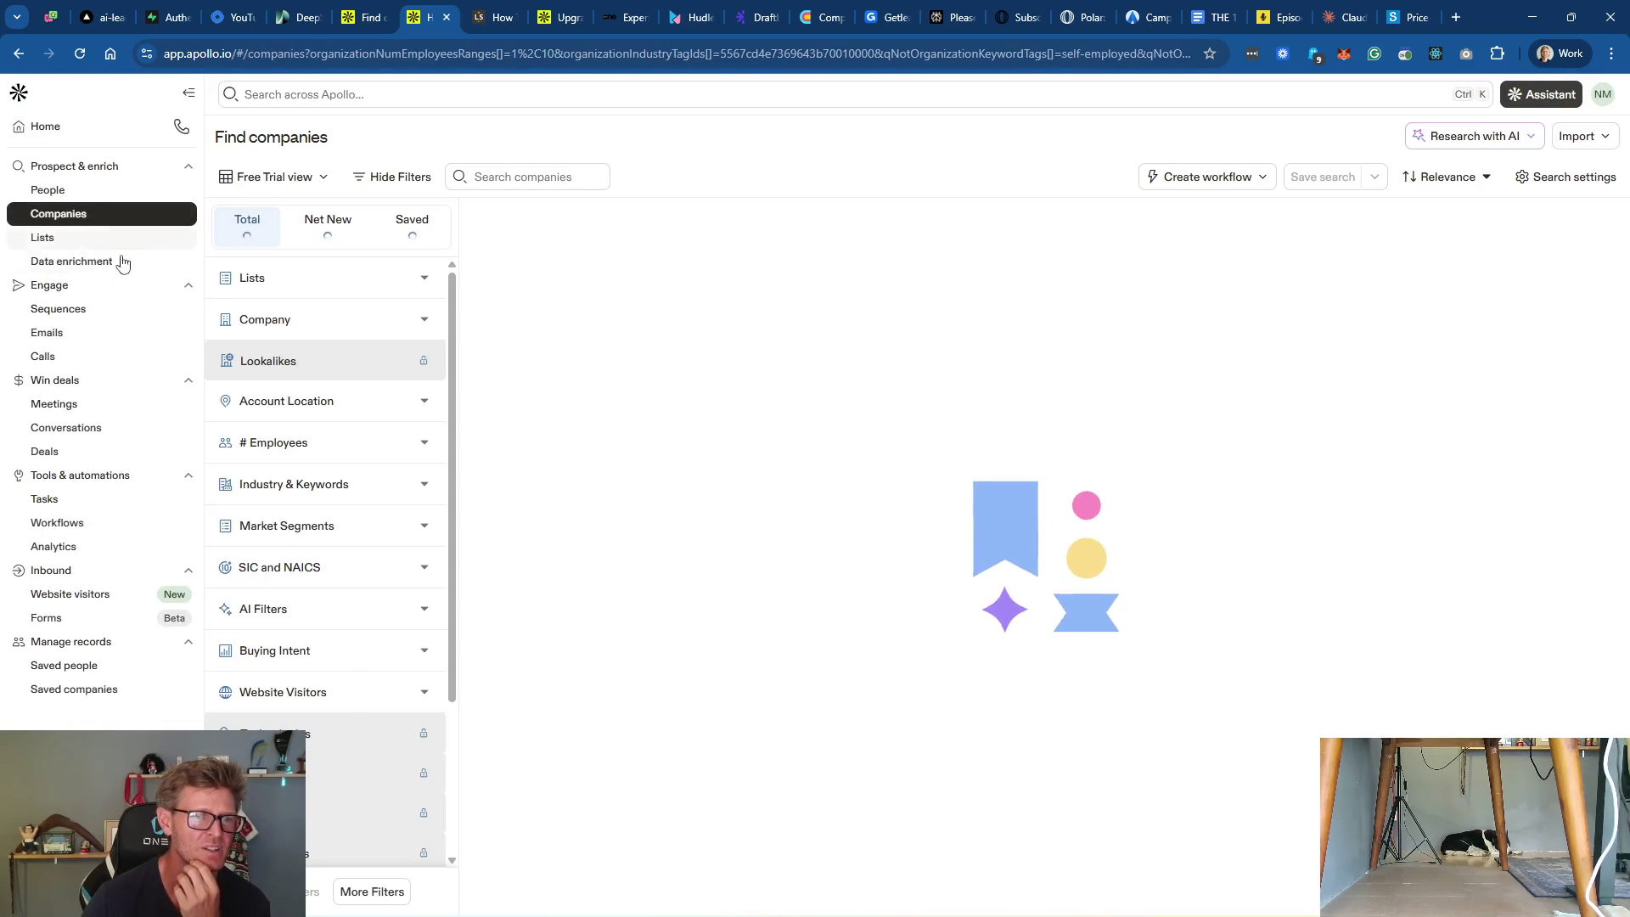
Step: Check the Qualify Account prompt settings, then open the Free Trial Offered prompt for editing
{"action": "mouse_move", "coordinate": [1490, 219]}
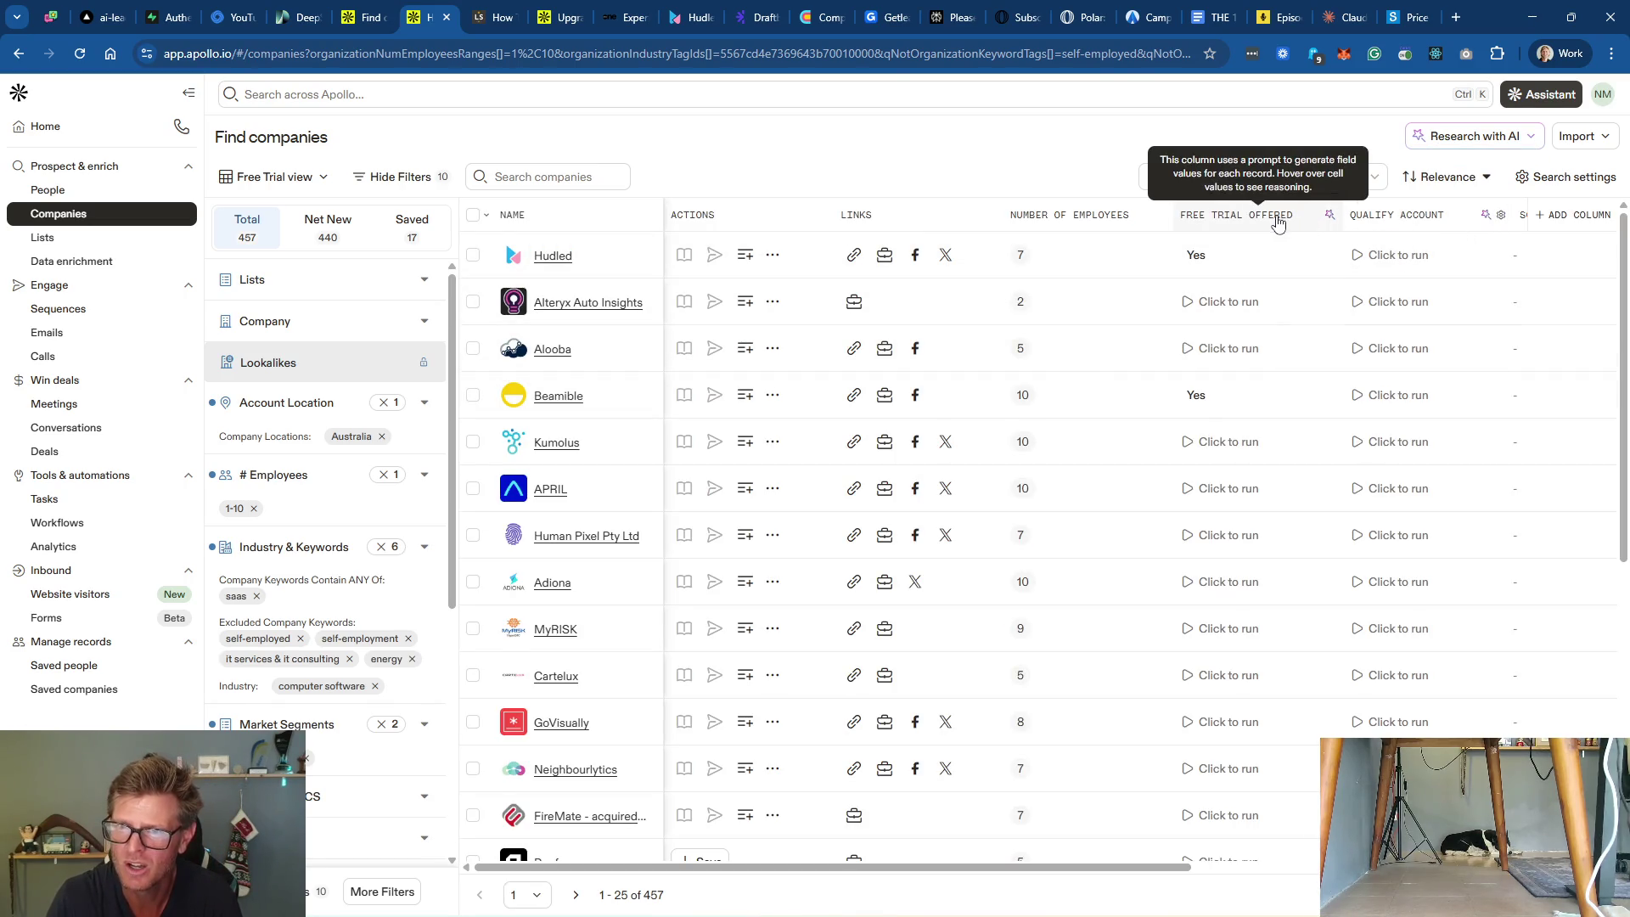
{"action": "left_click", "coordinate": [1504, 219]}
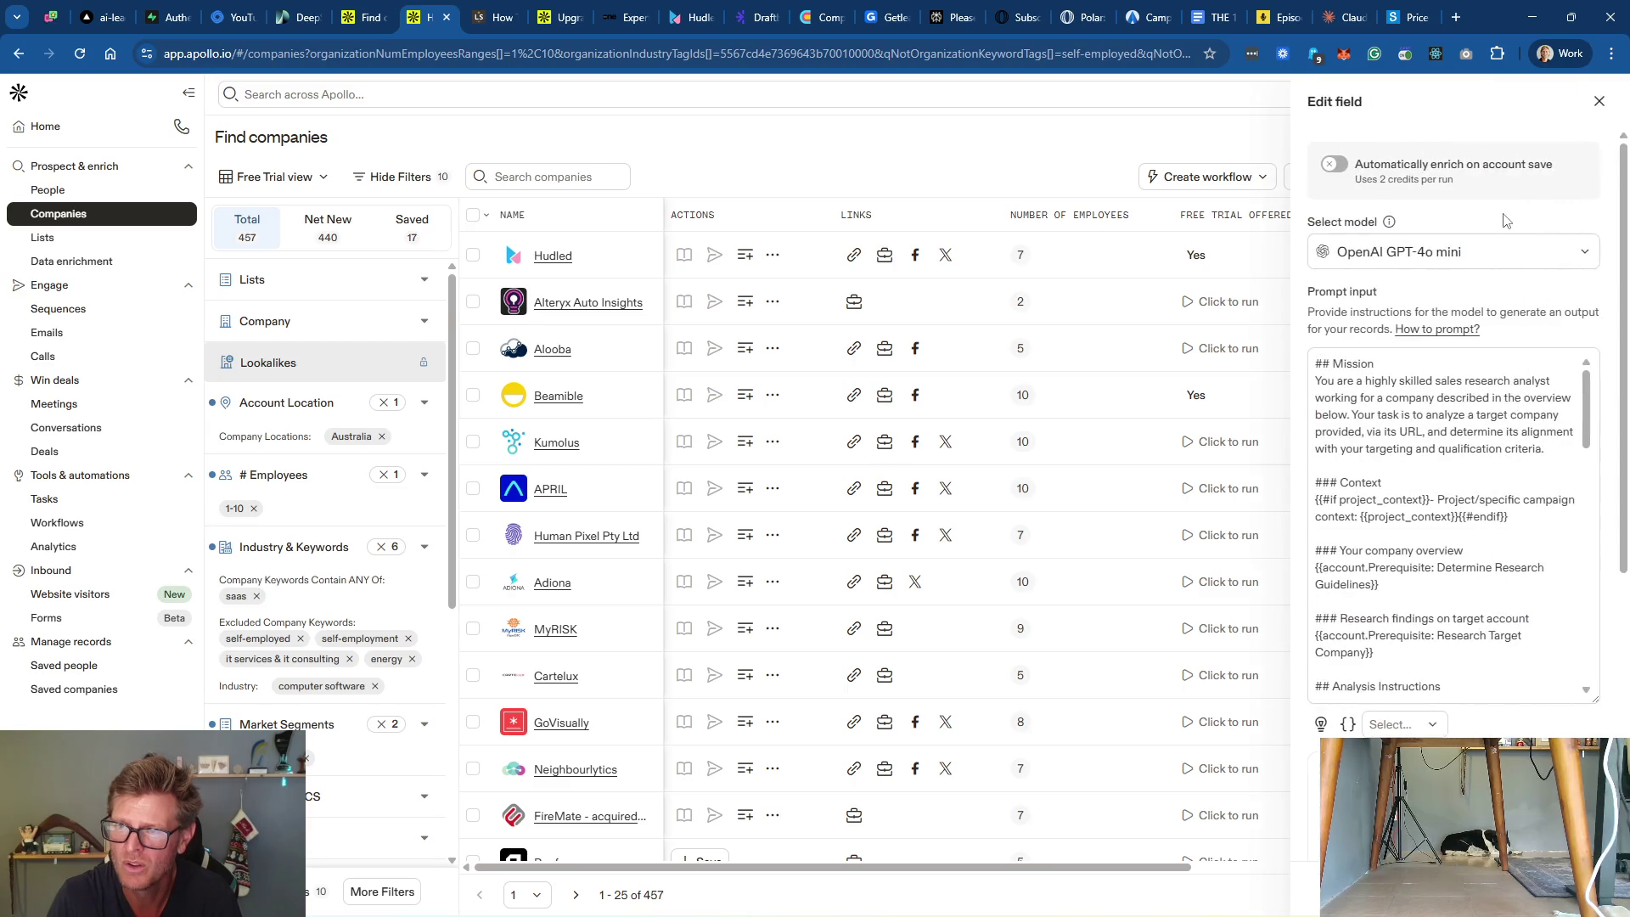
{"action": "left_click", "coordinate": [1600, 101]}
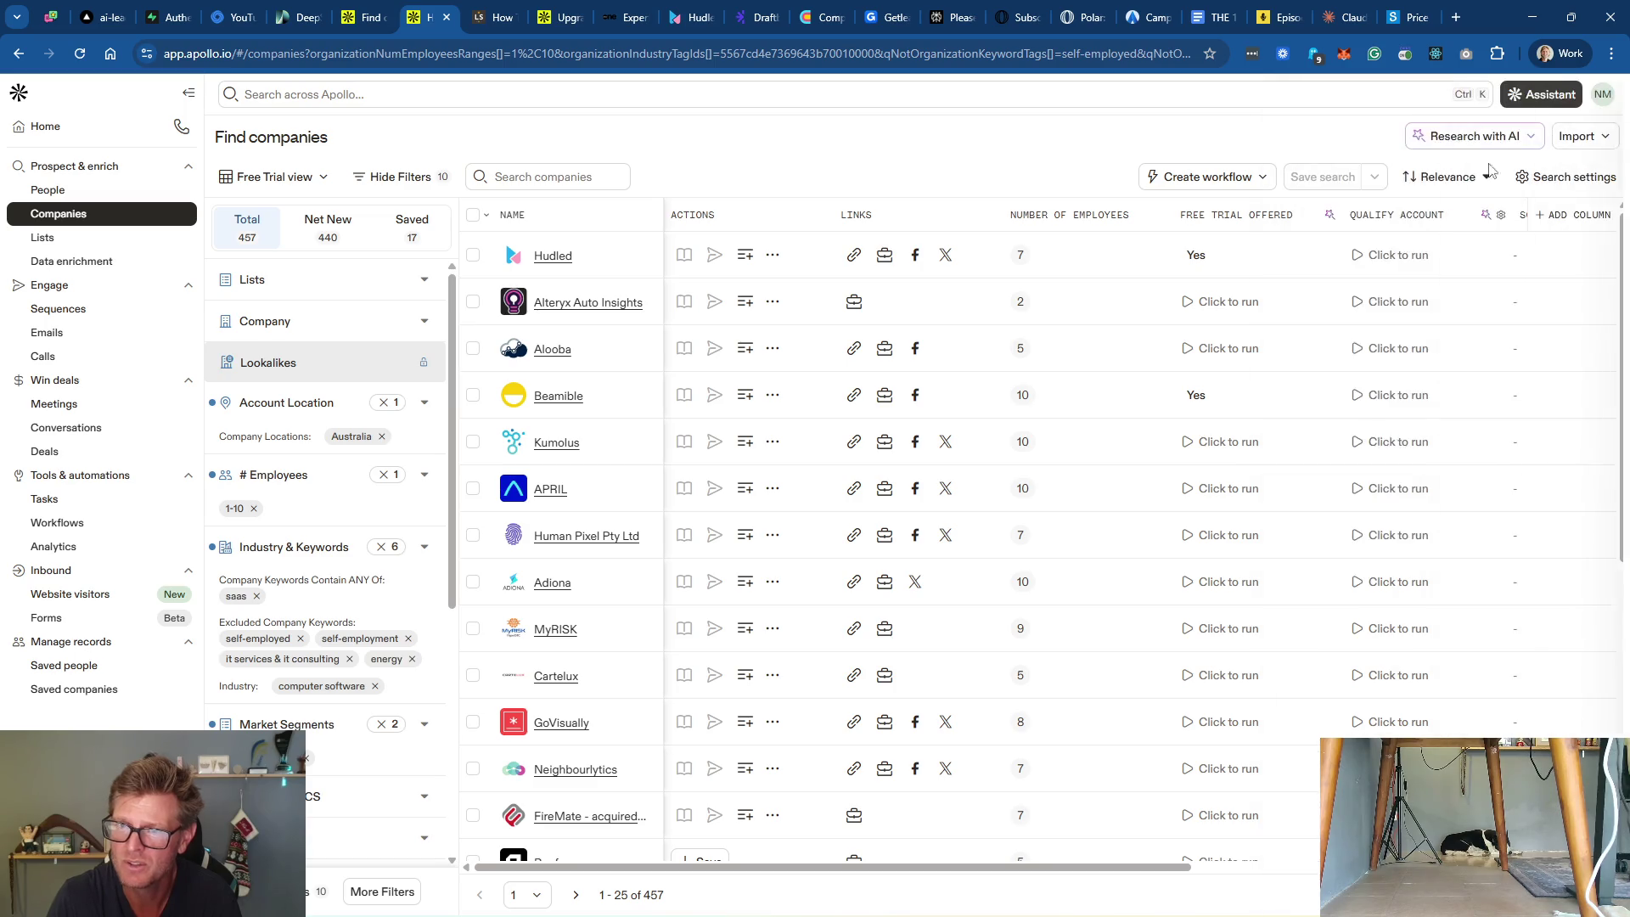
{"action": "left_click", "coordinate": [1331, 217]}
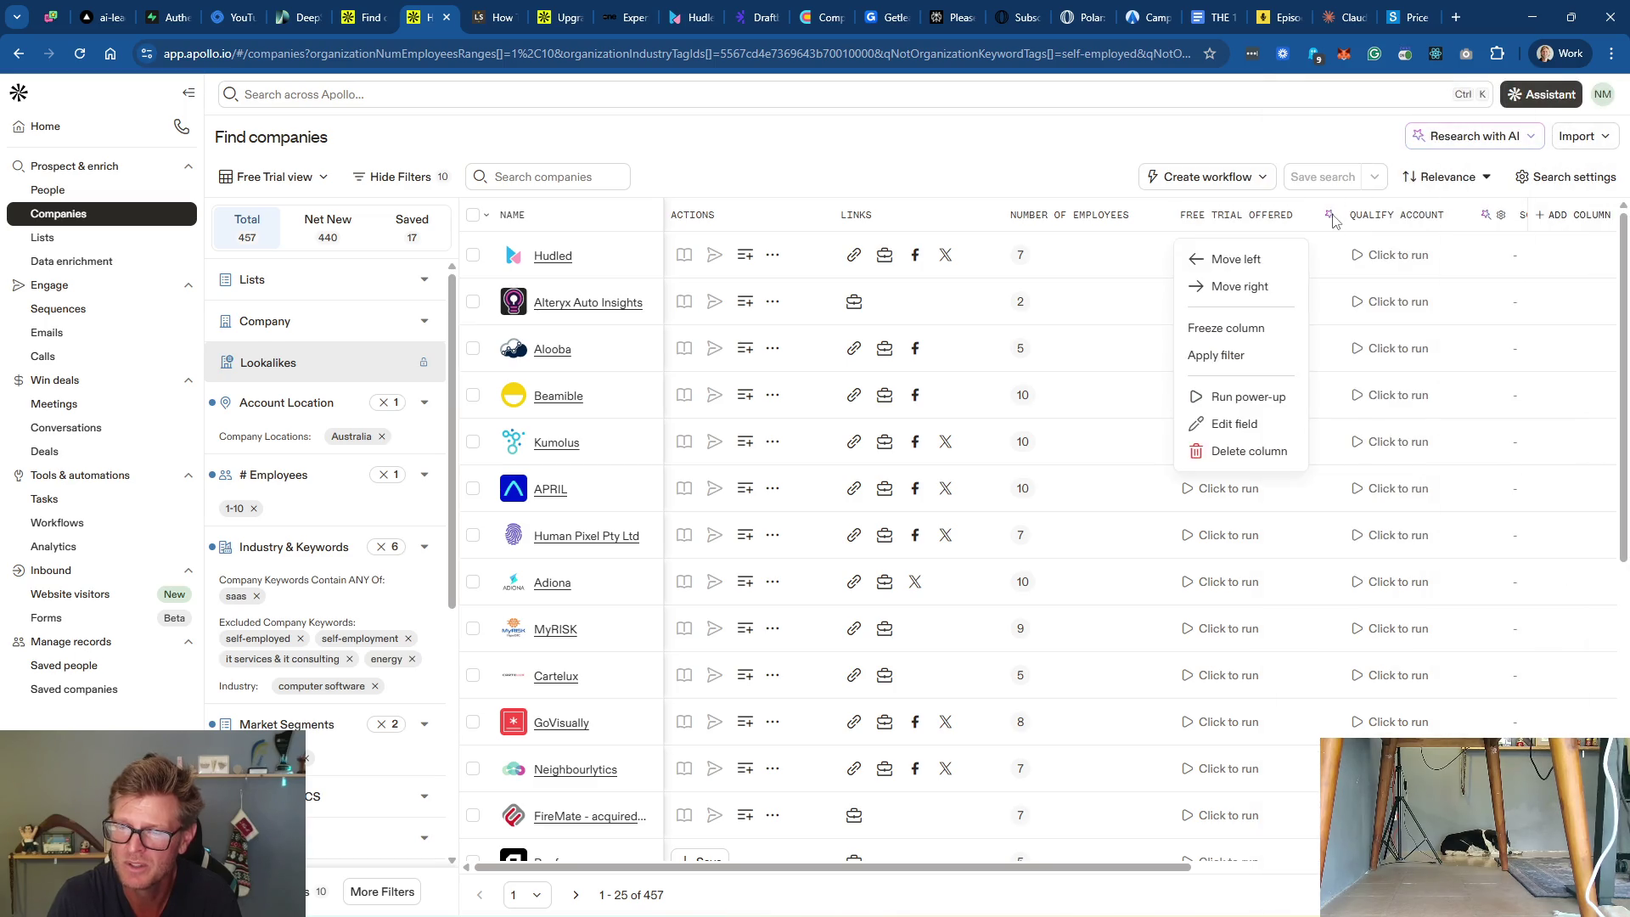
{"action": "left_click", "coordinate": [1235, 423]}
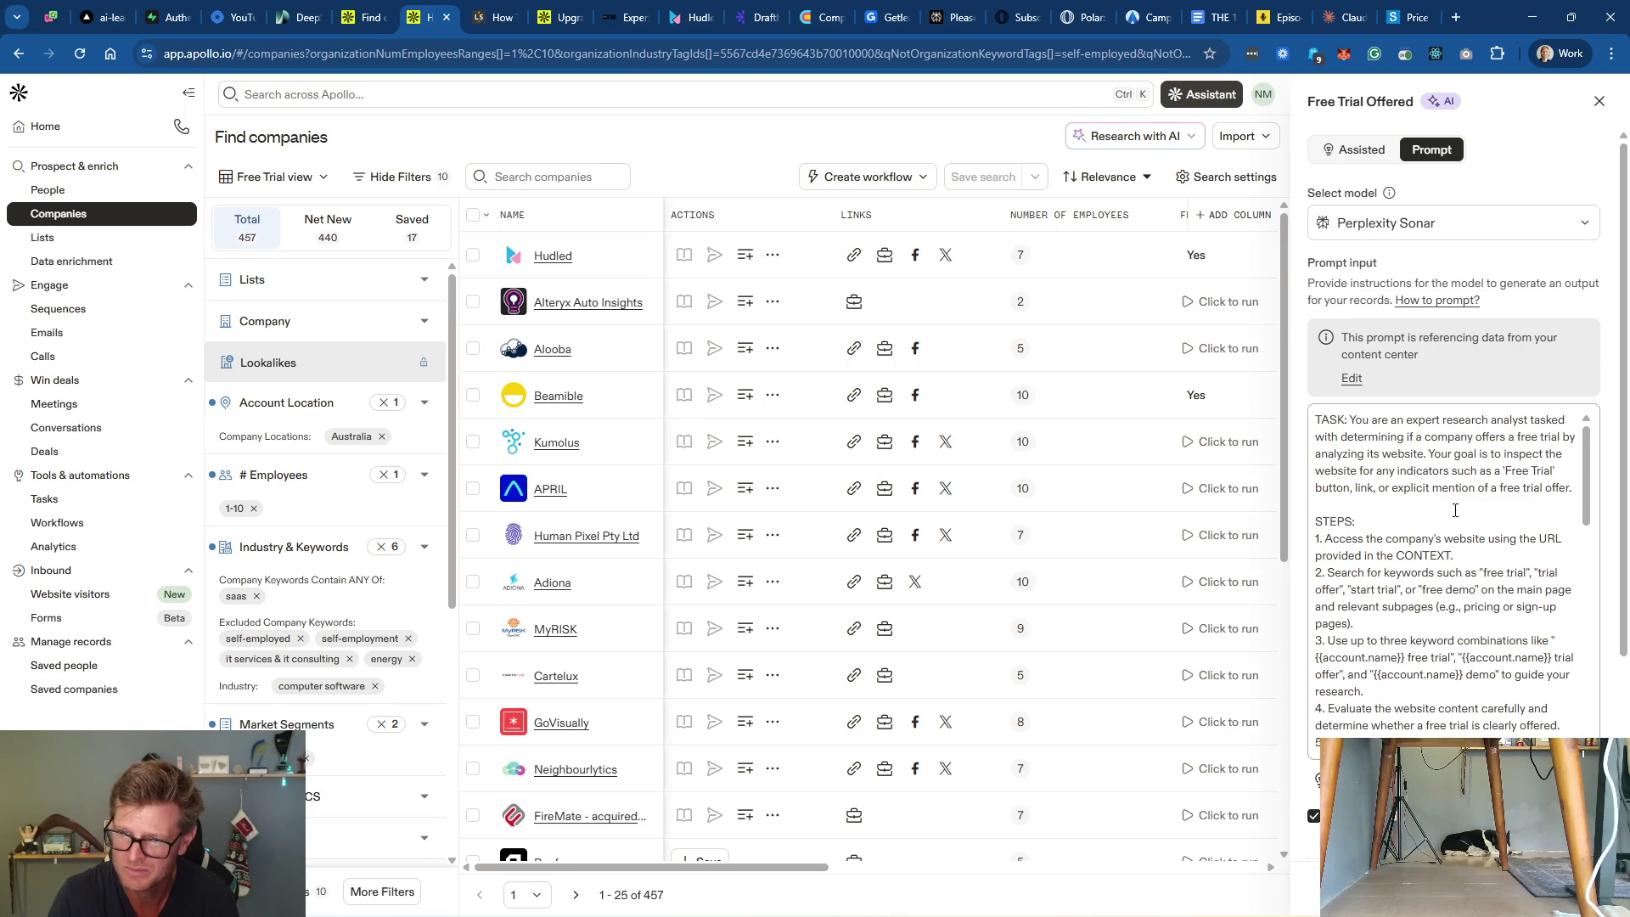
Step: Delete the 'free demo' keyword and trailing comma from step 2 of the prompt
{"action": "scroll", "coordinate": [1453, 505], "scroll_direction": "down", "scroll_amount": 2}
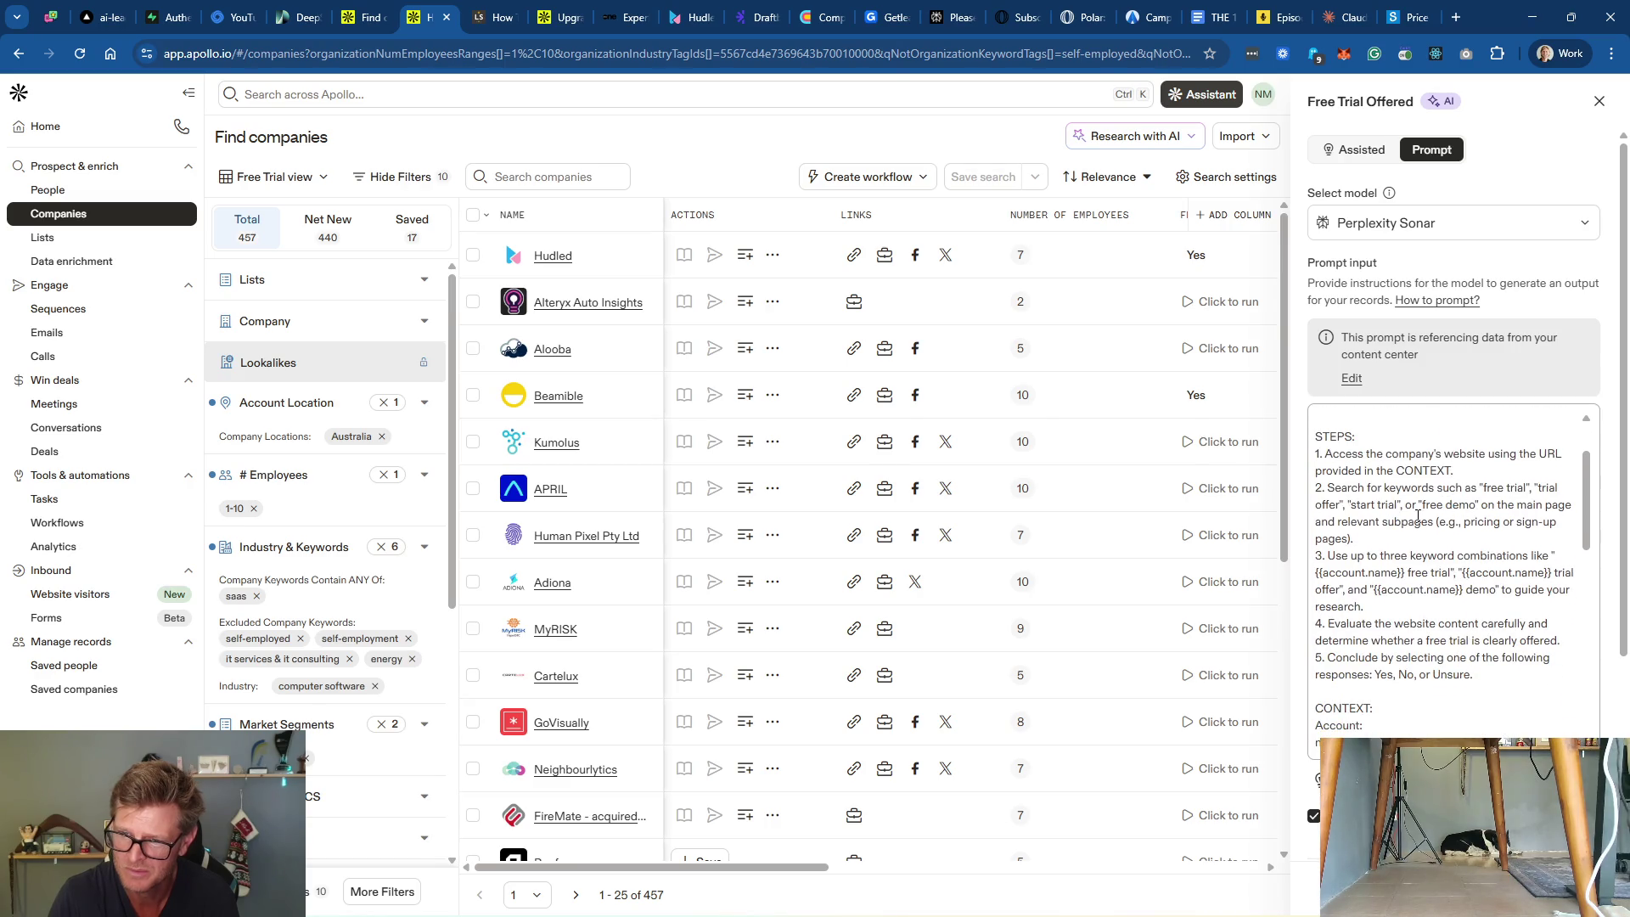
{"action": "left_click_drag", "start_coordinate": [1406, 506], "coordinate": [1482, 505]}
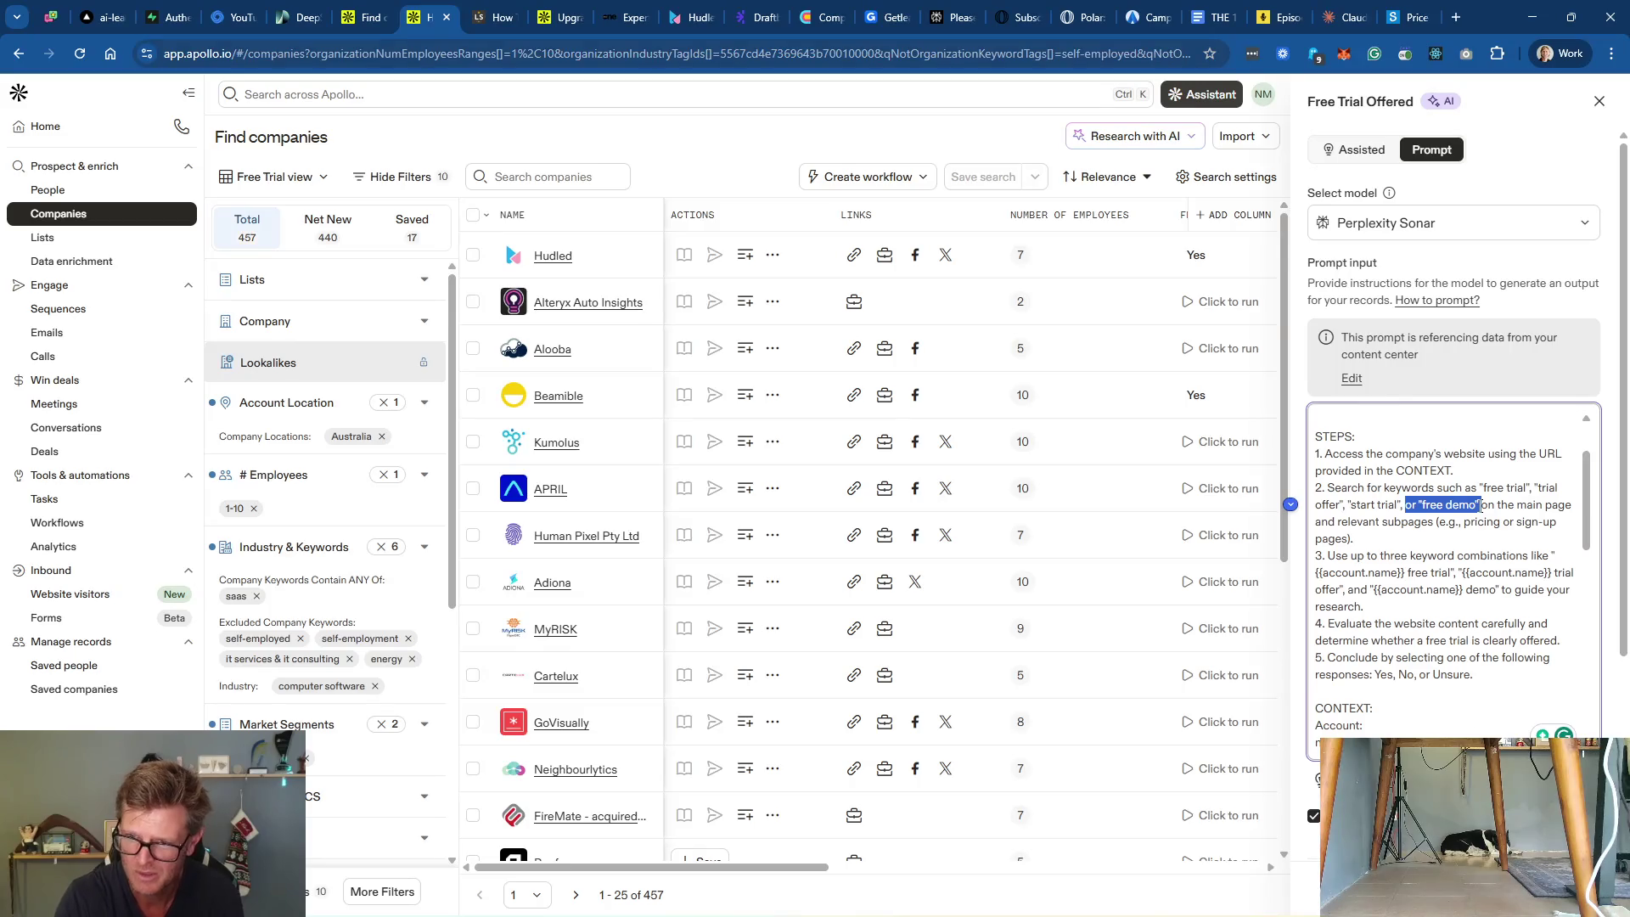
{"action": "key", "text": "BackSpace"}
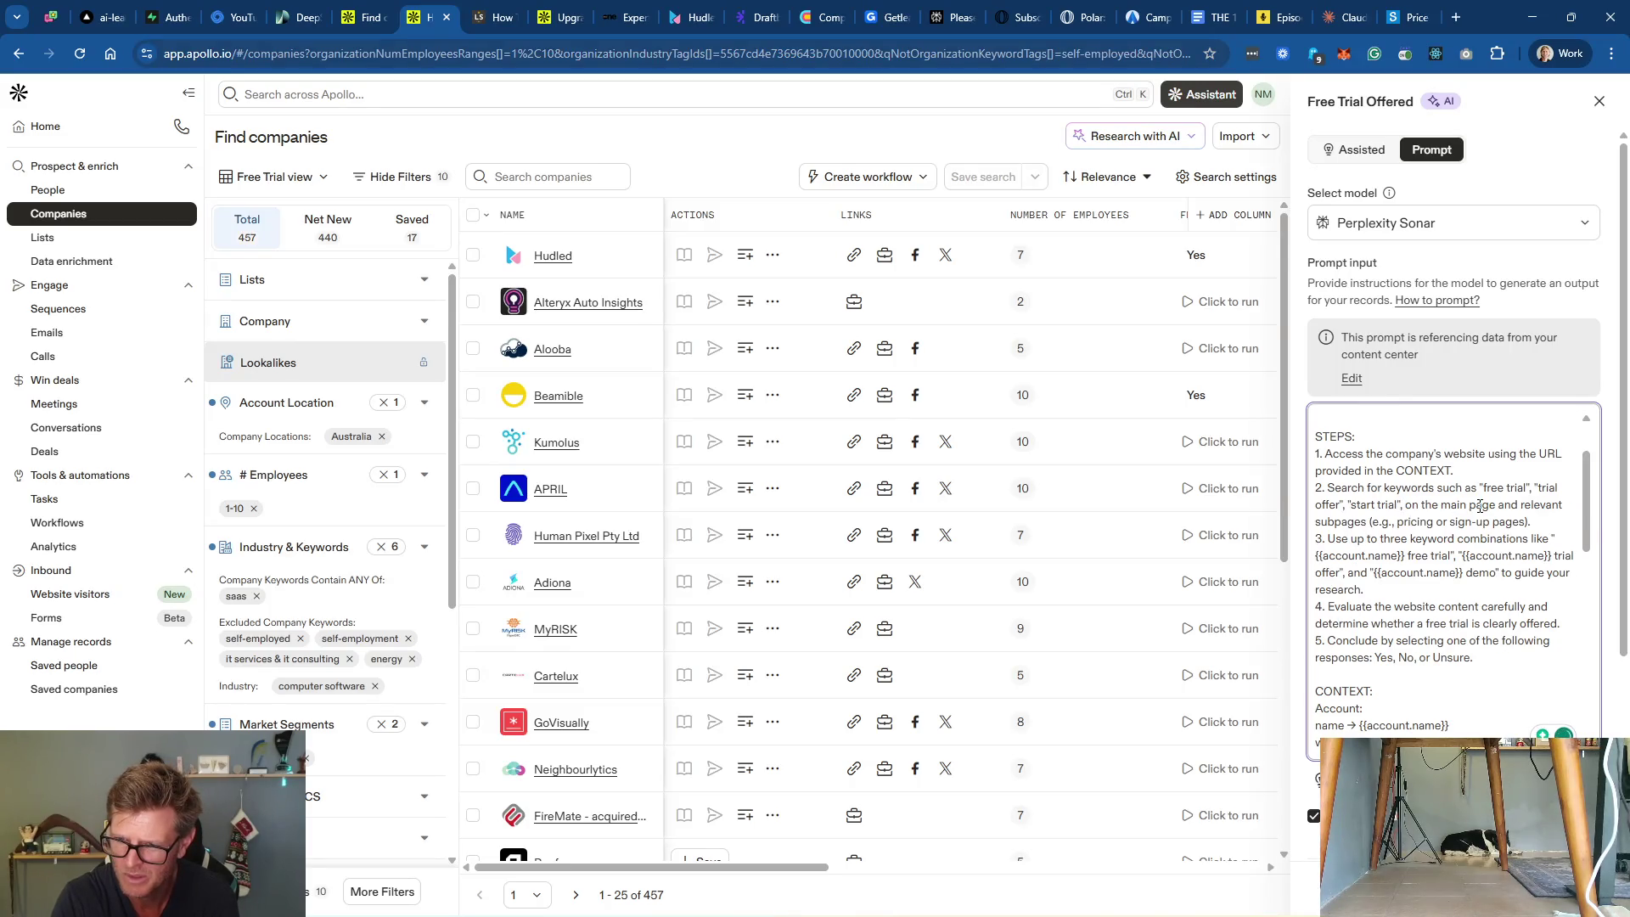
{"action": "key", "text": "BackSpace"}
{"action": "key", "text": "BackSpace"}
{"action": "key", "text": "BackSpace"}
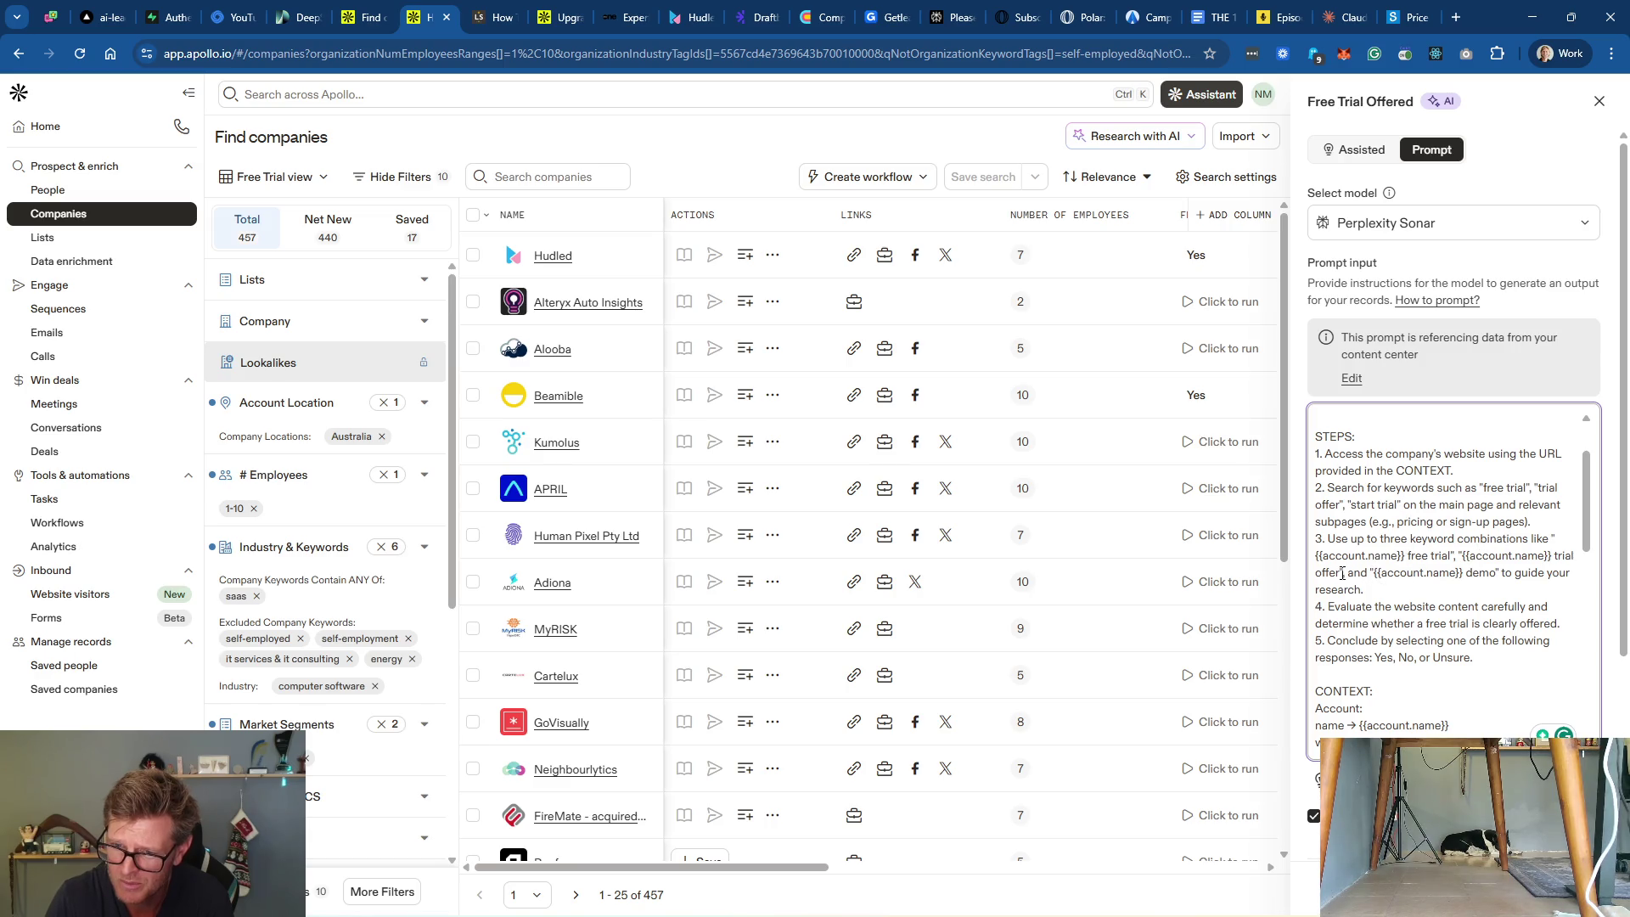
Step: Replace 'demo' in step 3 with 'free registration' and review the rest of the prompt
{"action": "double_click", "coordinate": [1480, 572]}
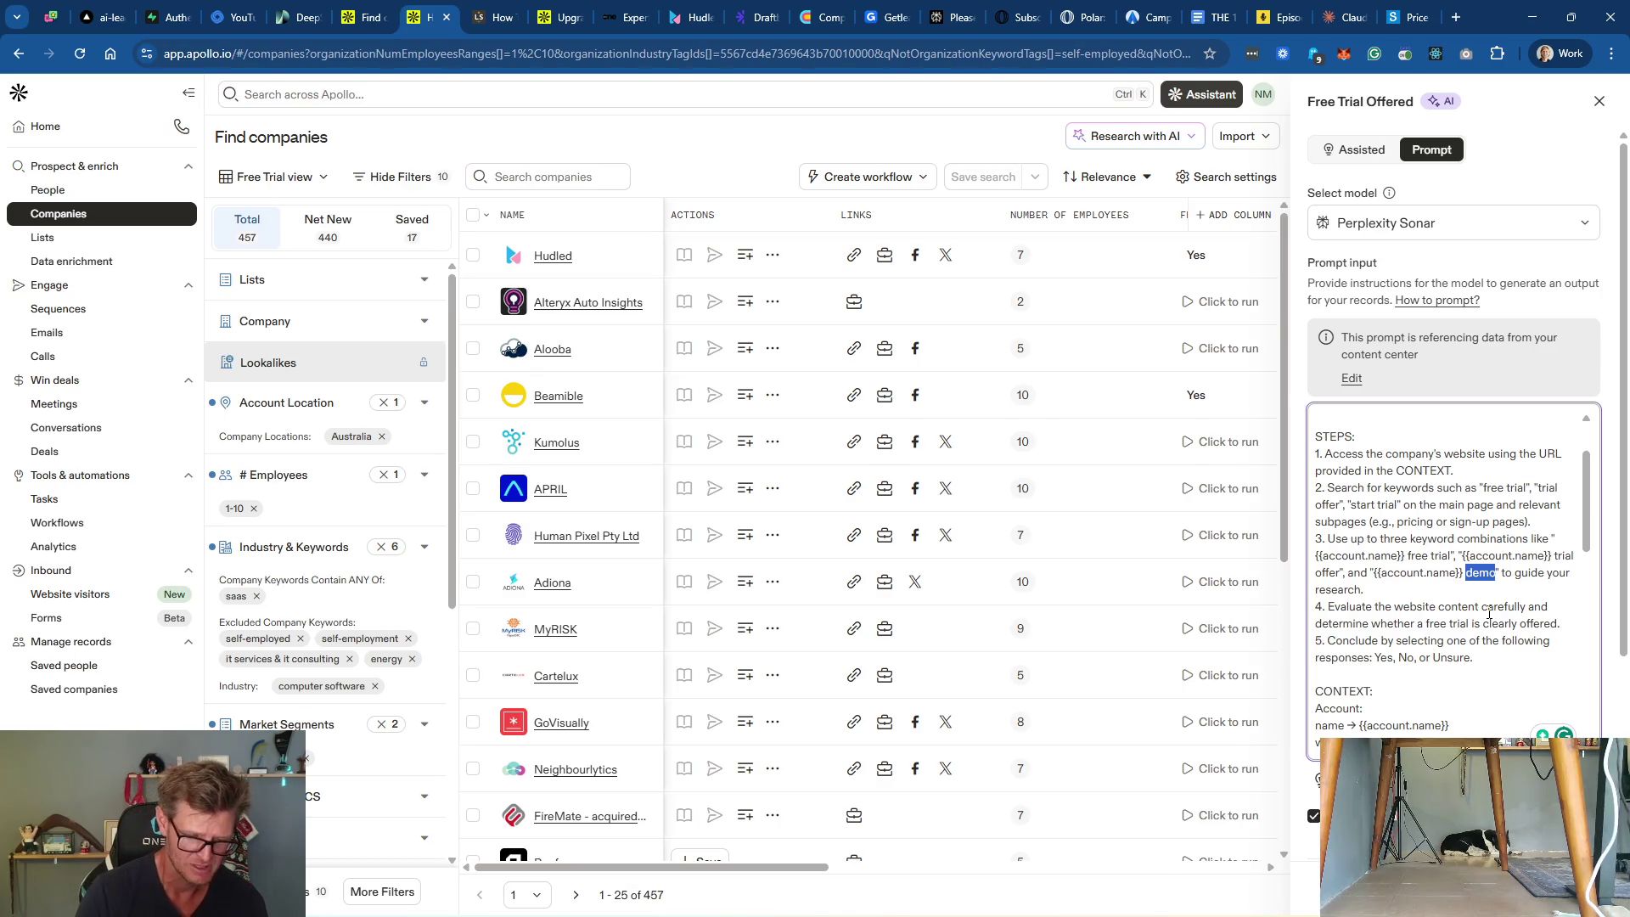
{"action": "type", "text": "free registration"}
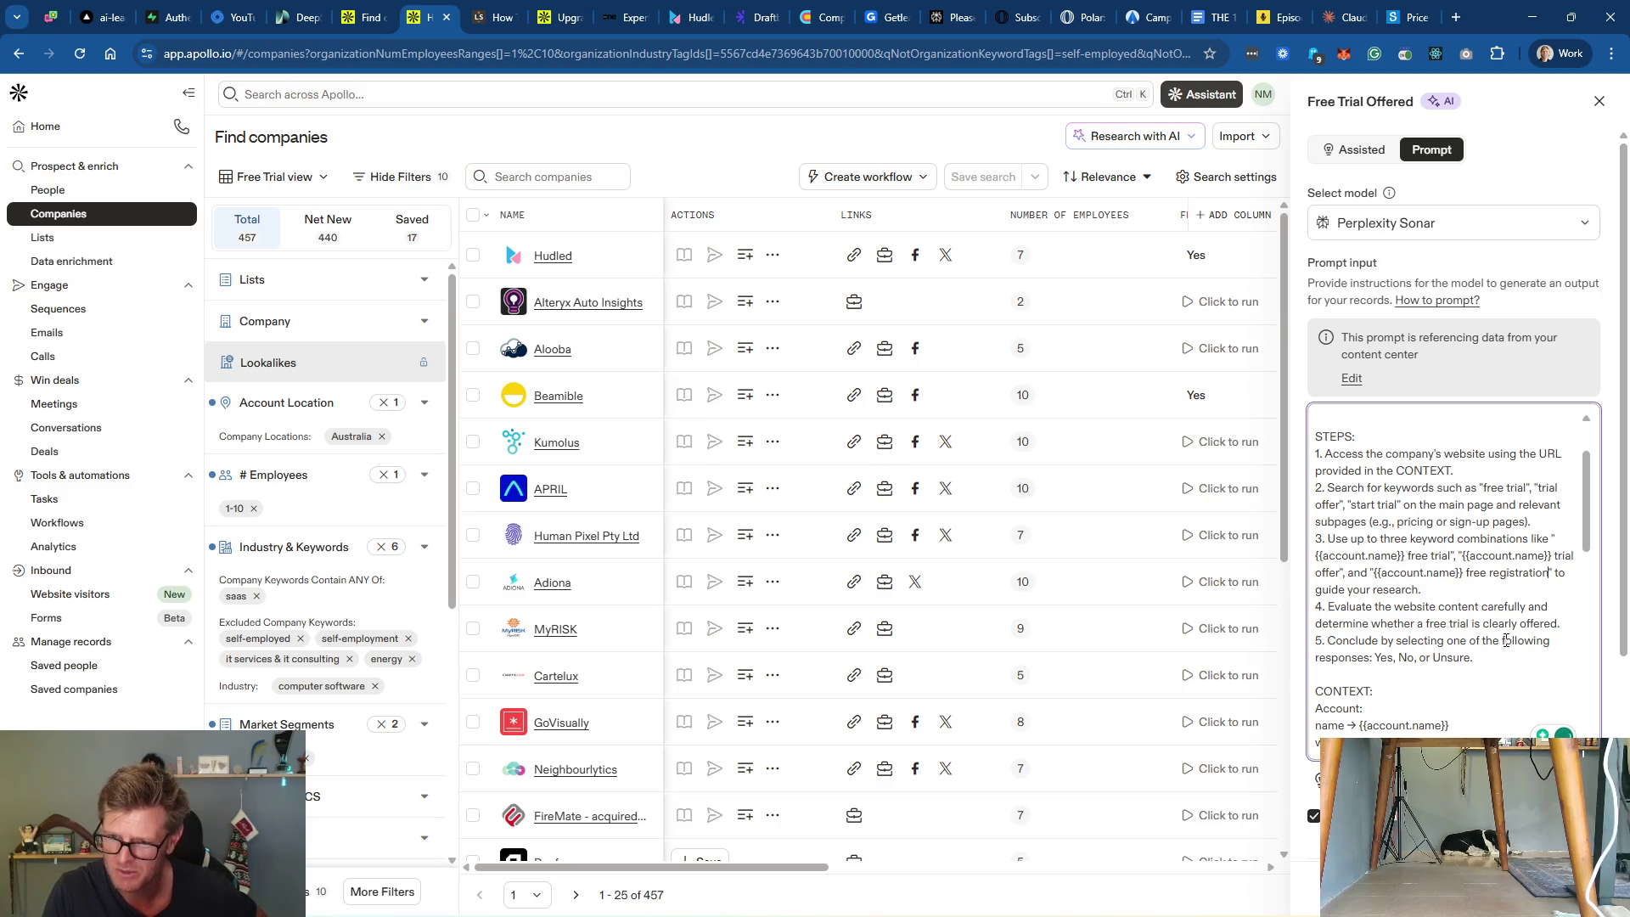
{"action": "scroll", "coordinate": [1482, 640], "scroll_direction": "down", "scroll_amount": 3}
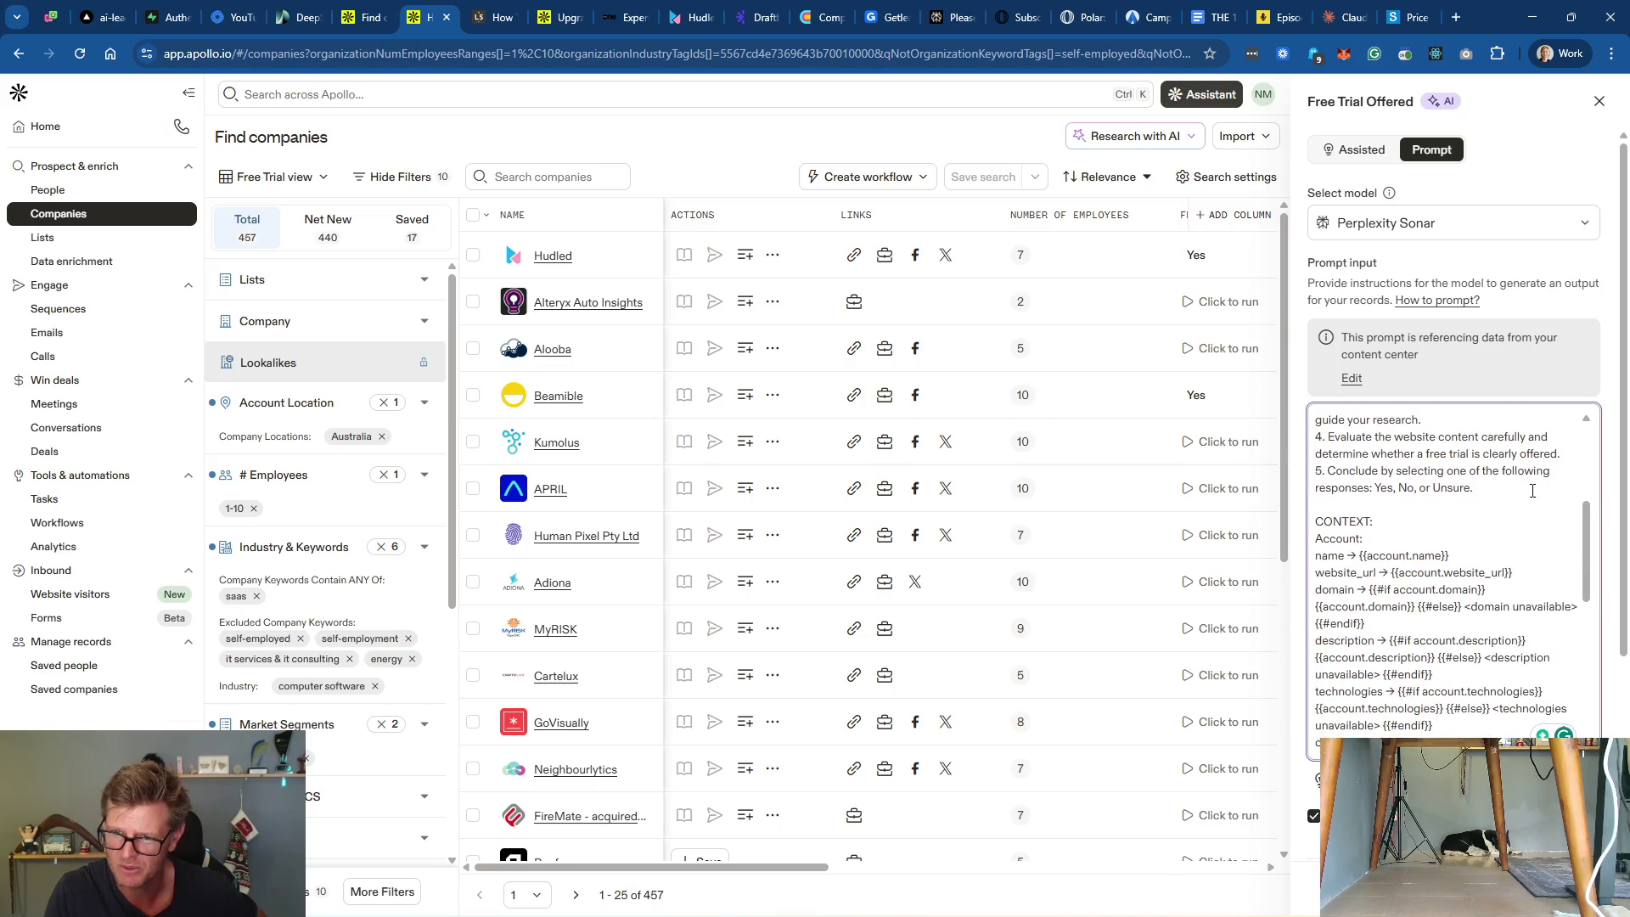
{"action": "scroll", "coordinate": [1446, 501], "scroll_direction": "down", "scroll_amount": 1}
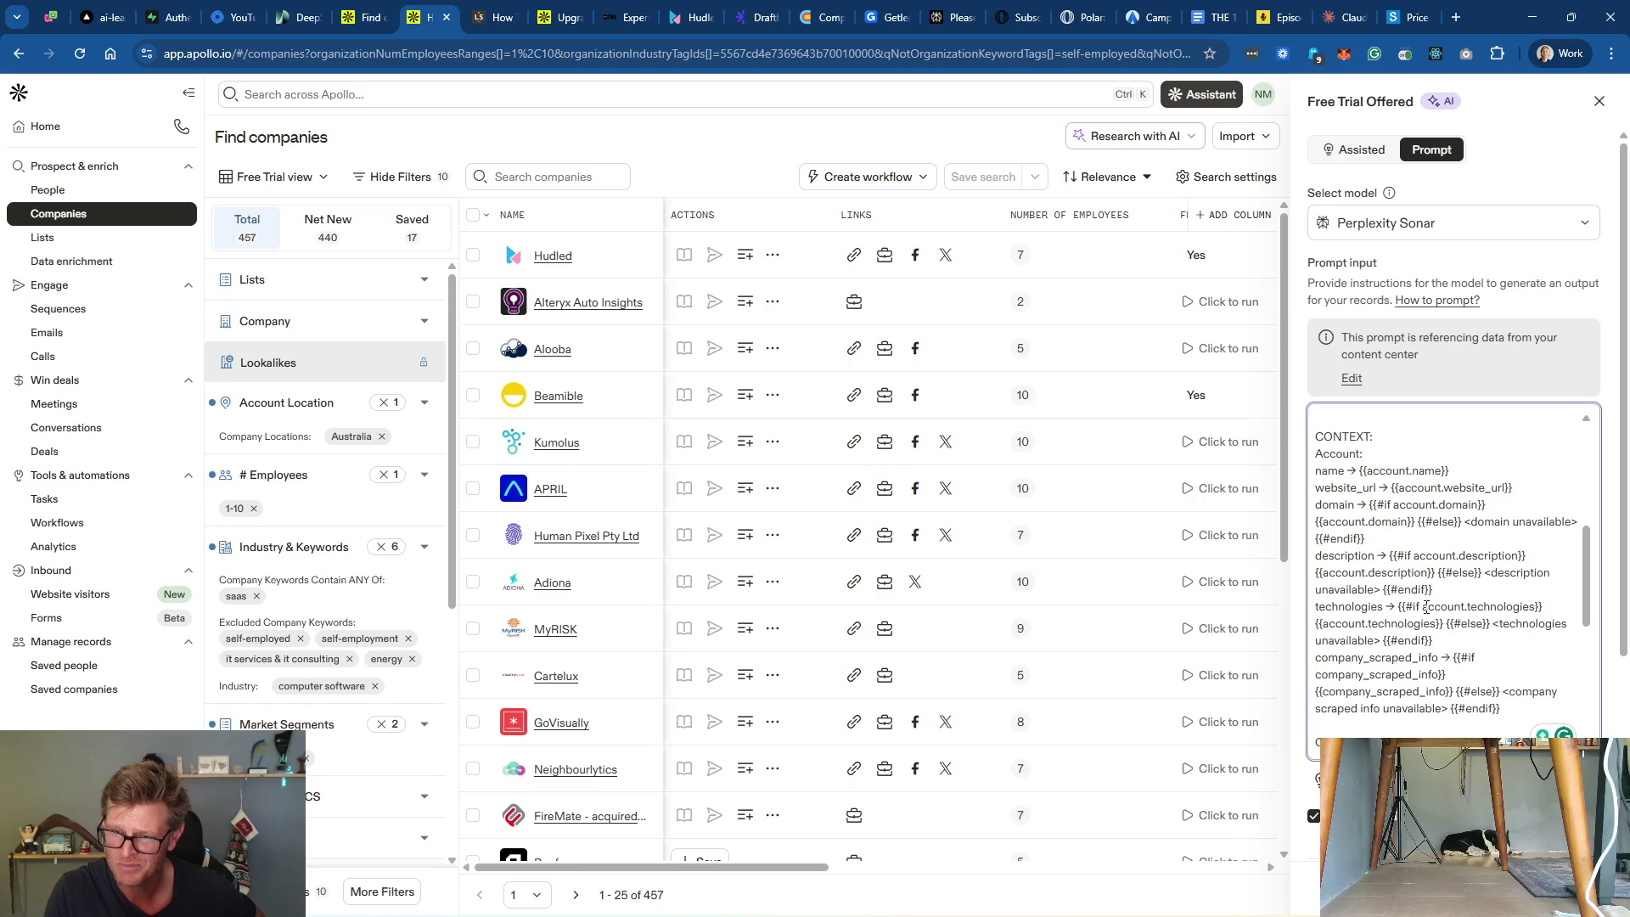
{"action": "scroll", "coordinate": [1468, 612], "scroll_direction": "down", "scroll_amount": 3}
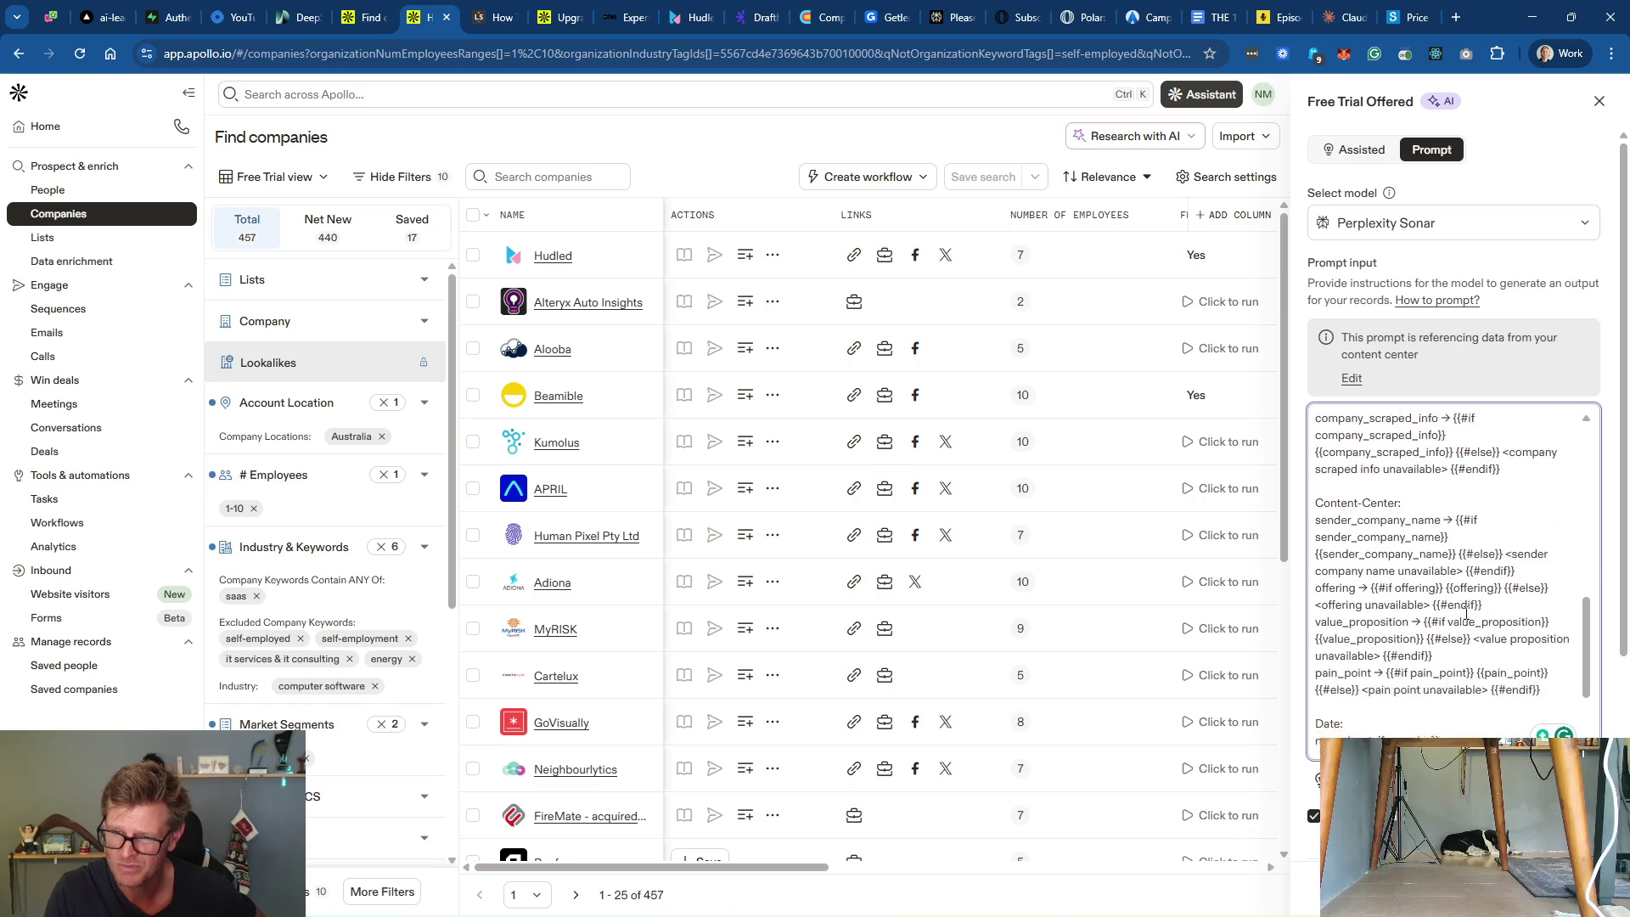
{"action": "scroll", "coordinate": [1474, 564], "scroll_direction": "down", "scroll_amount": 2}
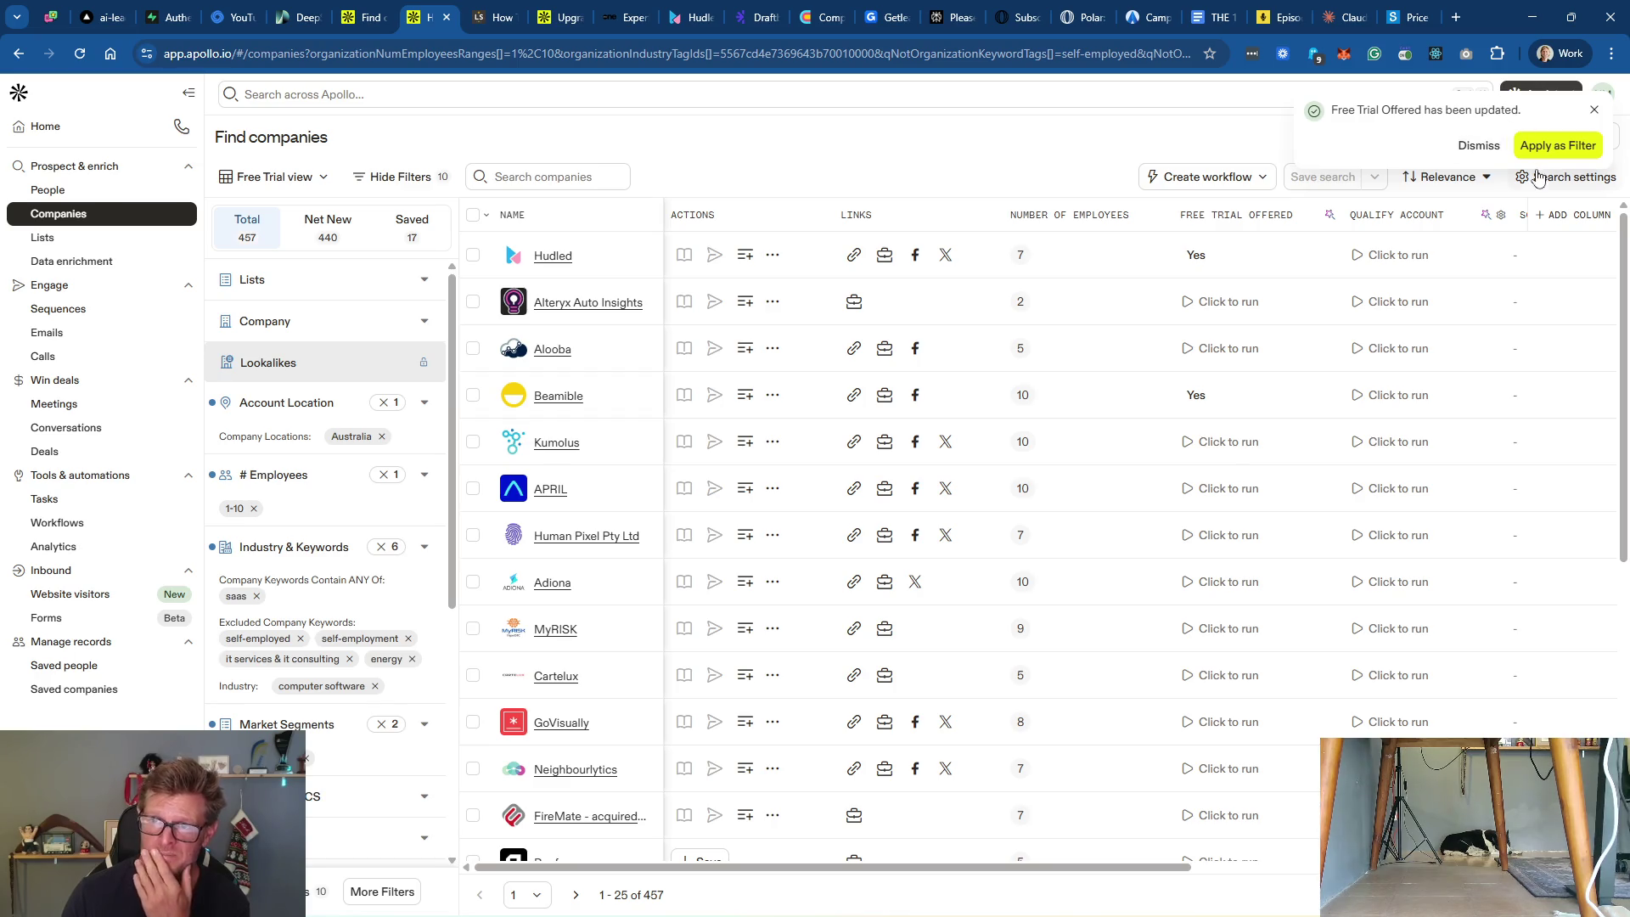
Step: Dismiss the update notice, run Alteryx Auto Insights' free-trial check, and view Hudled's Yes reasoning
{"action": "left_click", "coordinate": [1596, 113]}
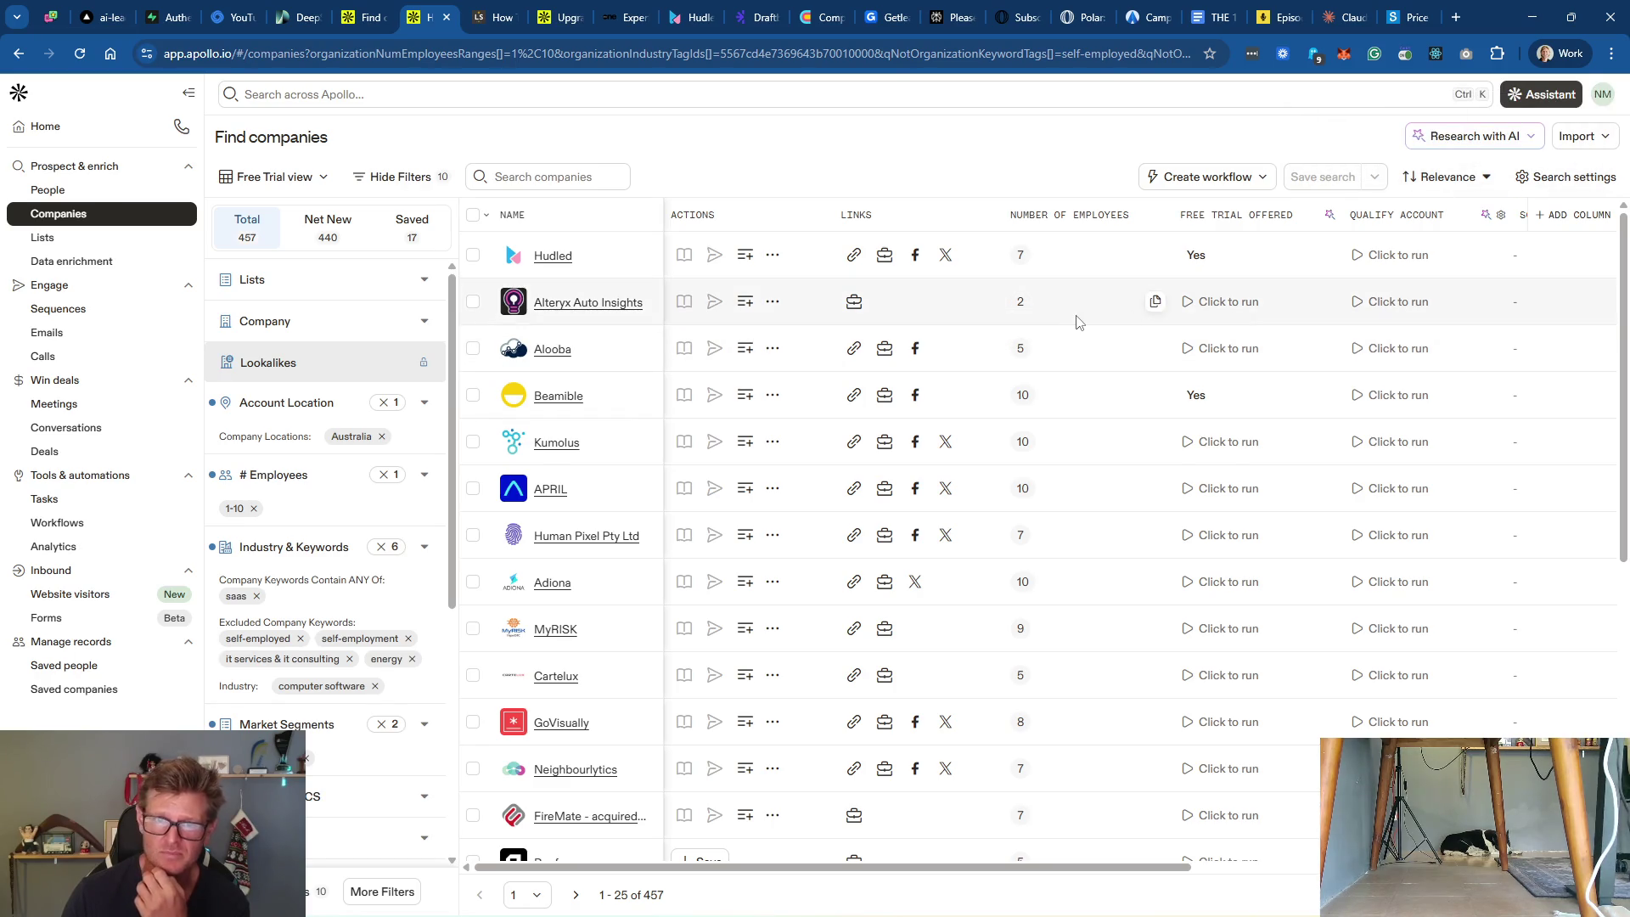
{"action": "left_click", "coordinate": [1190, 306]}
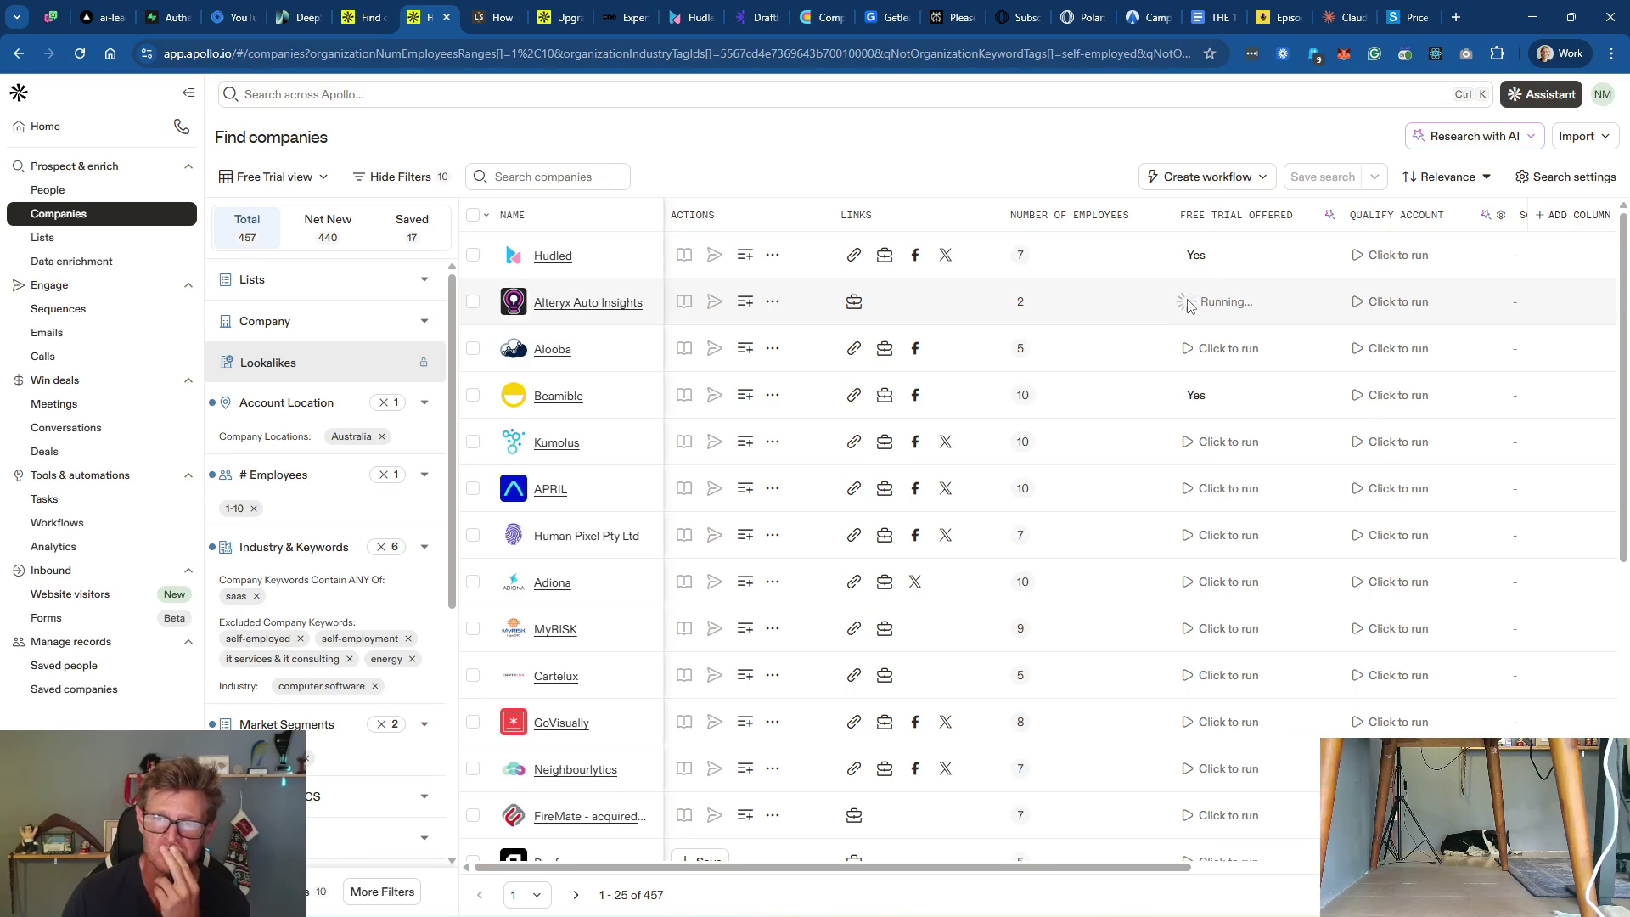
{"action": "left_click", "coordinate": [1196, 257]}
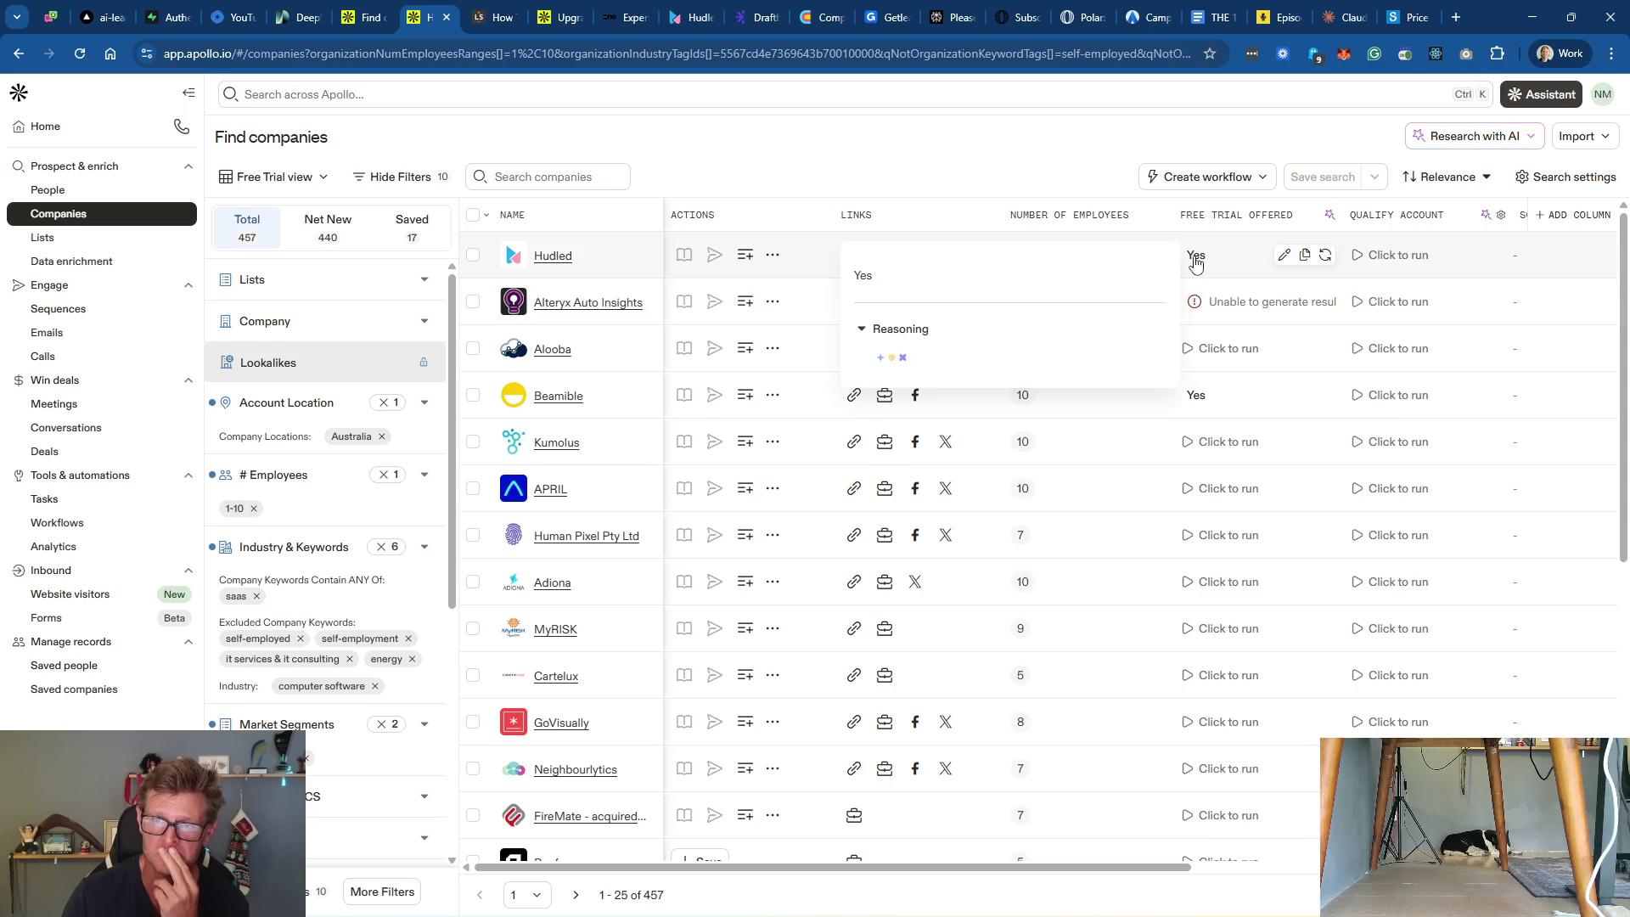
Step: Leave Alteryx's failed free-trial cell unchanged and bring up the Free Trial Offered column options
{"action": "mouse_move", "coordinate": [1236, 307]}
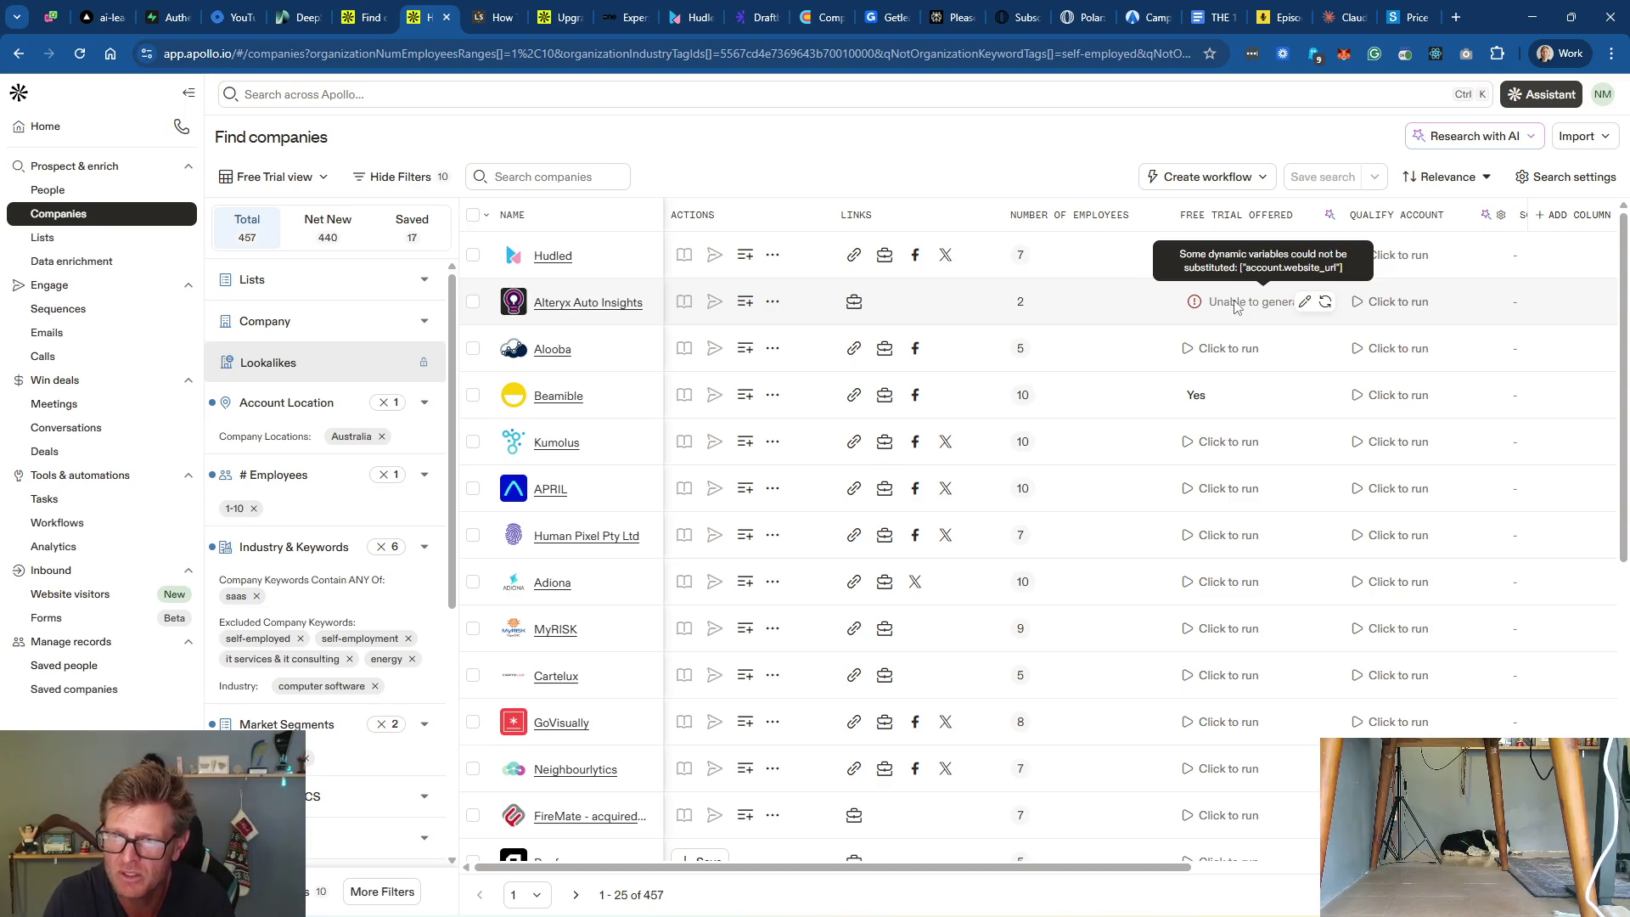
{"action": "left_click", "coordinate": [1305, 302]}
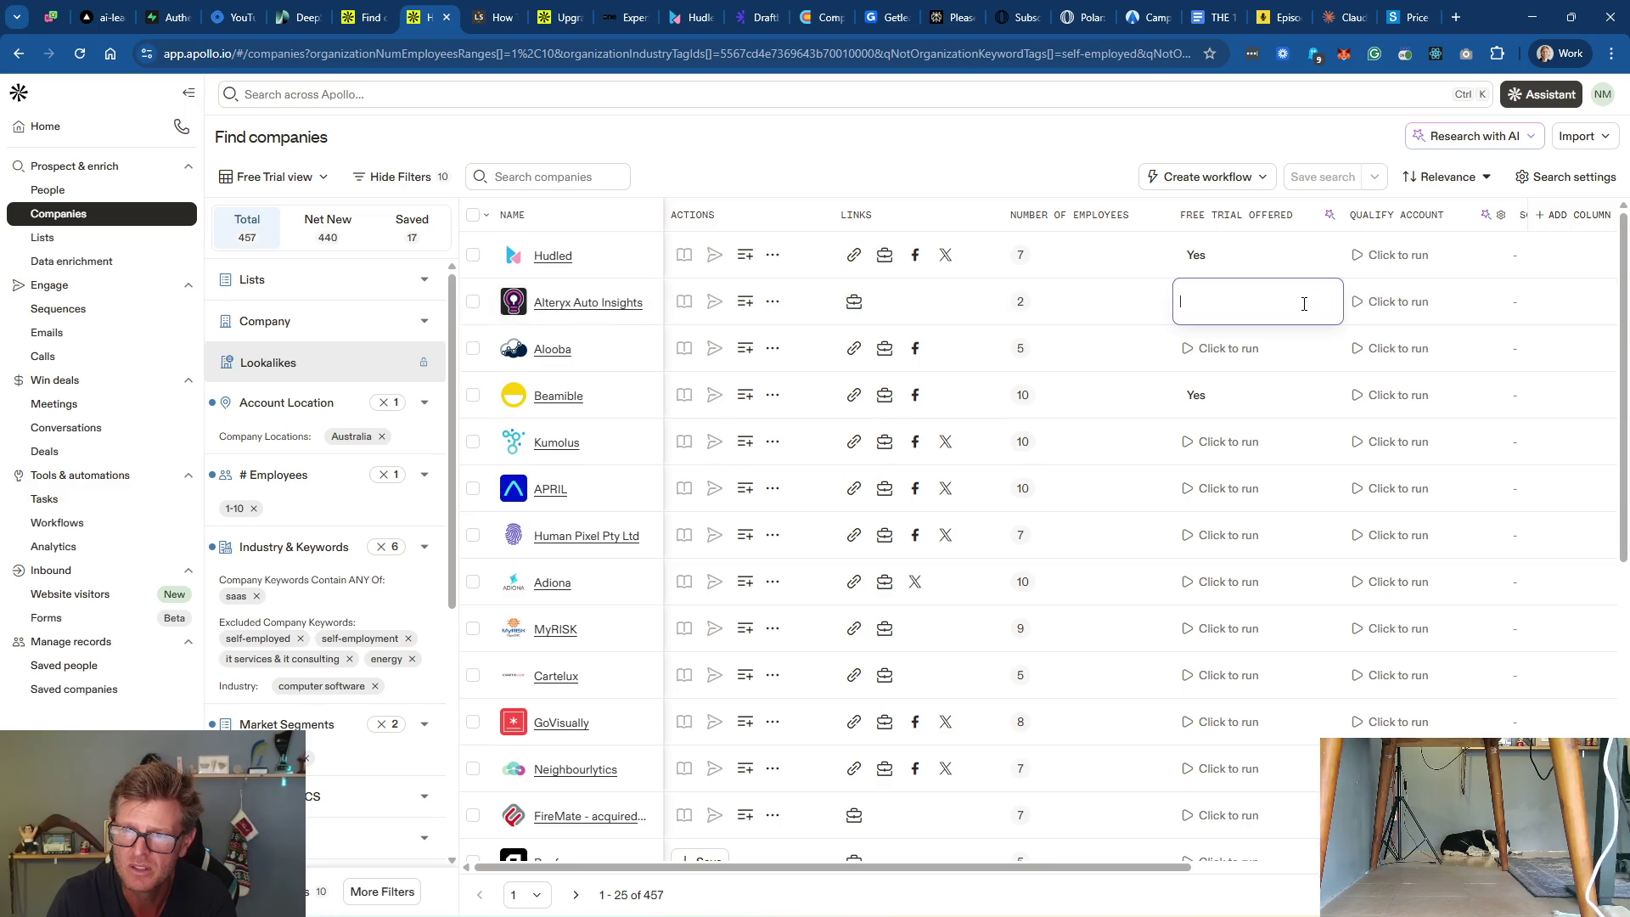
{"action": "left_click", "coordinate": [1146, 318]}
{"action": "mouse_move", "coordinate": [1329, 219]}
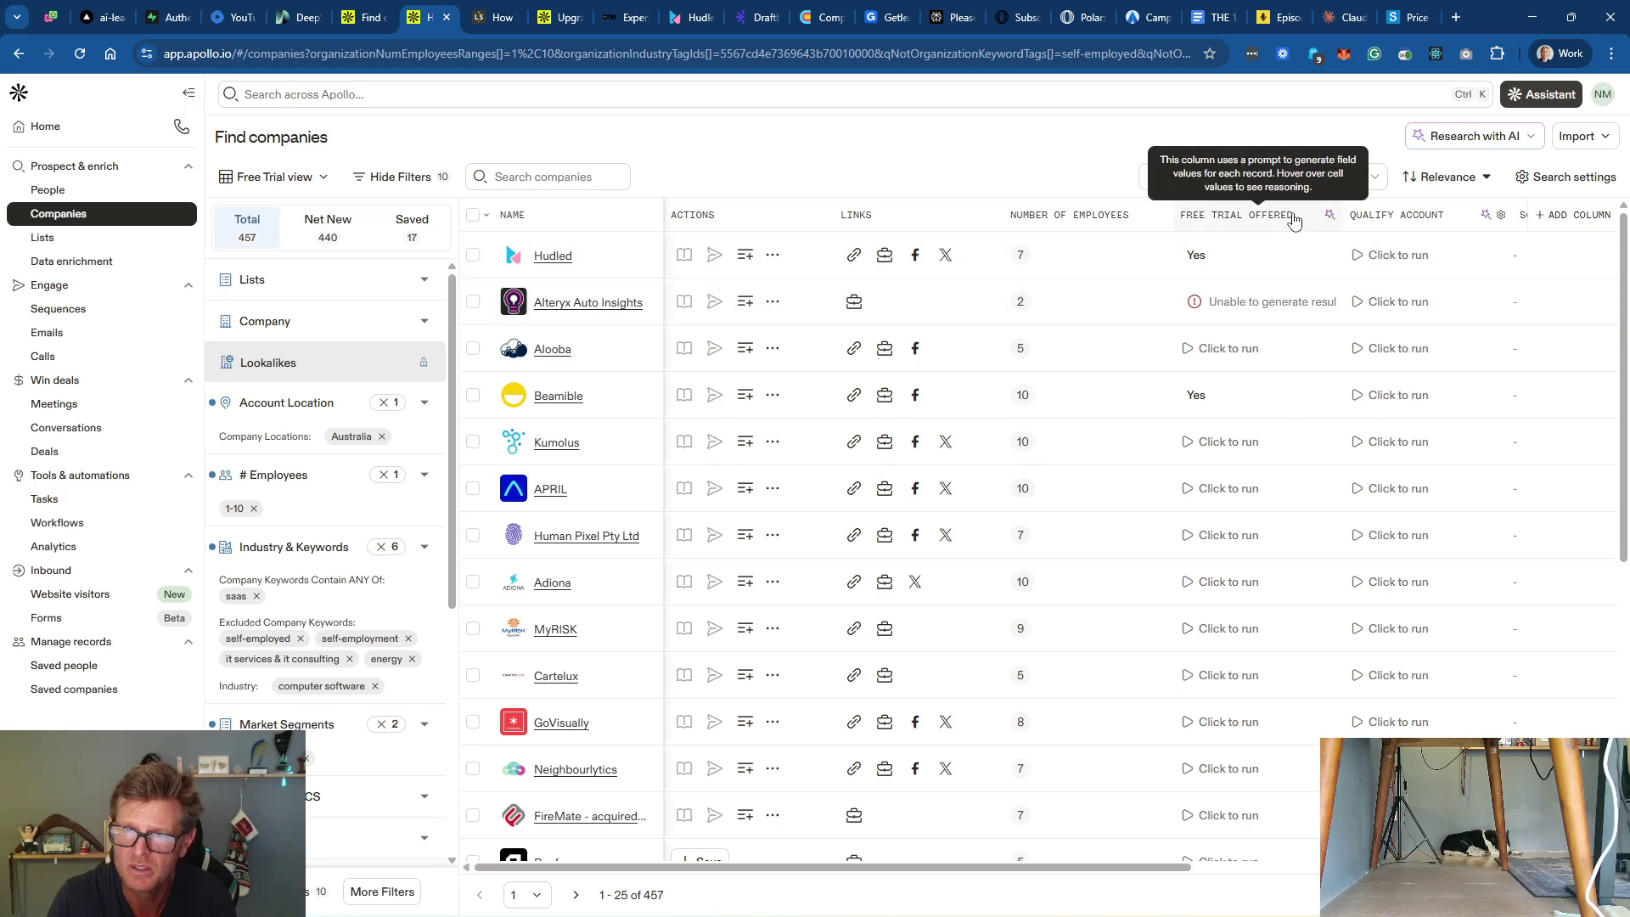
{"action": "left_click", "coordinate": [1325, 217]}
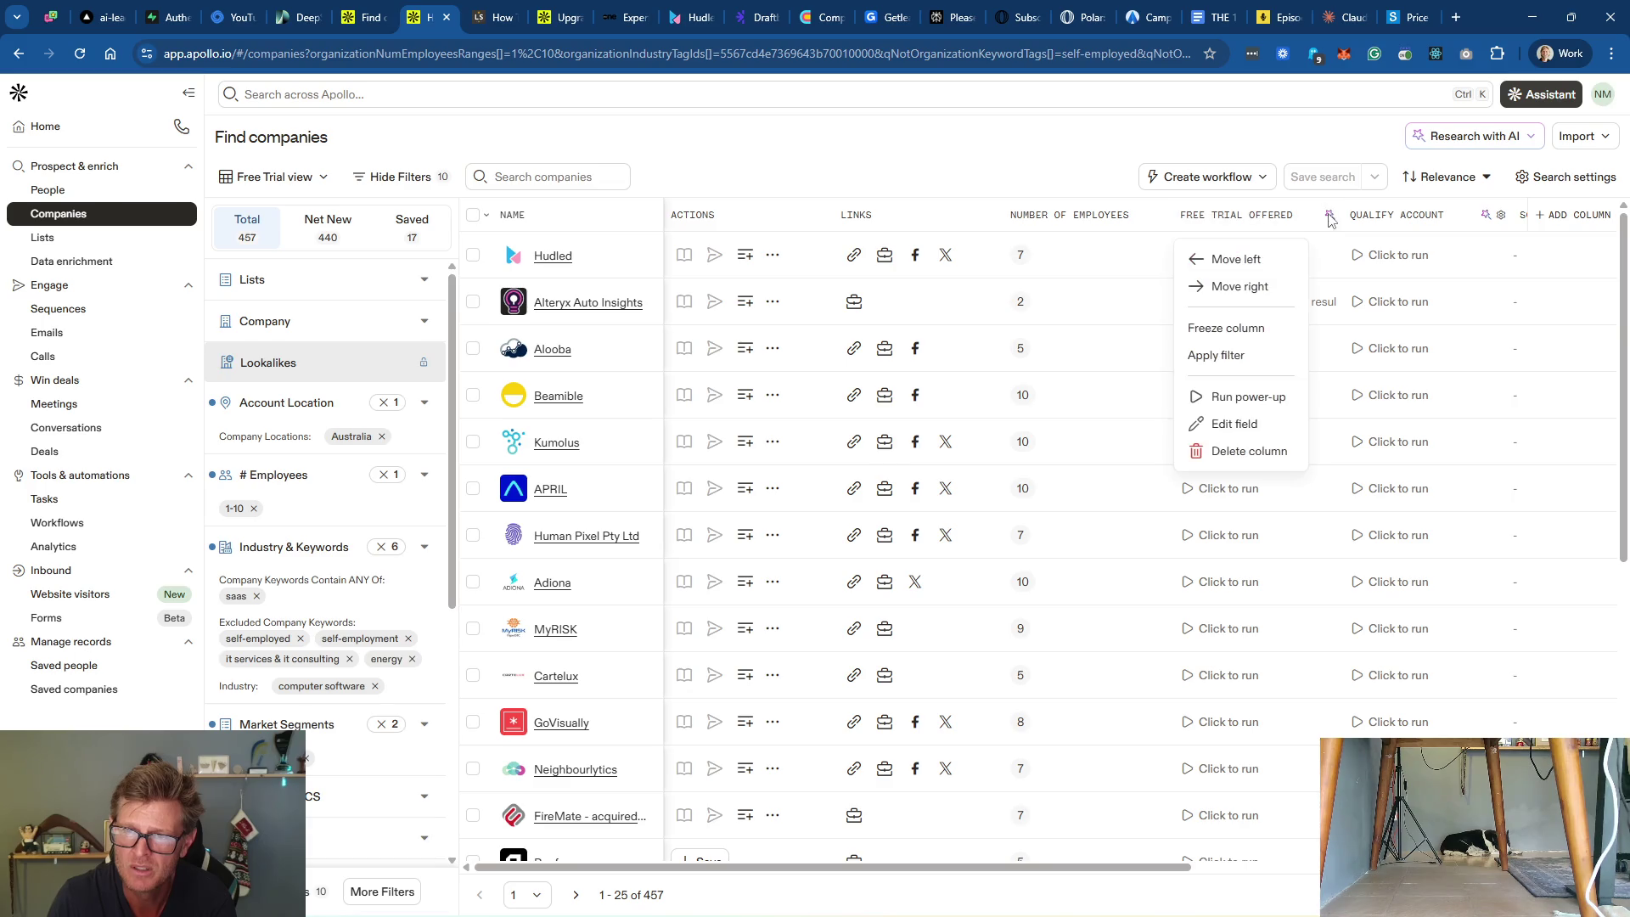
Step: Review the Free Trial Offered prompt, then run Alooba's check, which returns Yes citing 'Try For Free' buttons
{"action": "left_click", "coordinate": [1248, 429]}
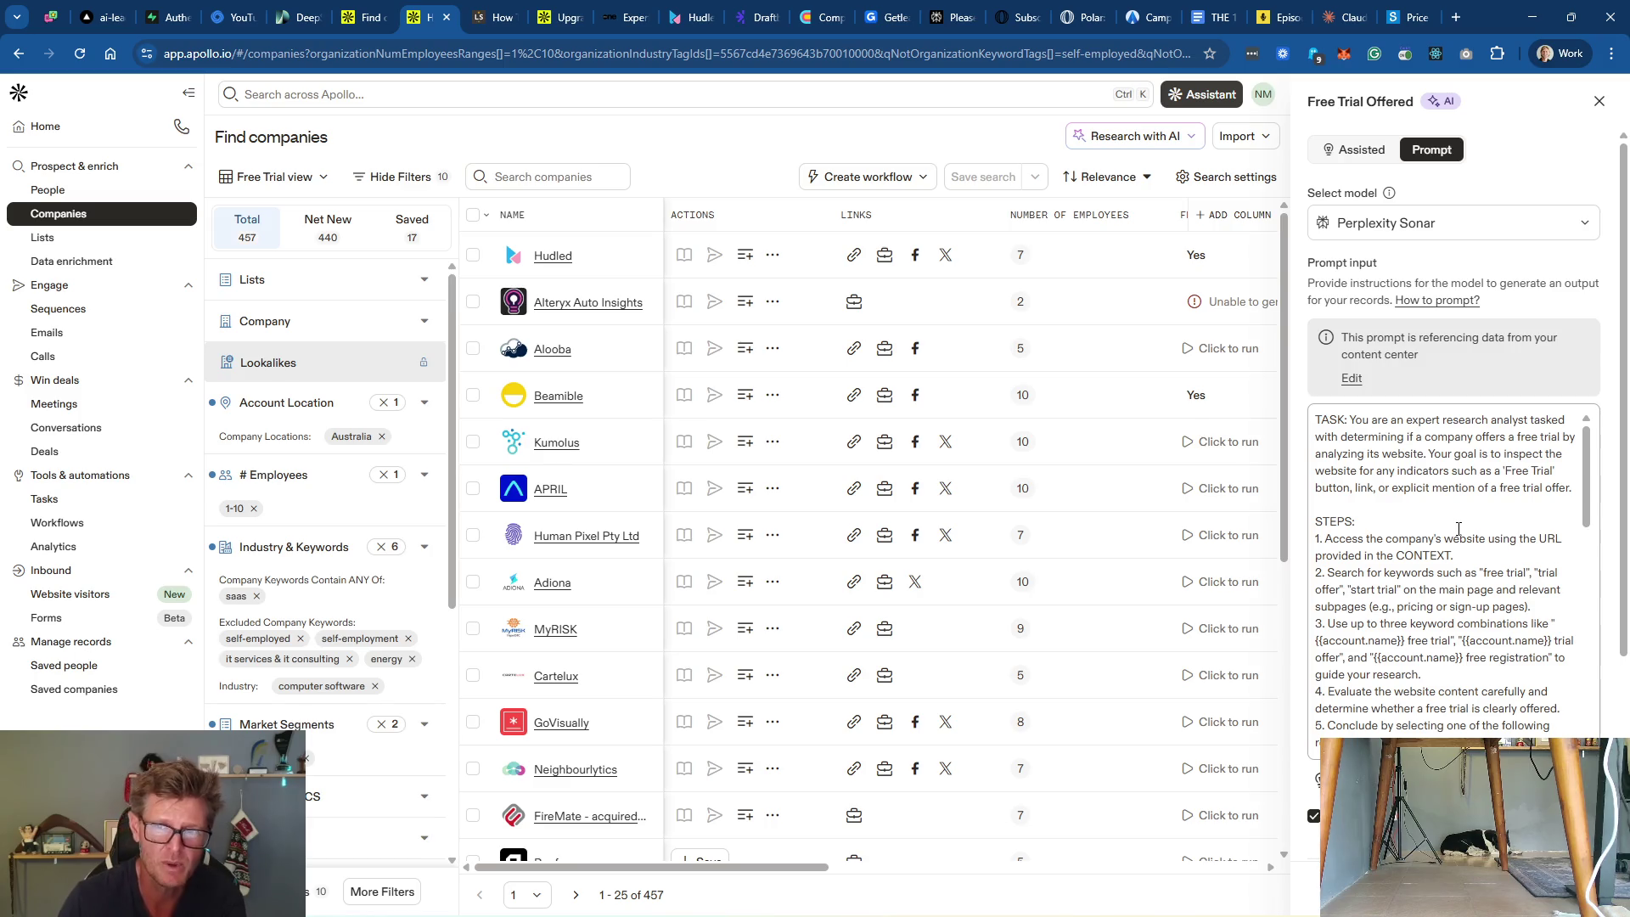
{"action": "left_click", "coordinate": [1599, 101]}
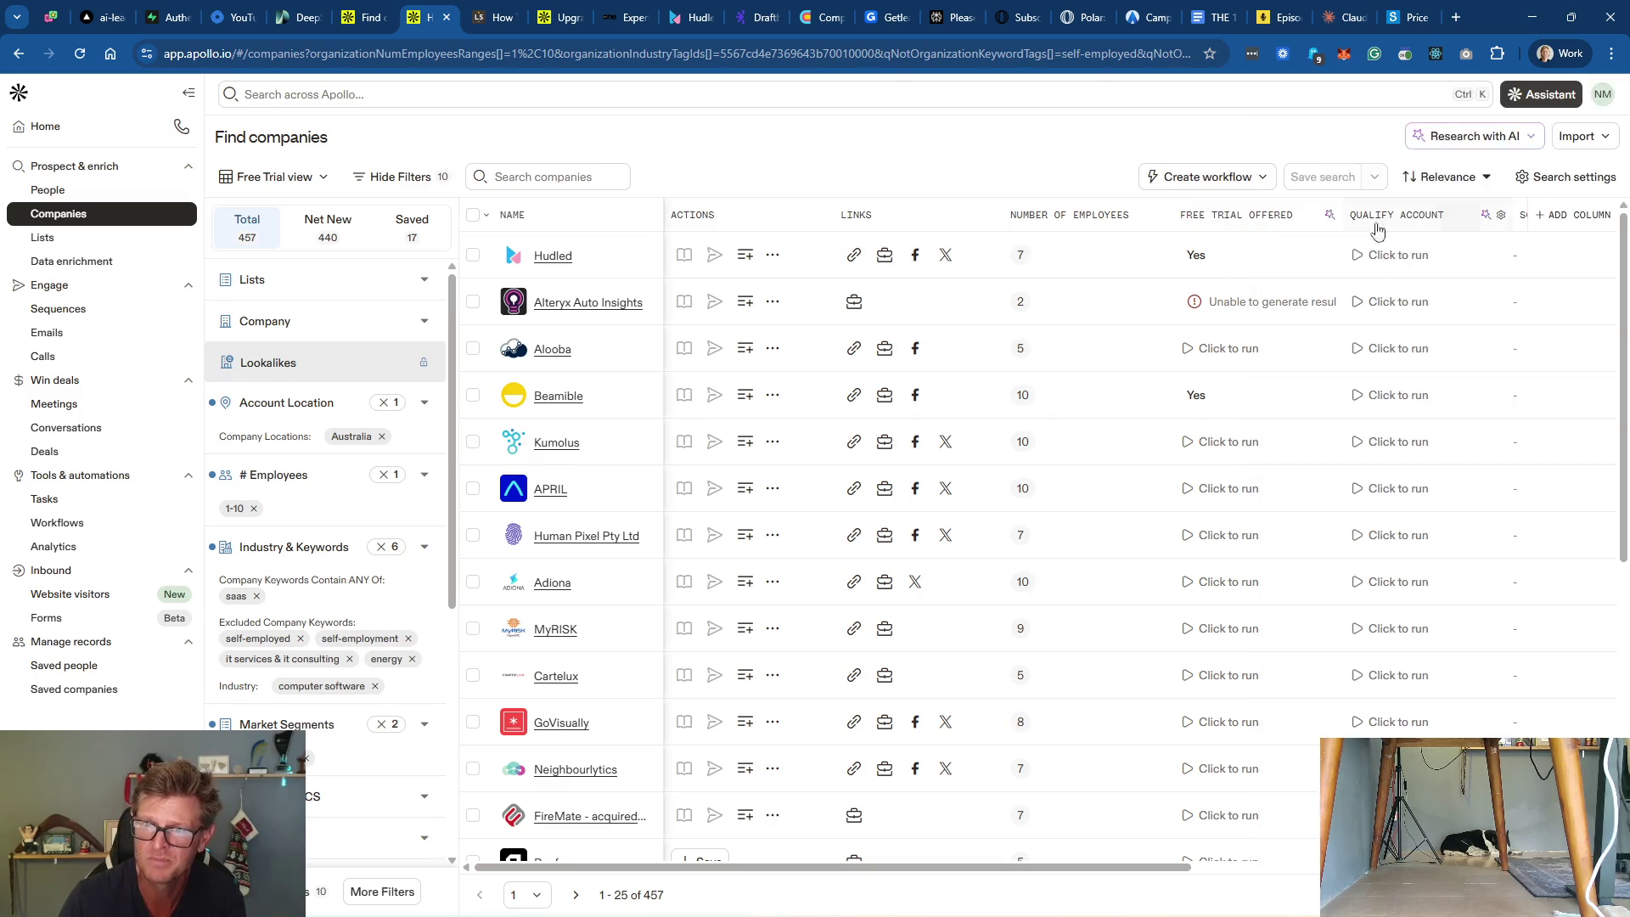
{"action": "left_click", "coordinate": [1226, 357]}
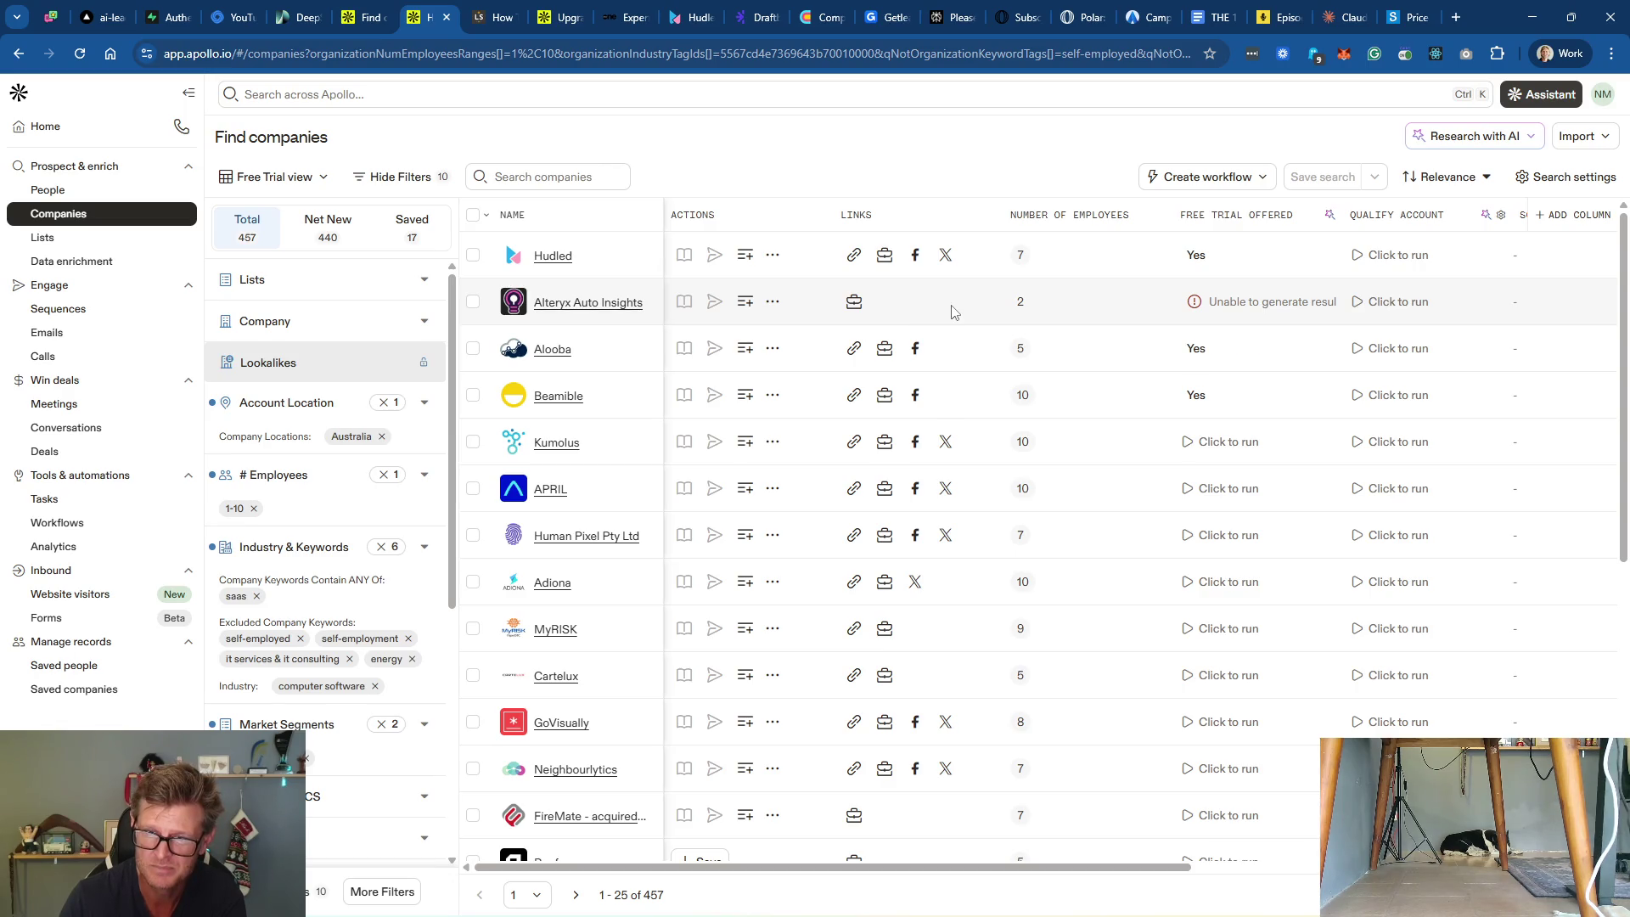
{"action": "left_click", "coordinate": [1200, 351]}
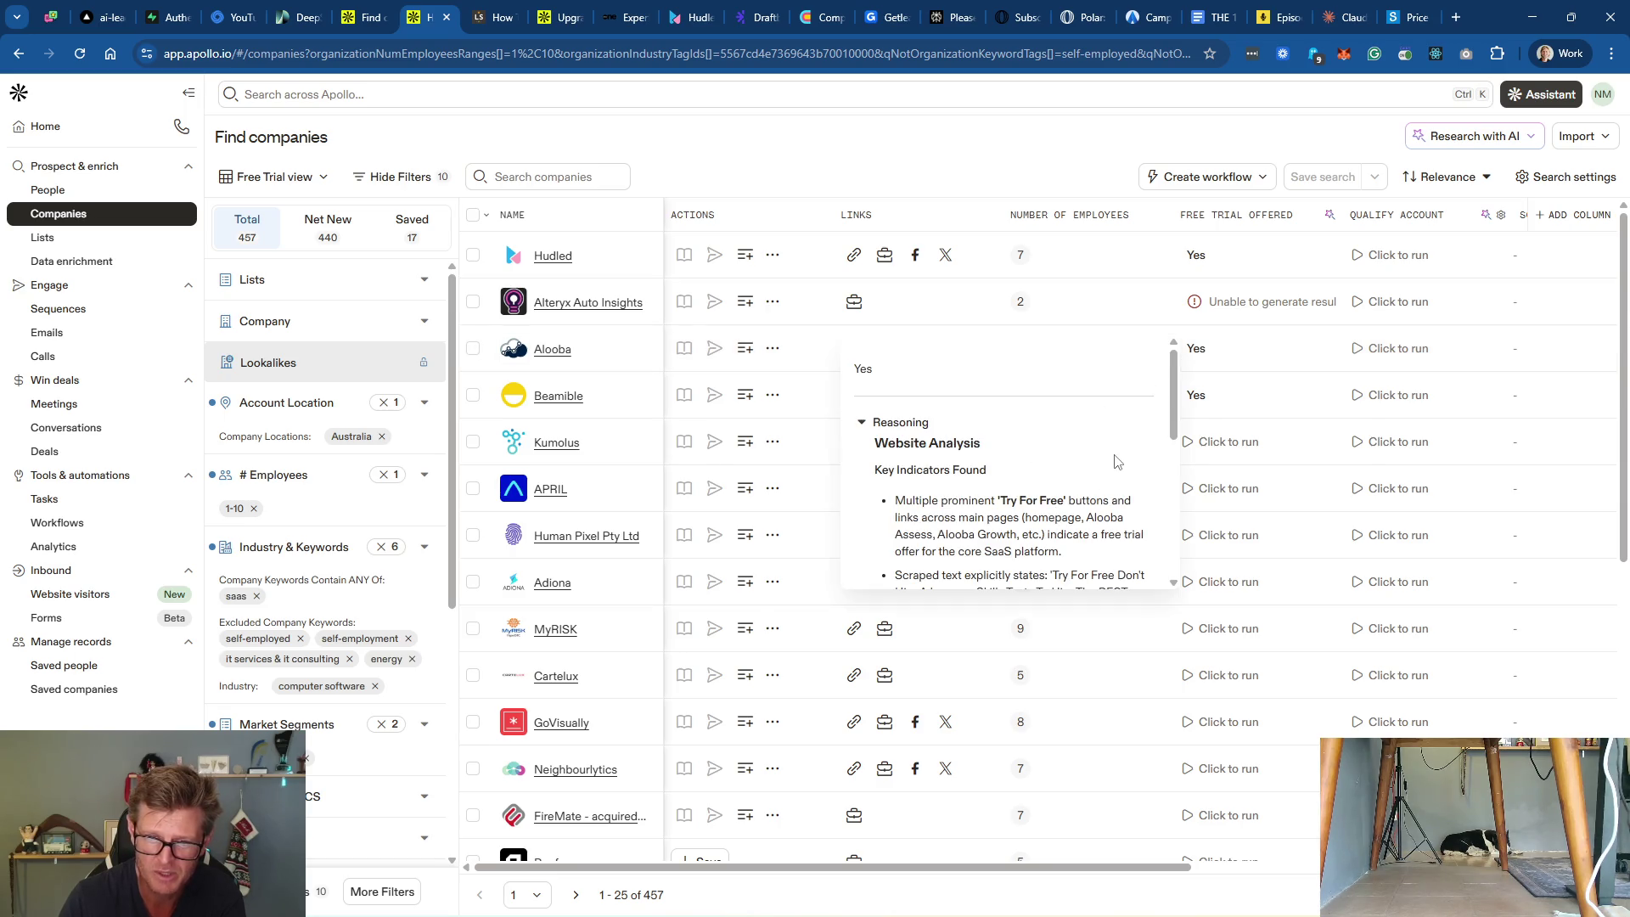
{"action": "scroll", "coordinate": [1115, 462], "scroll_direction": "down", "scroll_amount": 1}
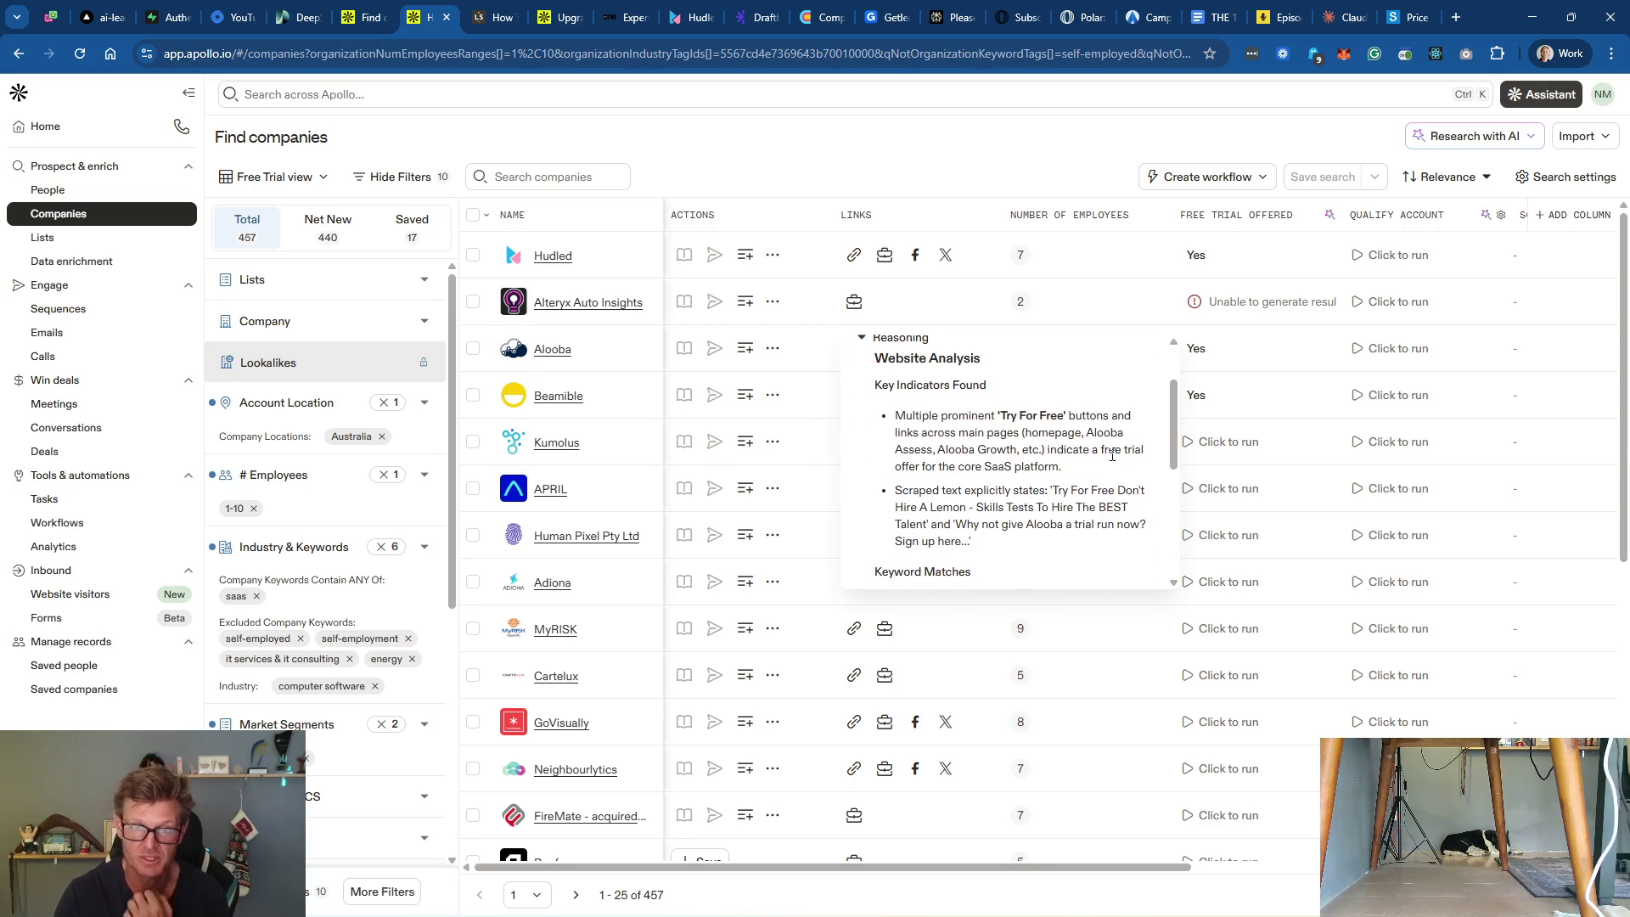
{"action": "scroll", "coordinate": [1075, 474], "scroll_direction": "down", "scroll_amount": 3}
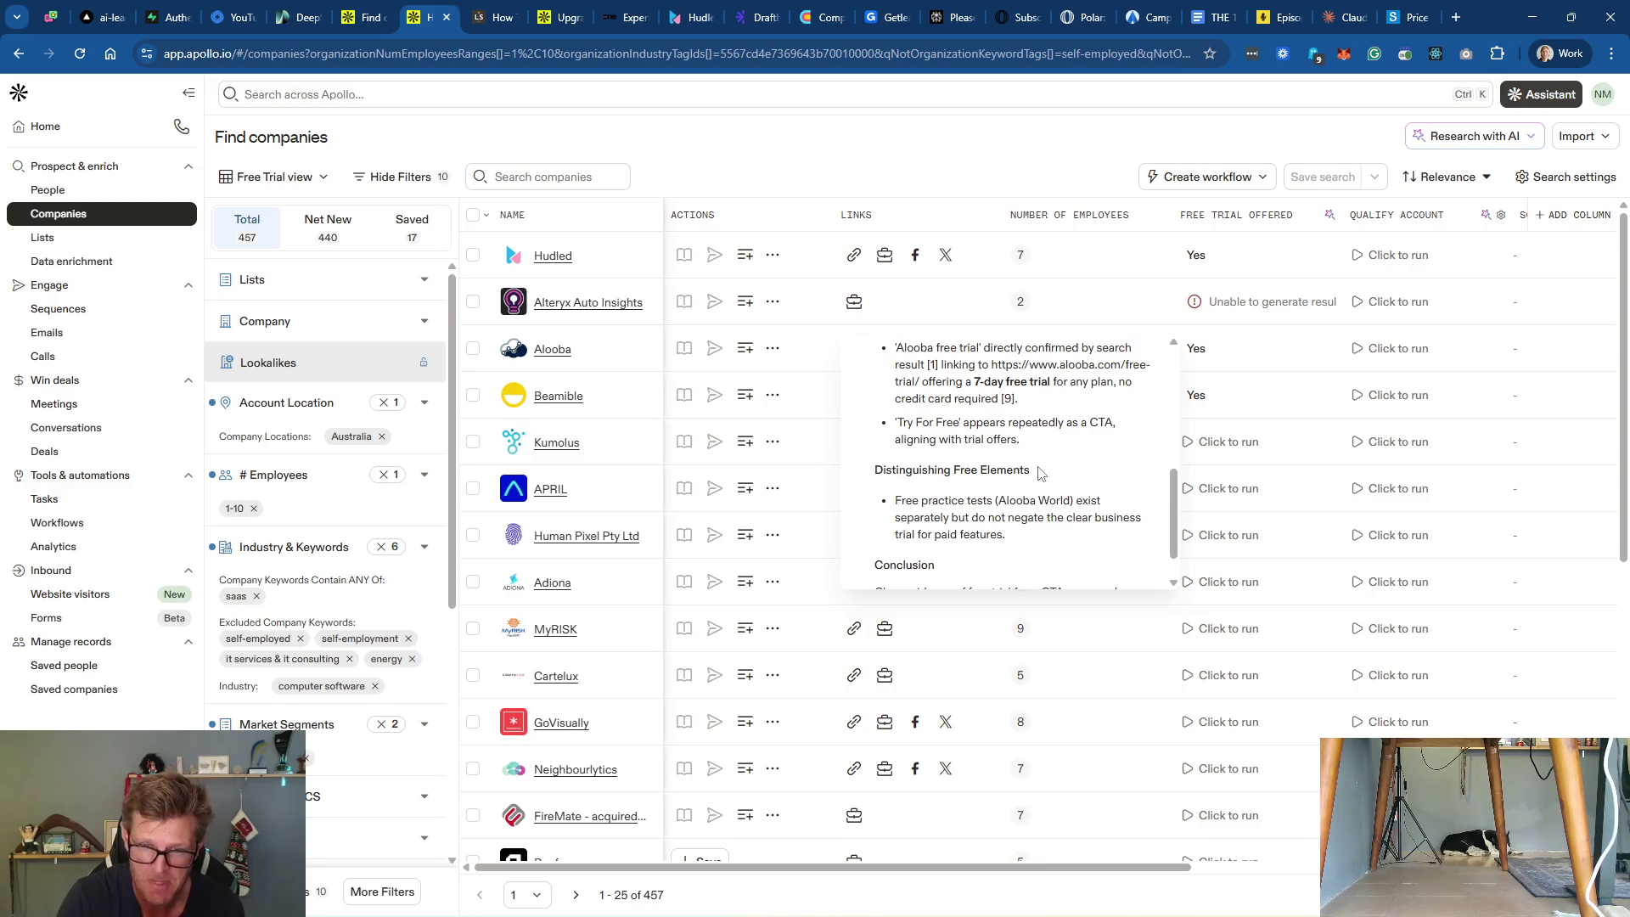
{"action": "scroll", "coordinate": [1102, 462], "scroll_direction": "down", "scroll_amount": 1}
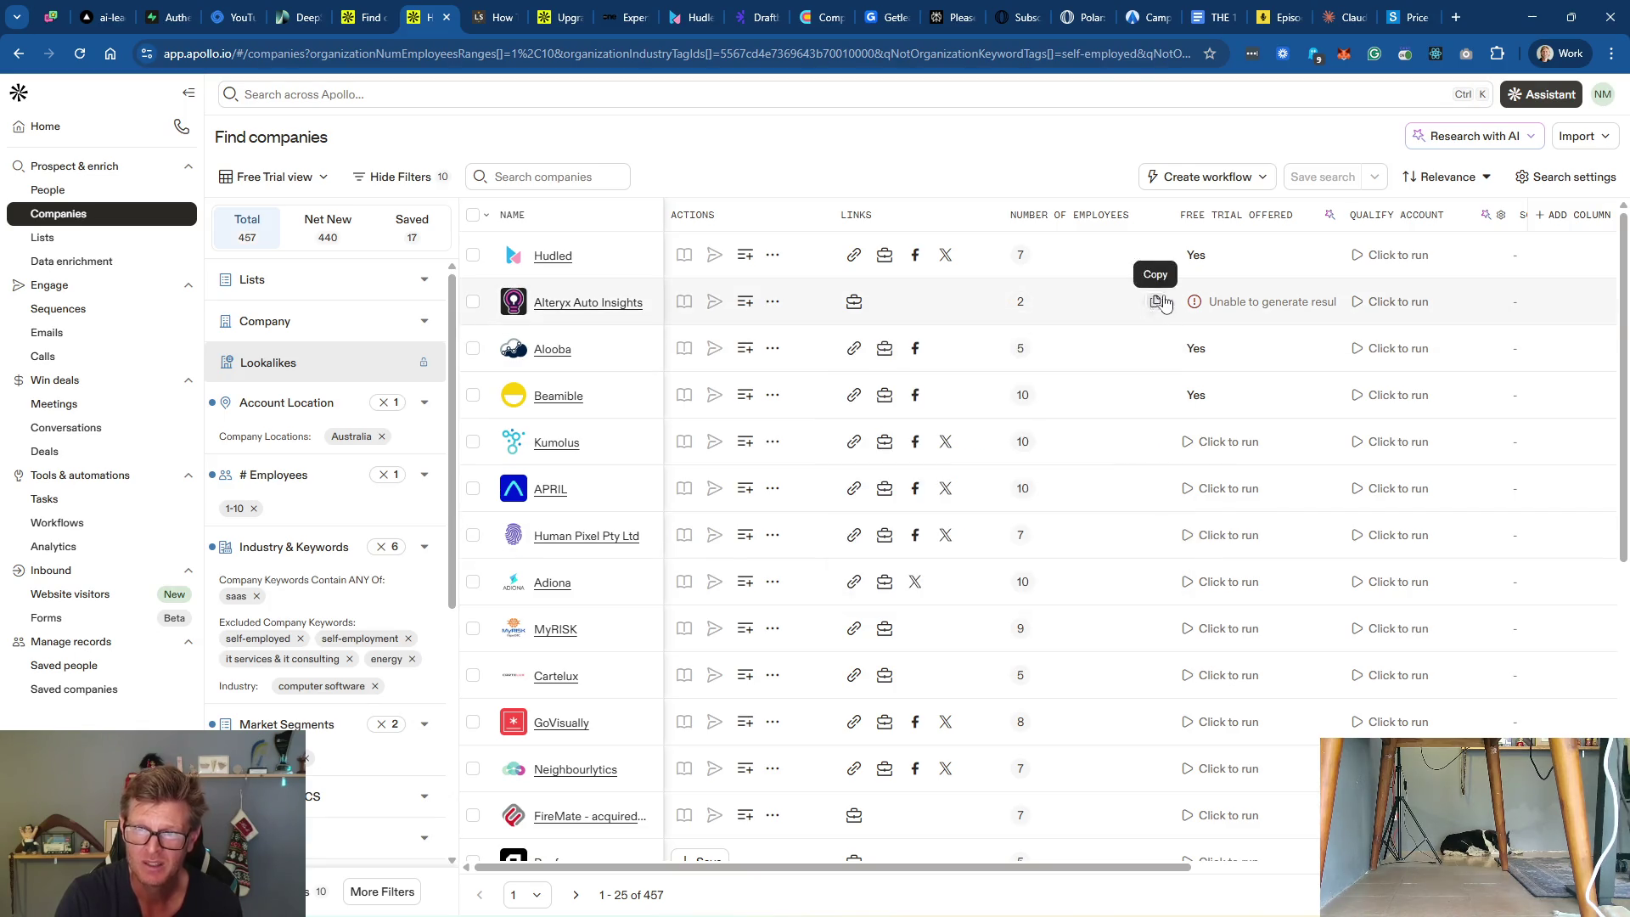
{"action": "mouse_move", "coordinate": [1248, 308]}
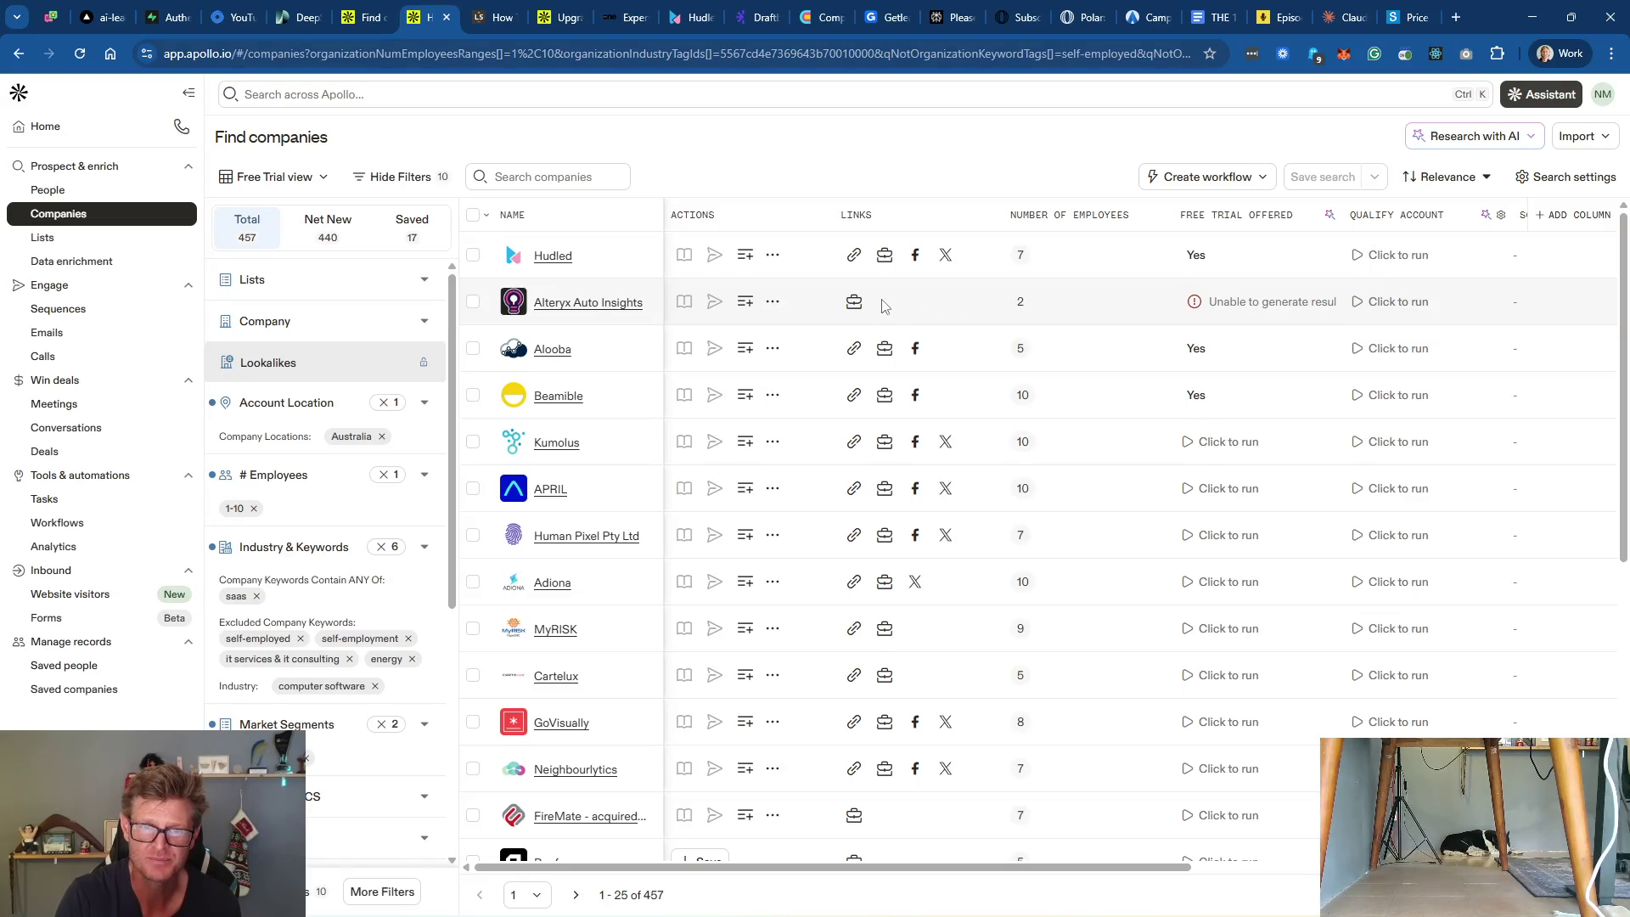
{"action": "left_click", "coordinate": [875, 222]}
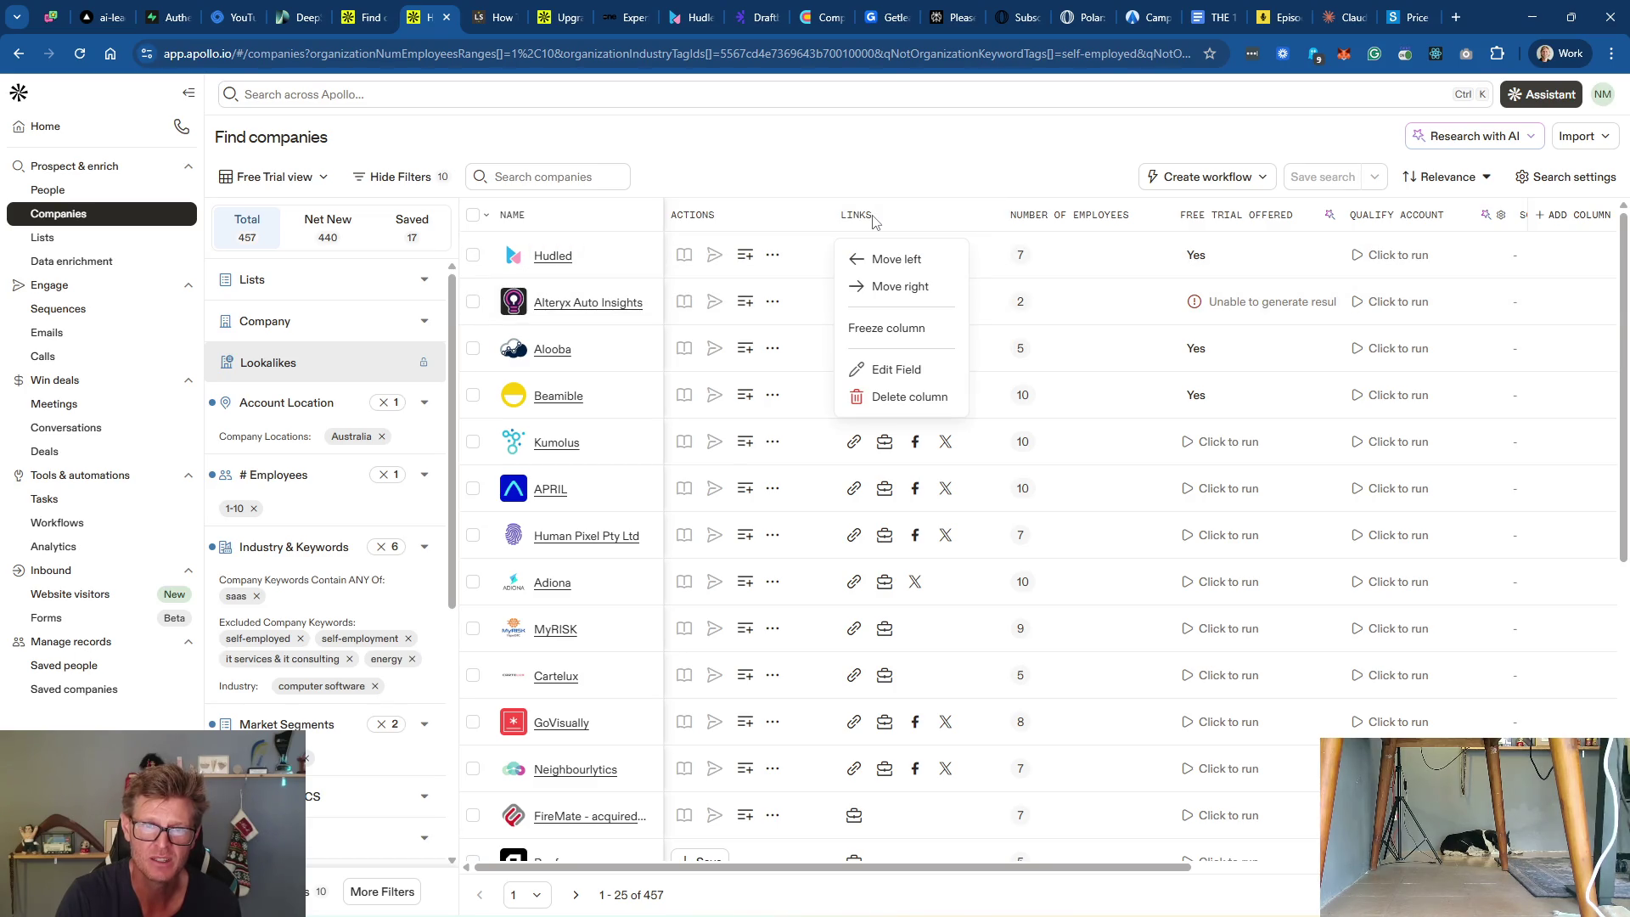
{"action": "left_click", "coordinate": [902, 220]}
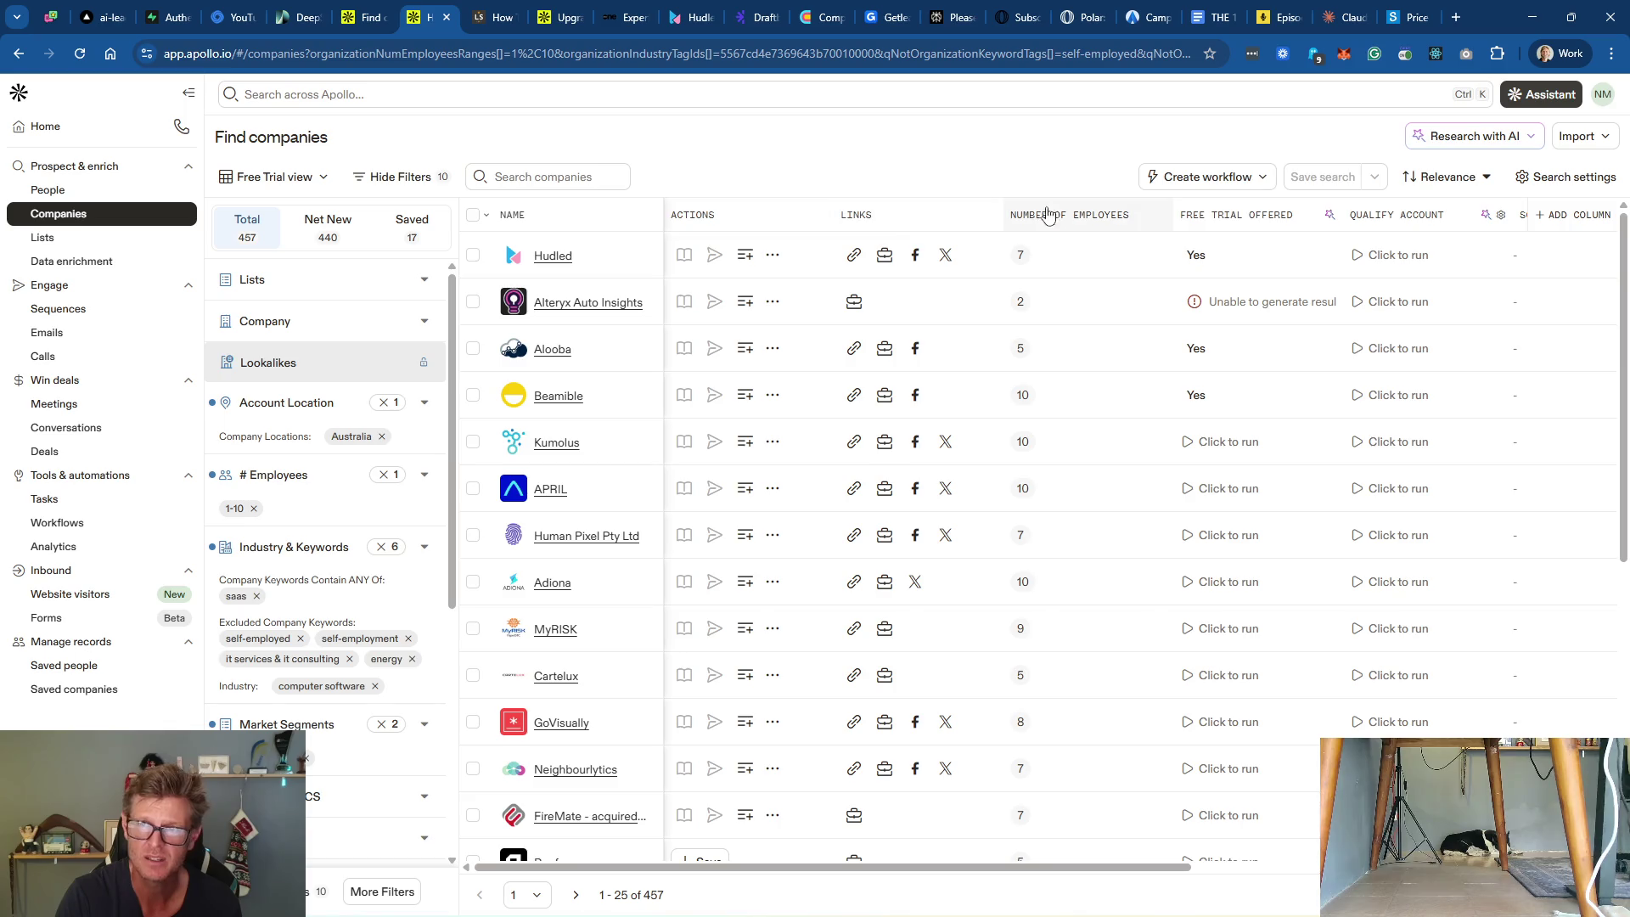
{"action": "left_click", "coordinate": [1543, 180]}
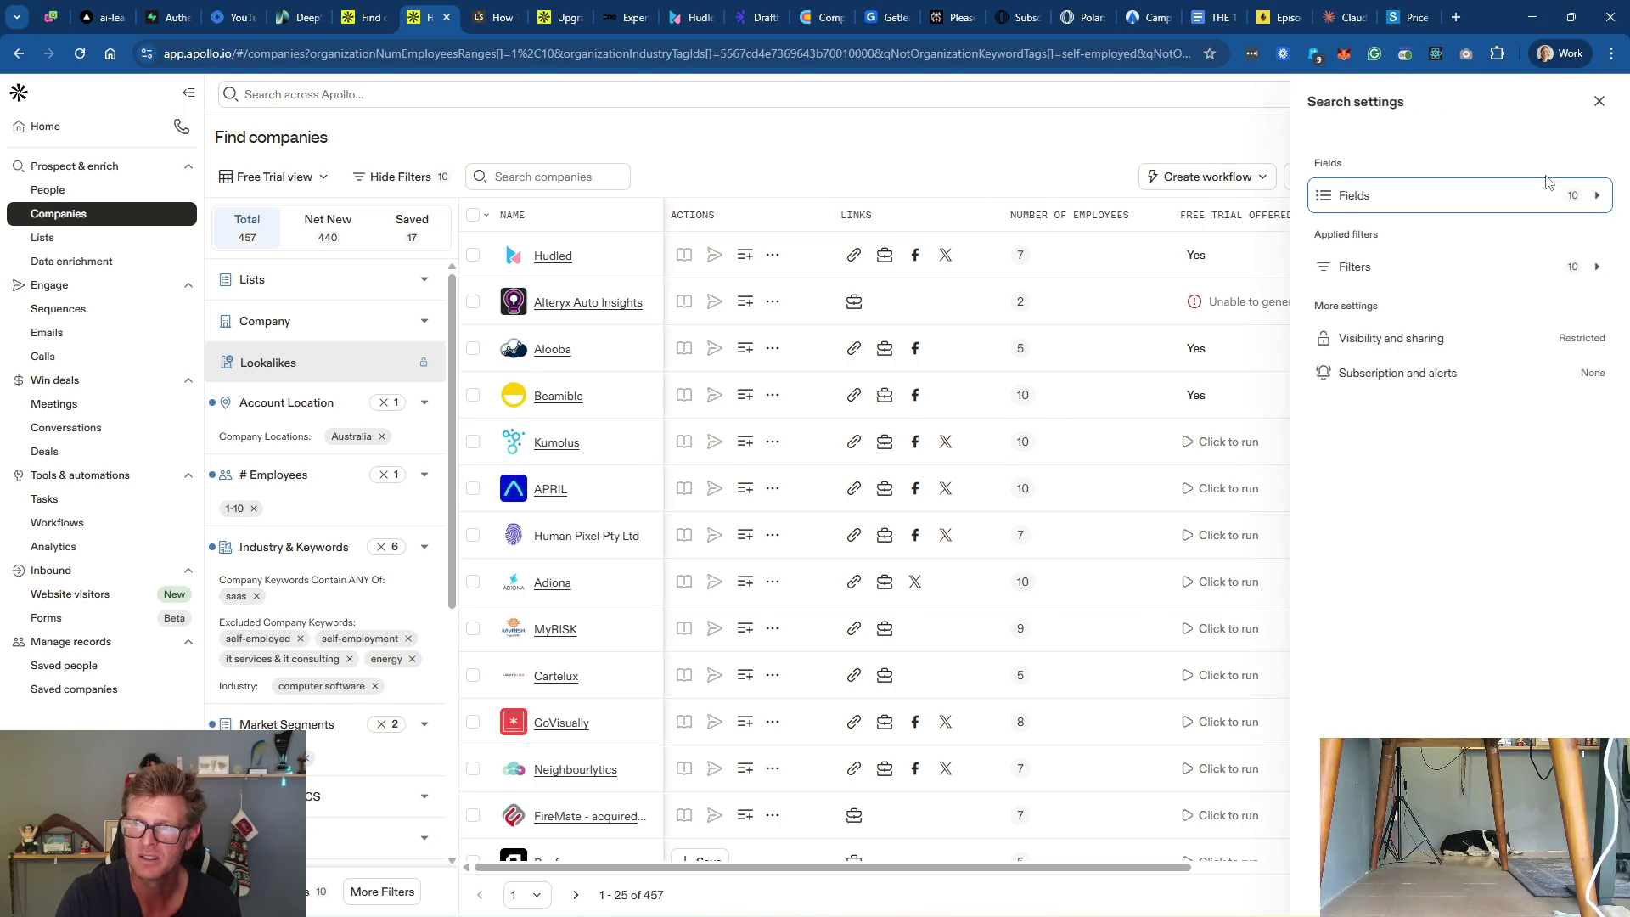
{"action": "left_click", "coordinate": [1473, 269]}
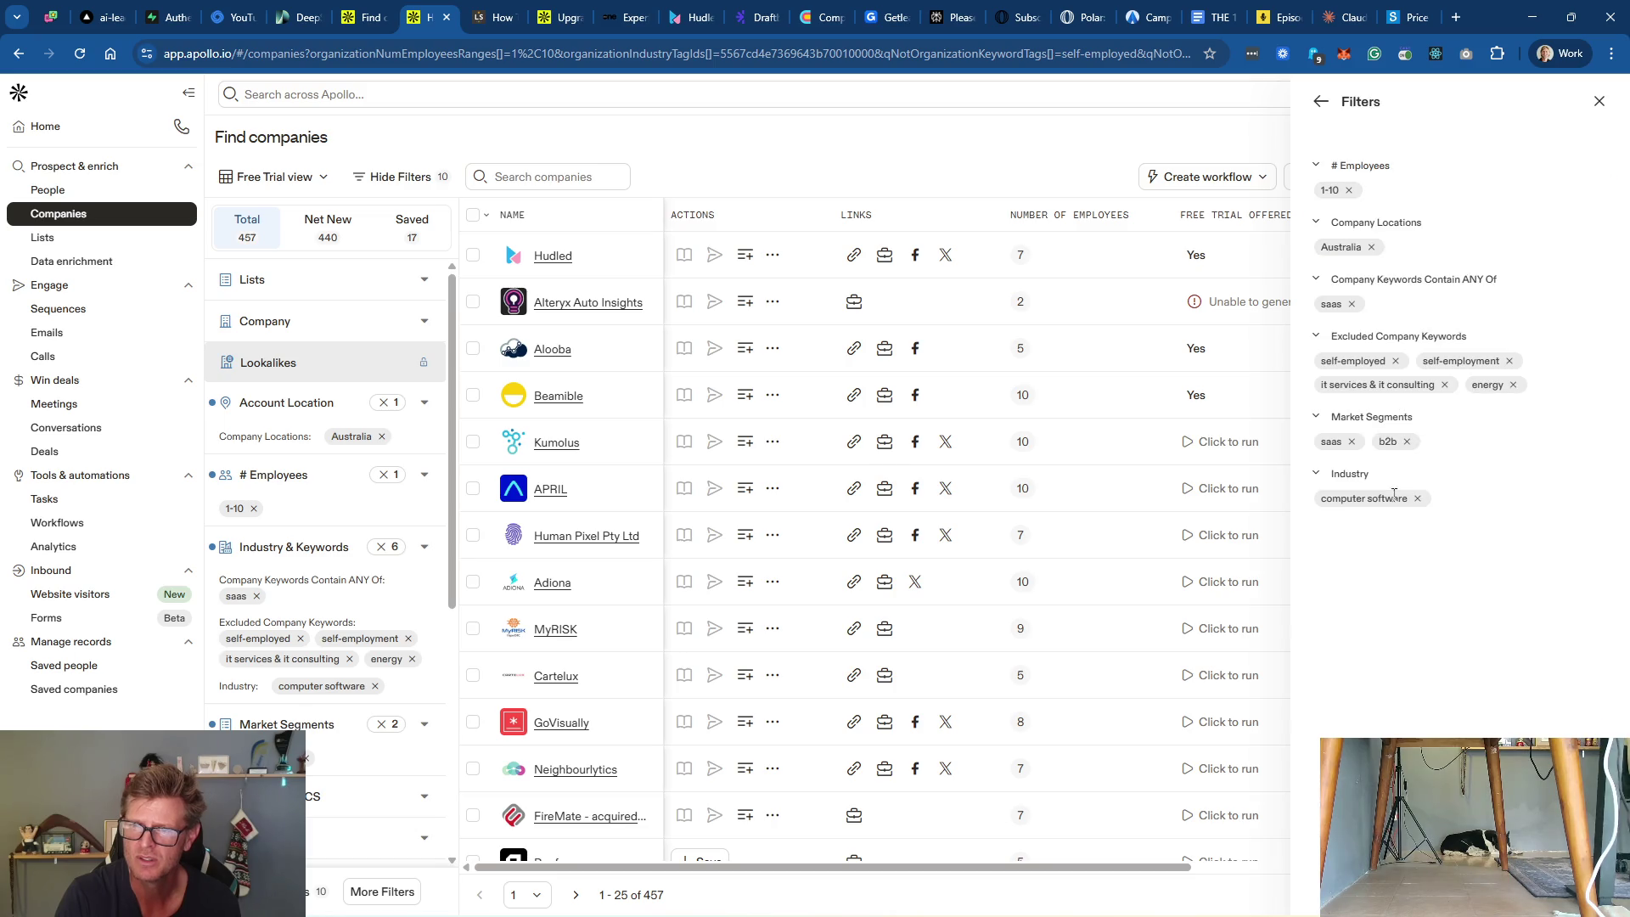
{"action": "left_click", "coordinate": [1599, 101]}
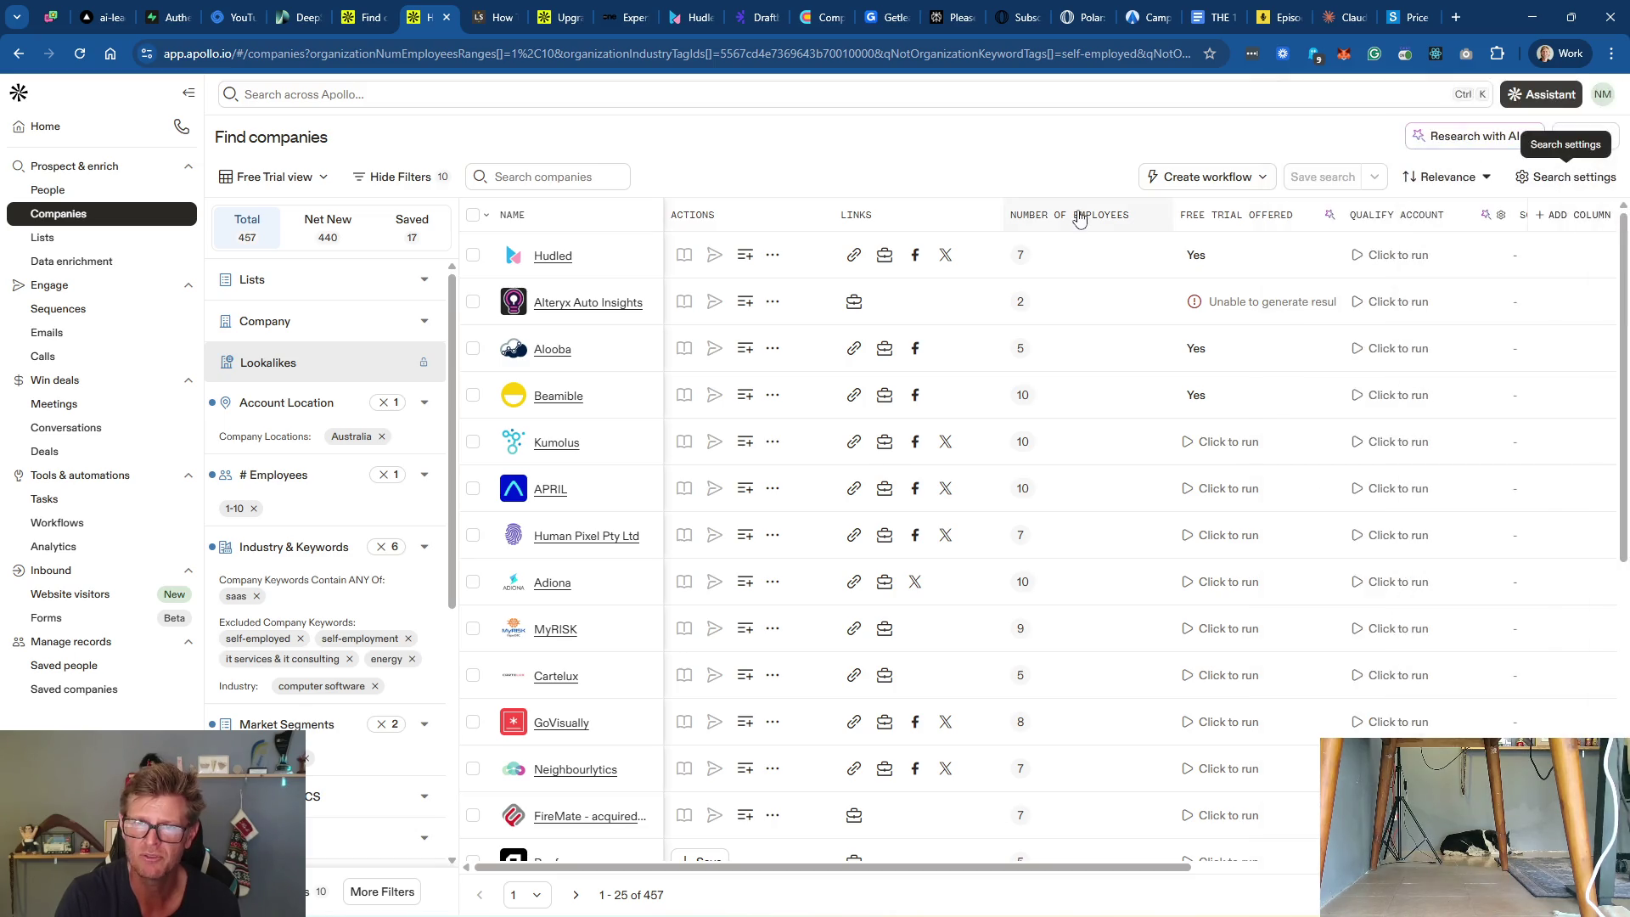
{"action": "right_click", "coordinate": [863, 220]}
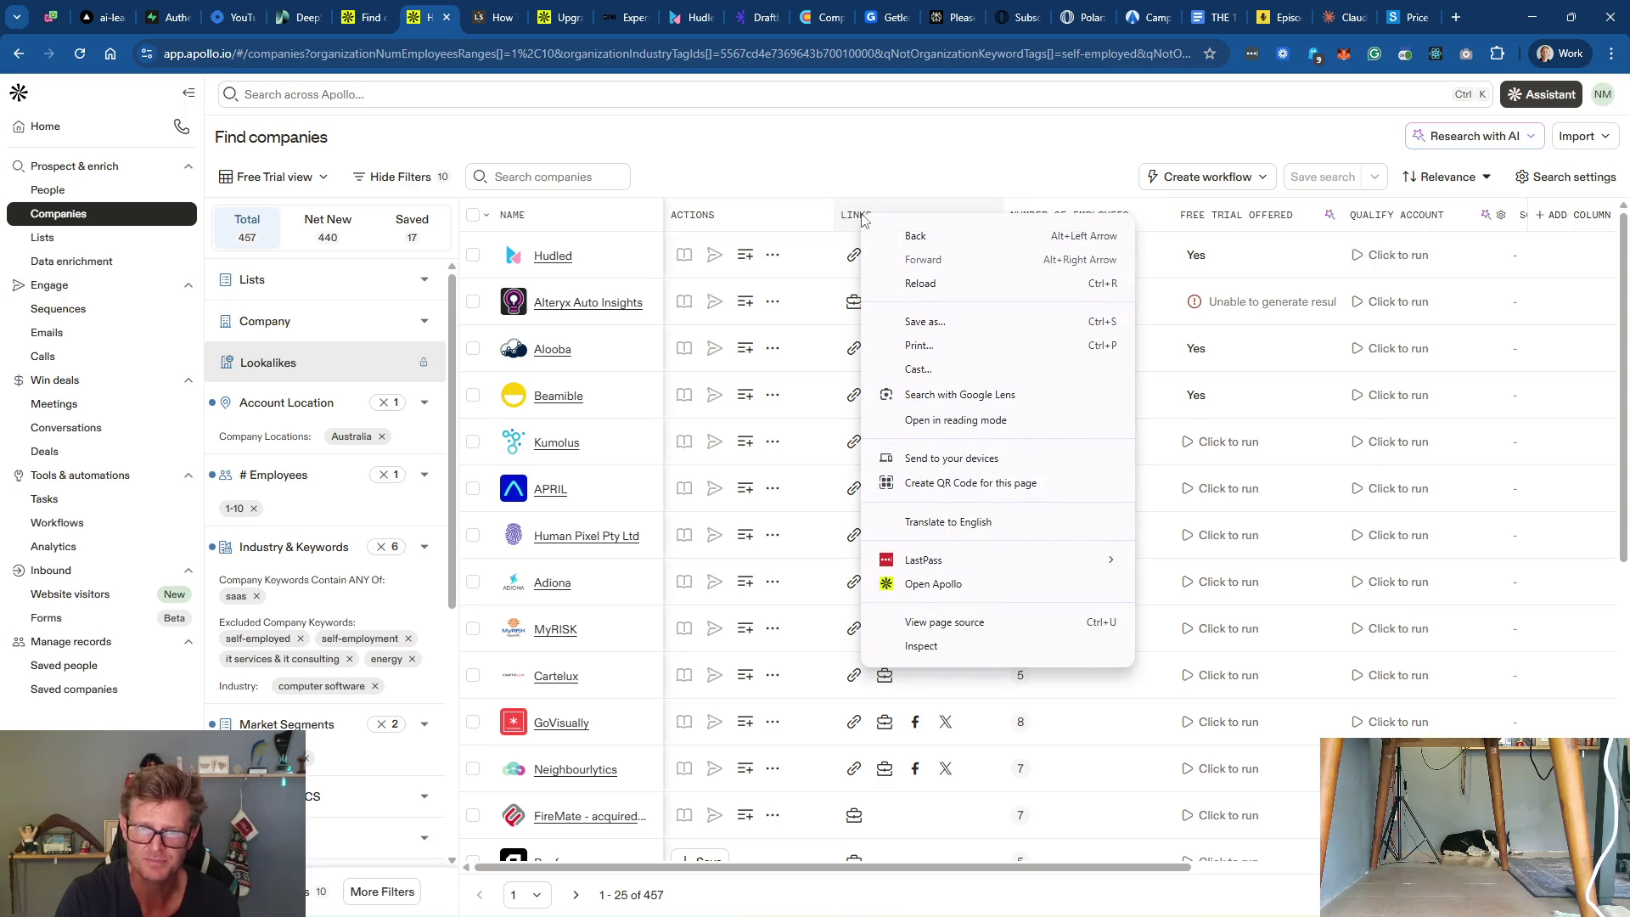
{"action": "left_click", "coordinate": [862, 220]}
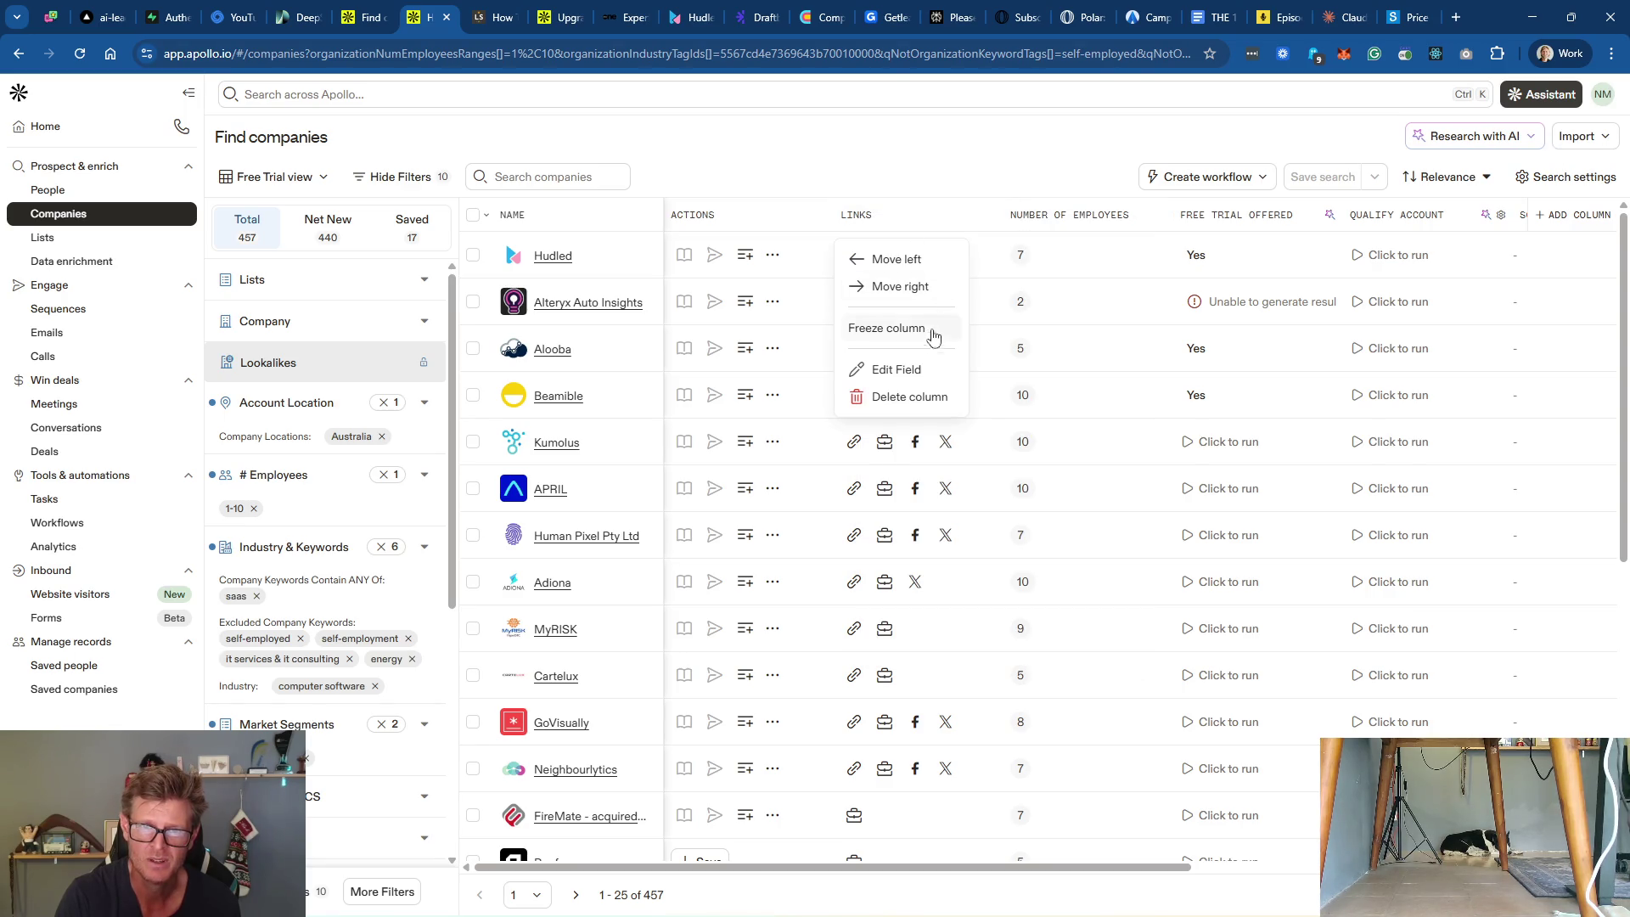
{"action": "left_click", "coordinate": [900, 371]}
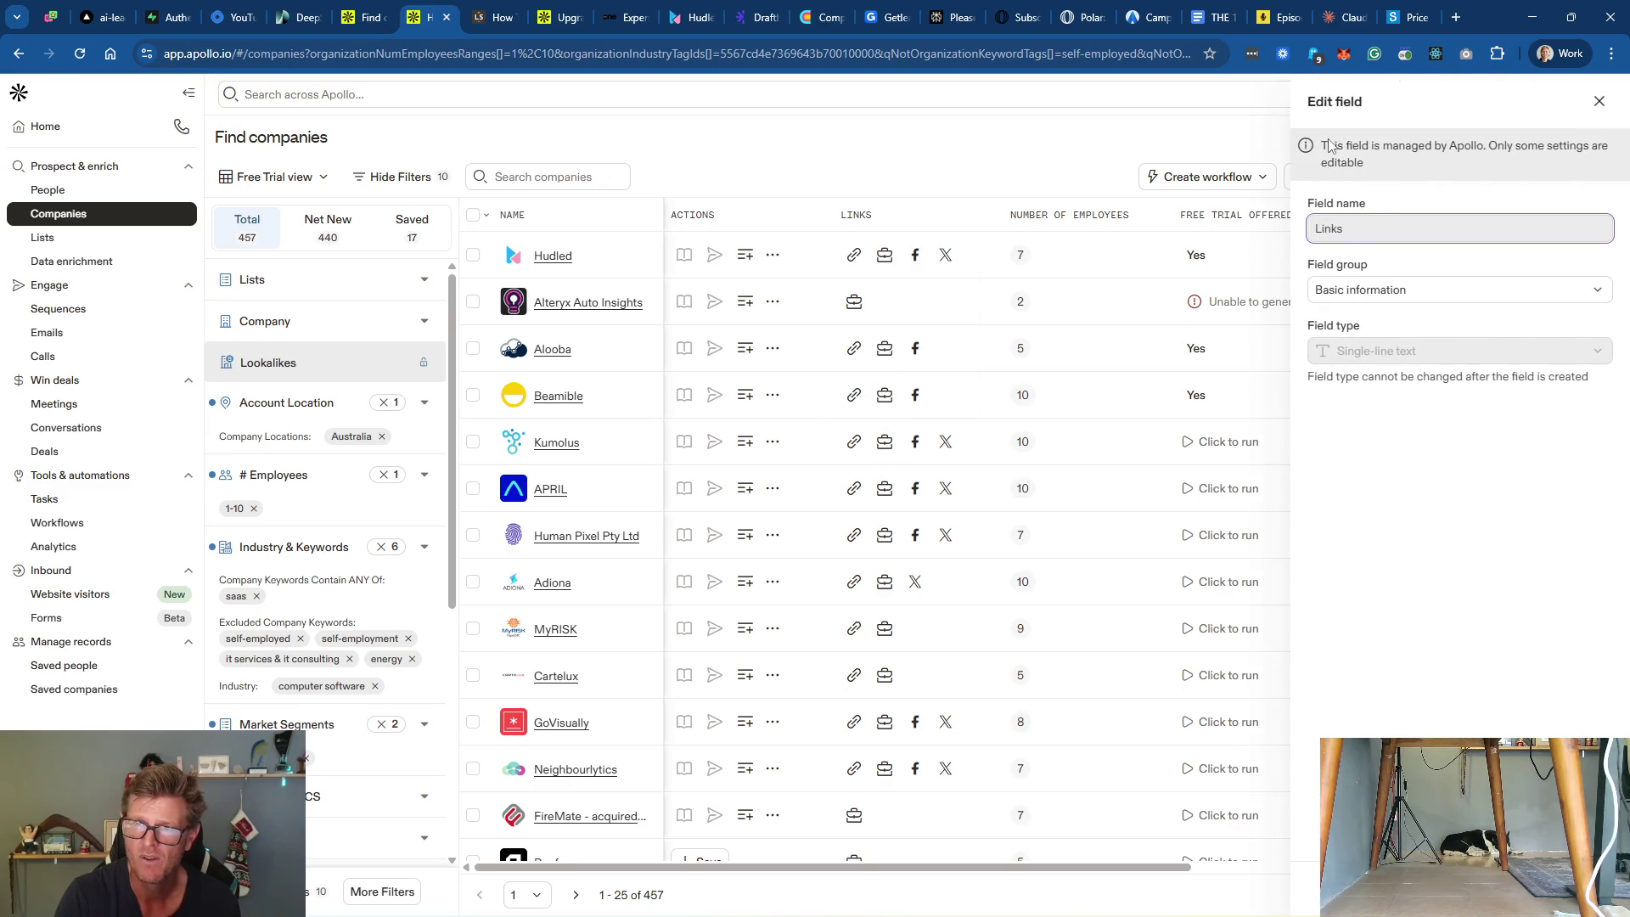
{"action": "left_click", "coordinate": [1600, 103]}
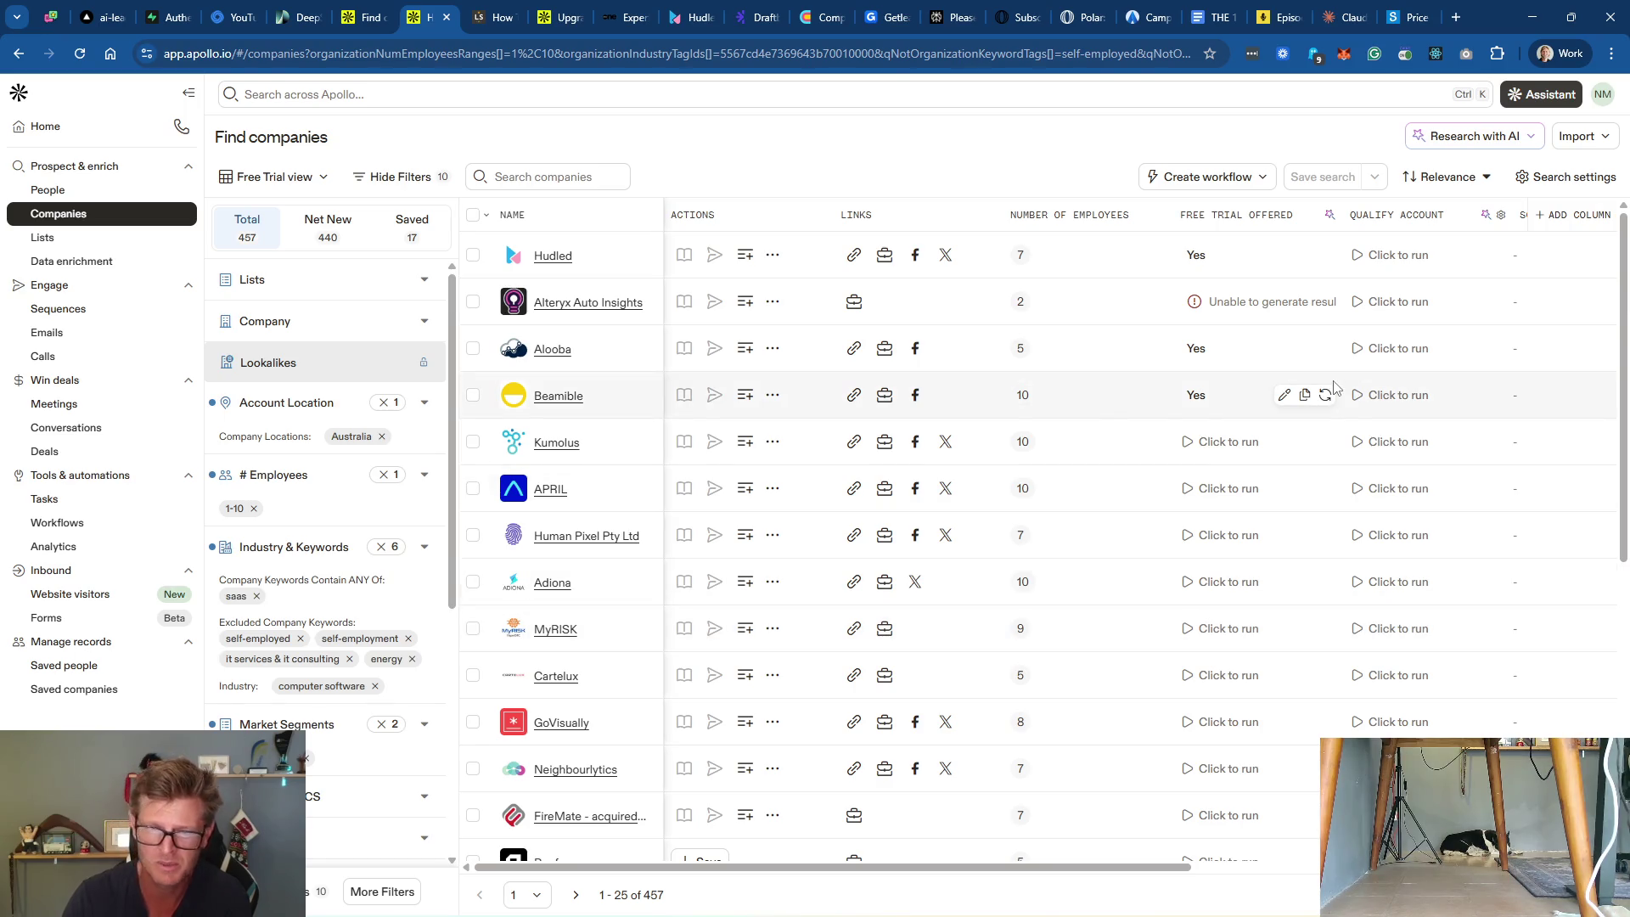
Step: Run Kumolus's free-trial check and read the Yes reasoning citing its 30-day free trial page
{"action": "left_click", "coordinate": [1210, 440]}
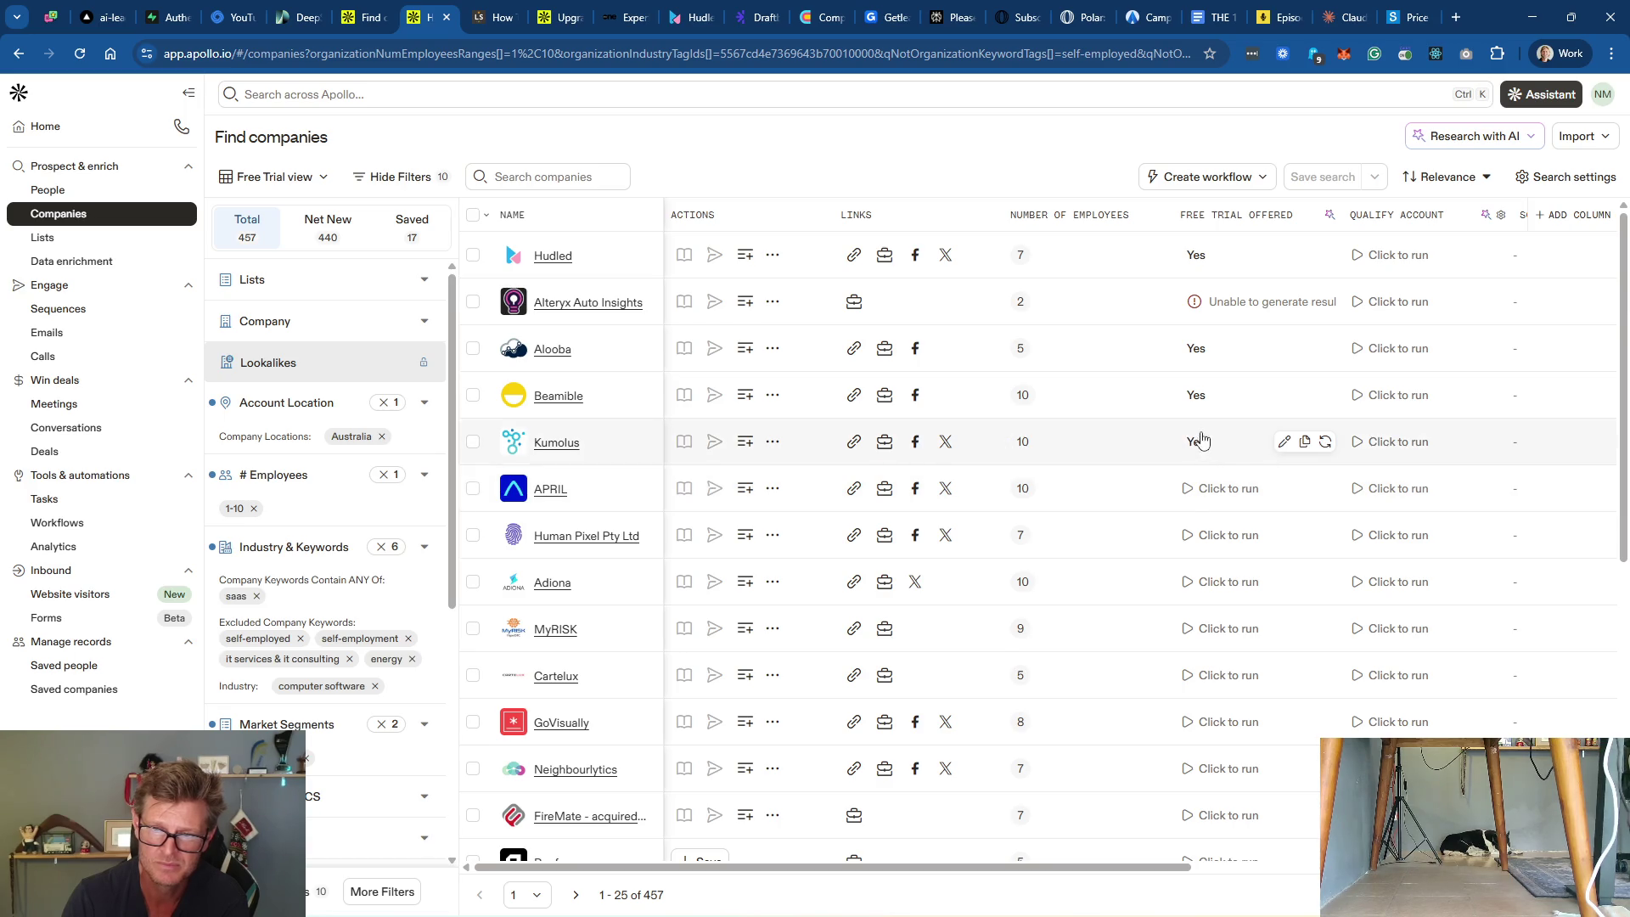
{"action": "left_click", "coordinate": [1199, 442]}
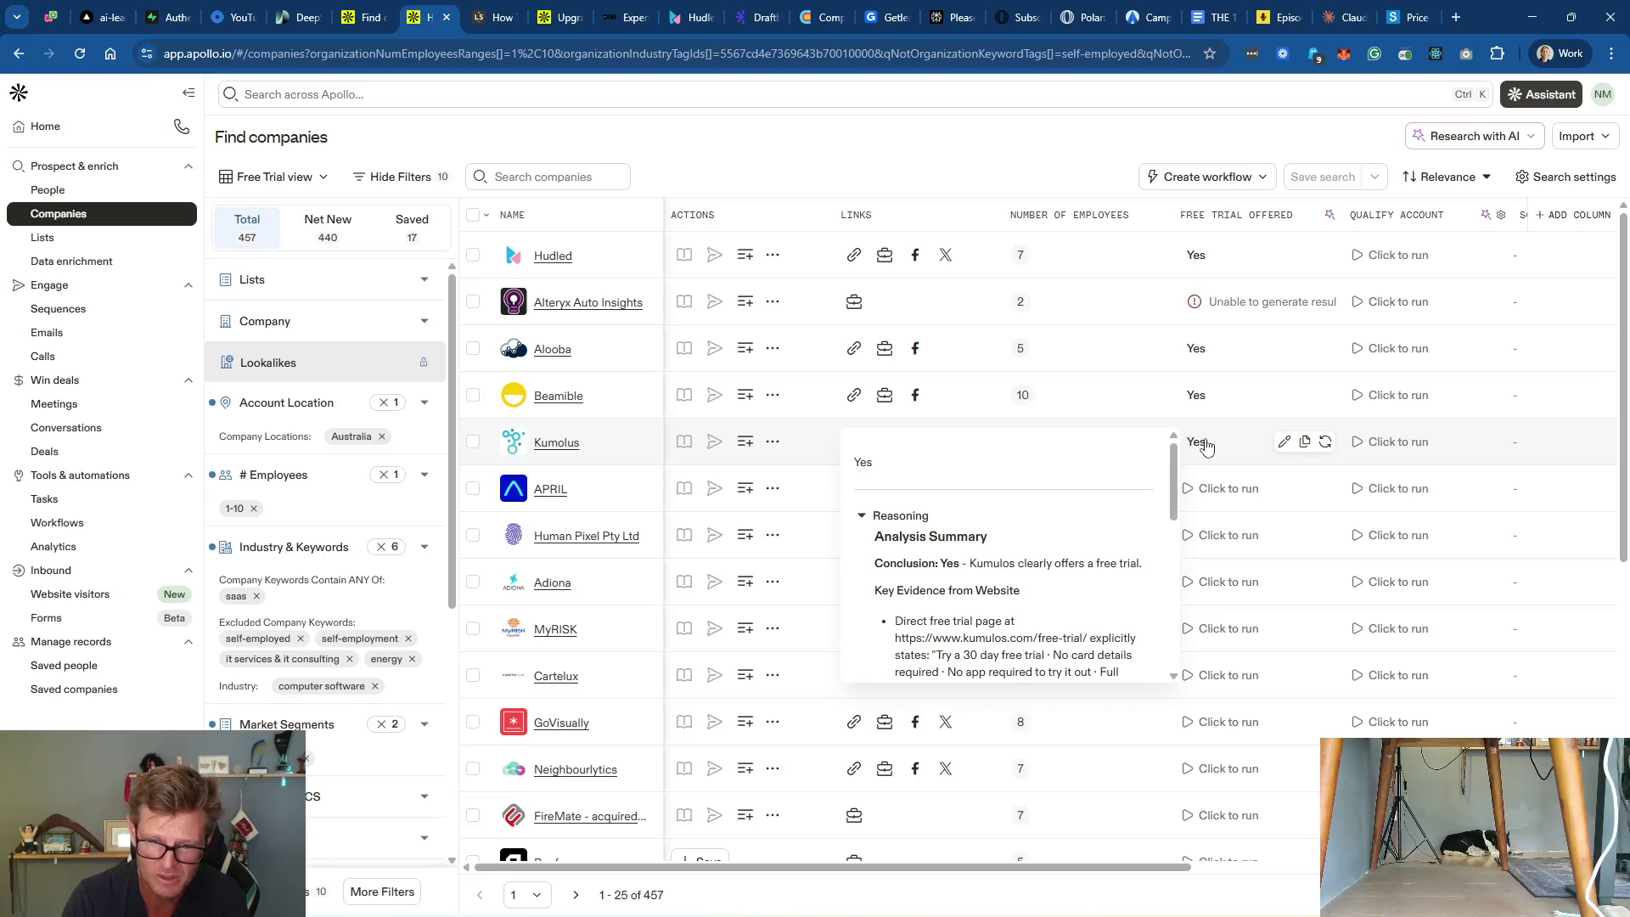
{"action": "mouse_move", "coordinate": [1175, 456]}
{"action": "left_mouse_down"}
{"action": "mouse_move", "coordinate": [1184, 544]}
{"action": "mouse_move", "coordinate": [1182, 450]}
{"action": "left_mouse_up"}
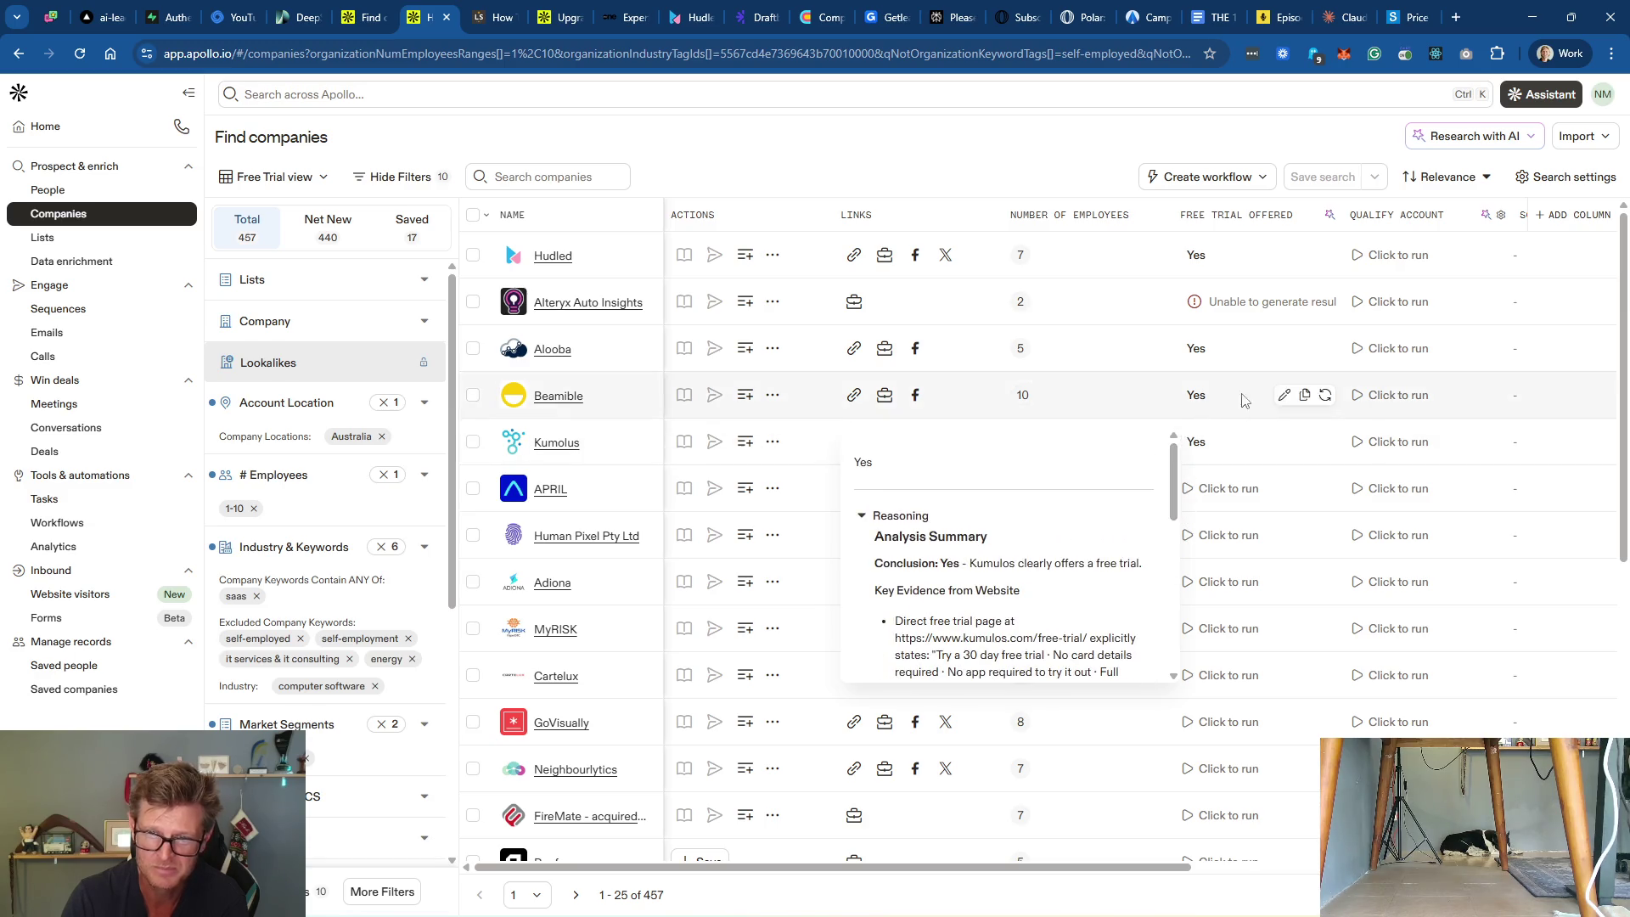
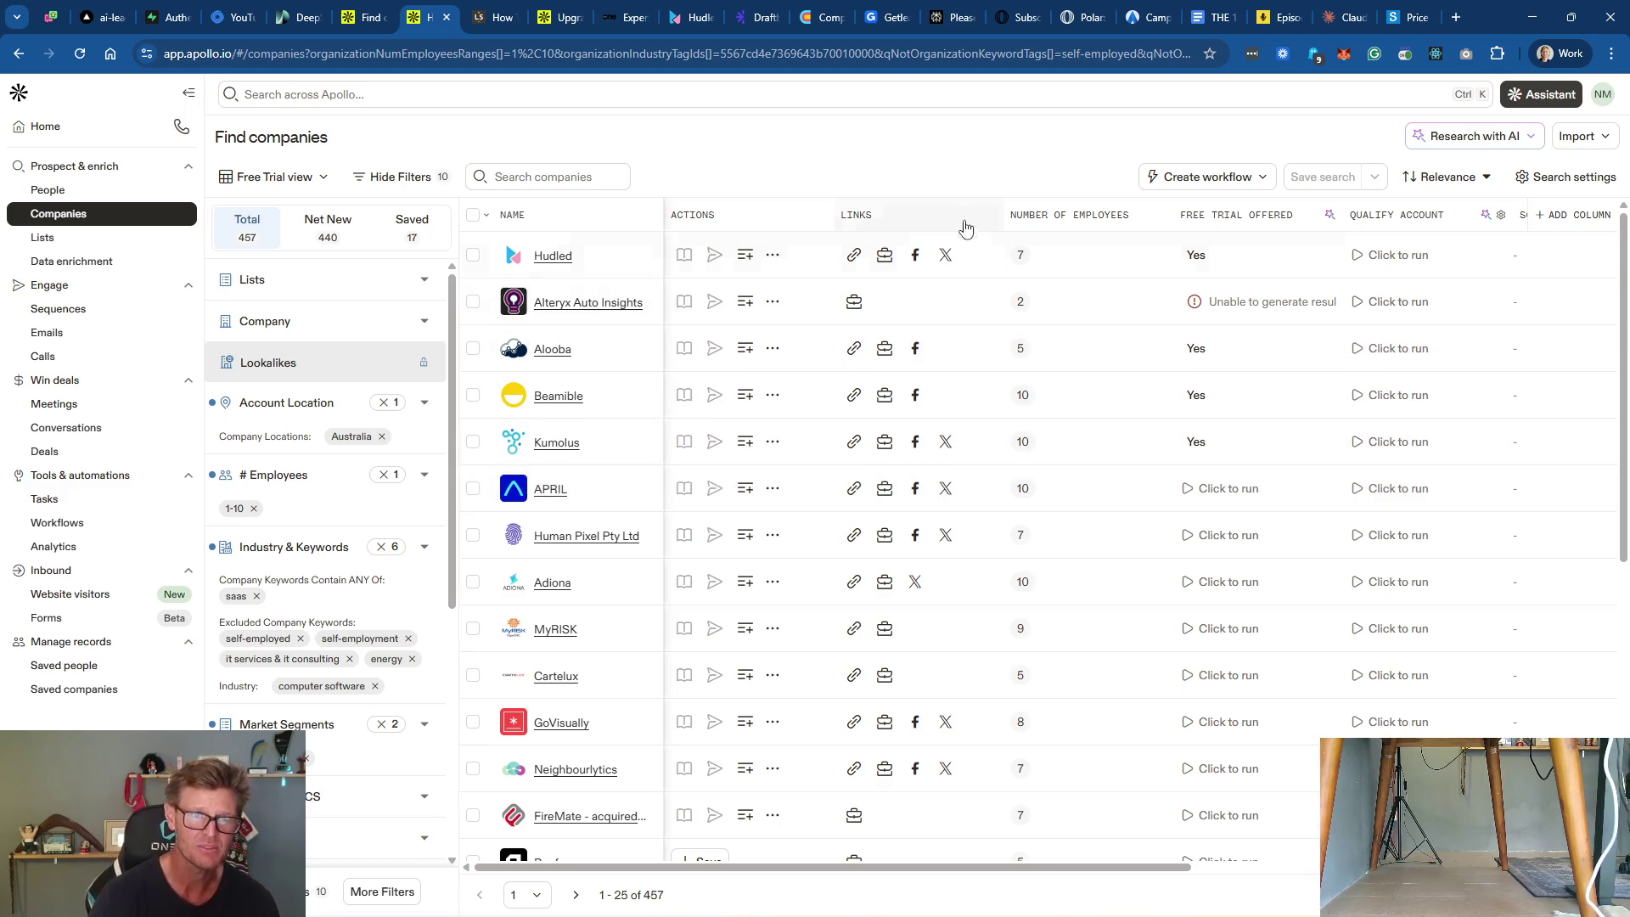
Step: Select all 25 companies and prospect them on LinkedIn using Sales Navigator as the default
{"action": "left_click", "coordinate": [472, 215]}
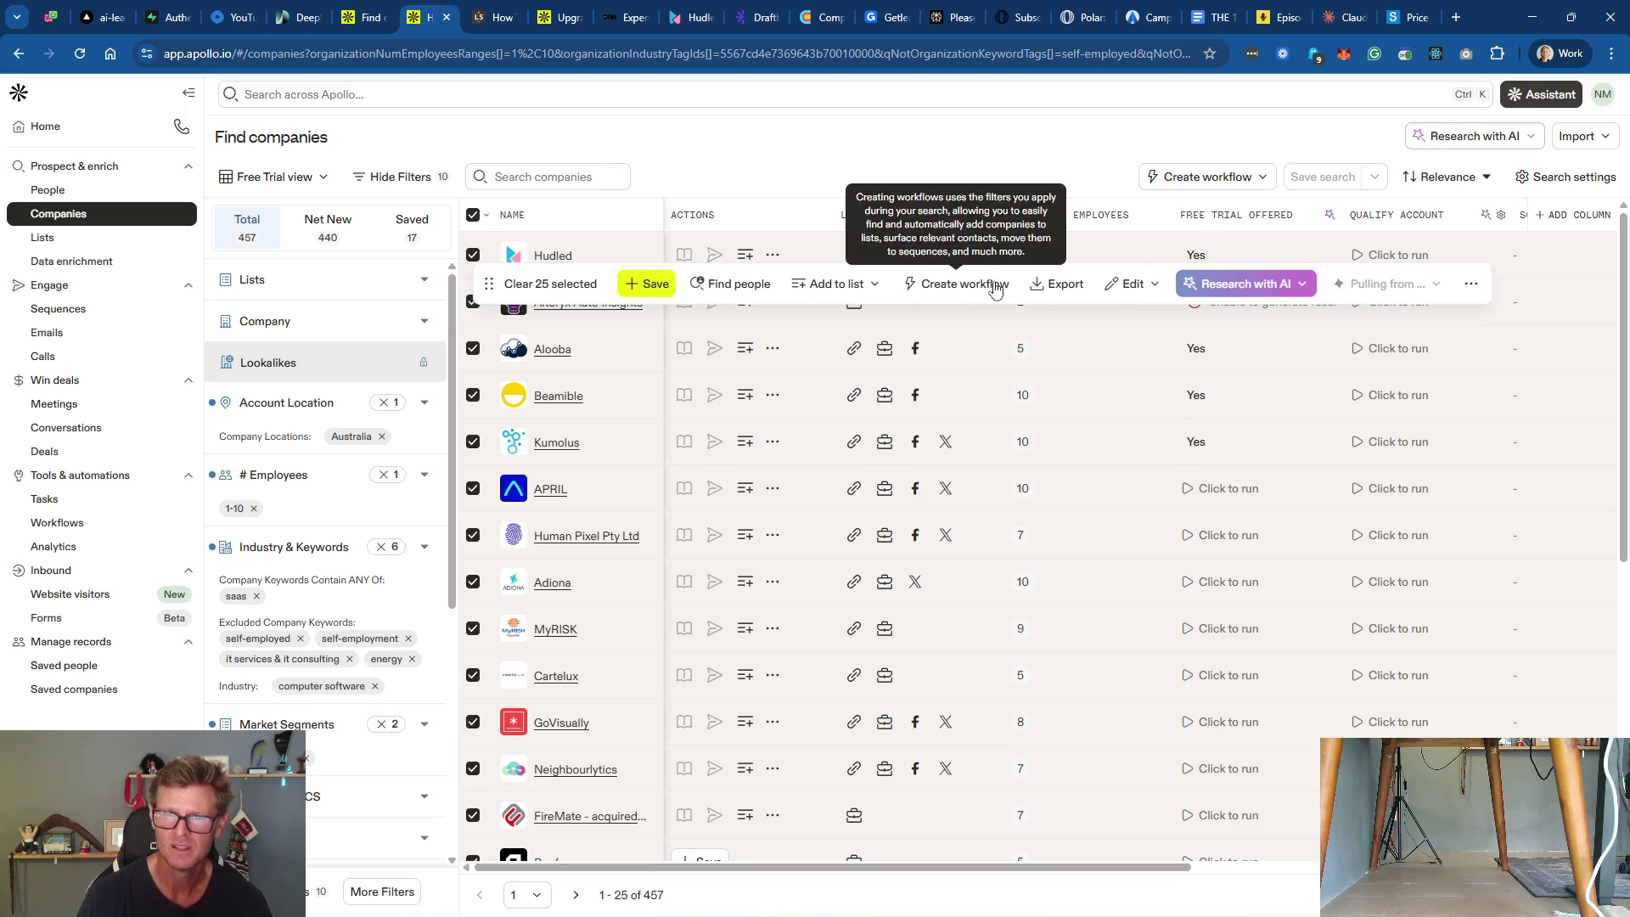
{"action": "left_click", "coordinate": [1152, 285]}
{"action": "left_click", "coordinate": [1147, 285]}
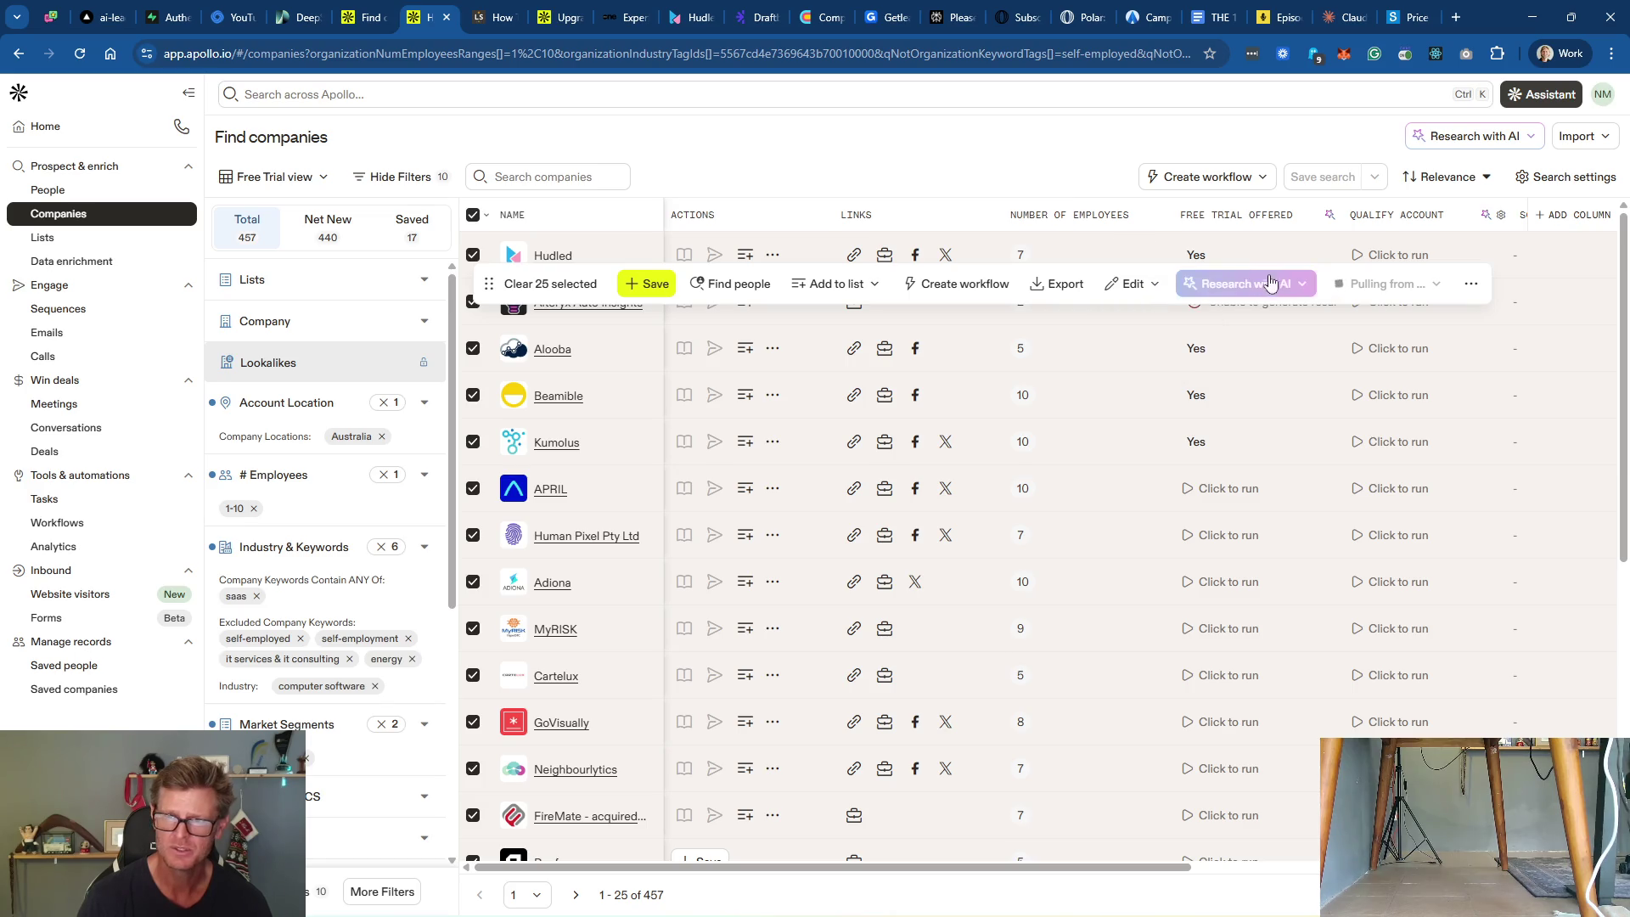
{"action": "left_click", "coordinate": [1471, 288]}
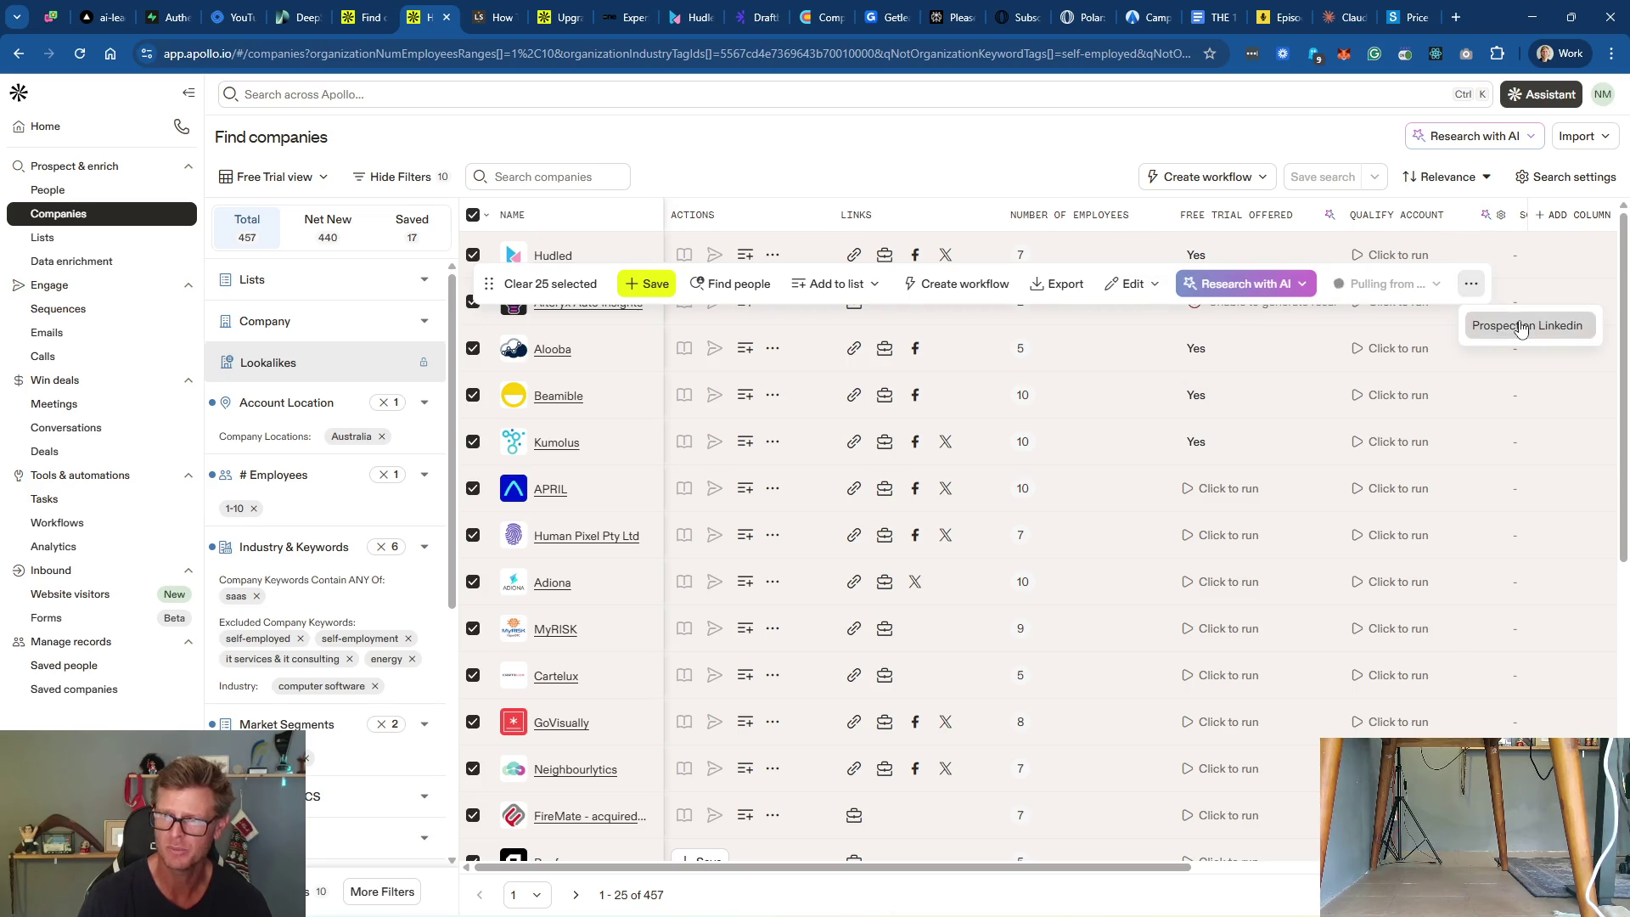
{"action": "left_click", "coordinate": [1520, 326]}
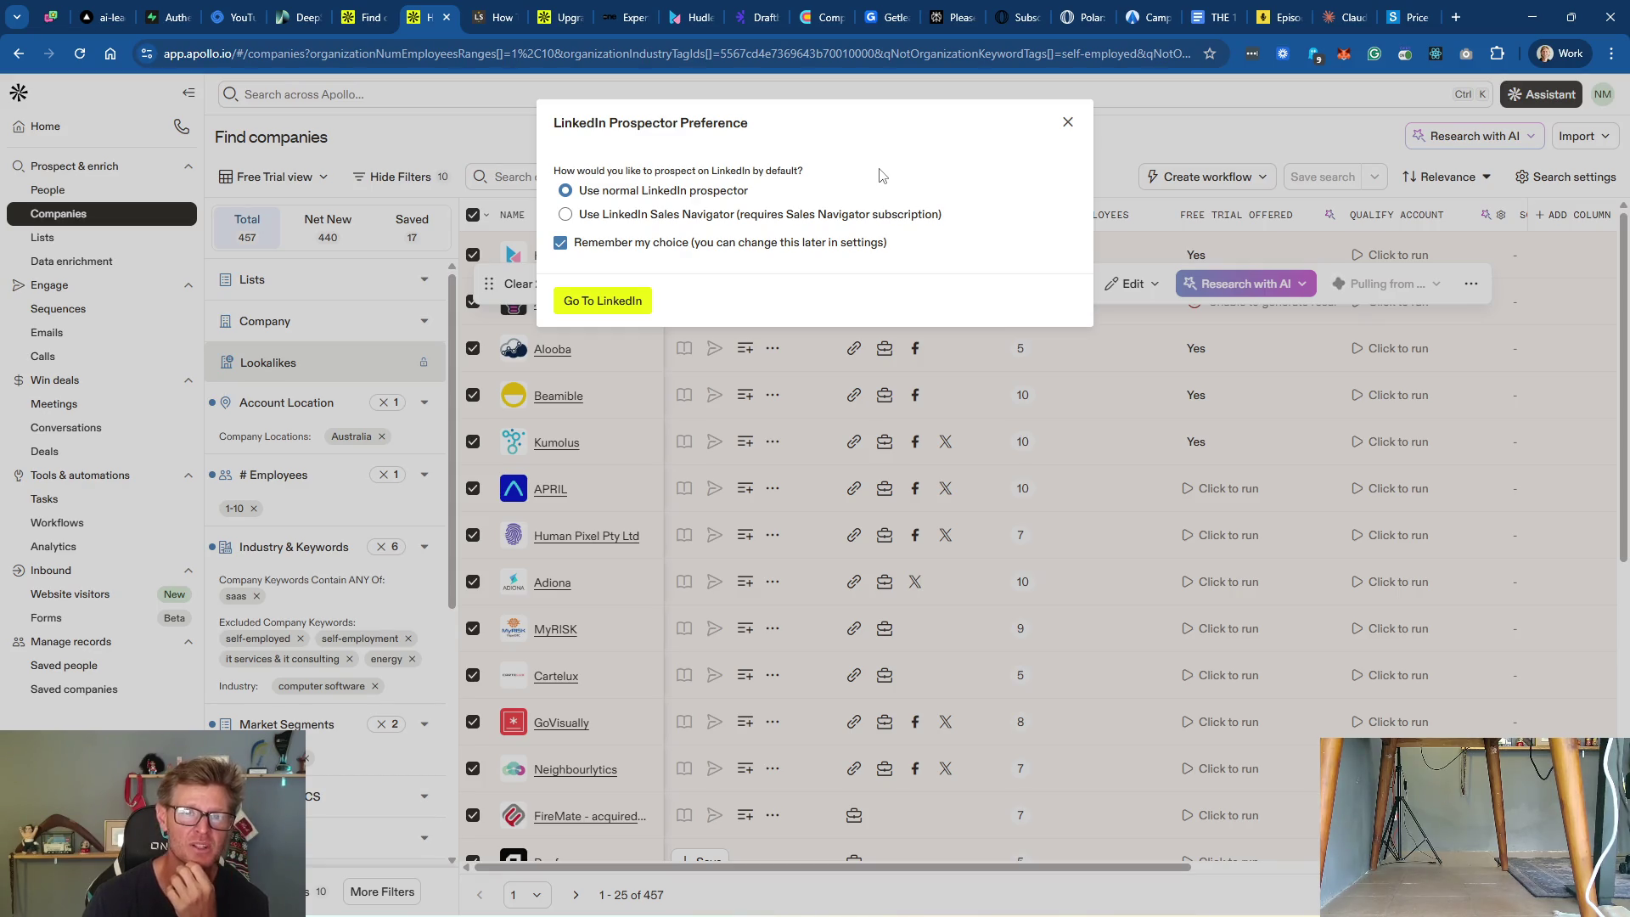
{"action": "left_click", "coordinate": [774, 219]}
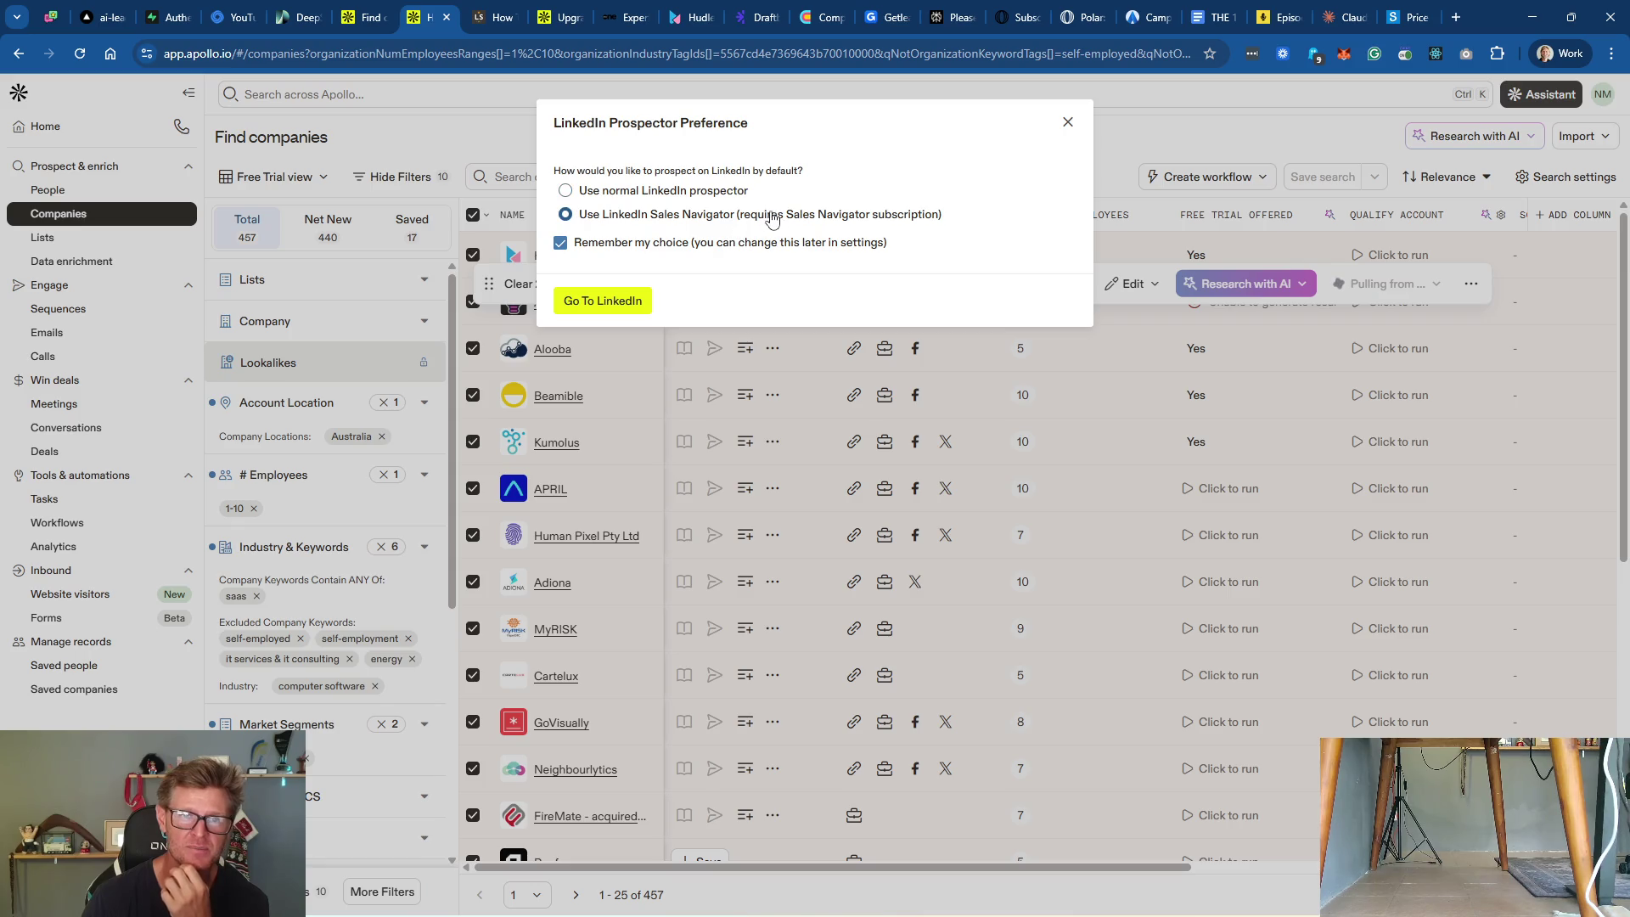
{"action": "left_click", "coordinate": [619, 301]}
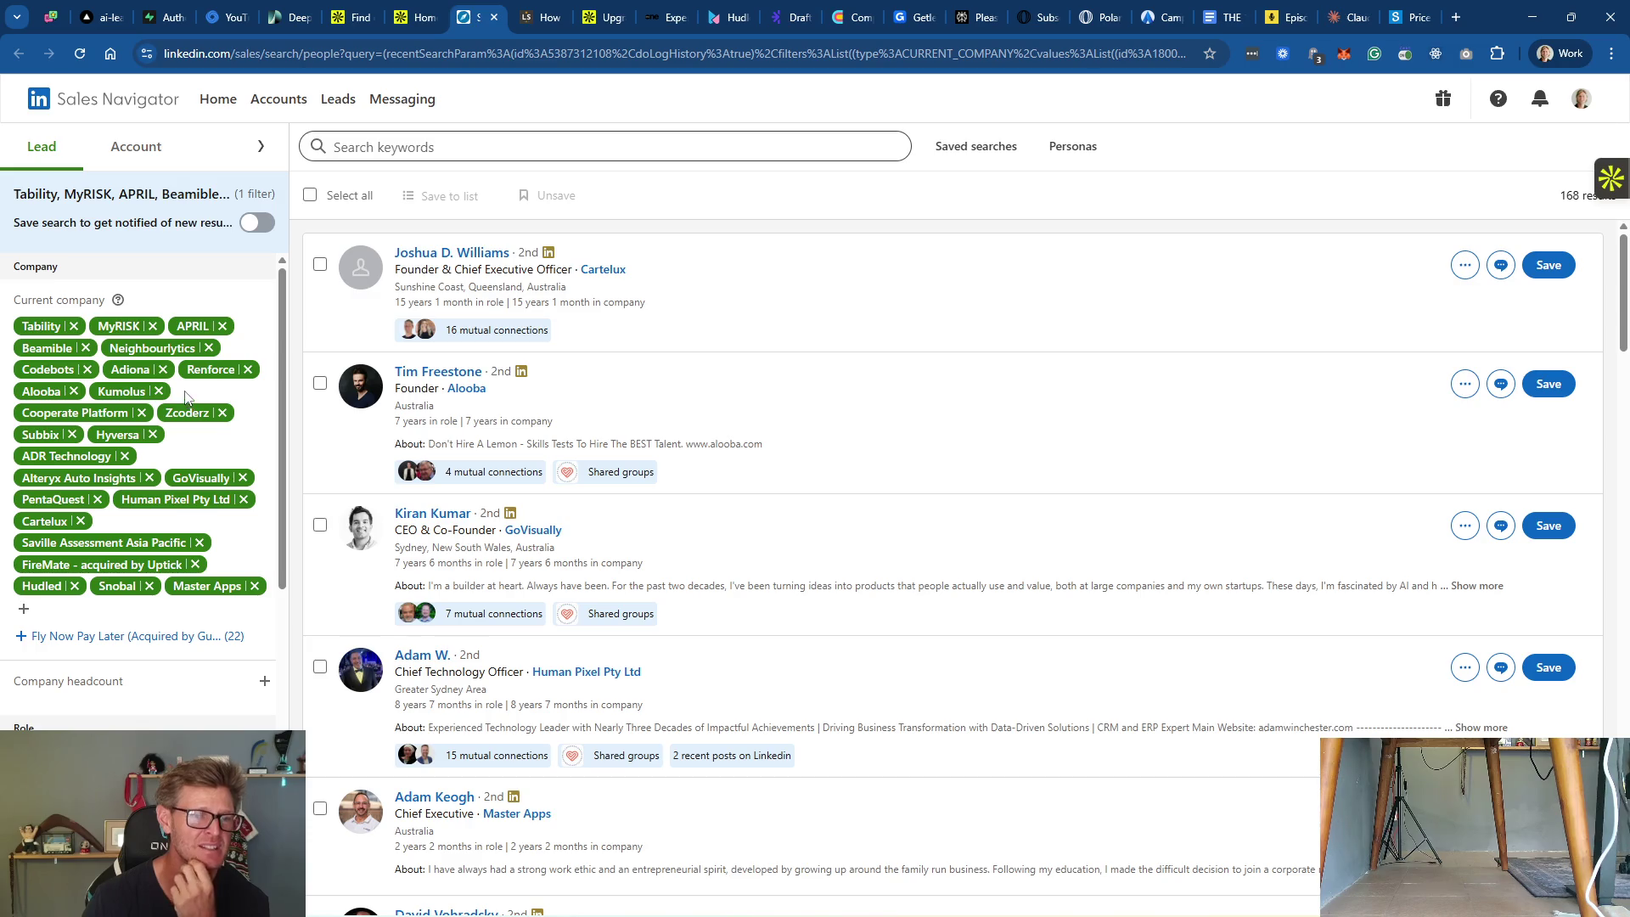
Step: Check the Sales Navigator filters behind the 168 leads, then close it to return to Apollo
{"action": "scroll", "coordinate": [183, 392], "scroll_direction": "down", "scroll_amount": 4}
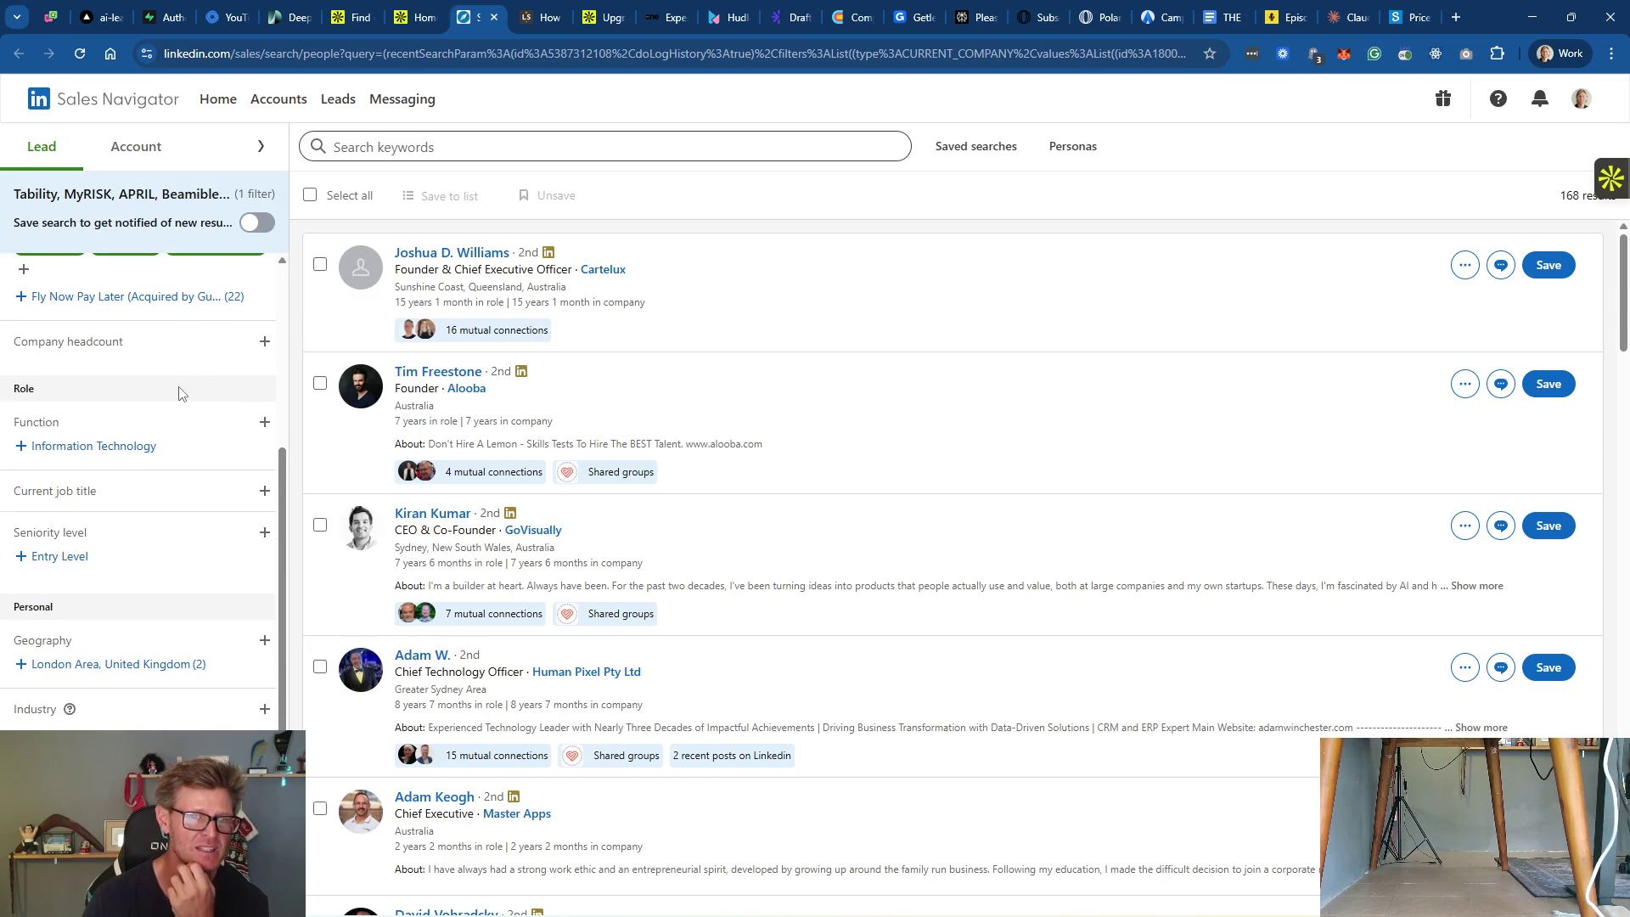
{"action": "scroll", "coordinate": [180, 392], "scroll_direction": "up", "scroll_amount": 4}
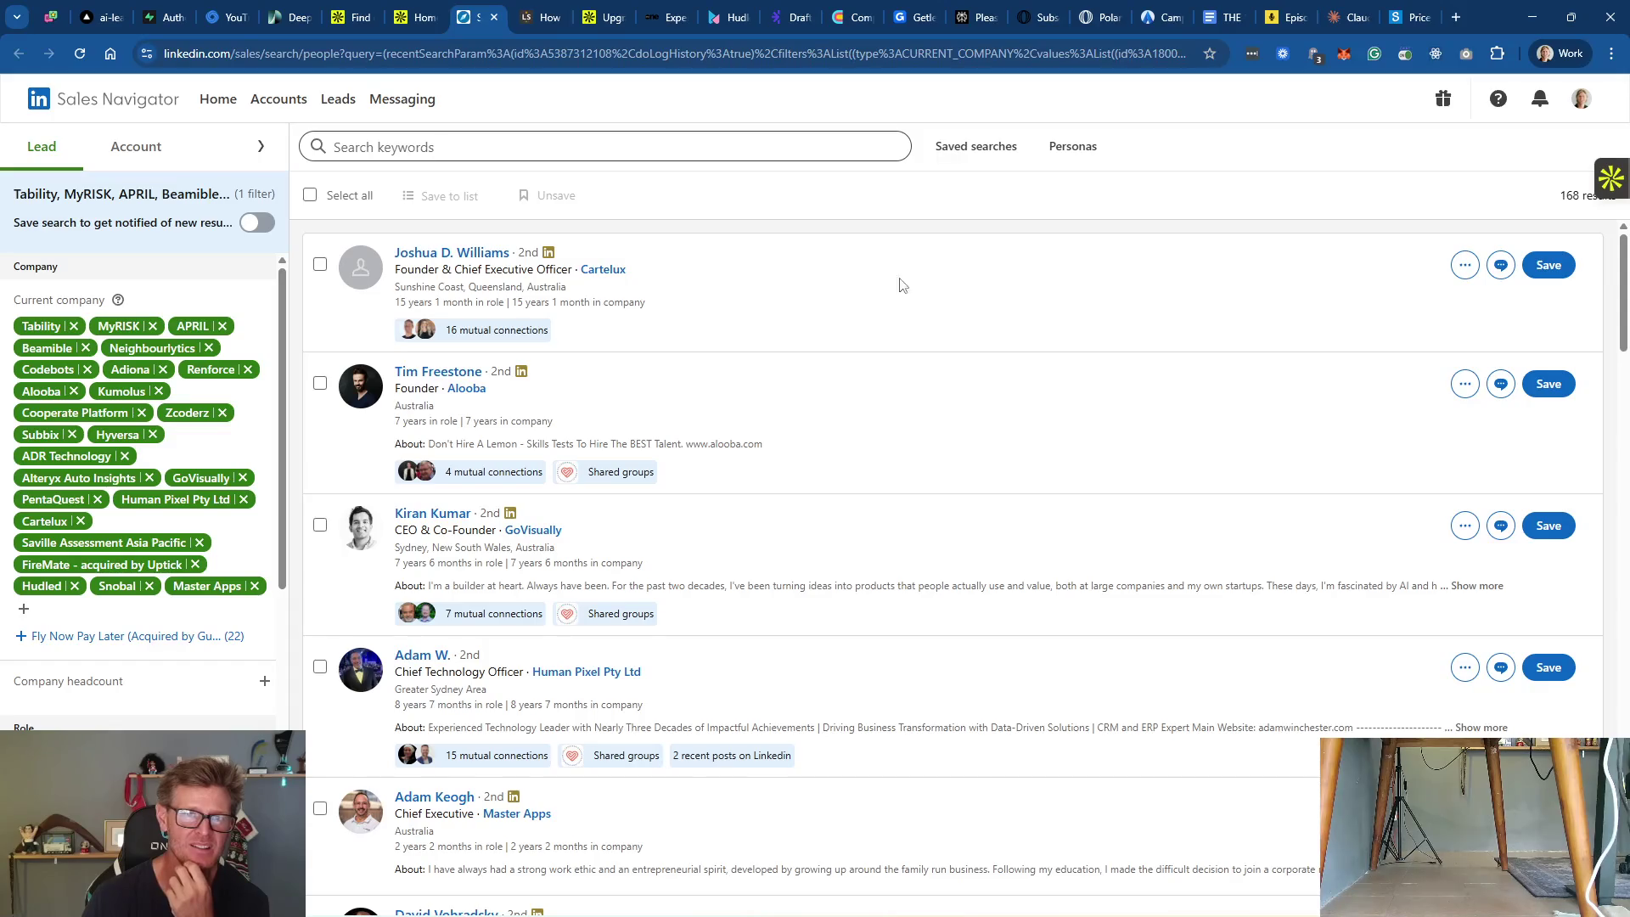
{"action": "left_click", "coordinate": [494, 18]}
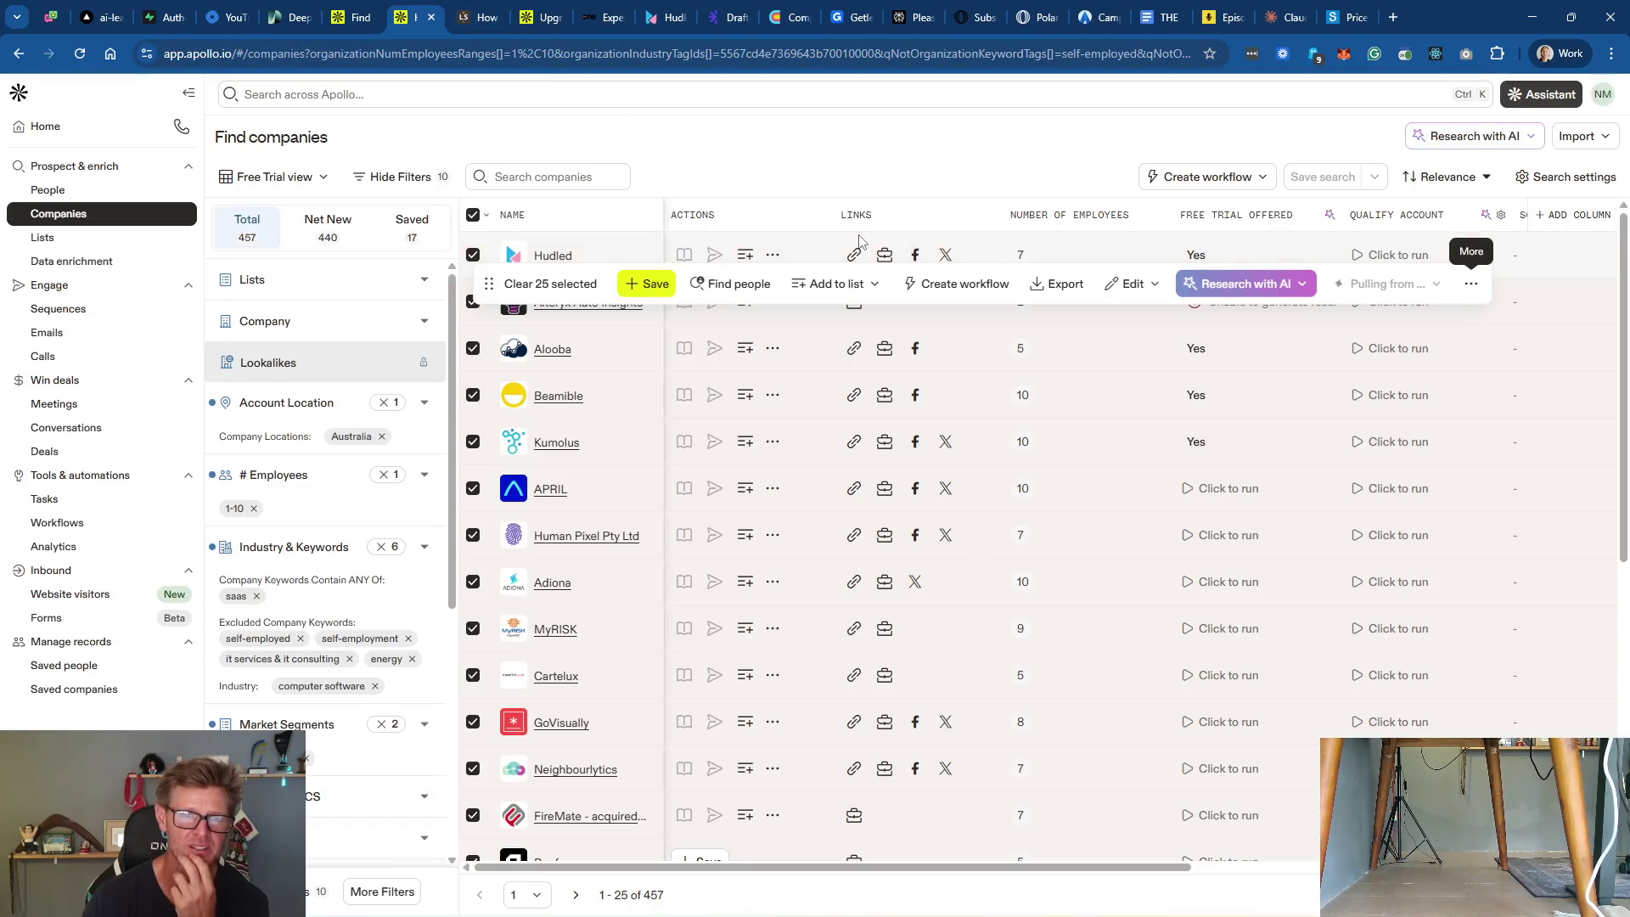
Step: Find people at the 25 selected companies, bringing up 111 contacts
{"action": "left_click", "coordinate": [735, 282]}
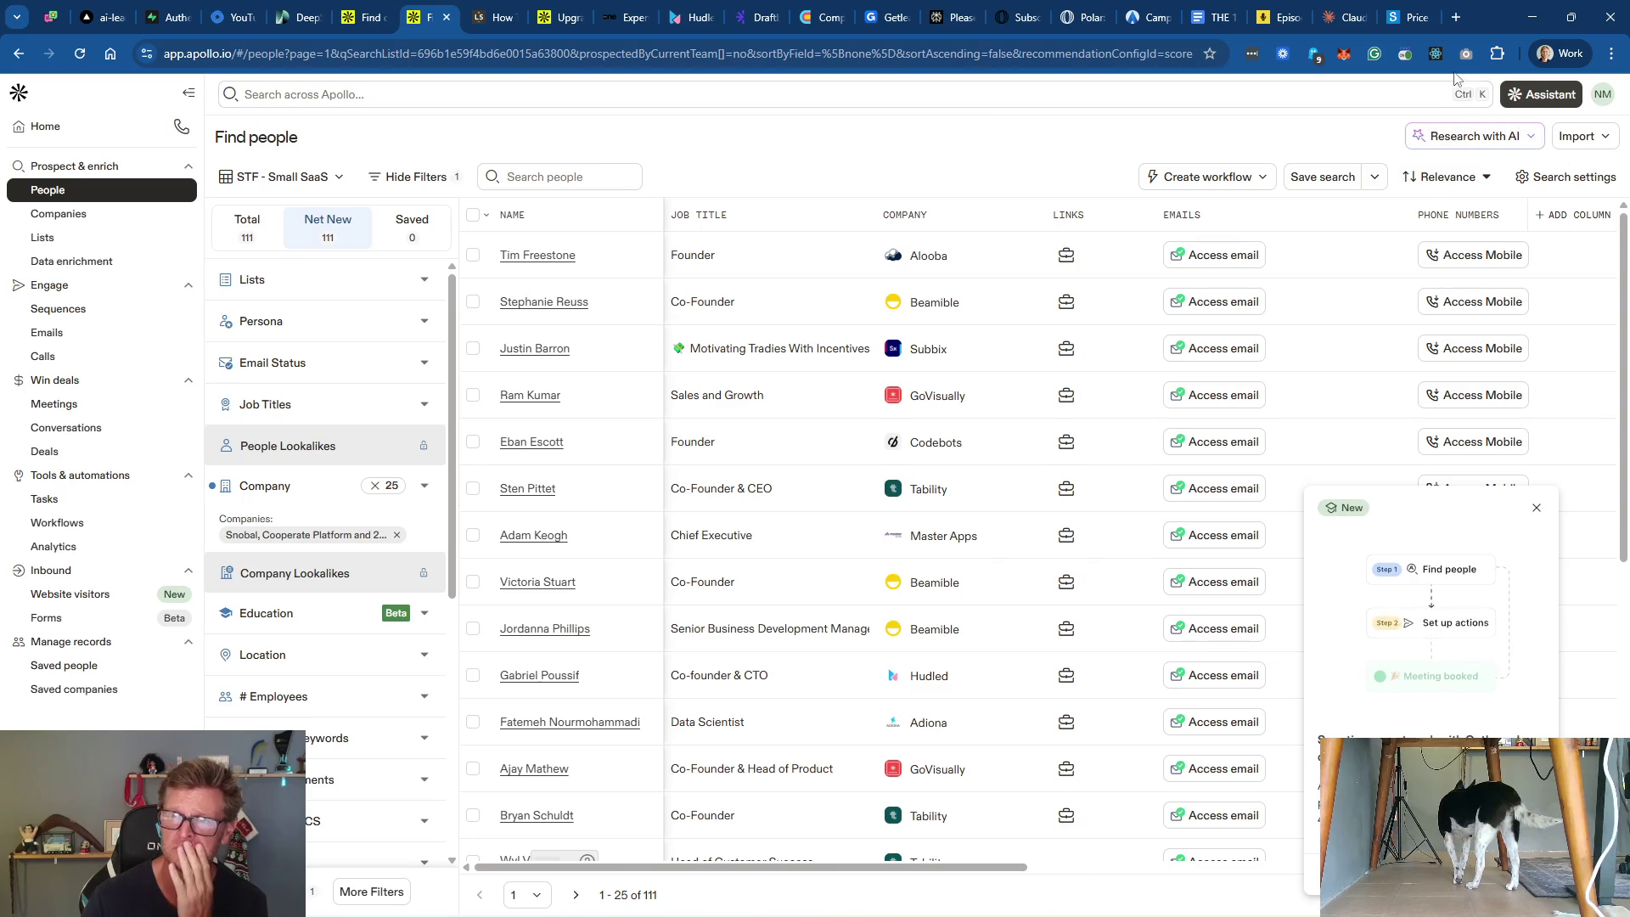
{"action": "left_click", "coordinate": [1417, 18]}
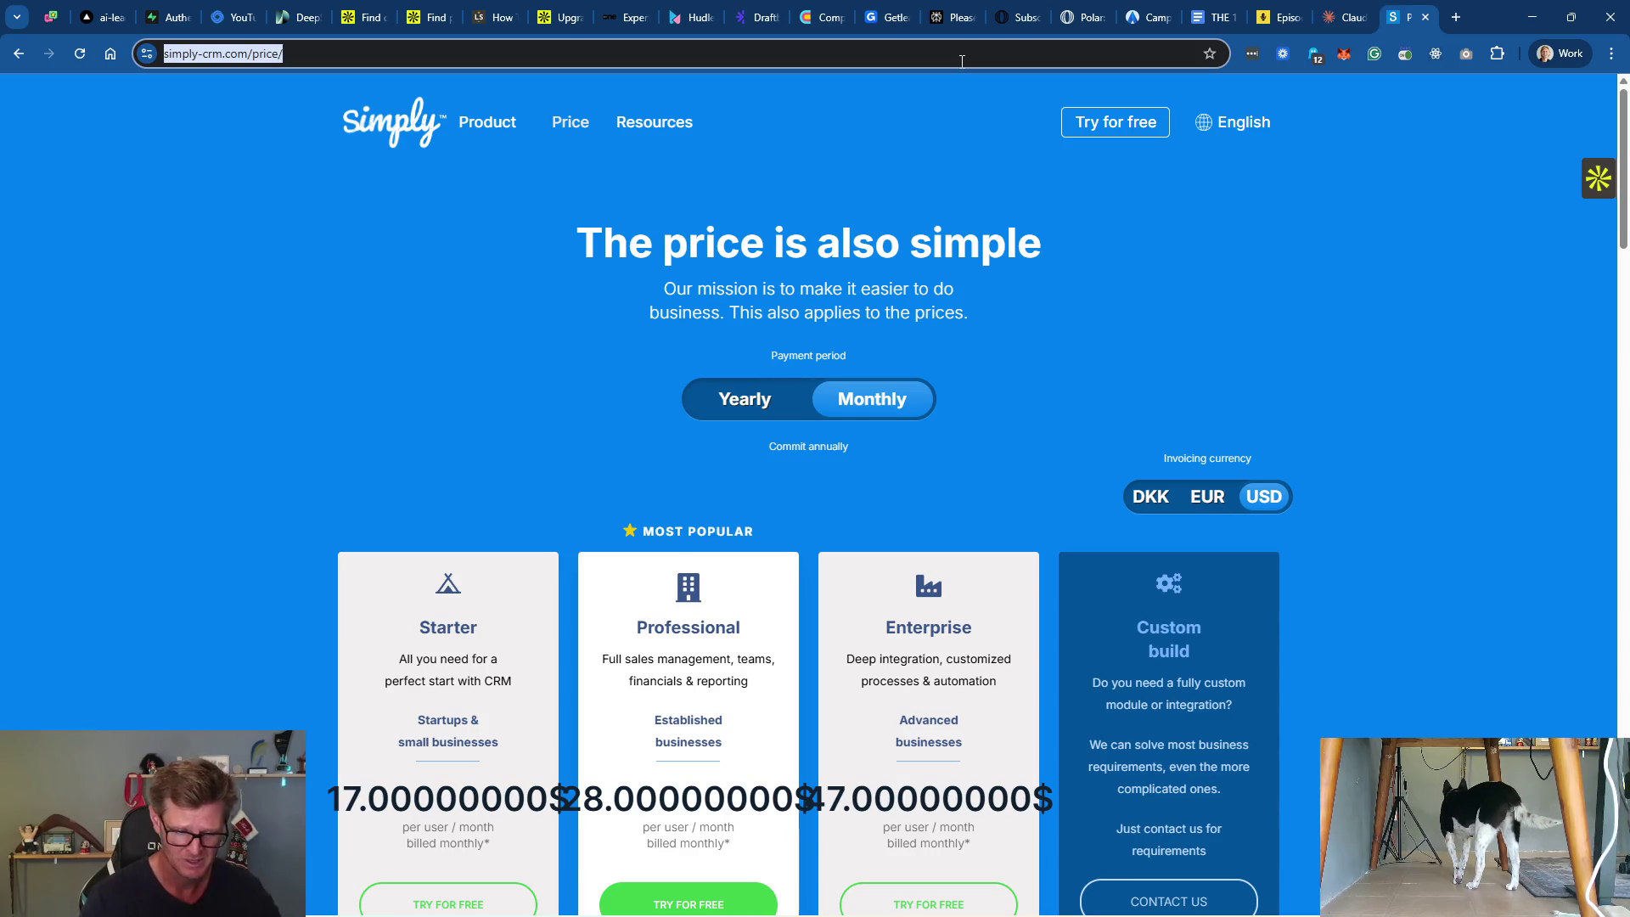
Step: Search Google for 'how to find 1 person per company using apollo.io'
{"action": "type", "text": "how to find "}
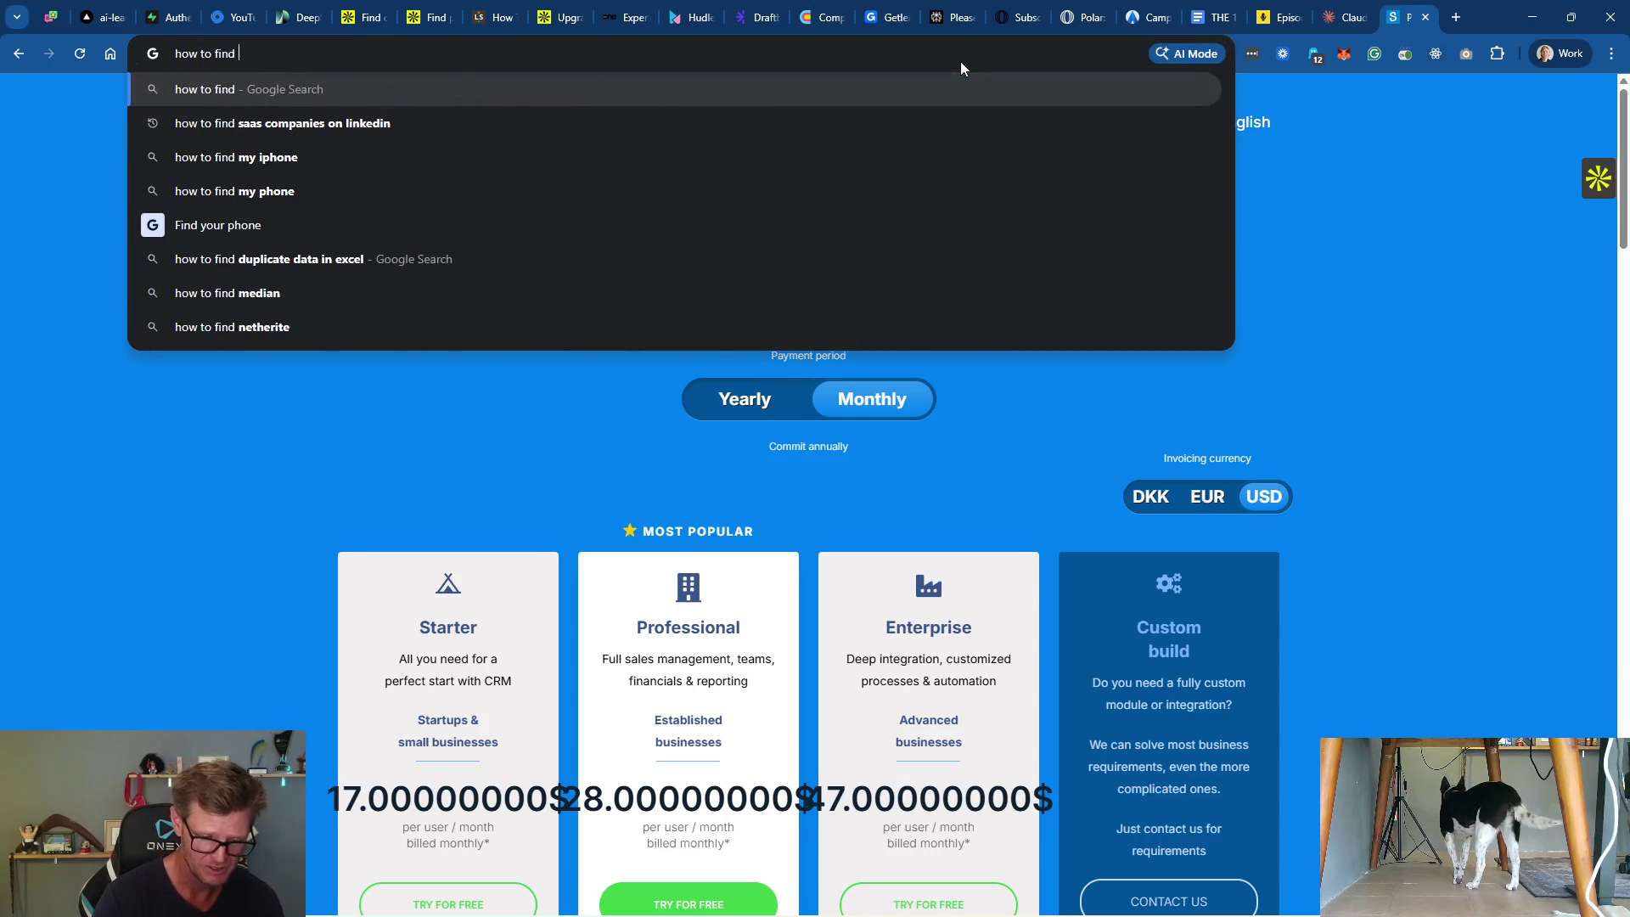
{"action": "type", "text": "1 person p"}
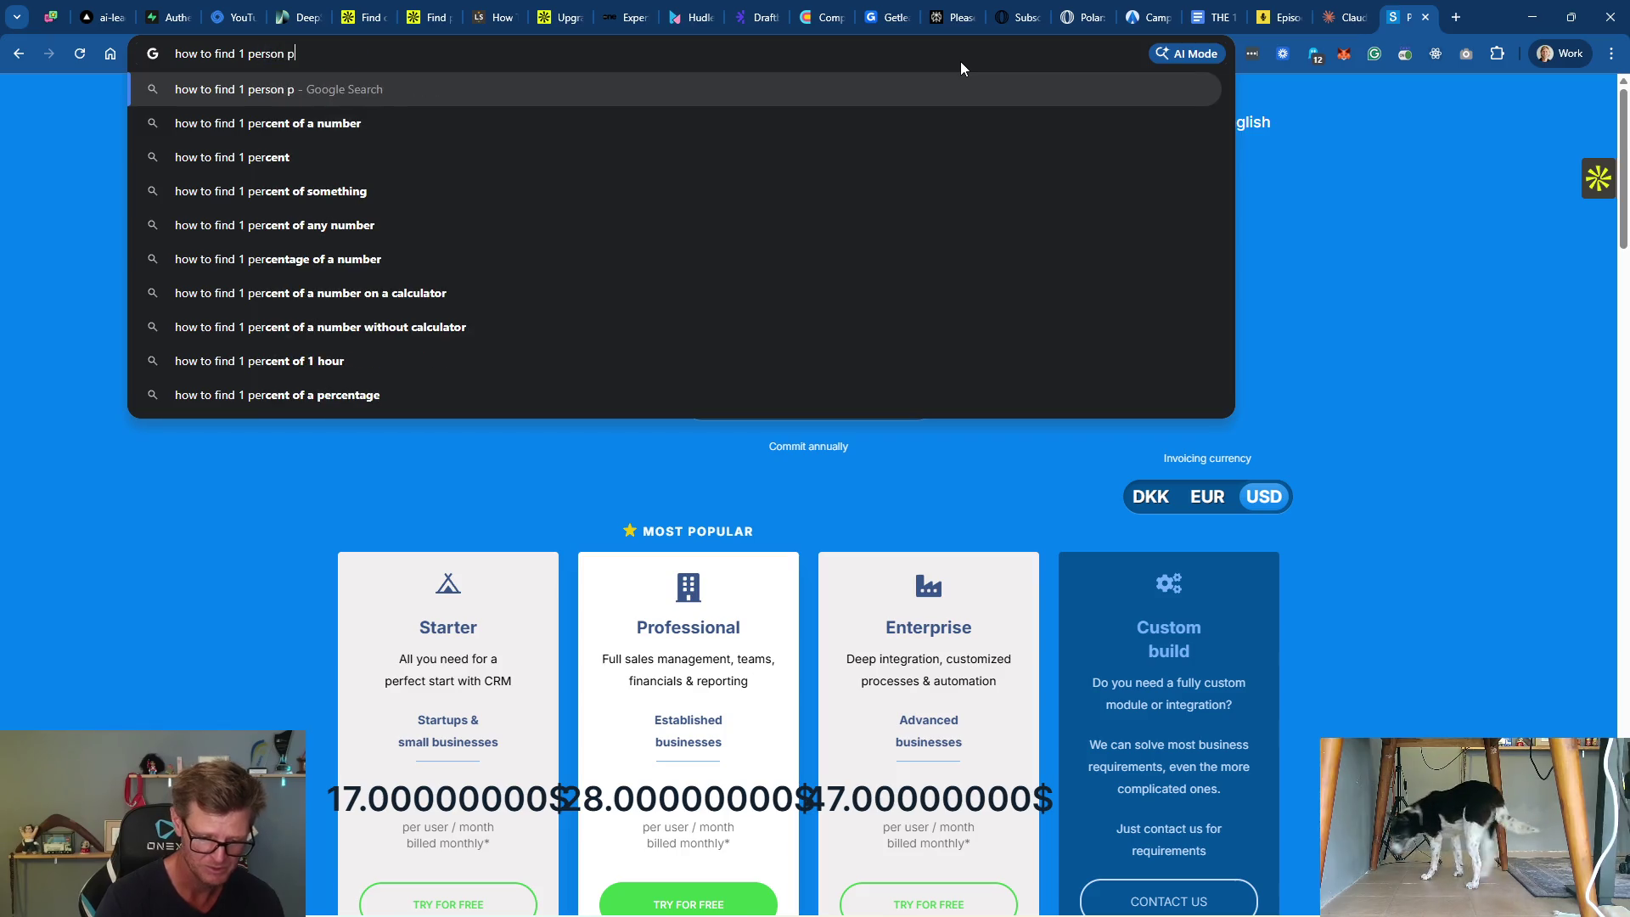
{"action": "type", "text": "er company using"}
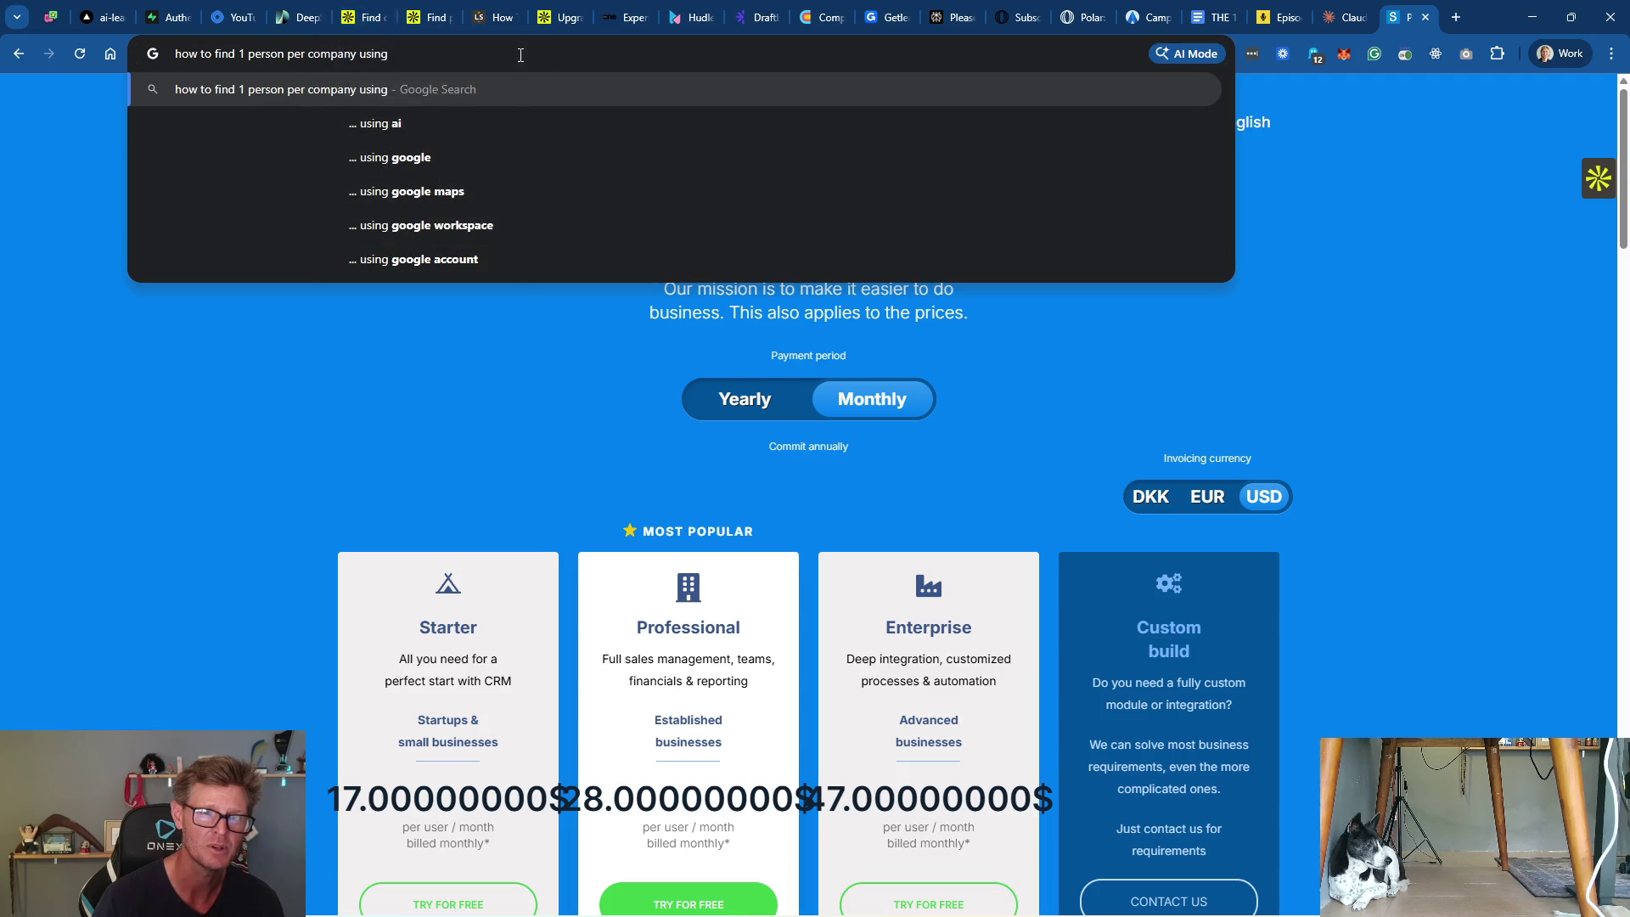
{"action": "type", "text": " apollo.io"}
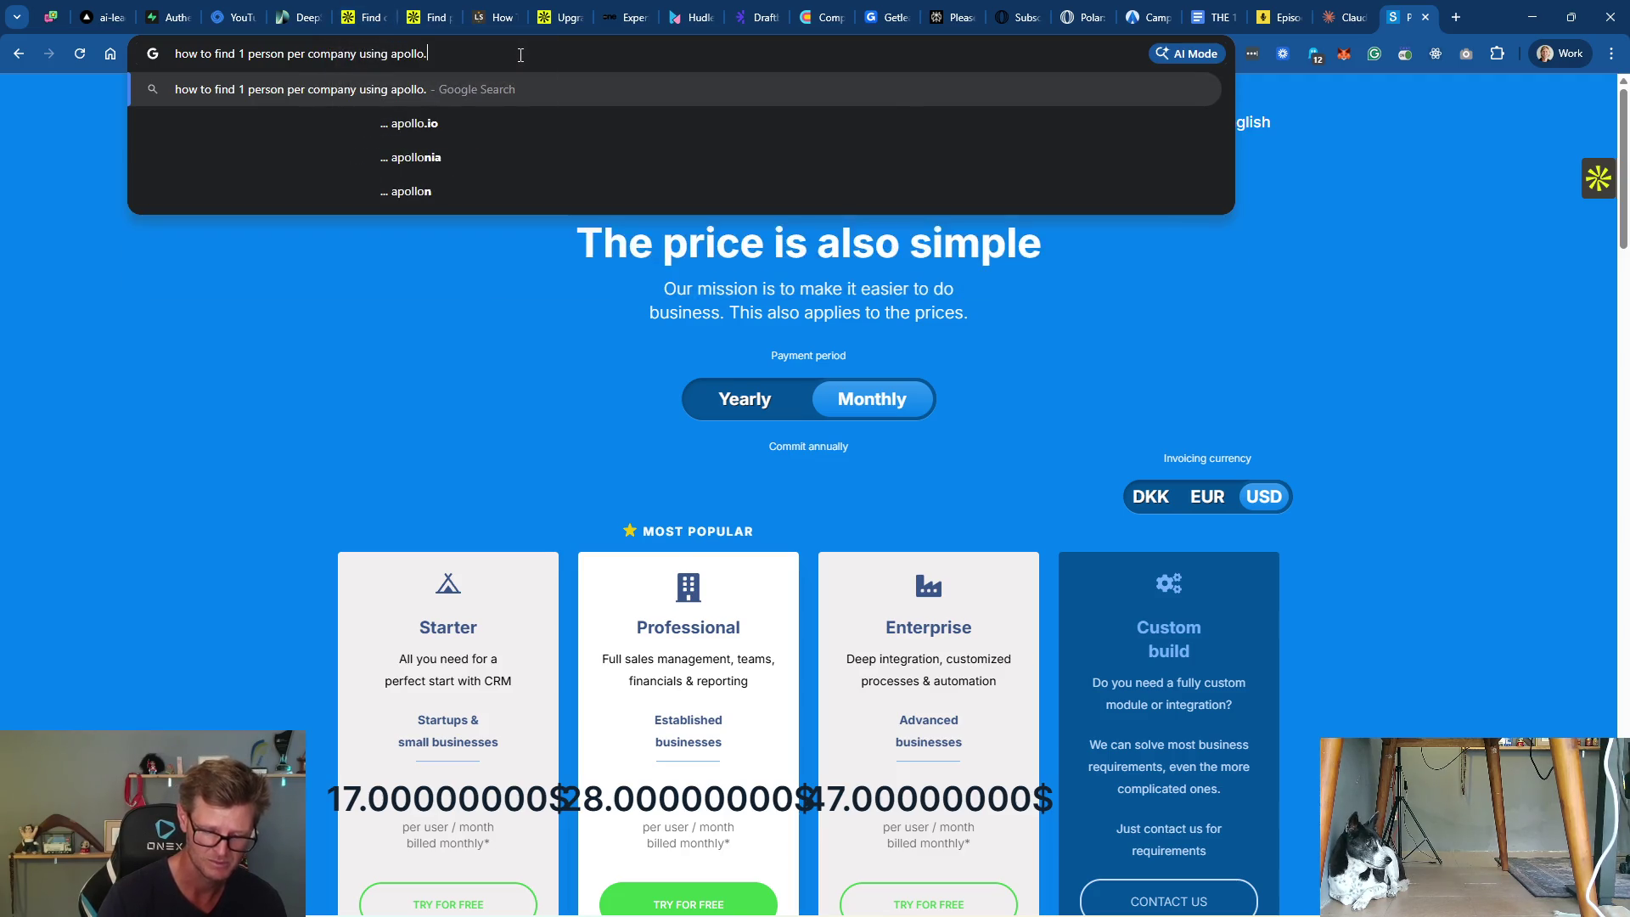
{"action": "key", "text": "Return"}
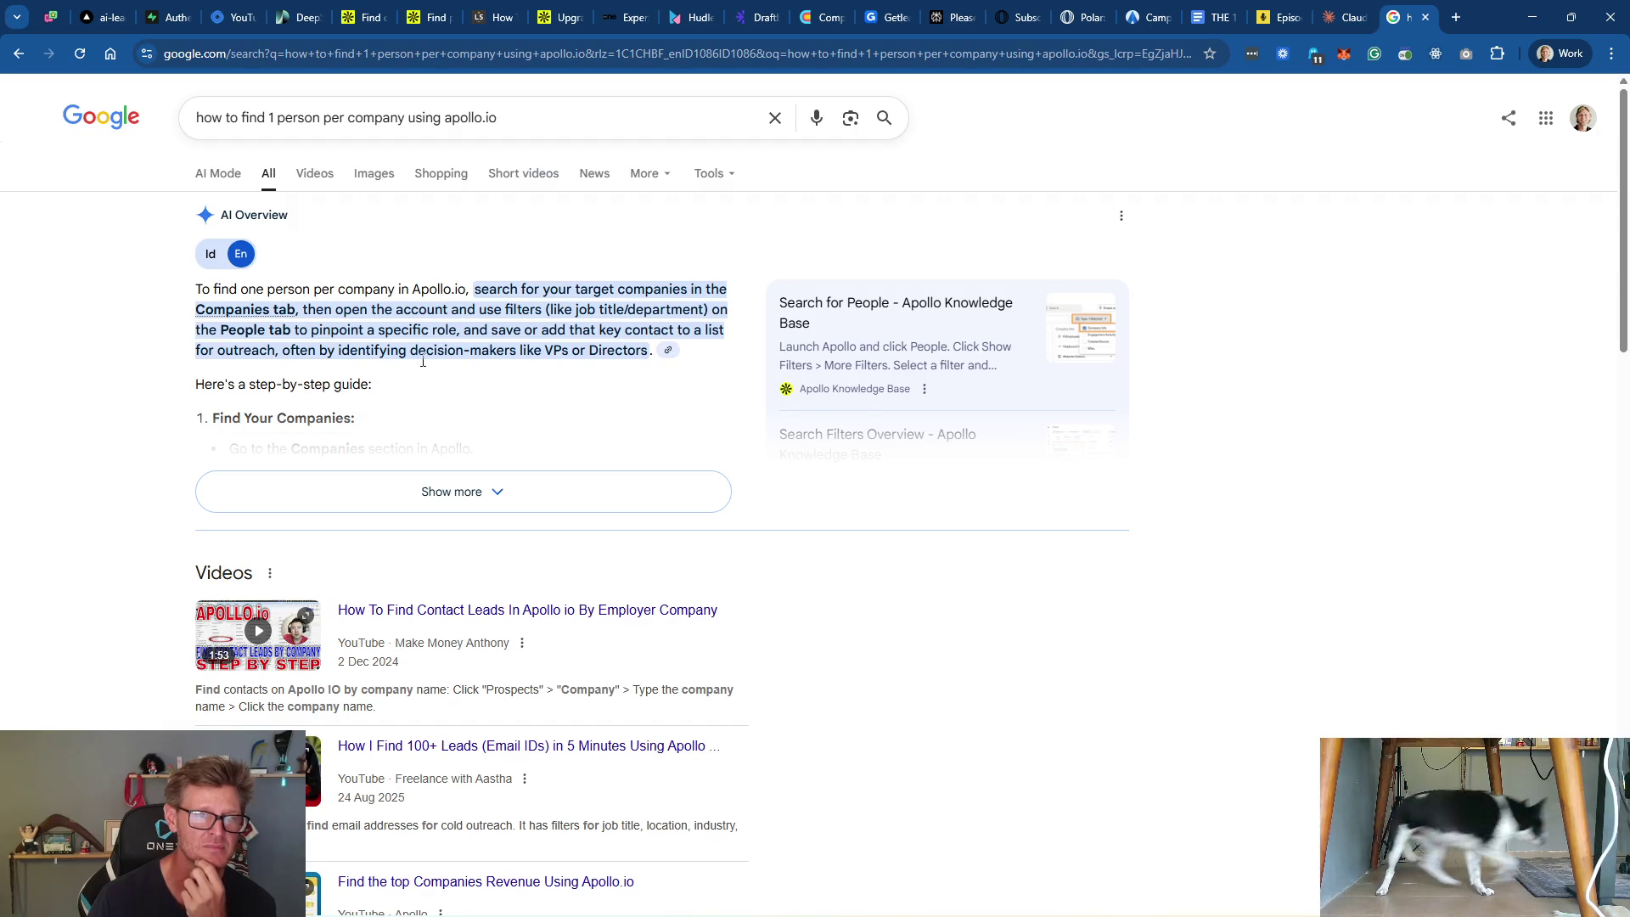
Step: Expand the AI Overview, scan the results, and open the Apollo employer-company leads video
{"action": "left_click", "coordinate": [469, 490]}
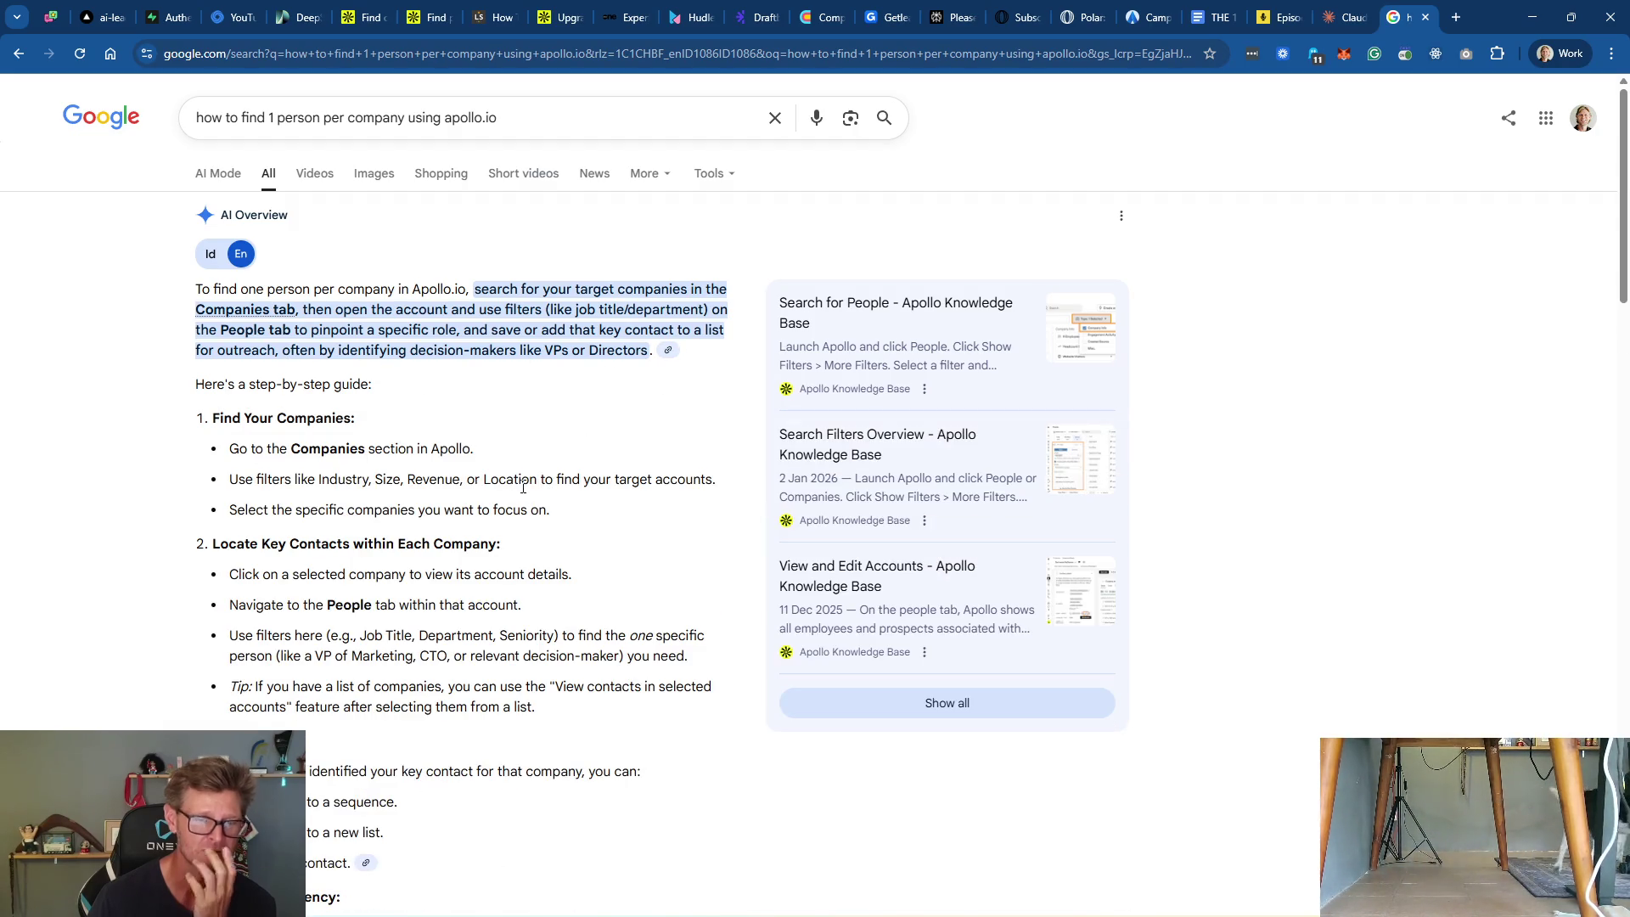
{"action": "scroll", "coordinate": [424, 567], "scroll_direction": "down", "scroll_amount": 2}
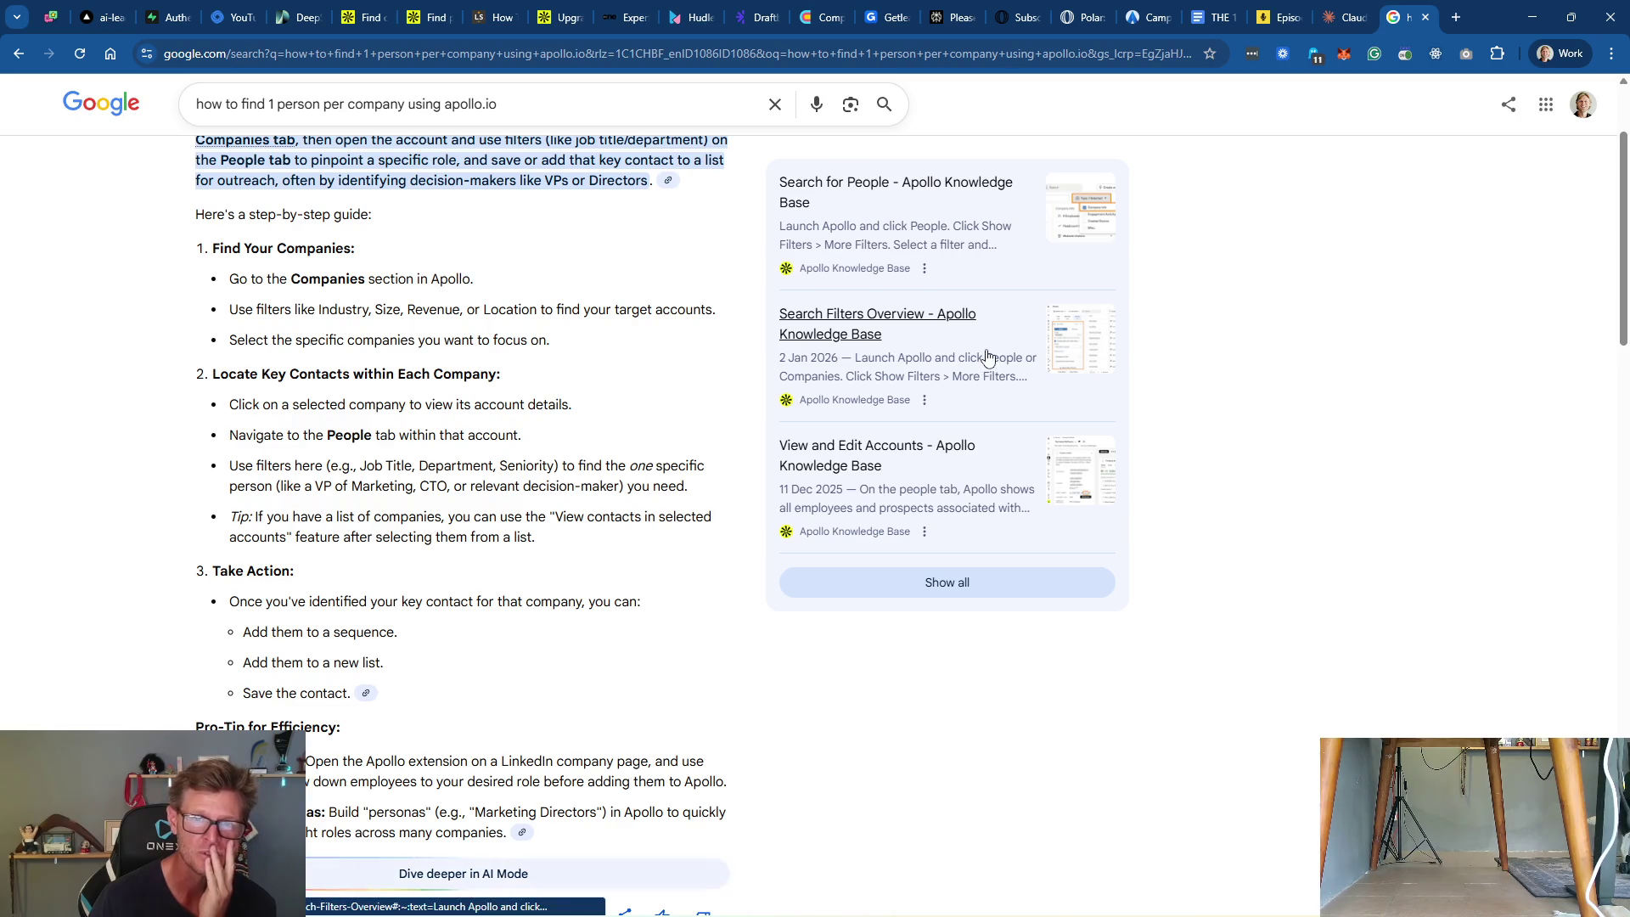
{"action": "scroll", "coordinate": [967, 247], "scroll_direction": "up", "scroll_amount": 2}
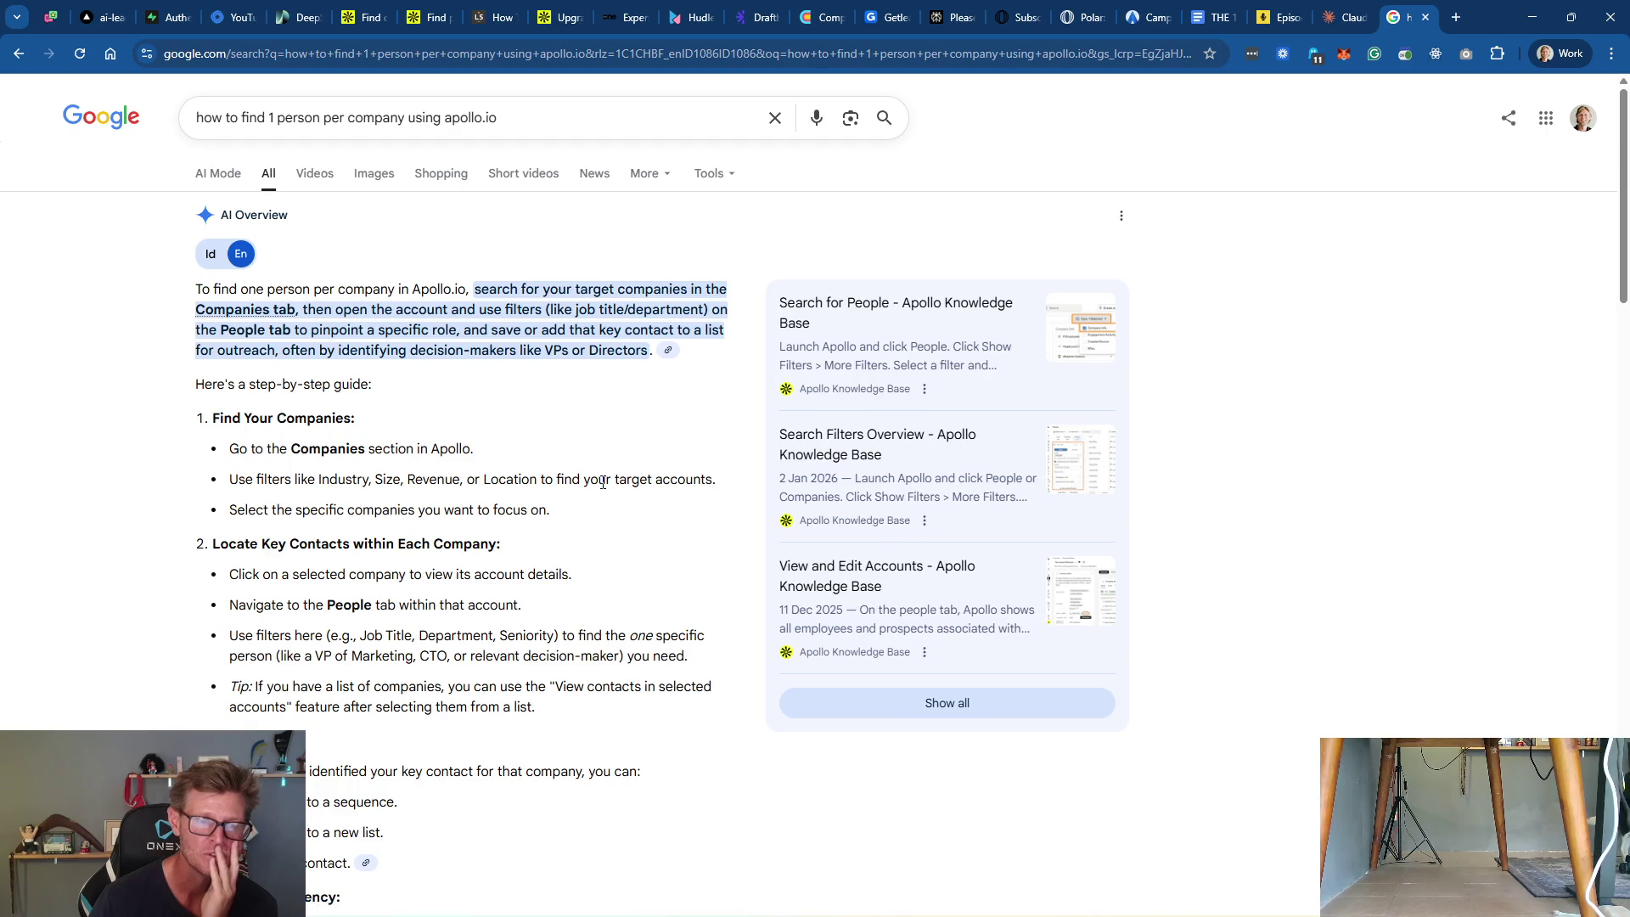
{"action": "scroll", "coordinate": [603, 482], "scroll_direction": "down", "scroll_amount": 3}
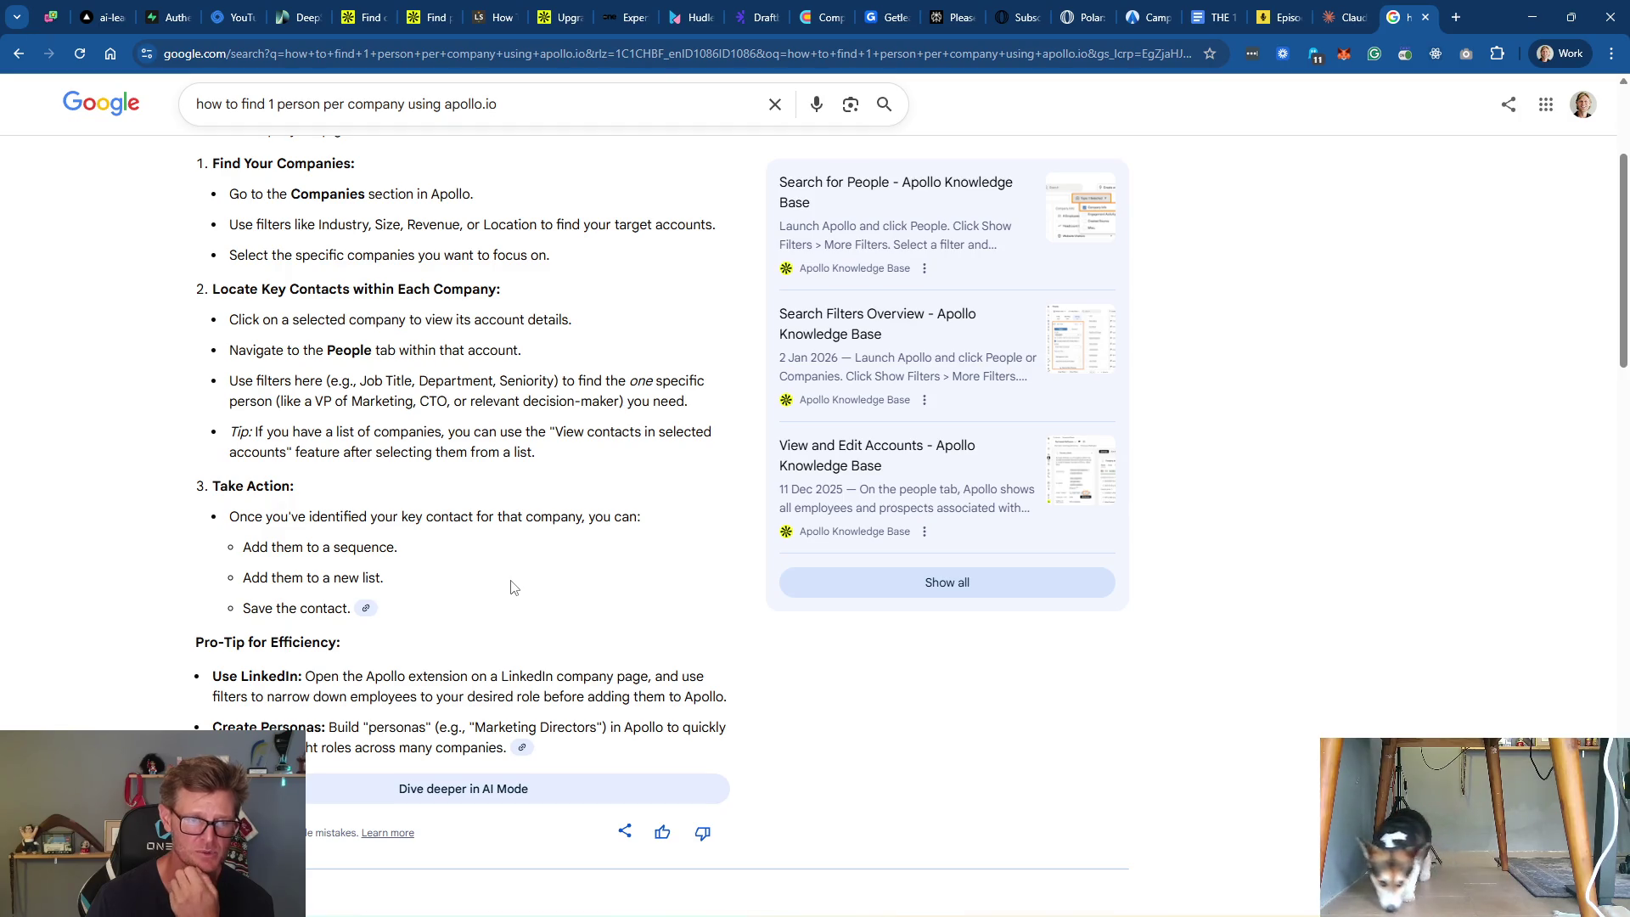
{"action": "scroll", "coordinate": [484, 626], "scroll_direction": "down", "scroll_amount": 2}
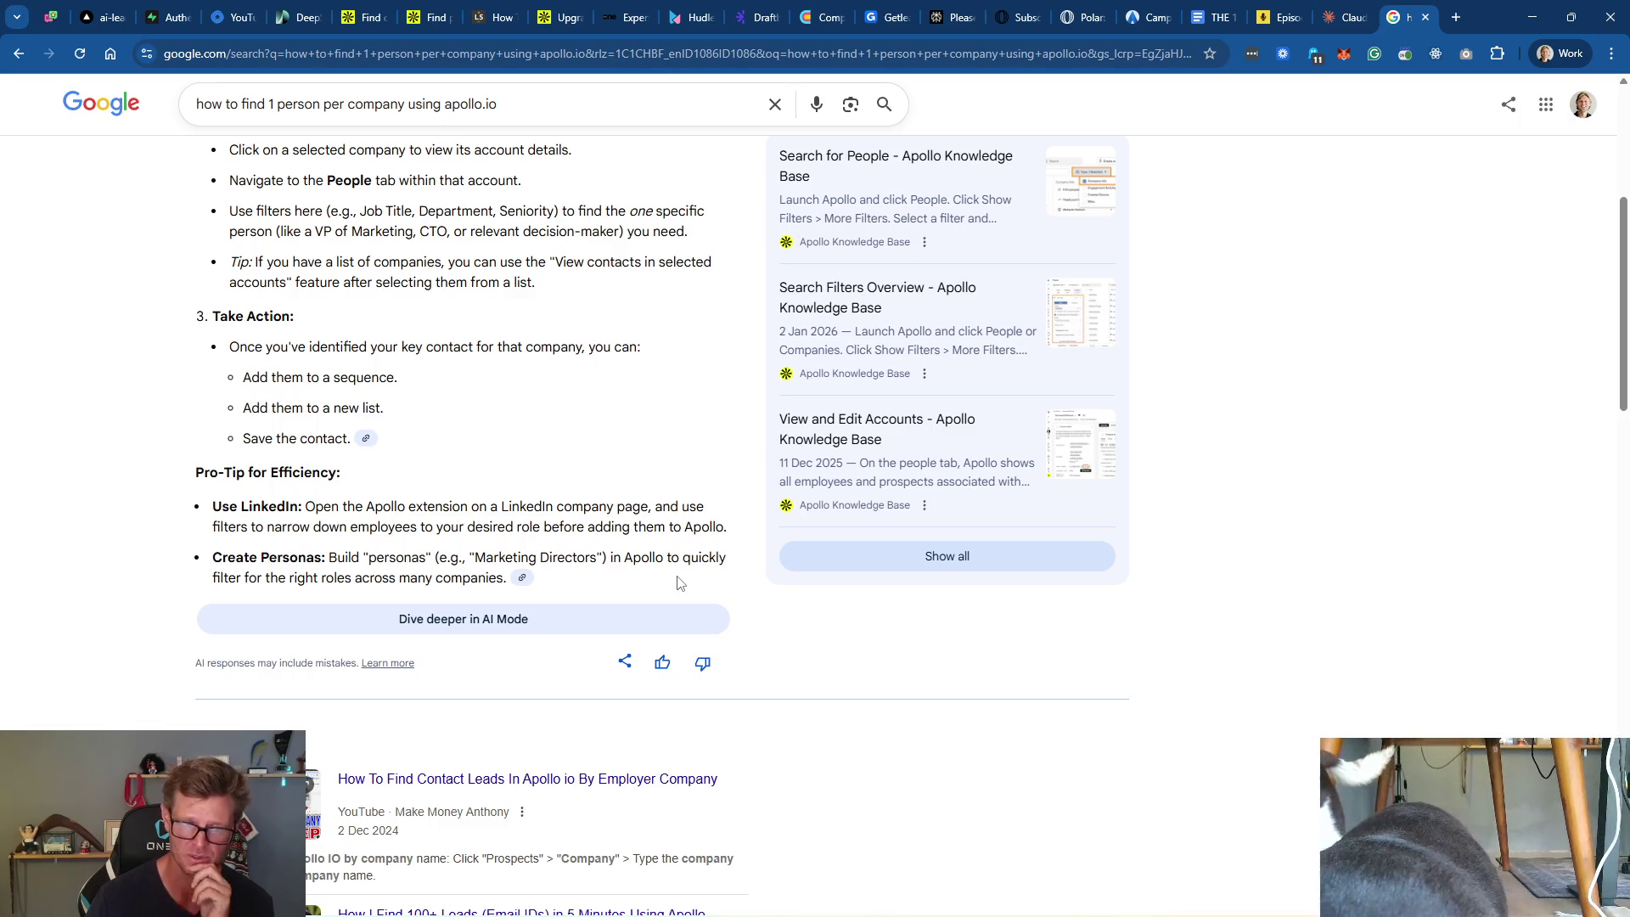
{"action": "scroll", "coordinate": [681, 584], "scroll_direction": "down", "scroll_amount": 2}
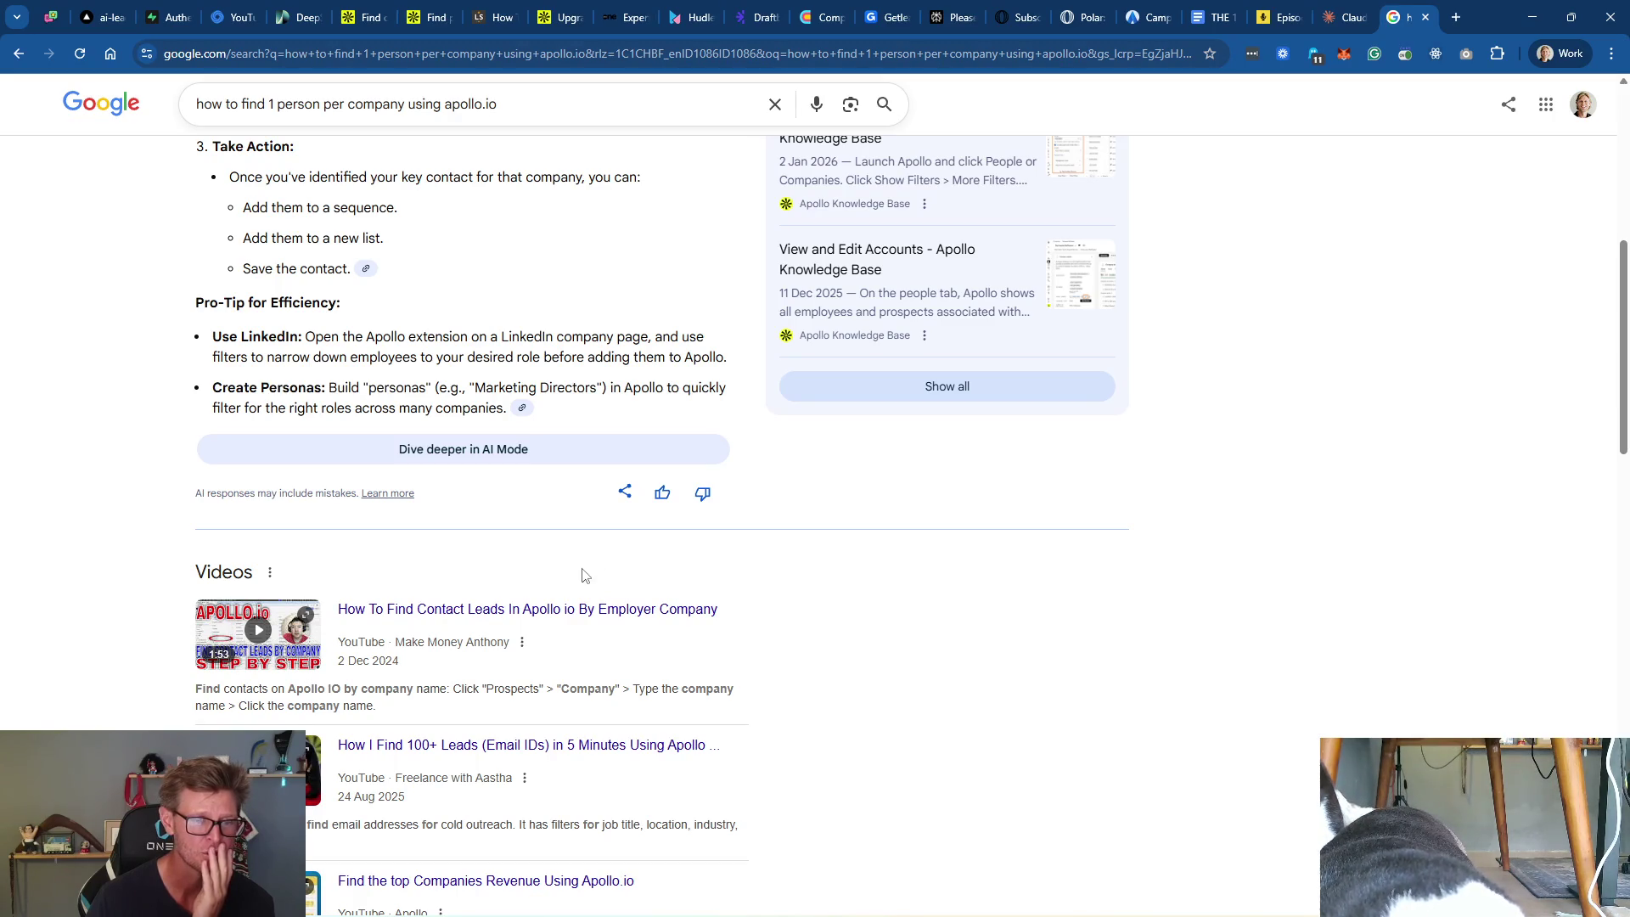
{"action": "left_click", "coordinate": [479, 610]}
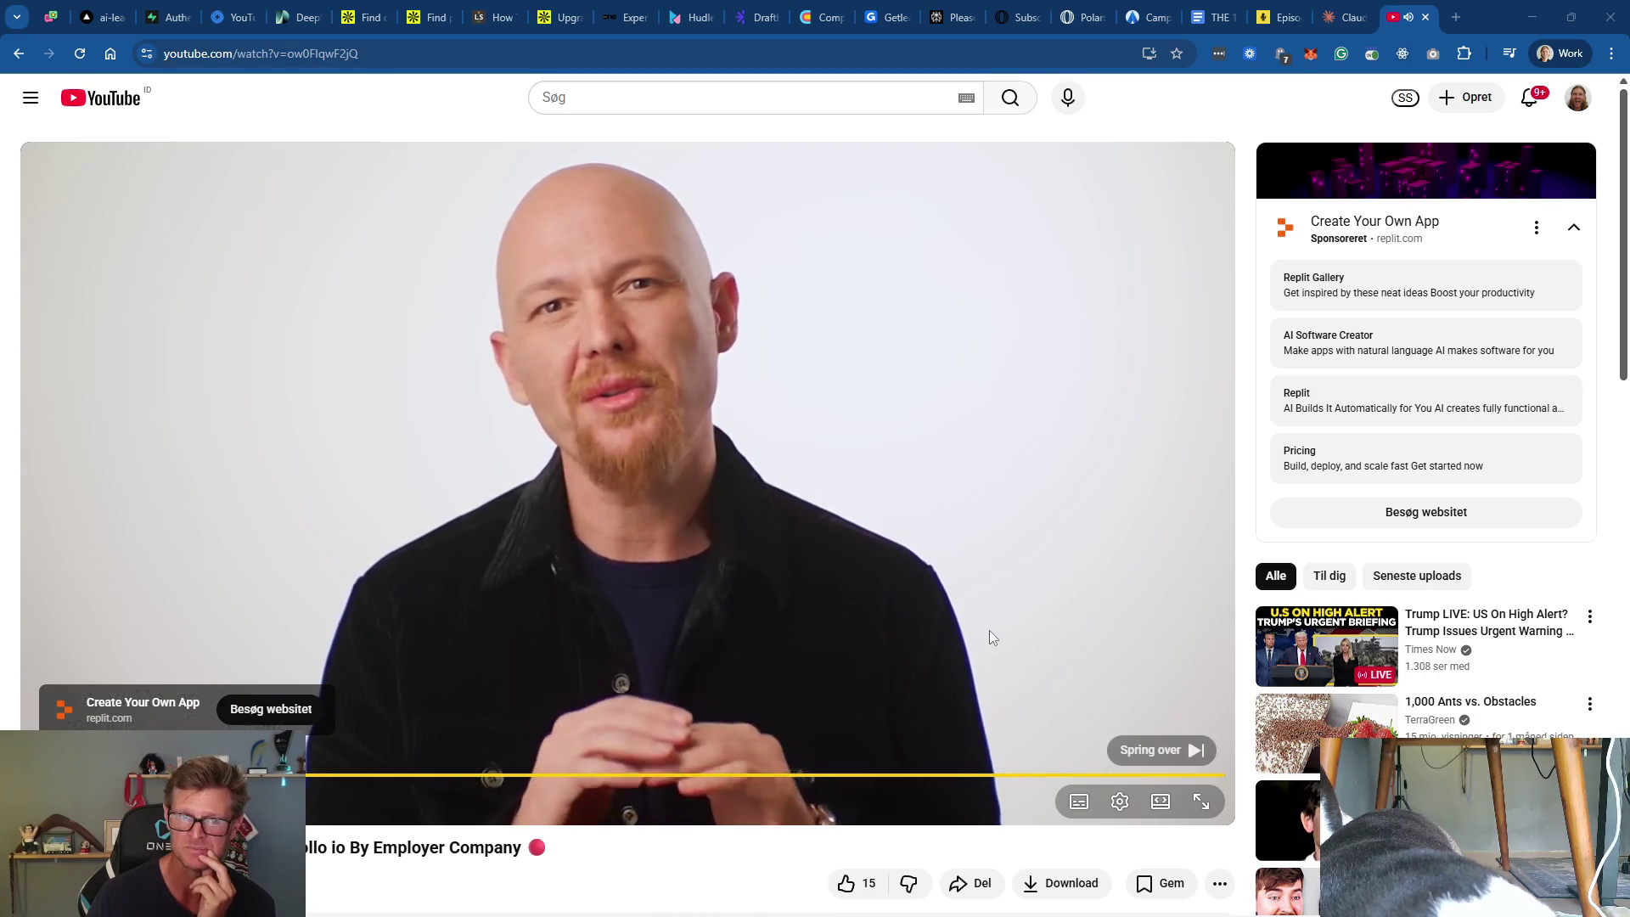
Step: Skip the ad, watch the tutorial's company-filter demo, pause it, and return to Apollo's people list
{"action": "left_click", "coordinate": [1160, 744]}
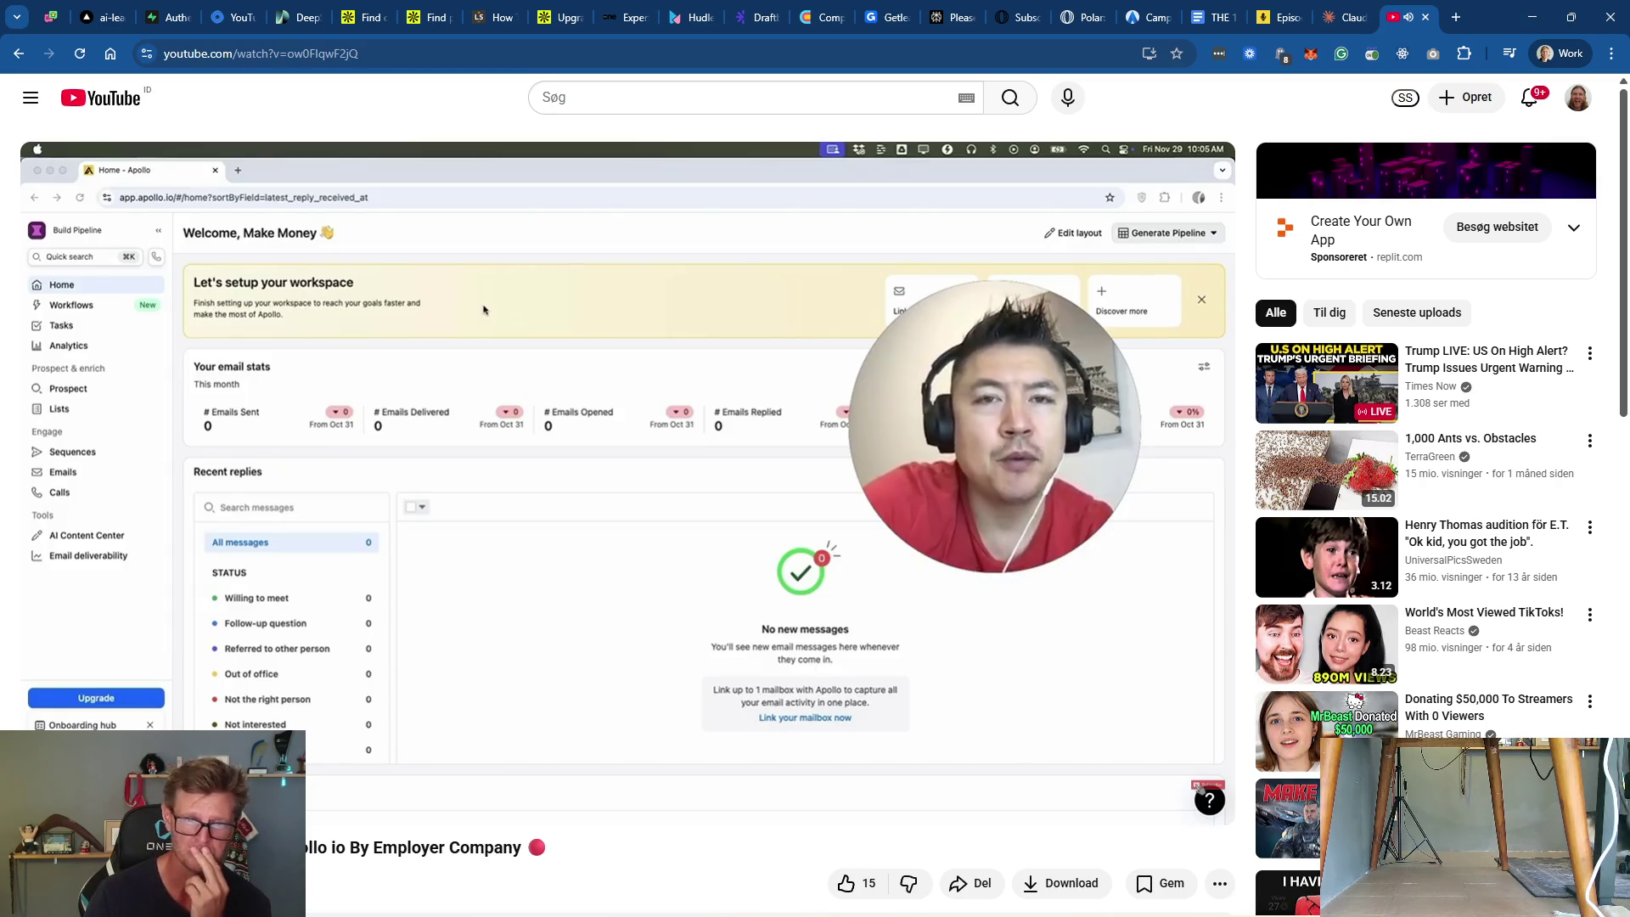
{"action": "mouse_move", "coordinate": [883, 671]}
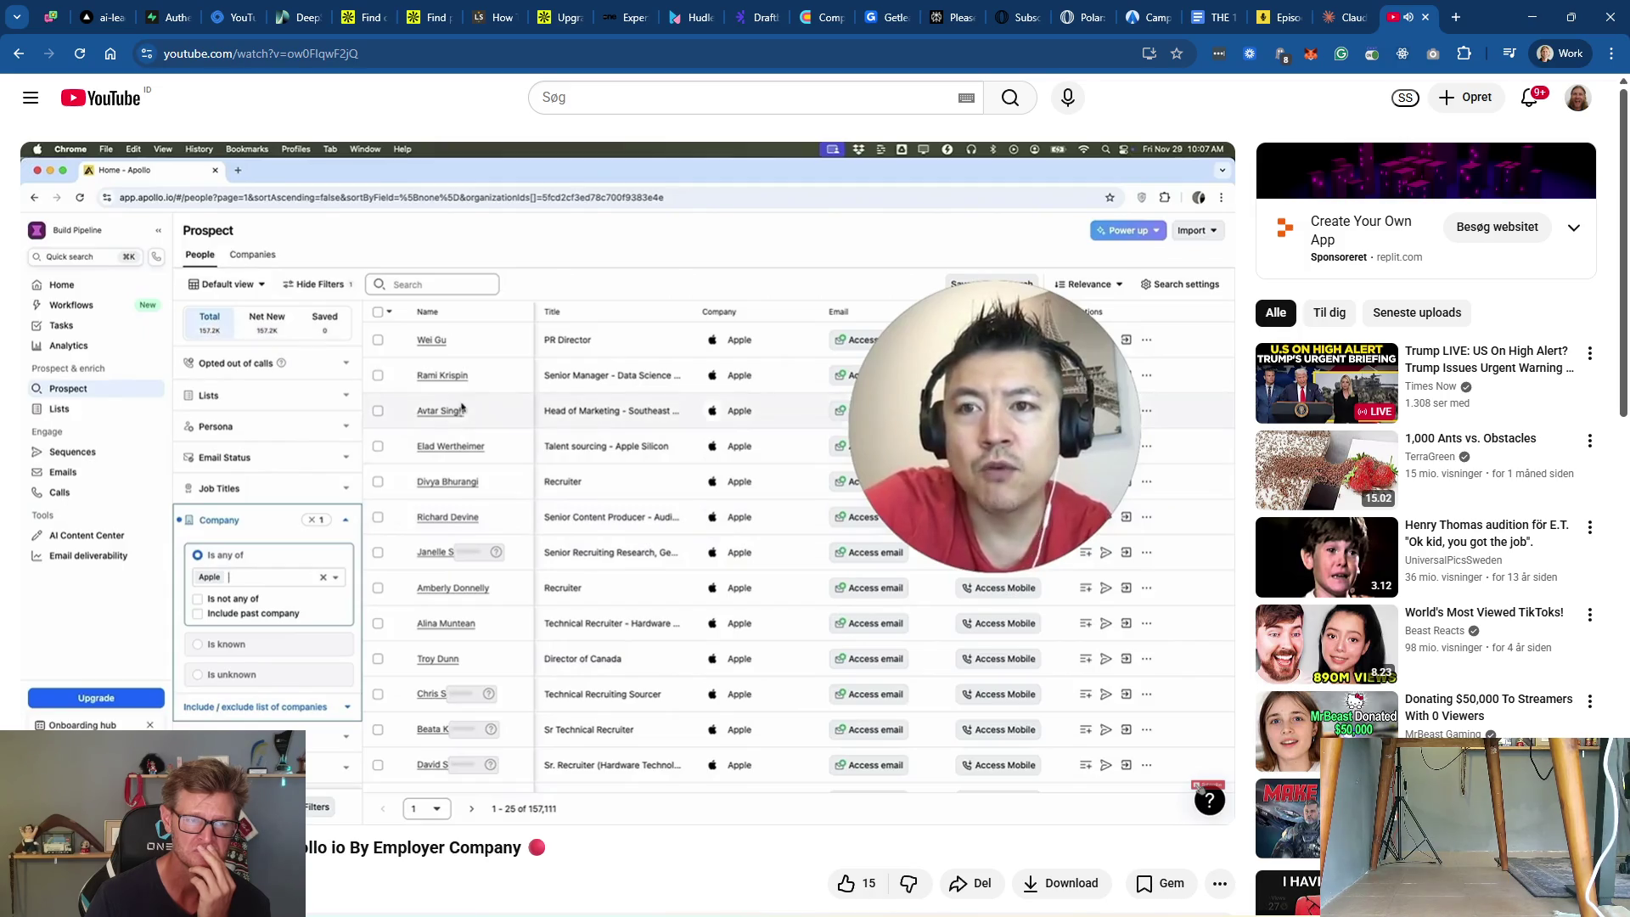
{"action": "left_click", "coordinate": [814, 576]}
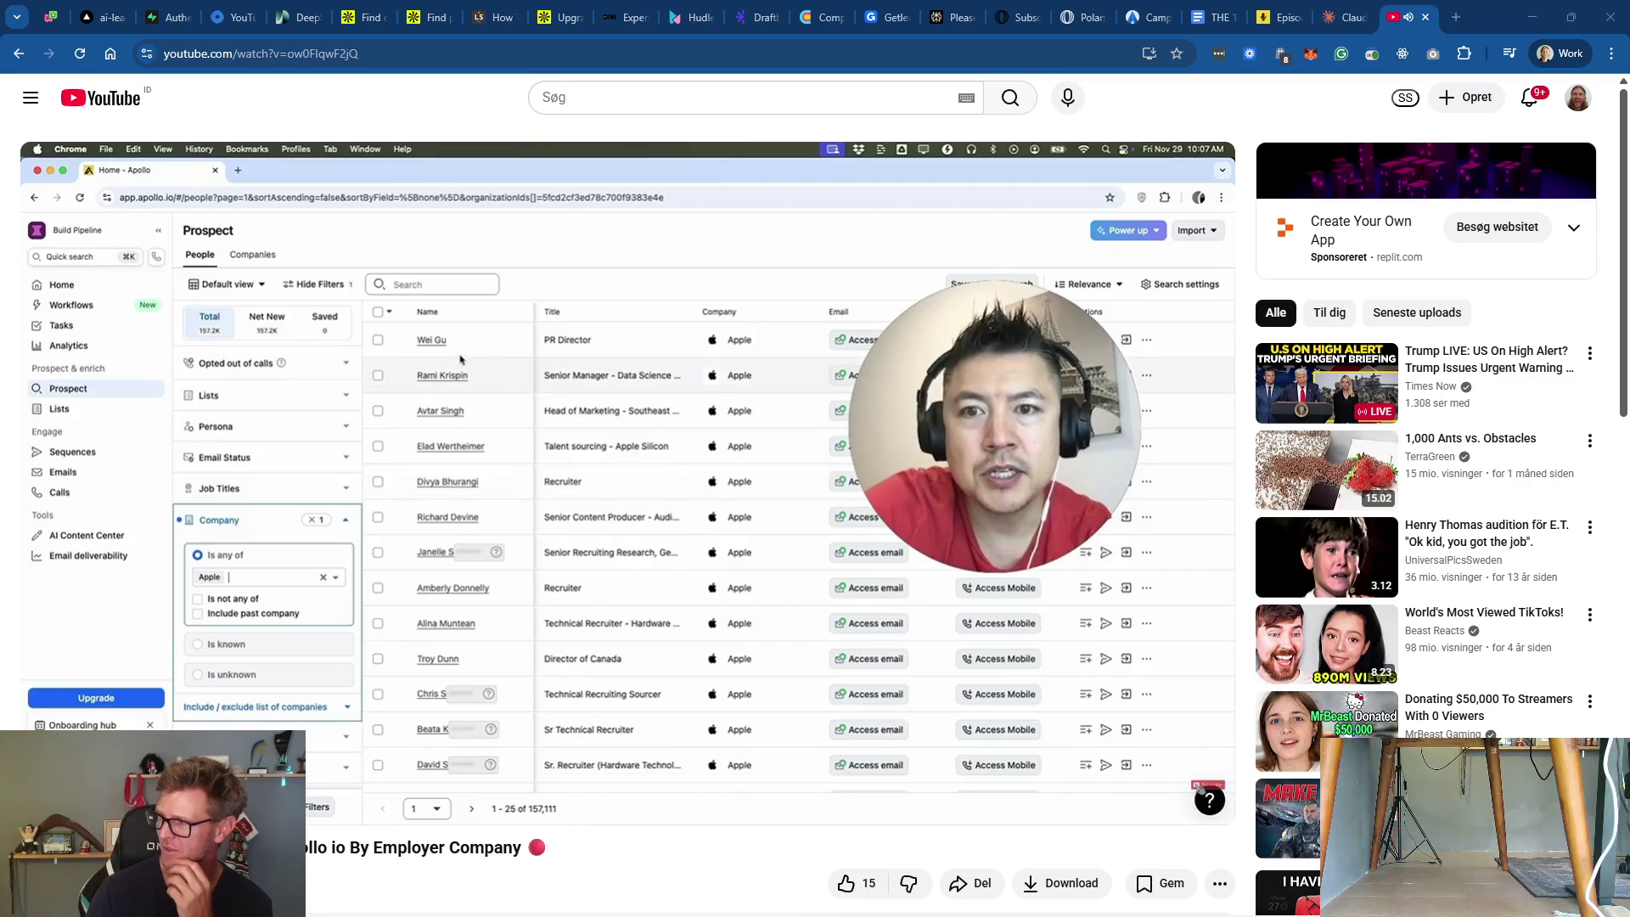
{"action": "left_click", "coordinate": [429, 18]}
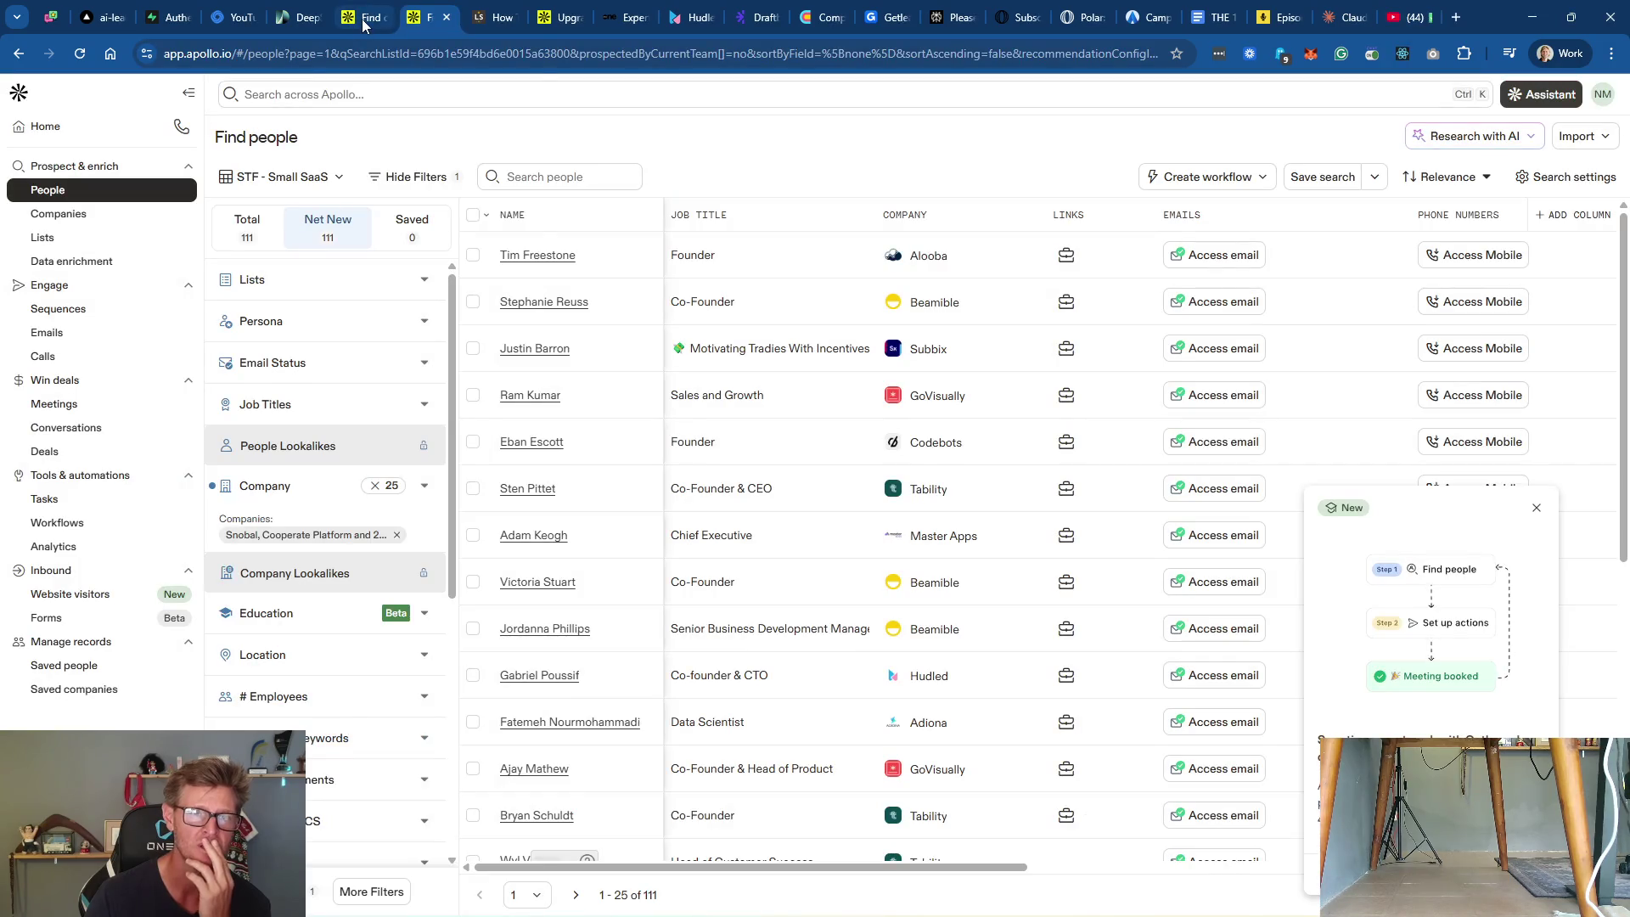
Step: Try the Chief Executive Officer persona filter (6 results), remove it, and open it for editing
{"action": "left_click", "coordinate": [364, 20]}
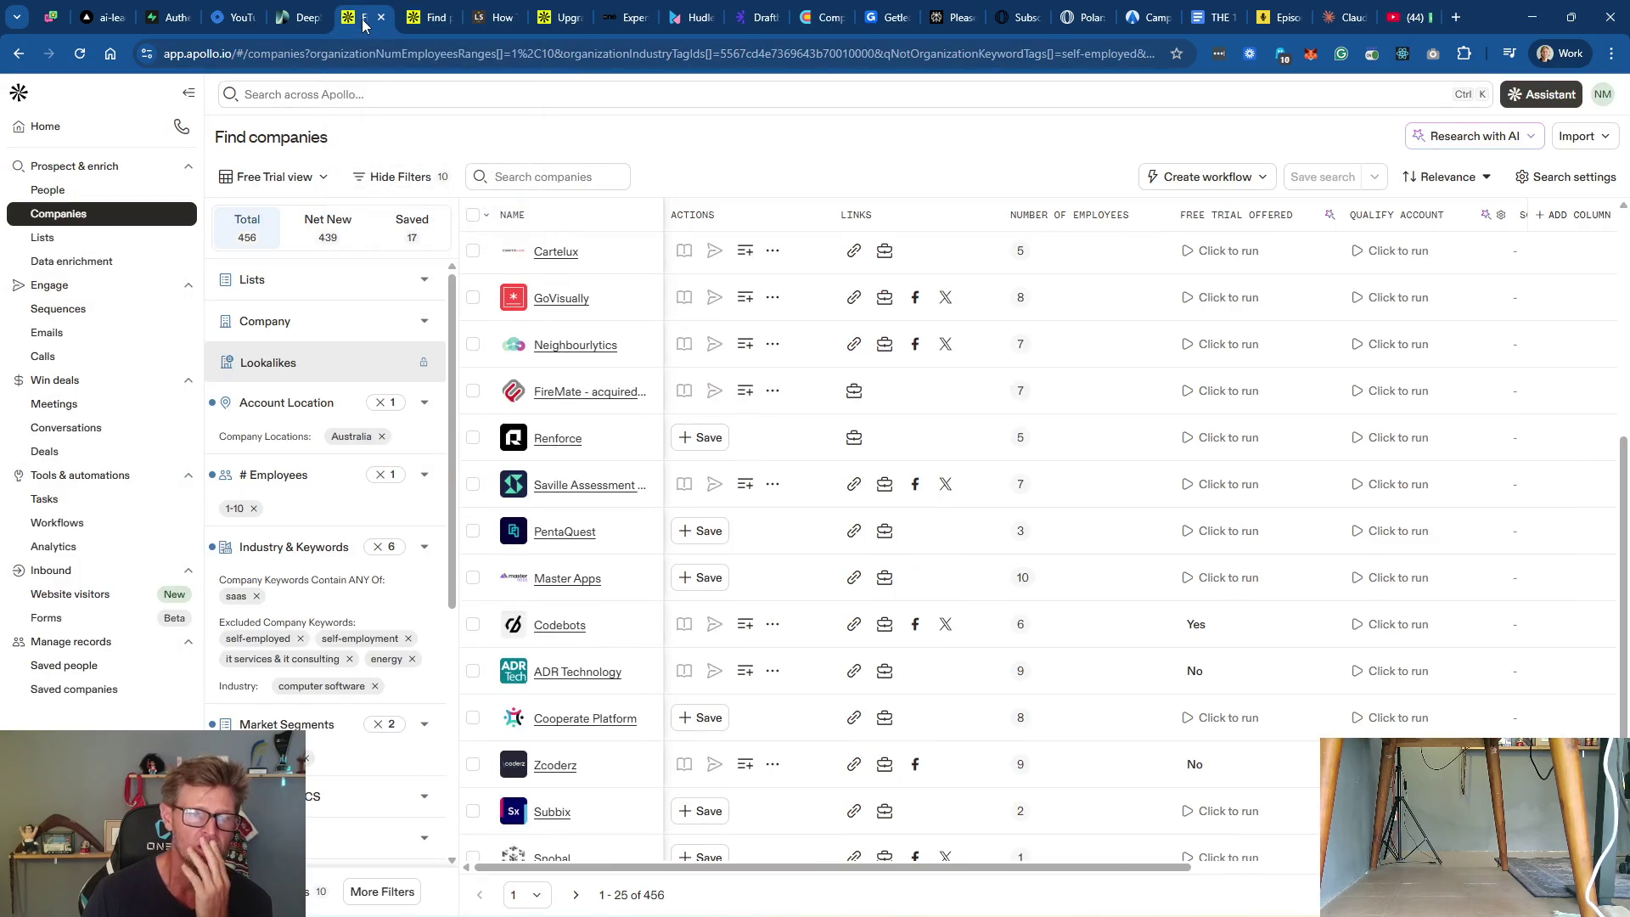
{"action": "left_click", "coordinate": [433, 18]}
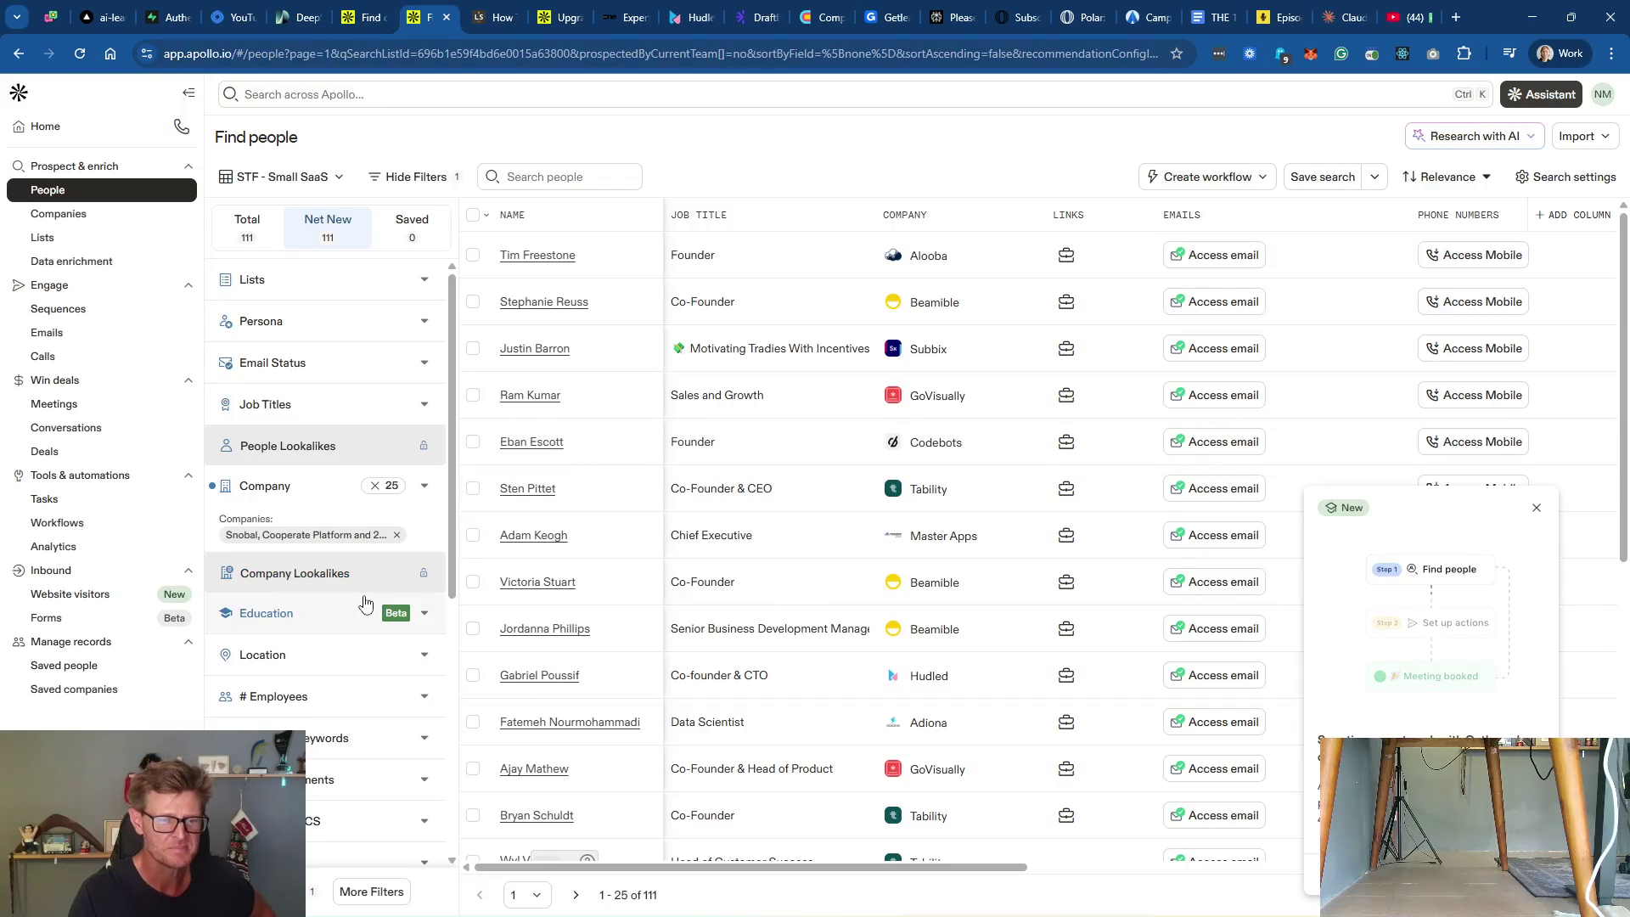
{"action": "scroll", "coordinate": [347, 776], "scroll_direction": "down", "scroll_amount": 5}
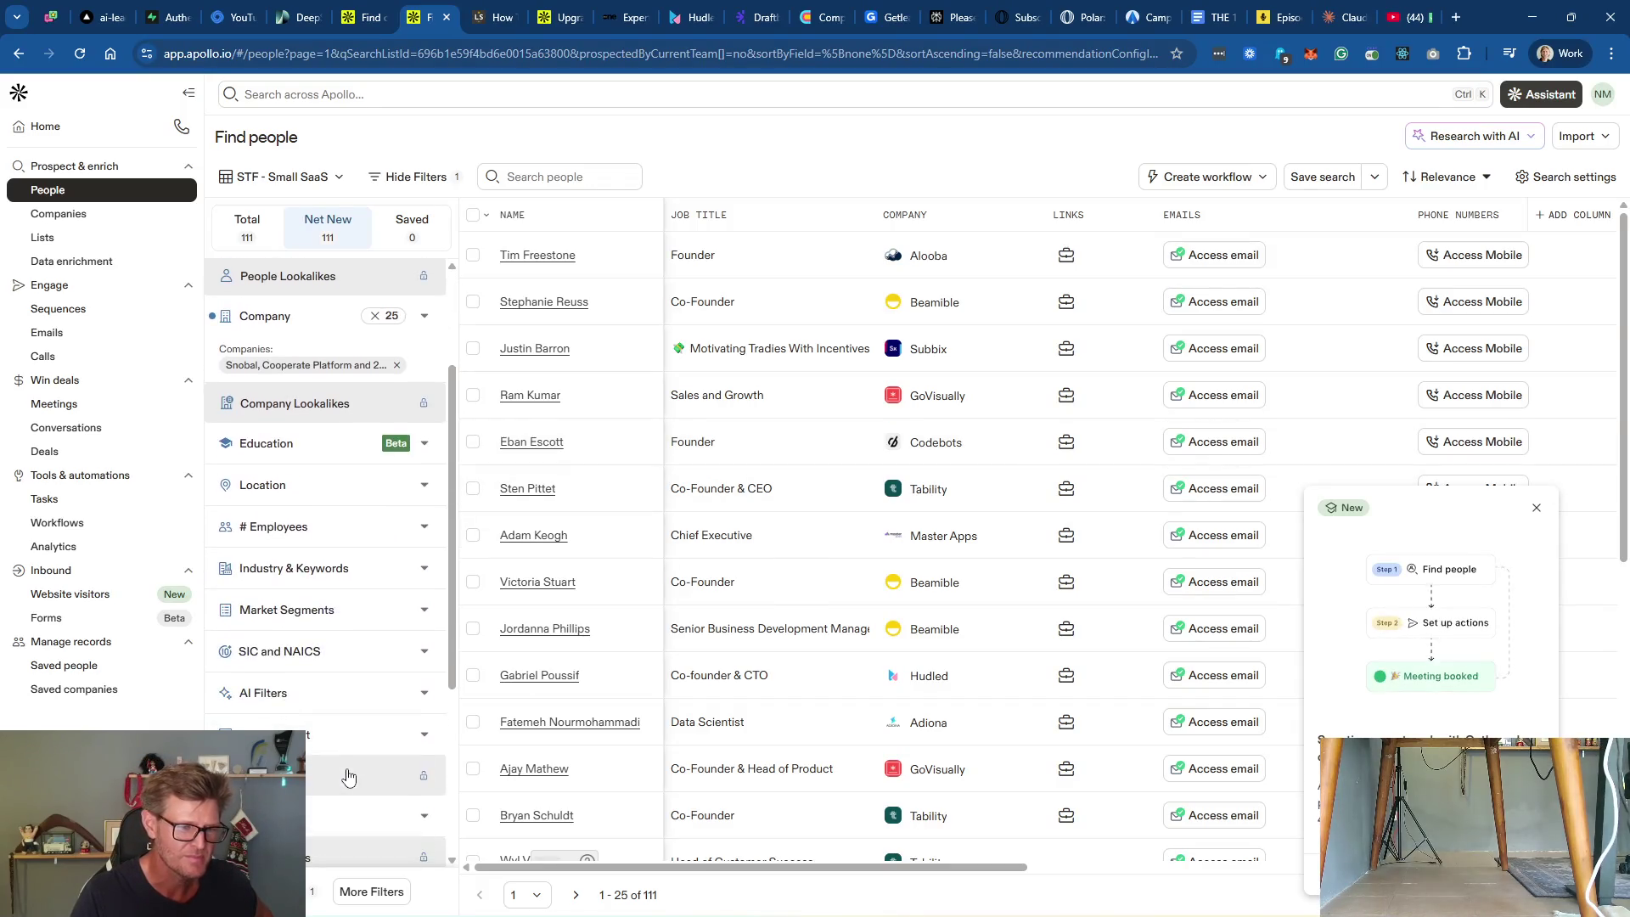
{"action": "scroll", "coordinate": [361, 666], "scroll_direction": "up", "scroll_amount": 5}
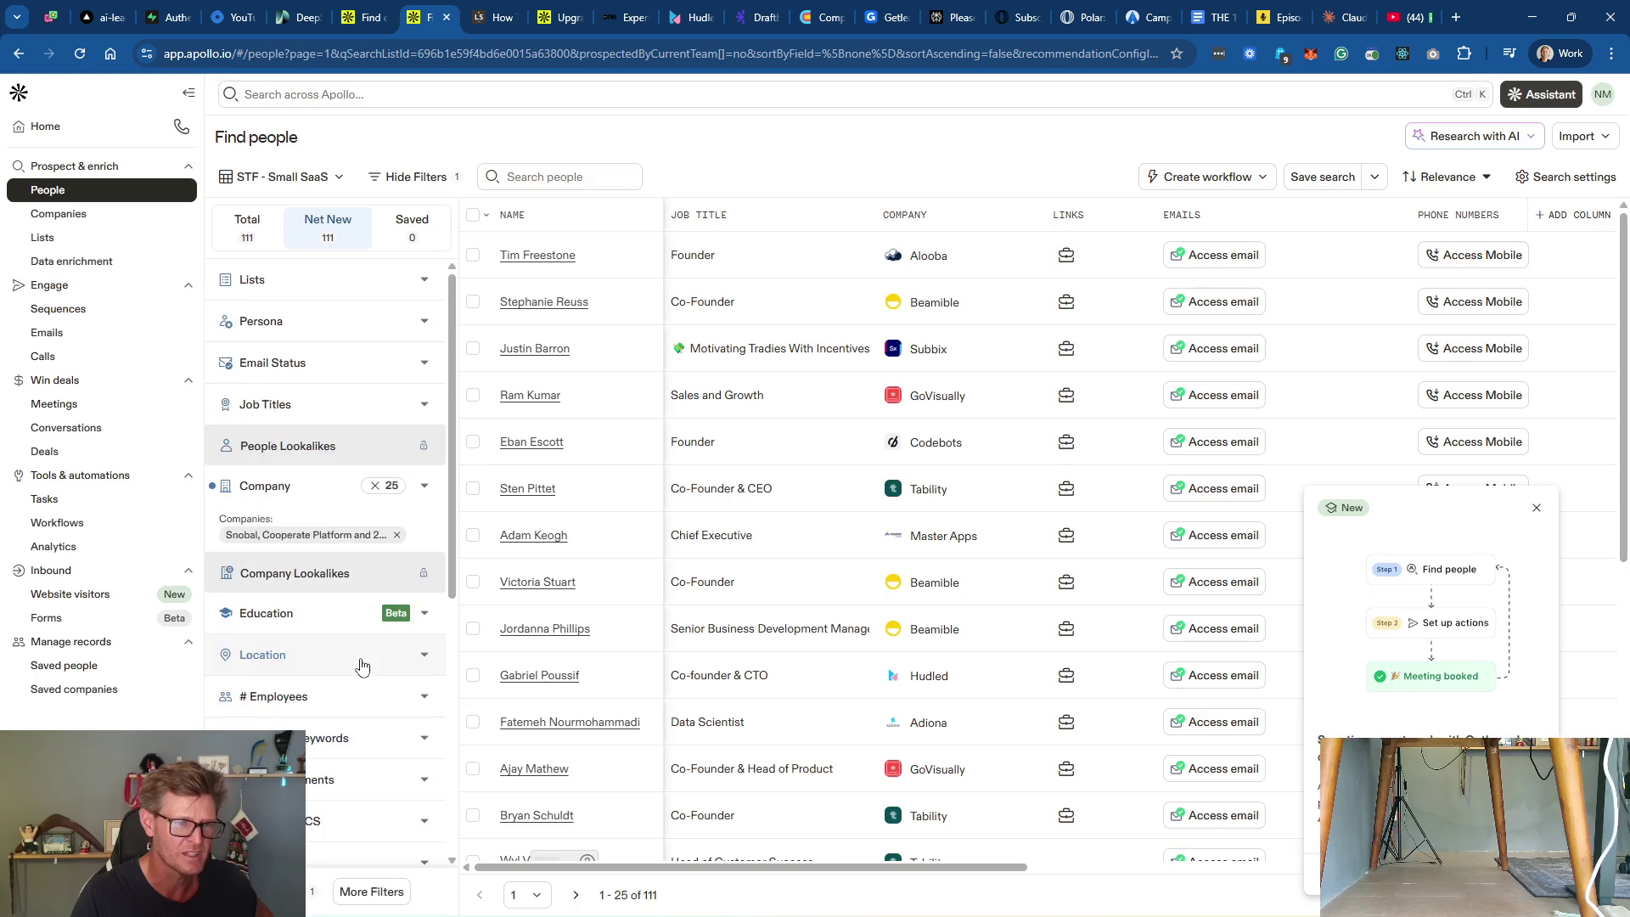
{"action": "left_click", "coordinate": [339, 321]}
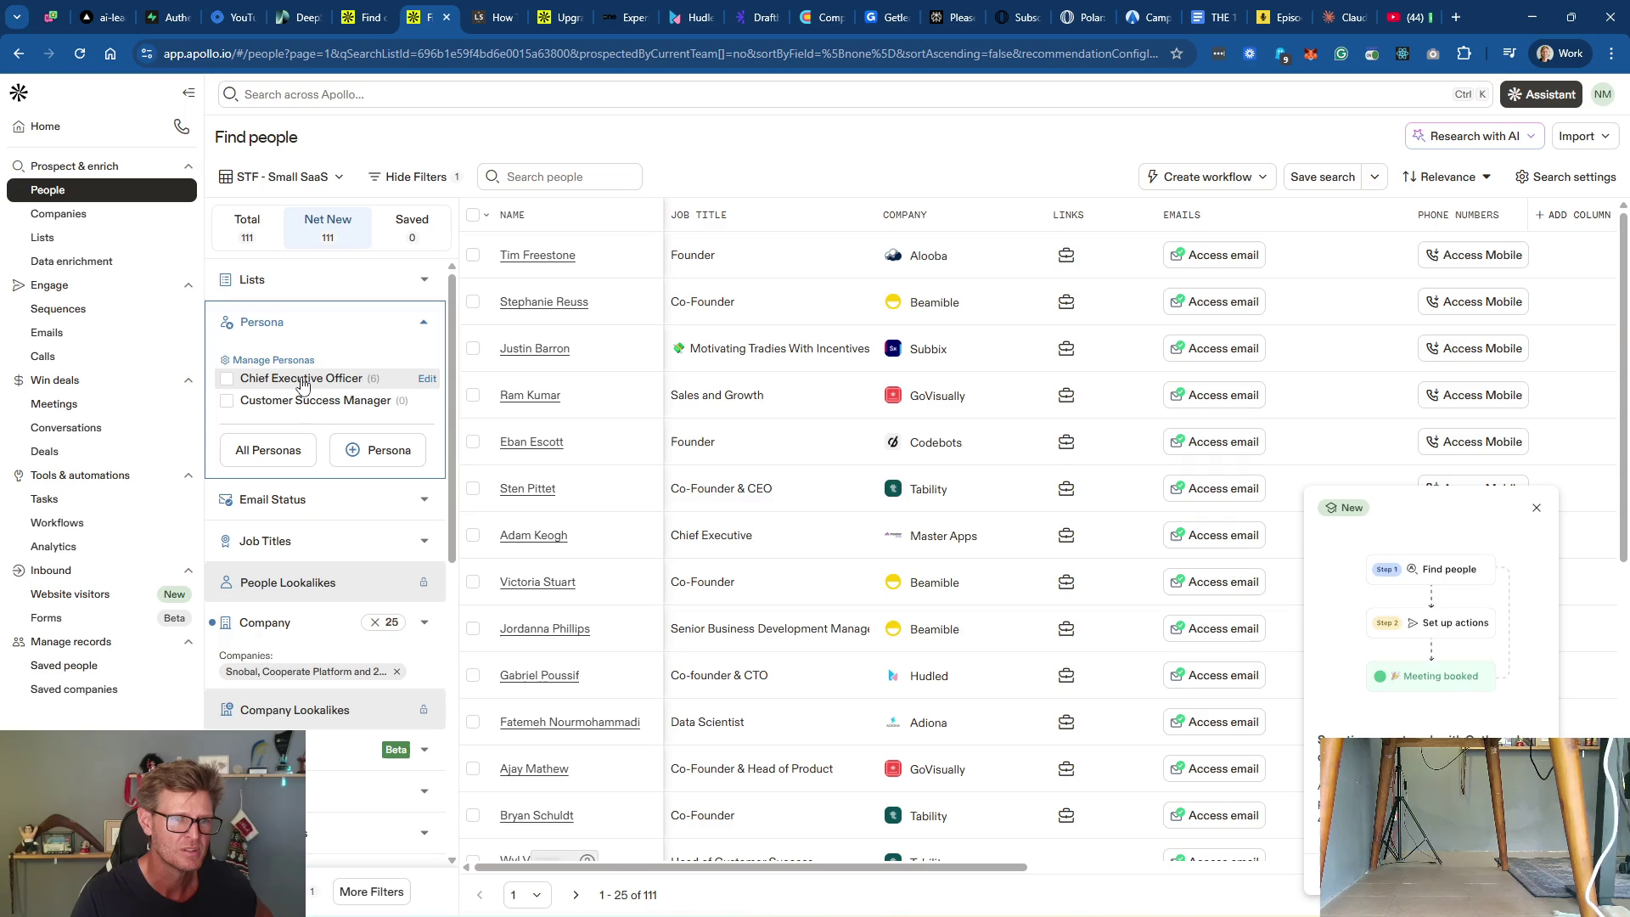
{"action": "left_click", "coordinate": [227, 381]}
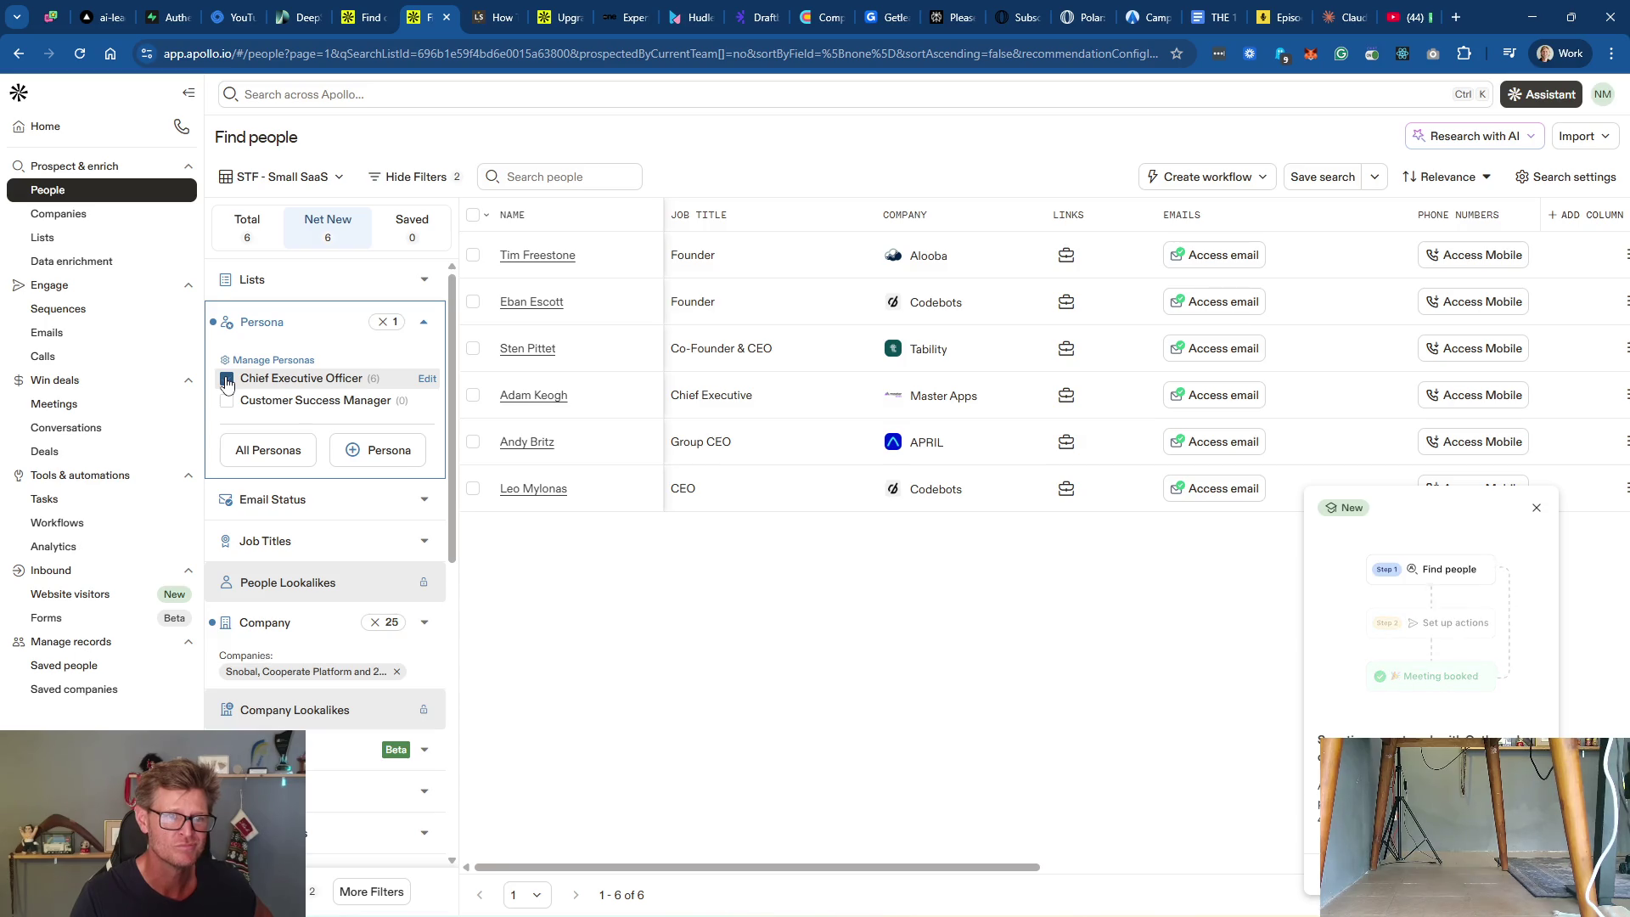
{"action": "left_click", "coordinate": [227, 379]}
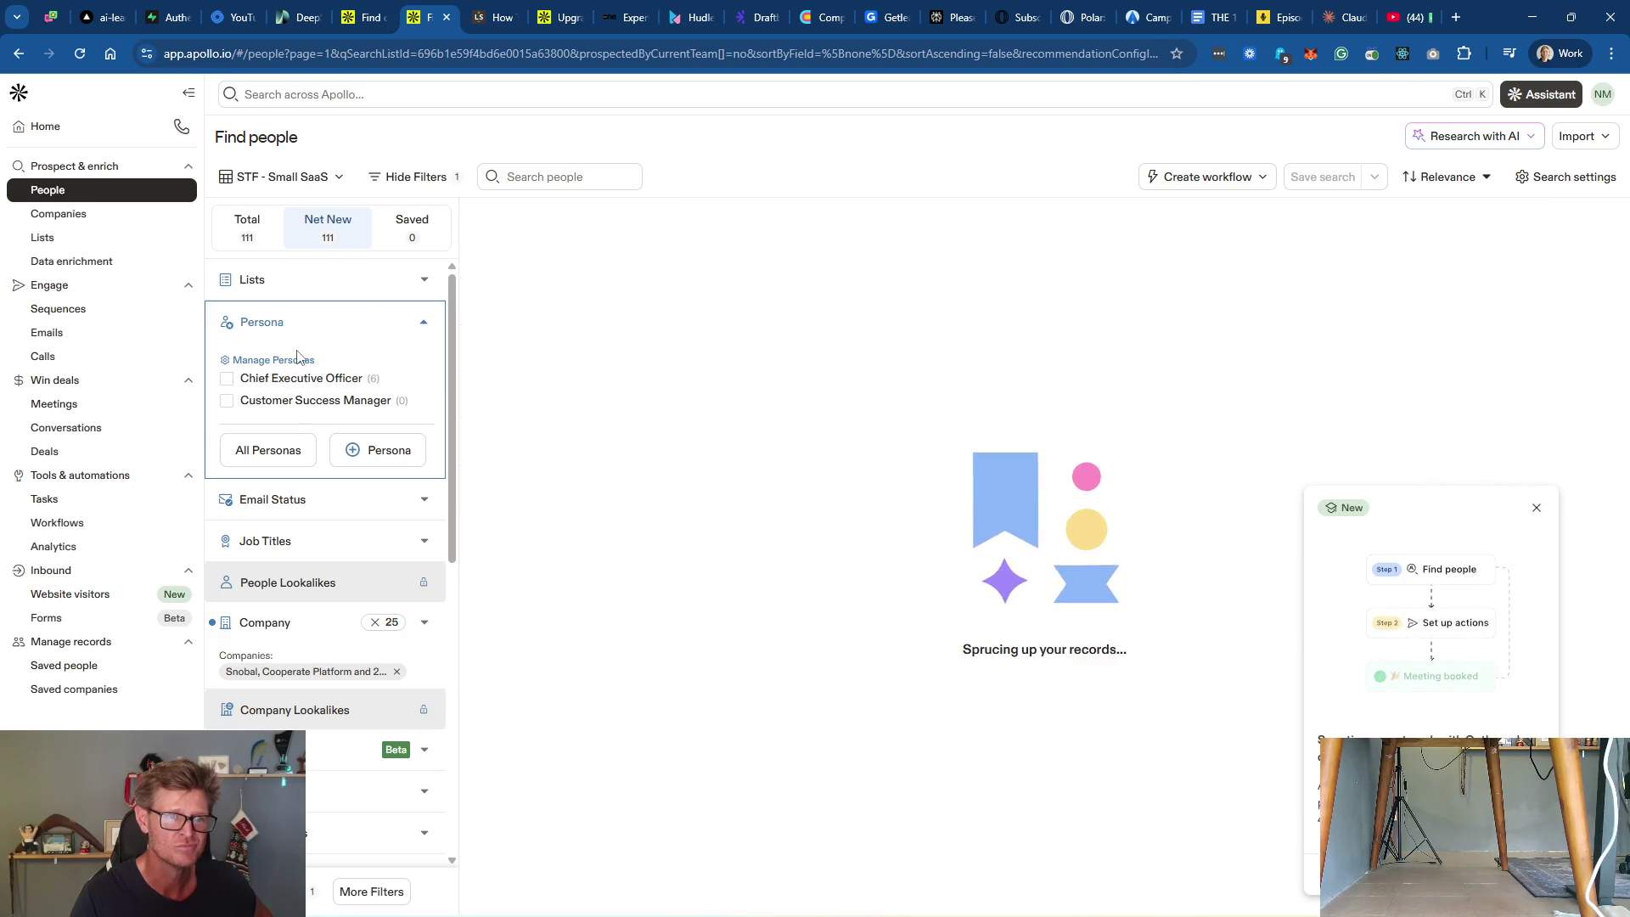
{"action": "left_click", "coordinate": [424, 379]}
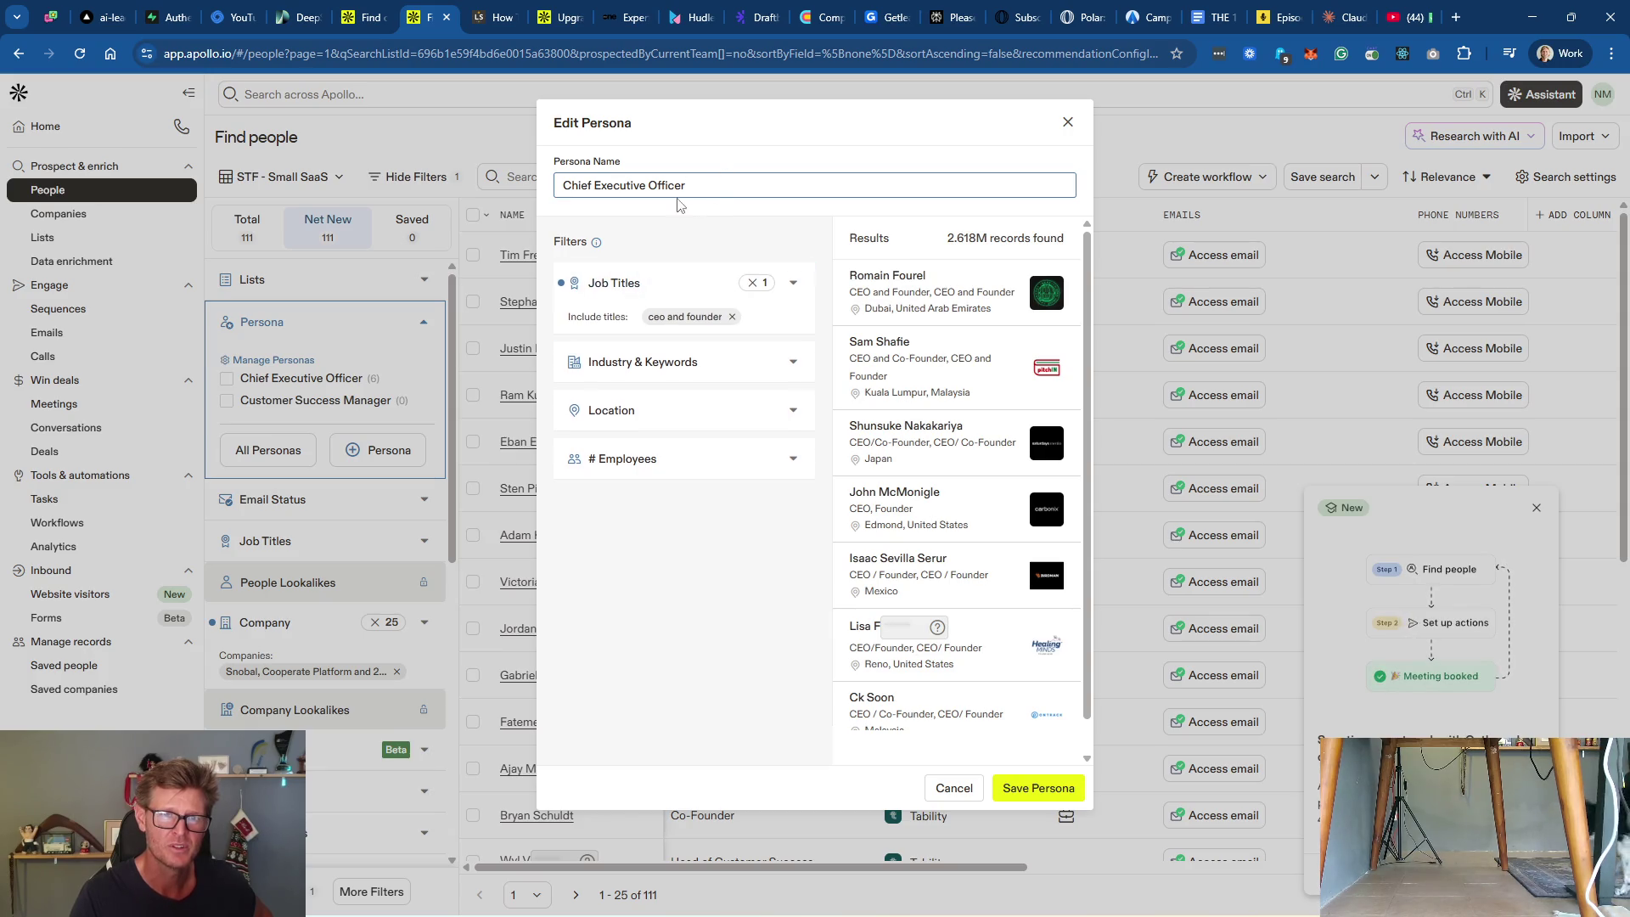
Step: Rename the Chief Executive Officer persona to 'Decision Makers'
{"action": "left_click_drag", "start_coordinate": [717, 185], "coordinate": [561, 183]}
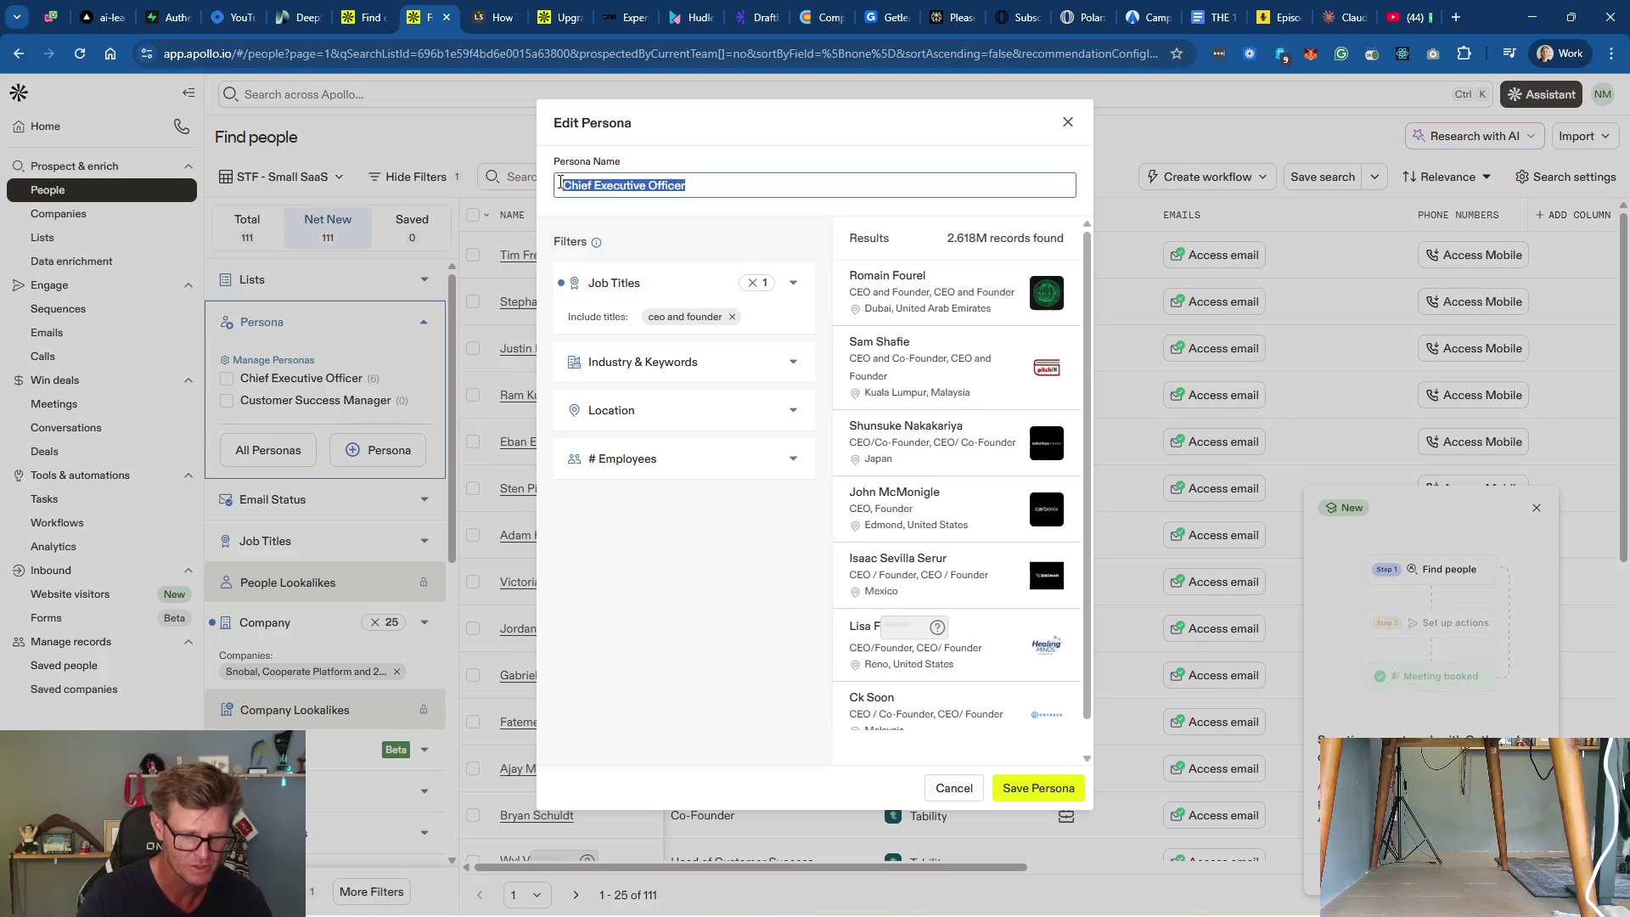
{"action": "type", "text": "Decision Makers"}
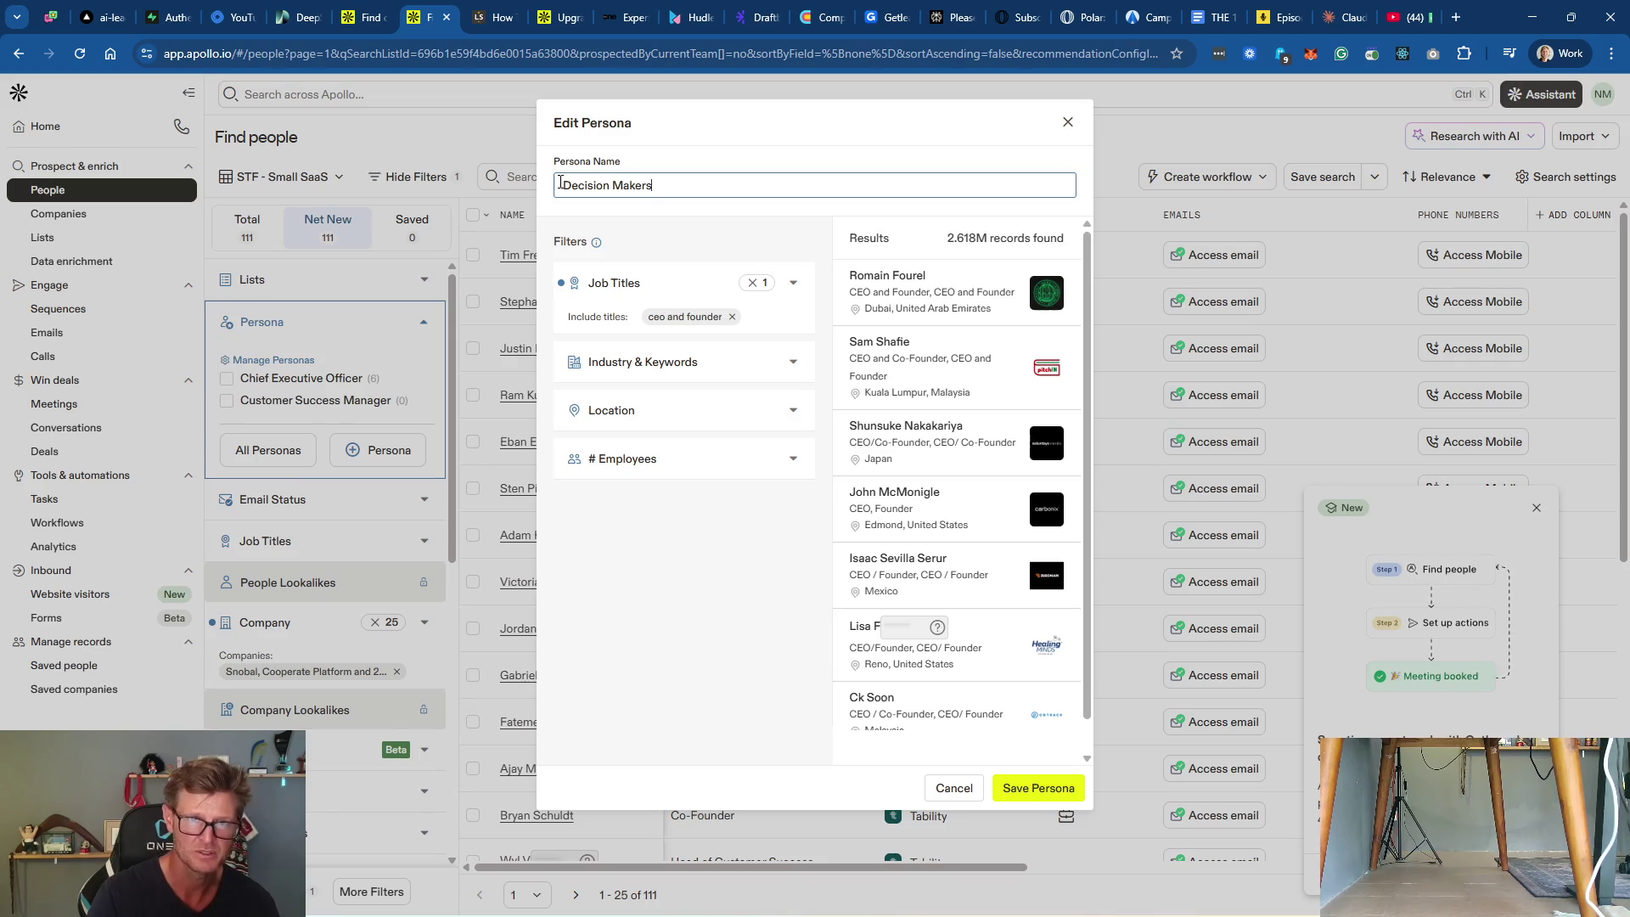
{"action": "left_click", "coordinate": [781, 331]}
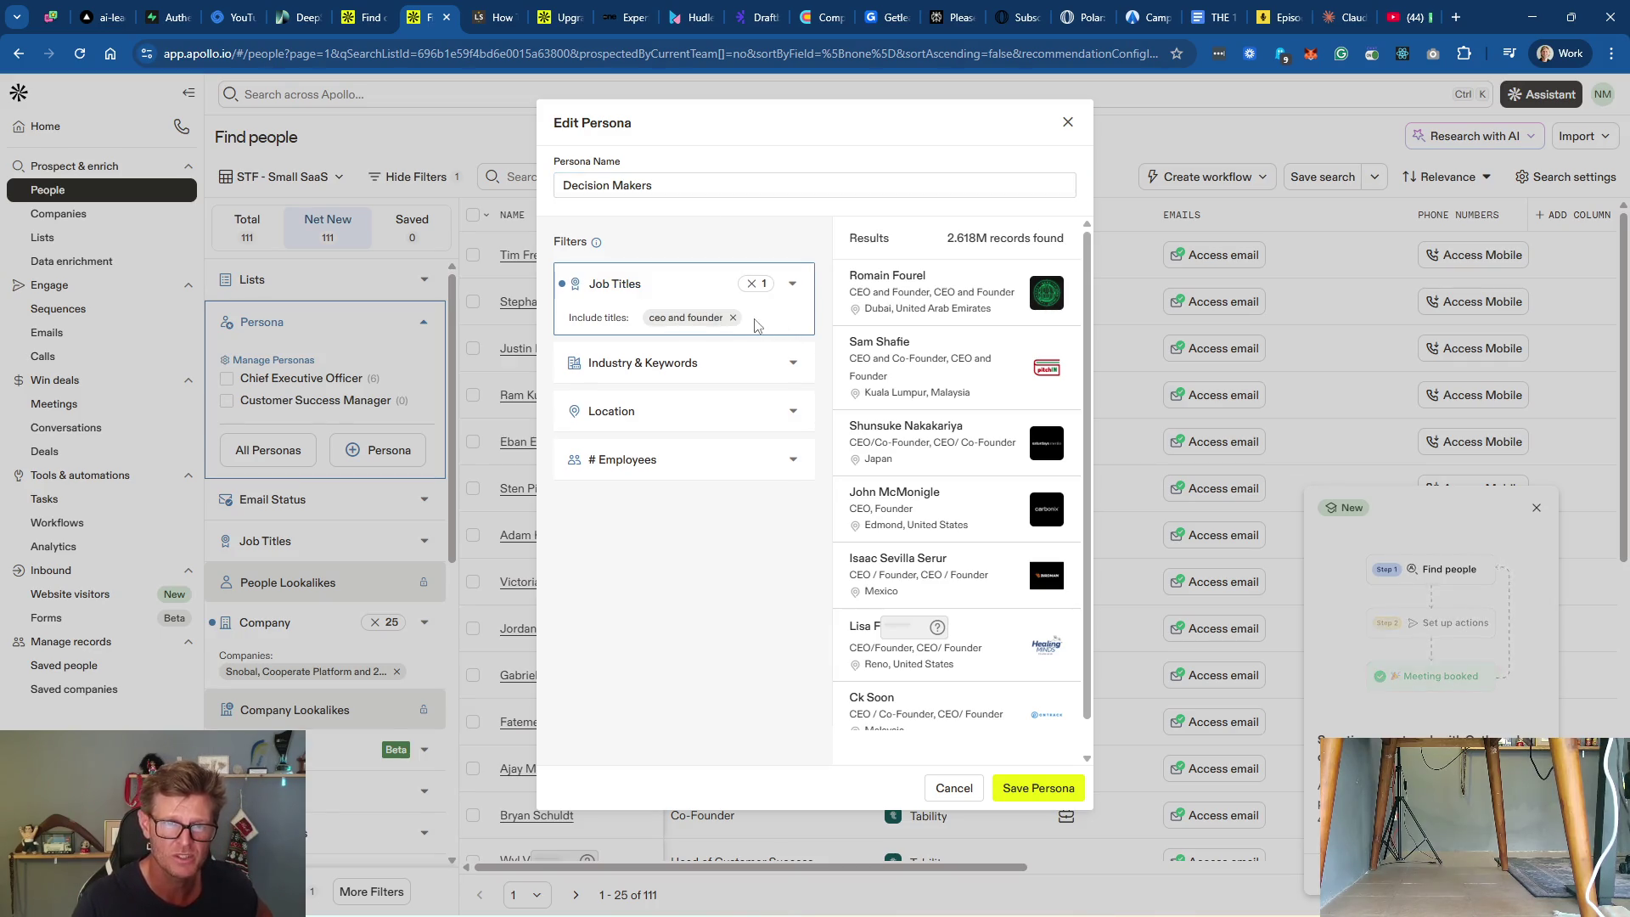
Step: Add onboarding specialist, conversion specialist and account manager as included job titles
{"action": "left_click", "coordinate": [787, 289]}
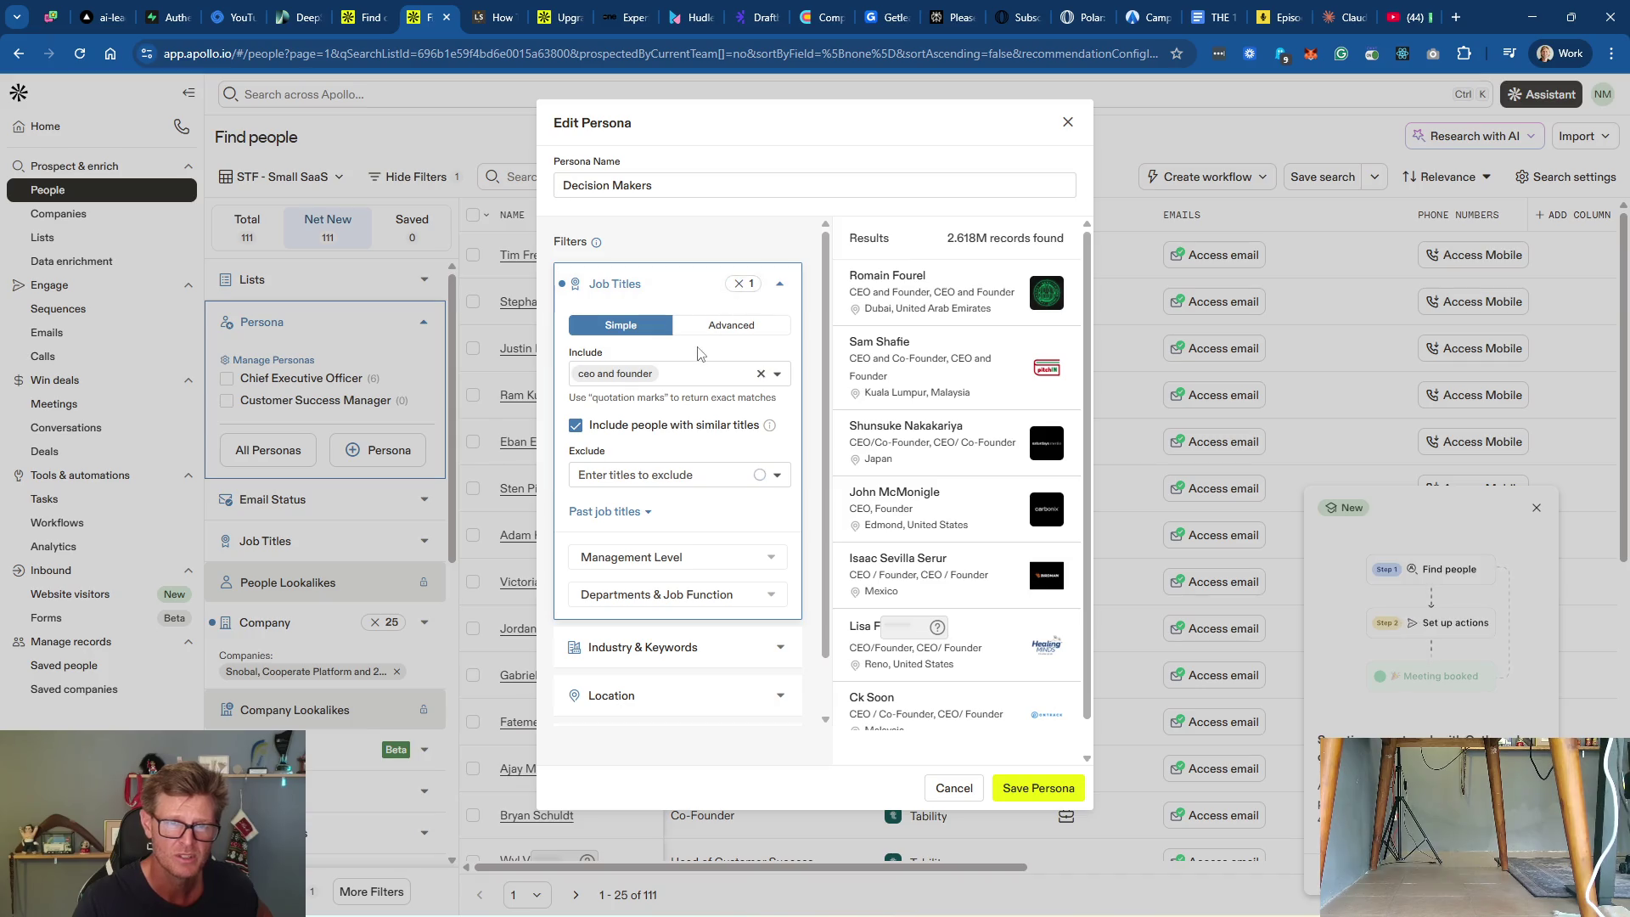
{"action": "left_click", "coordinate": [710, 374]}
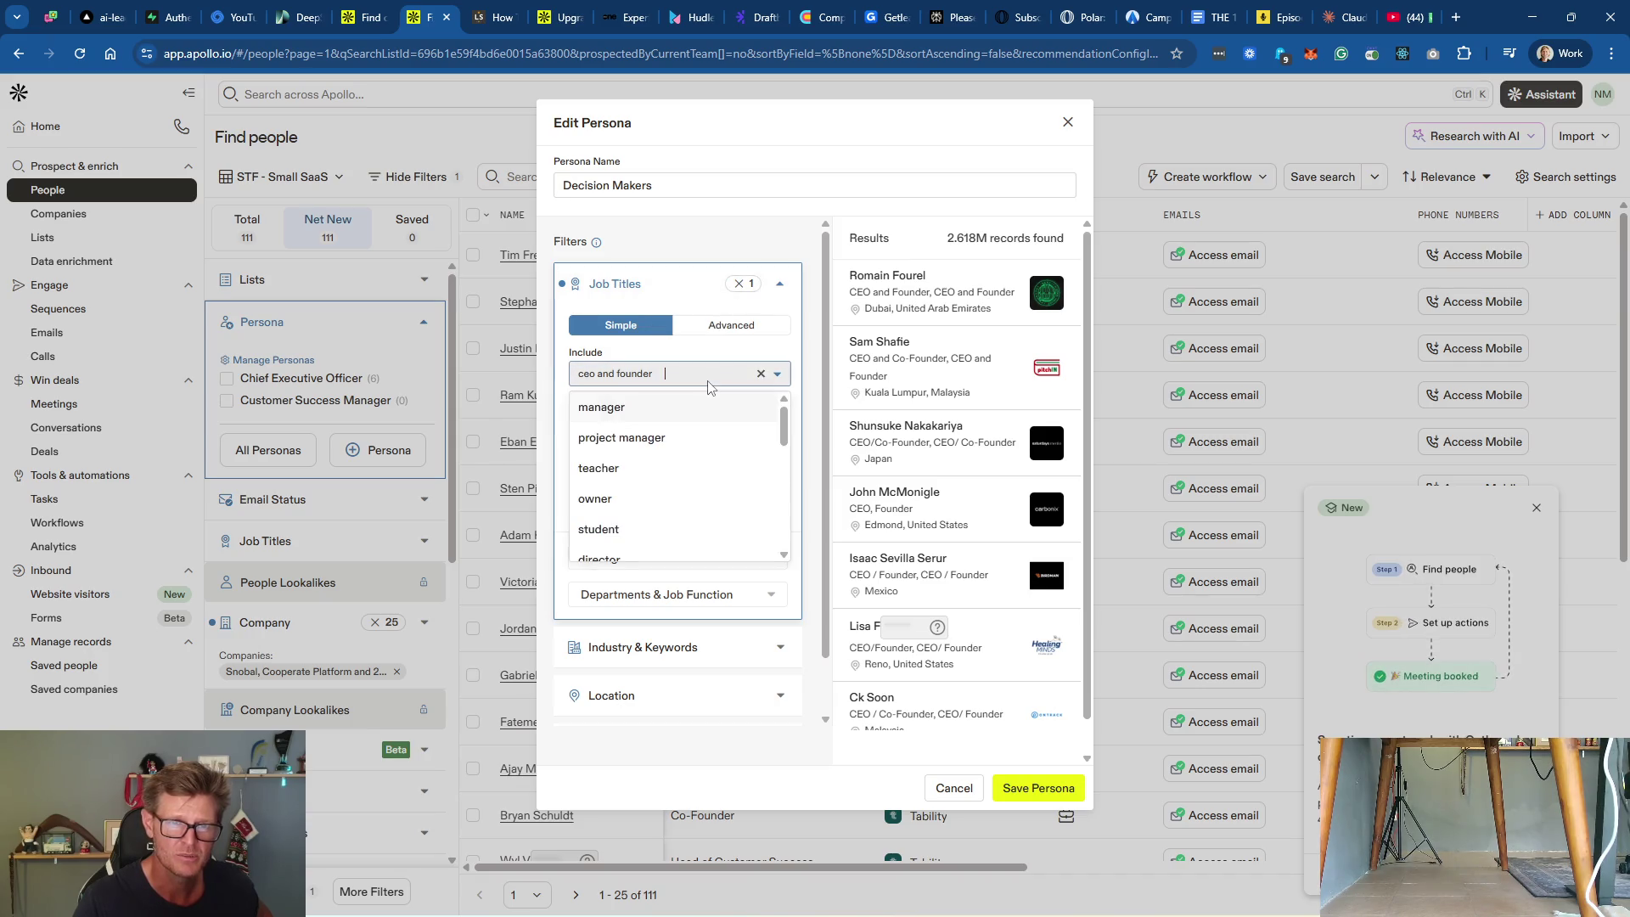
{"action": "scroll", "coordinate": [671, 480], "scroll_direction": "down", "scroll_amount": 3}
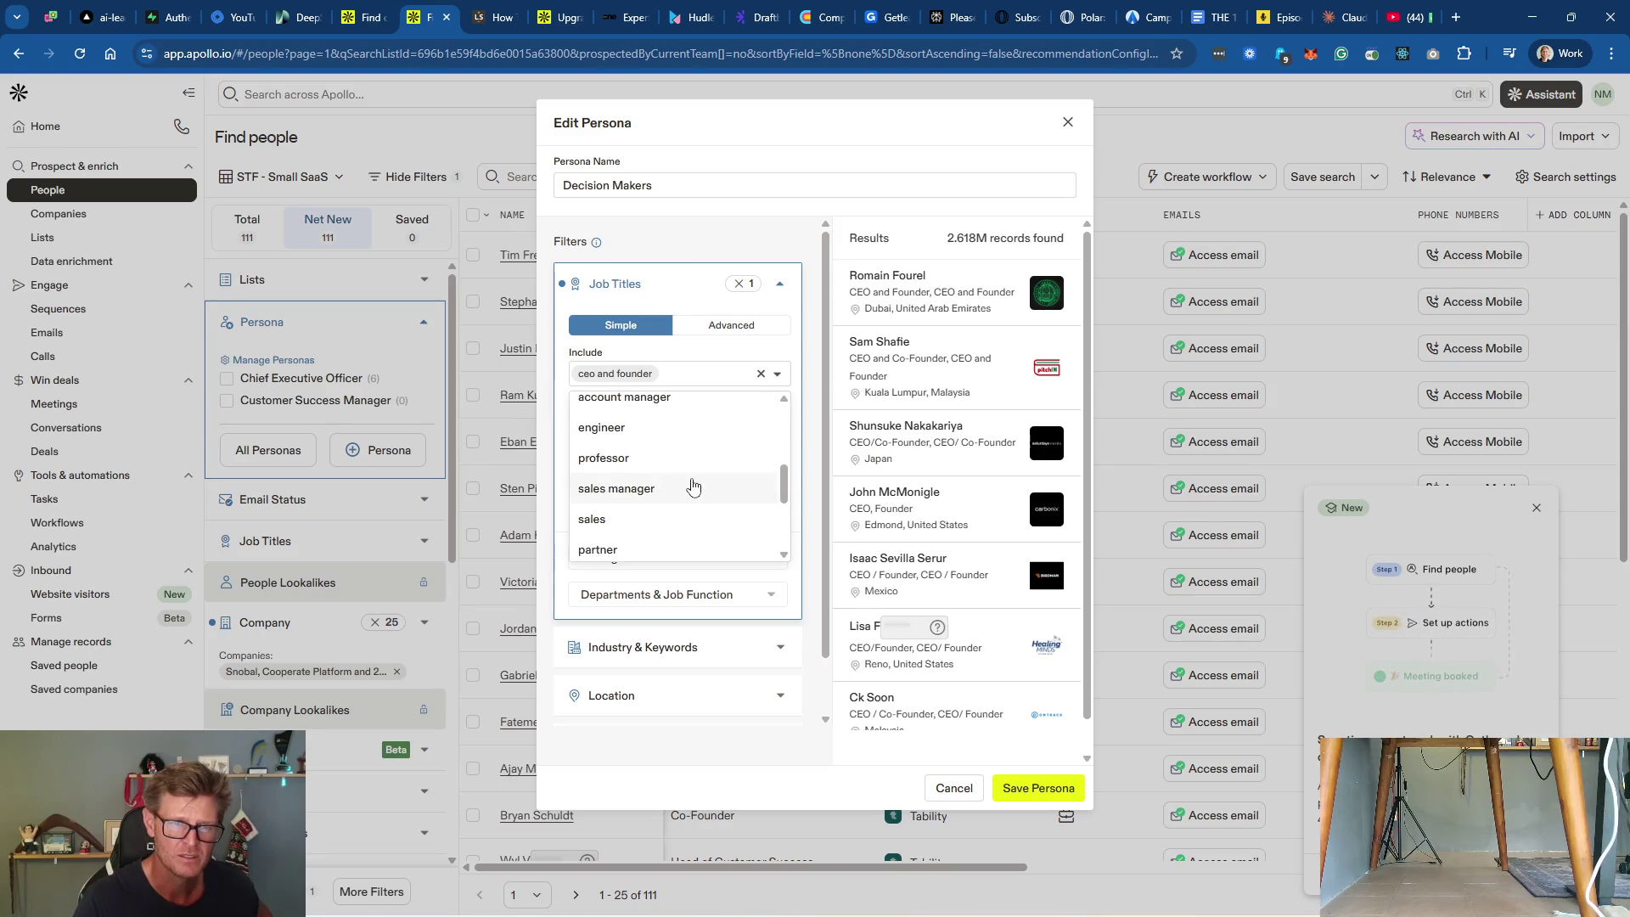
{"action": "type", "text": "onb"}
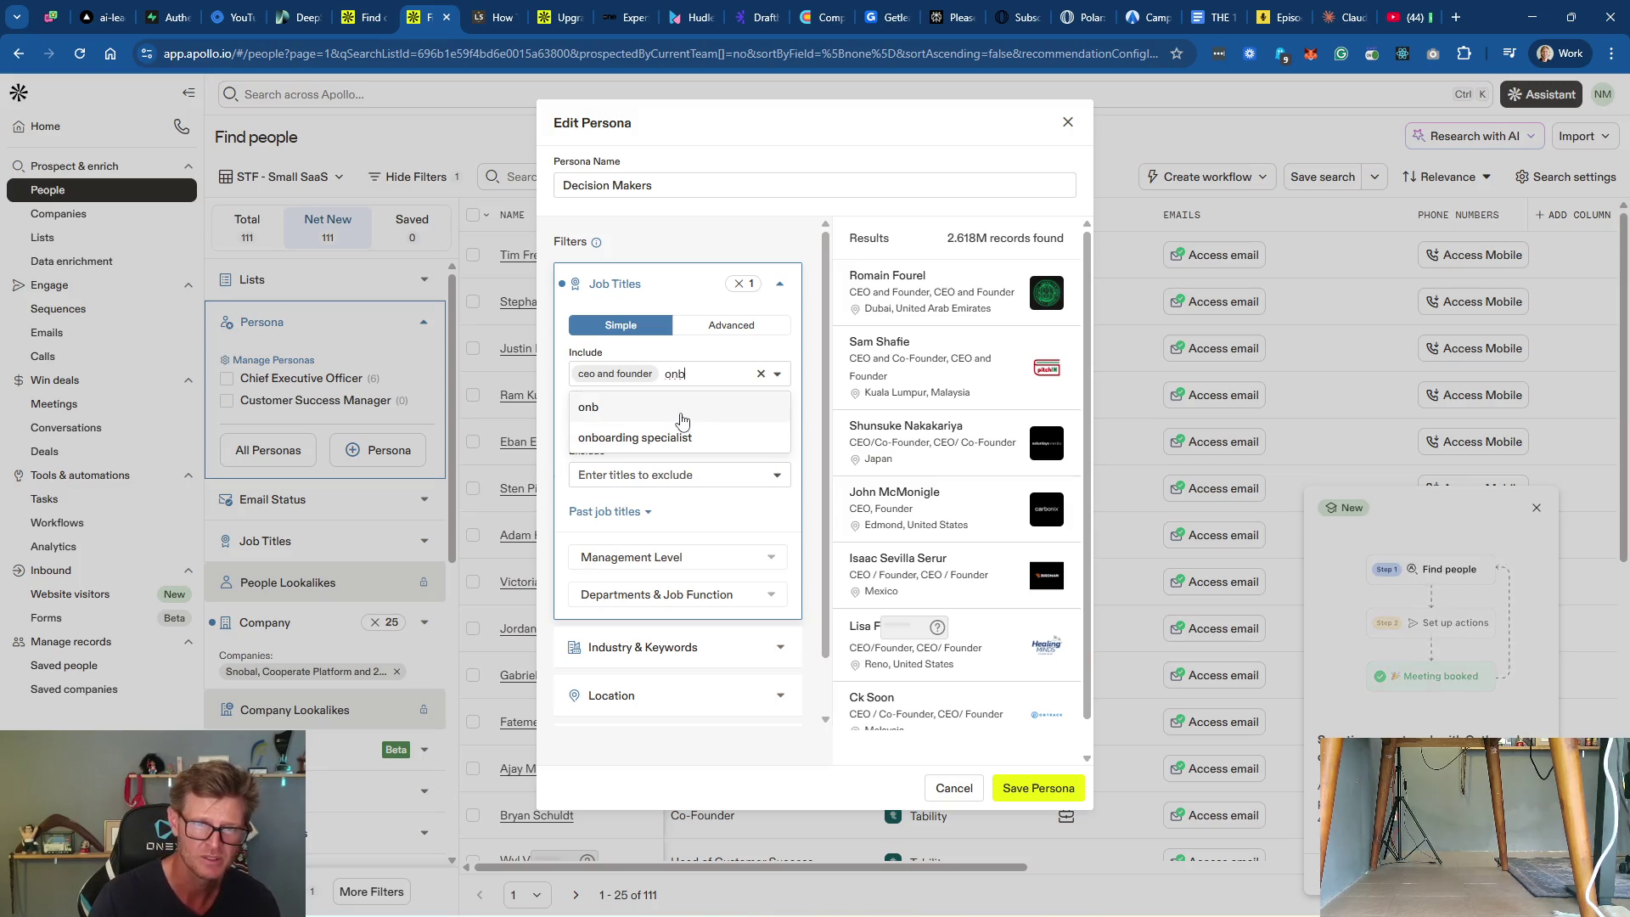
{"action": "left_click", "coordinate": [667, 439]}
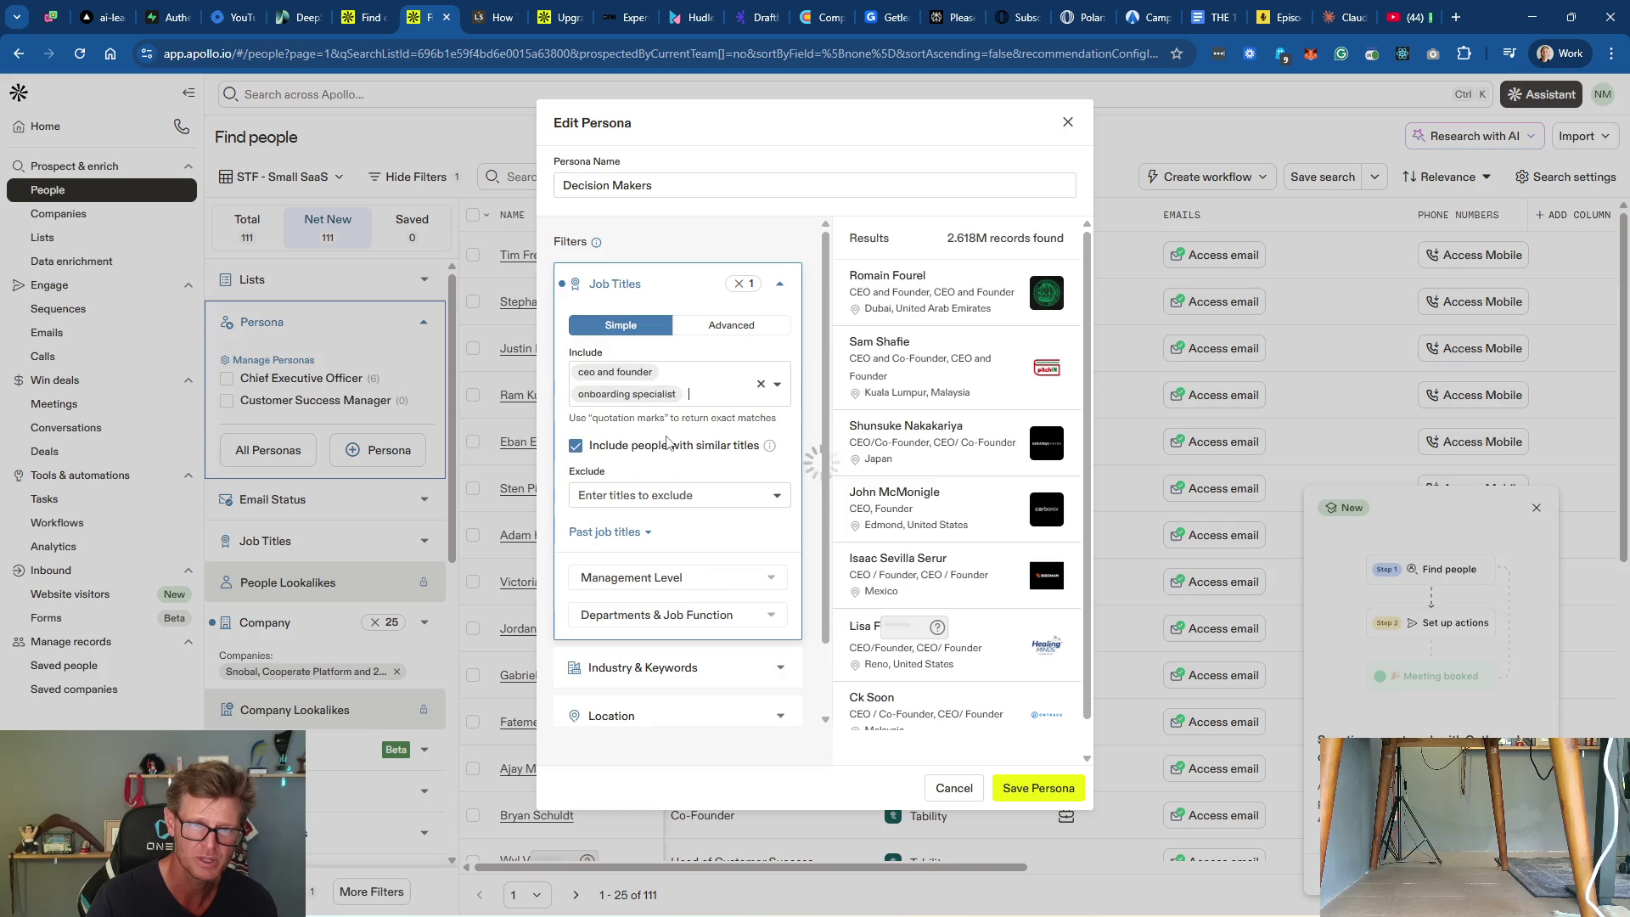
{"action": "left_click", "coordinate": [705, 400]}
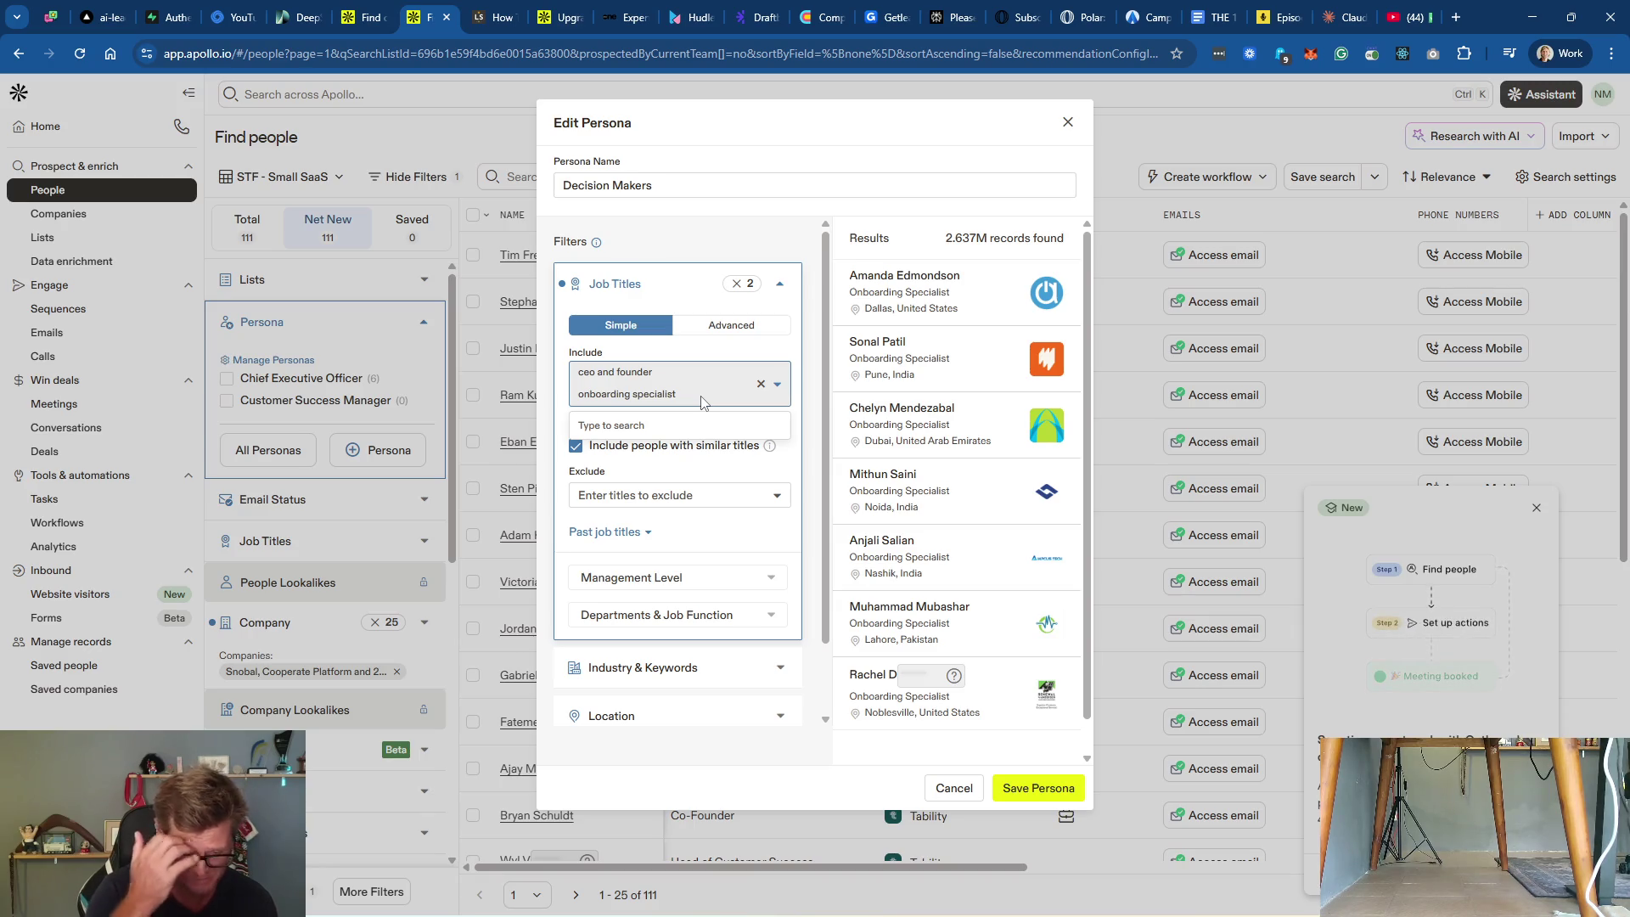
{"action": "type", "text": "conv"}
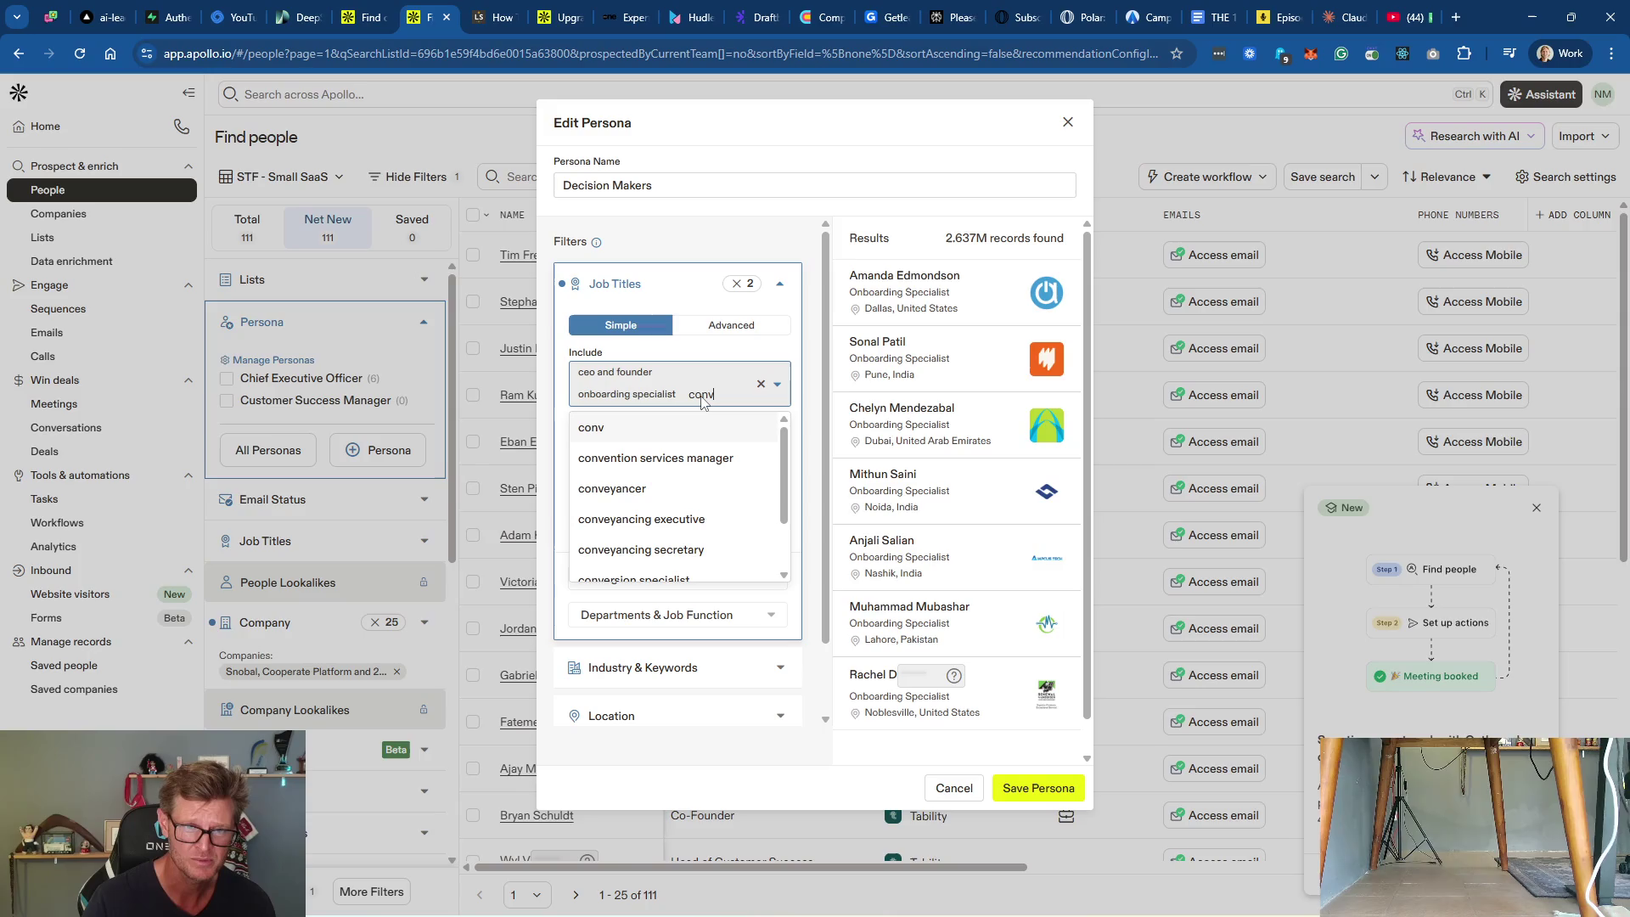
{"action": "type", "text": "er"}
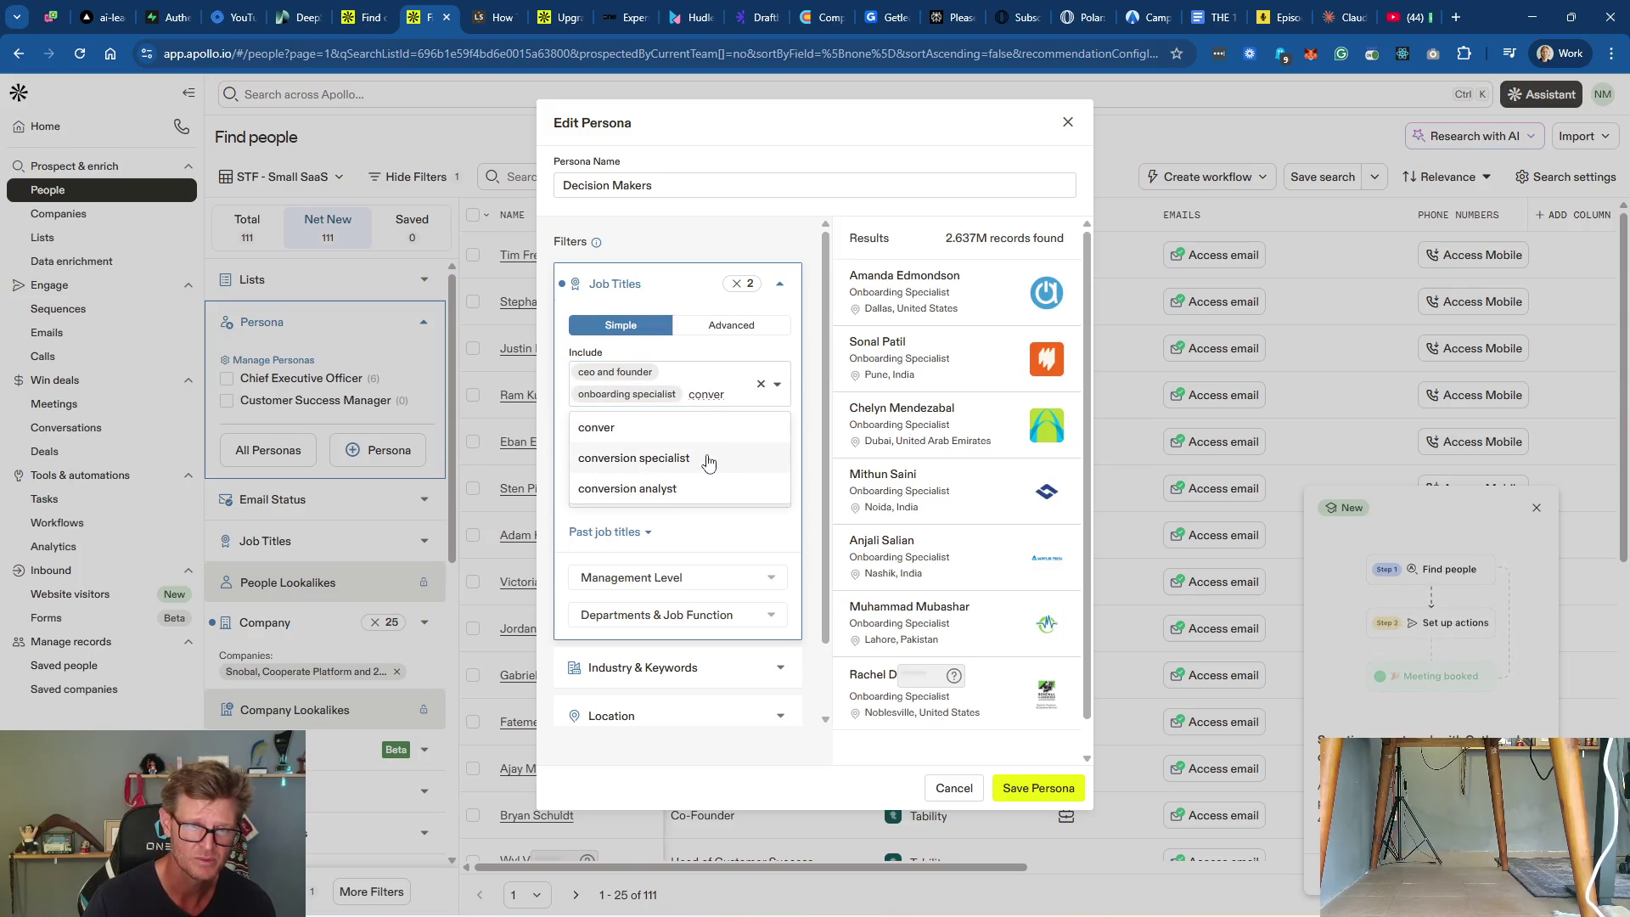
{"action": "left_click", "coordinate": [635, 458]}
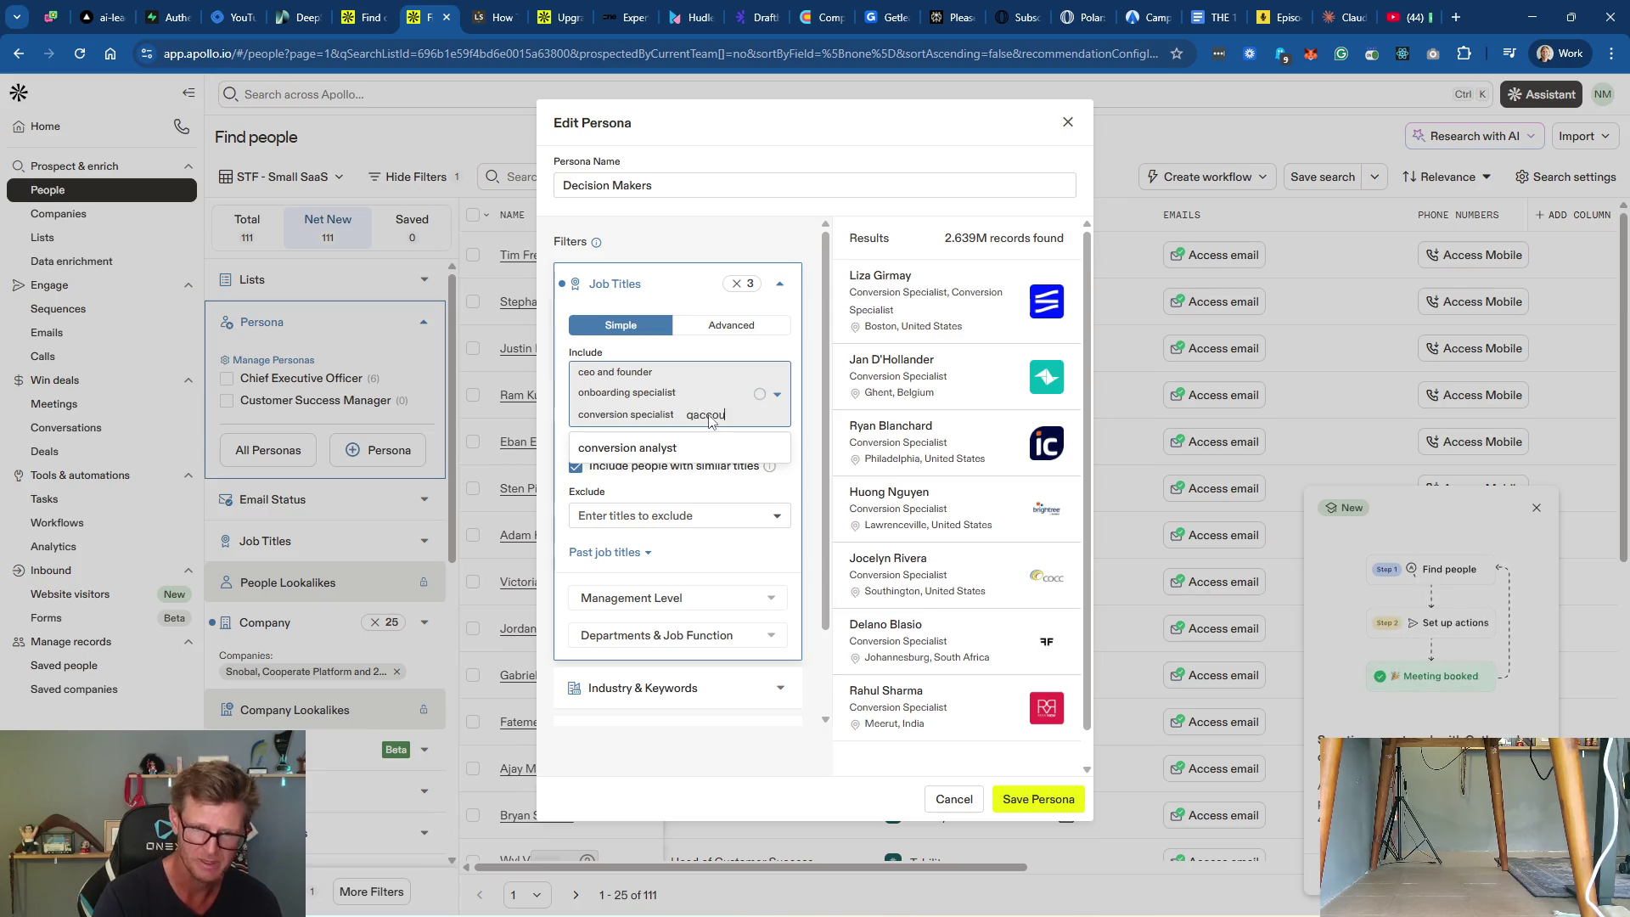
{"action": "key", "text": "BackSpace"}
{"action": "type", "text": "account ma"}
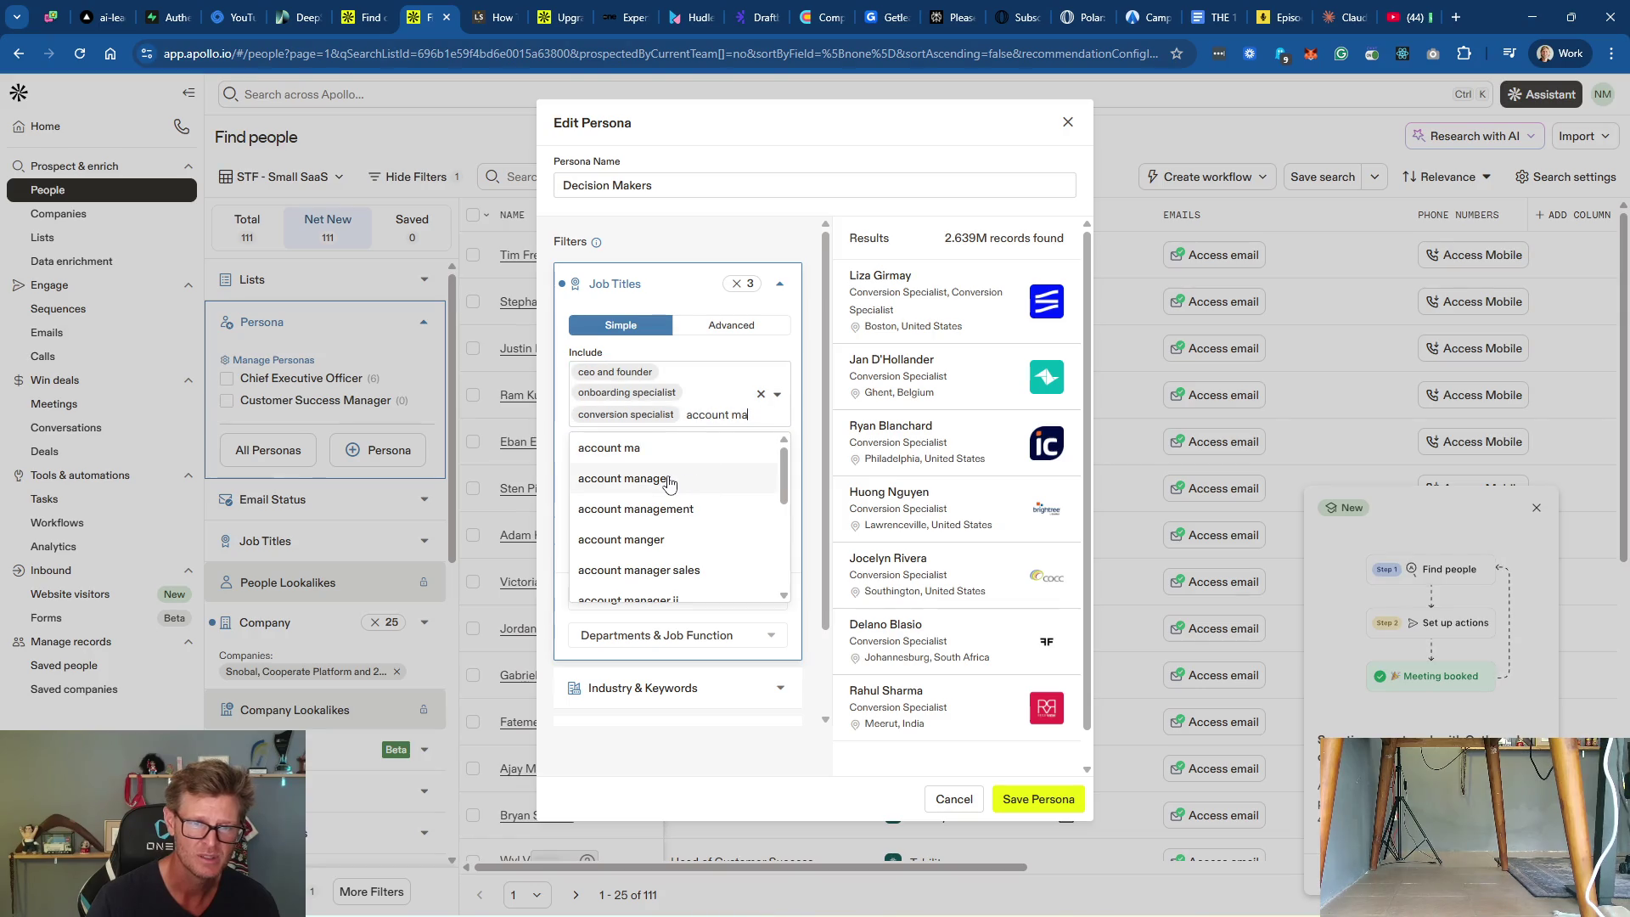
{"action": "left_click", "coordinate": [667, 478]}
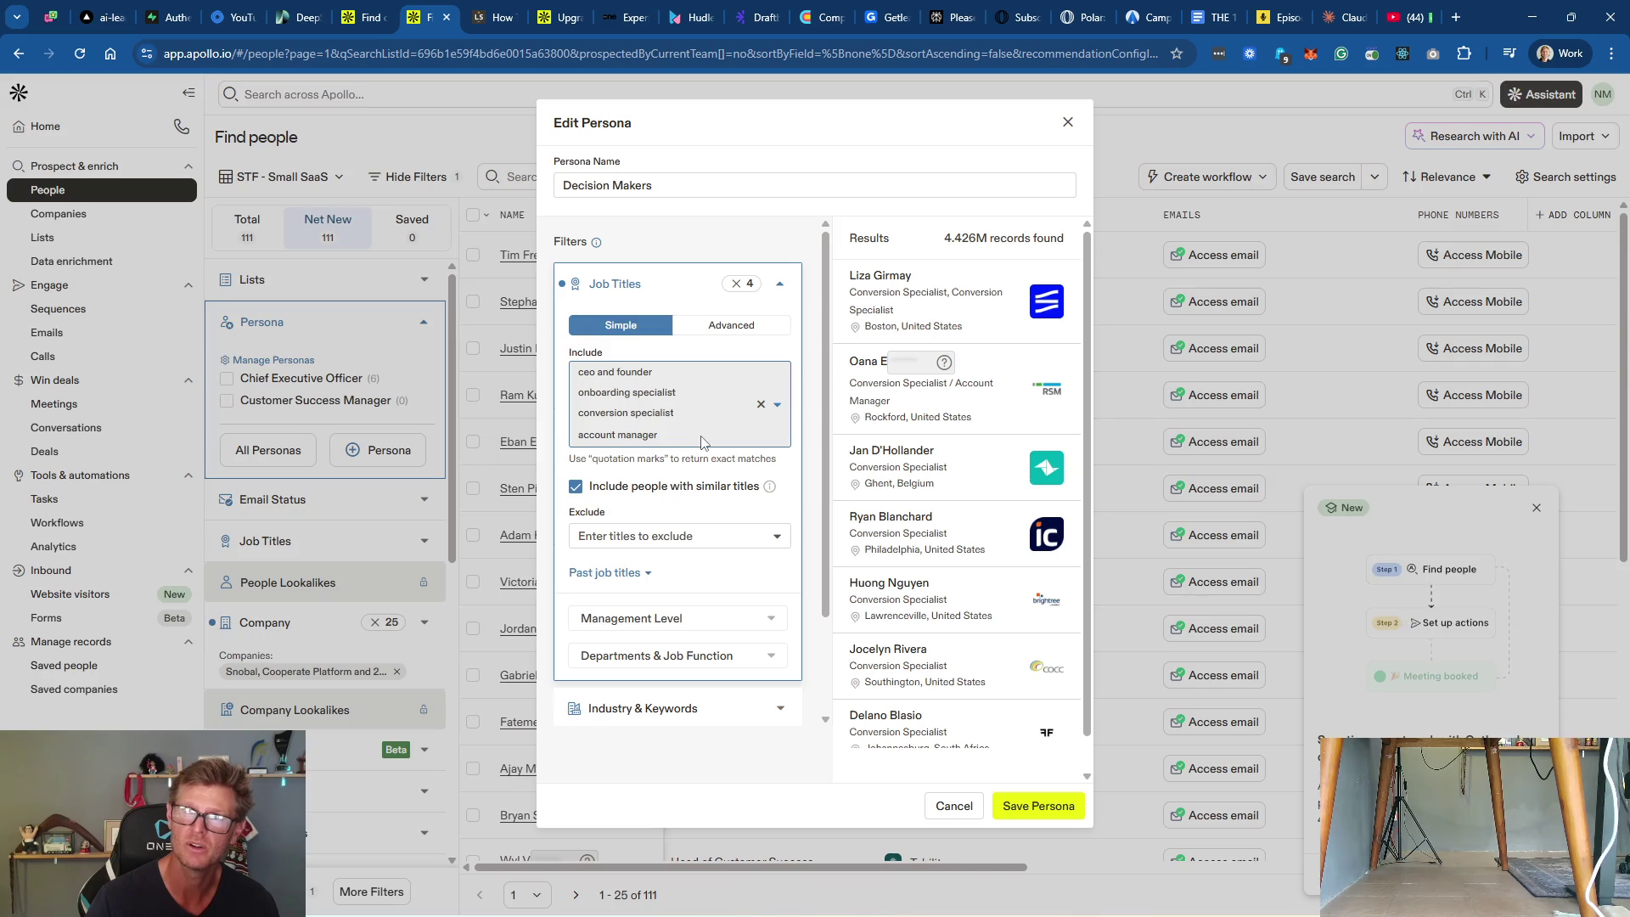
Step: Add customer success manager, sales manager and sales executive job titles, then save the persona
{"action": "type", "text": "cus"}
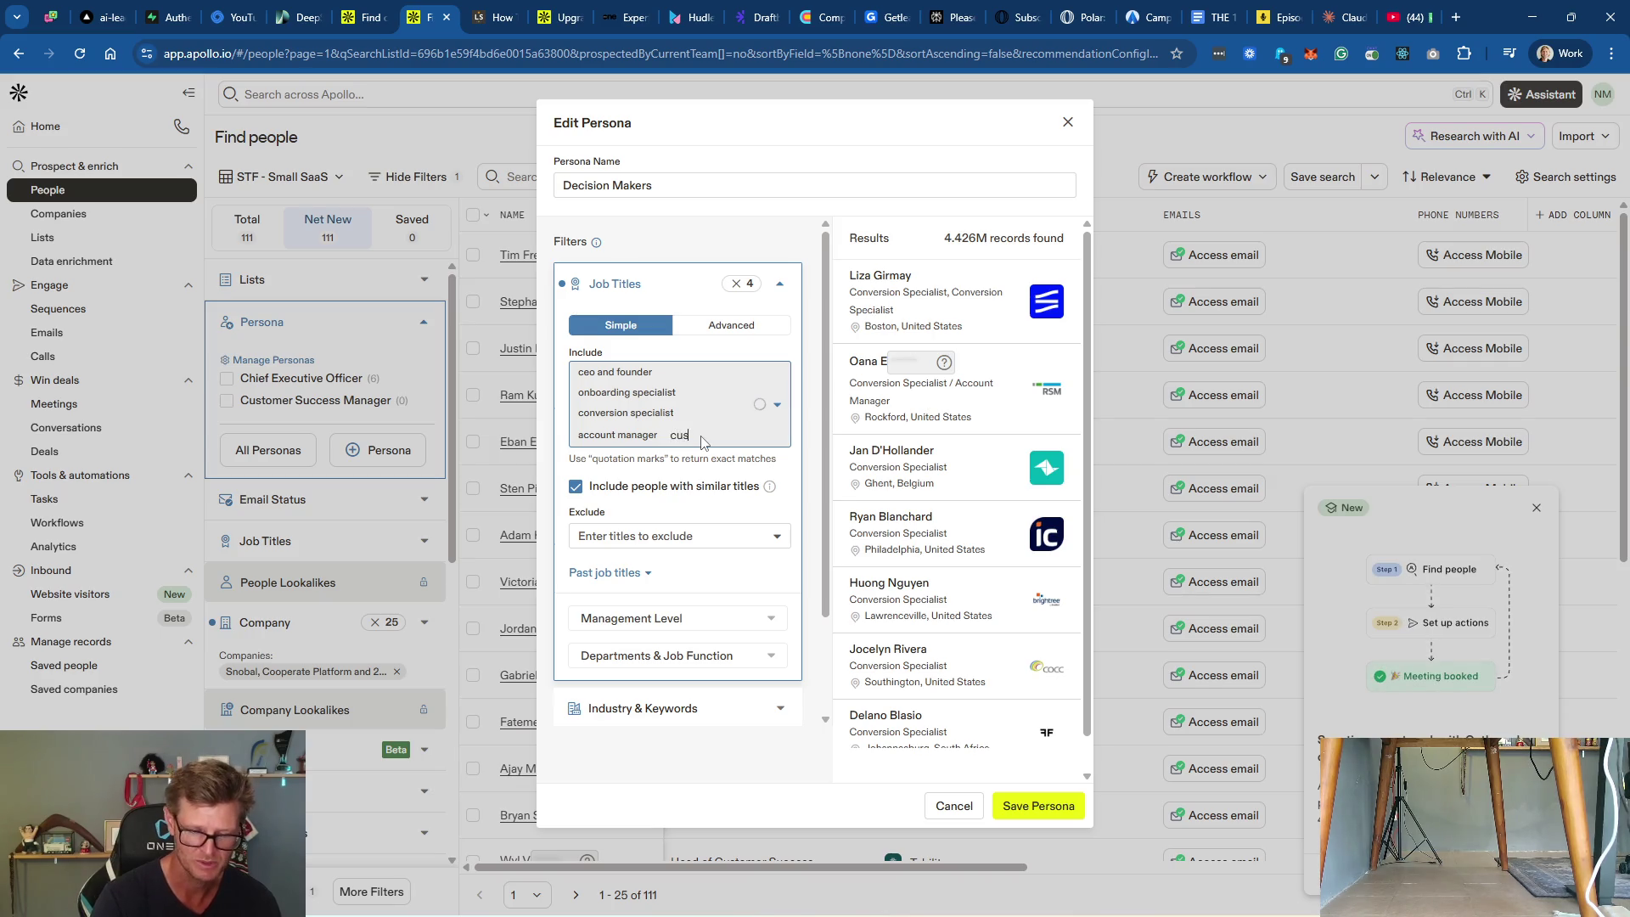
{"action": "type", "text": "tom success"}
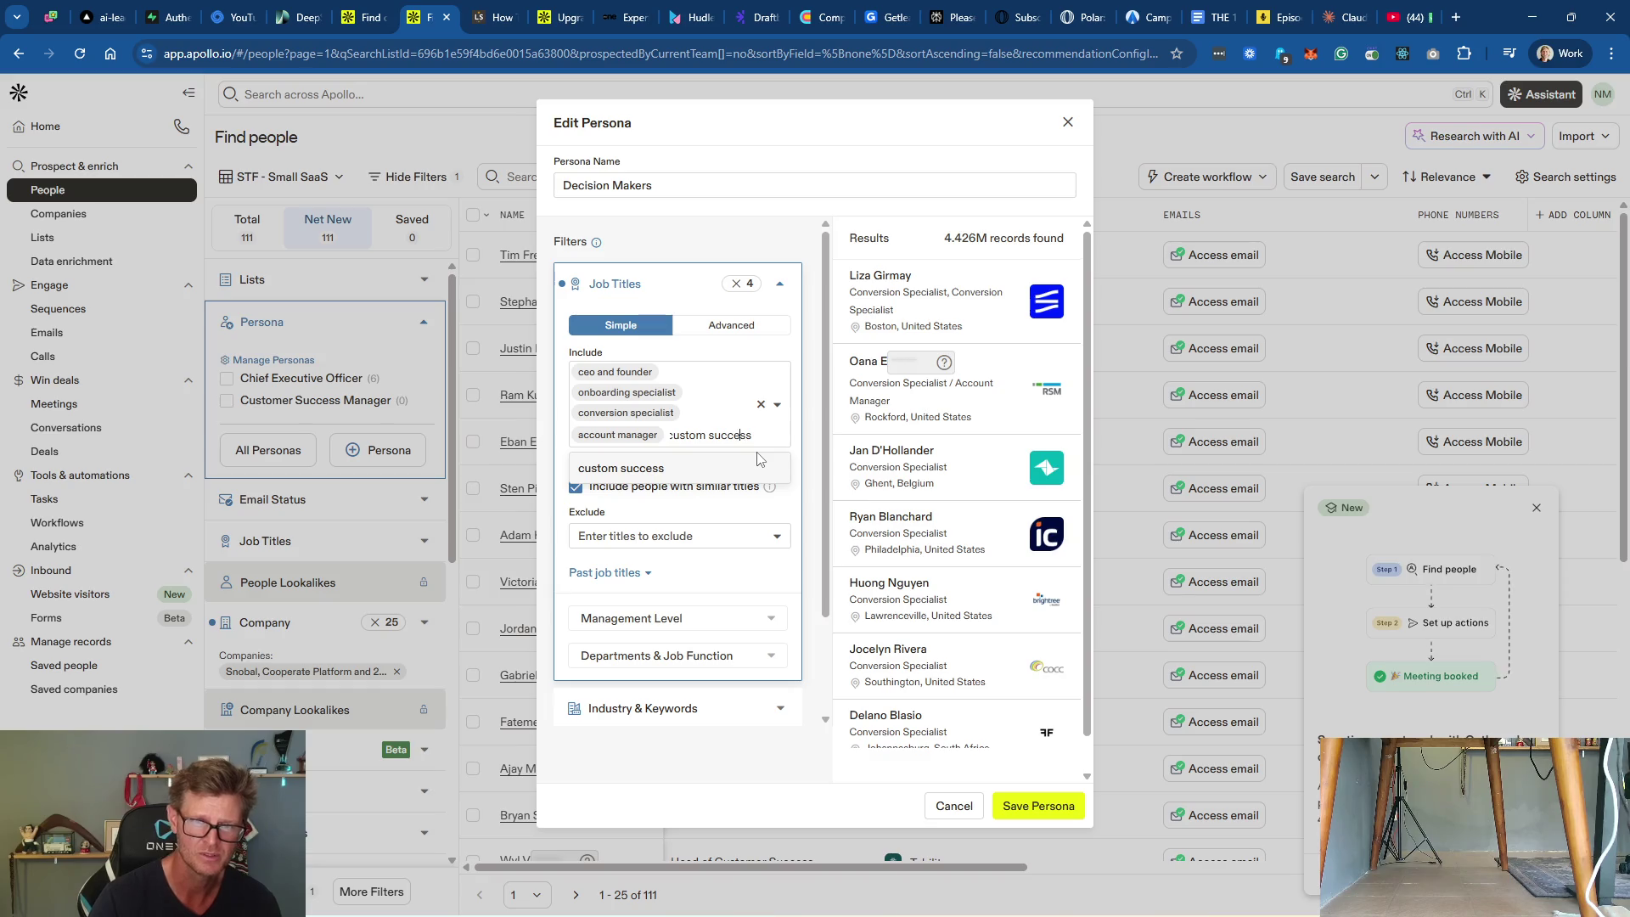
{"action": "type", "text": "er"}
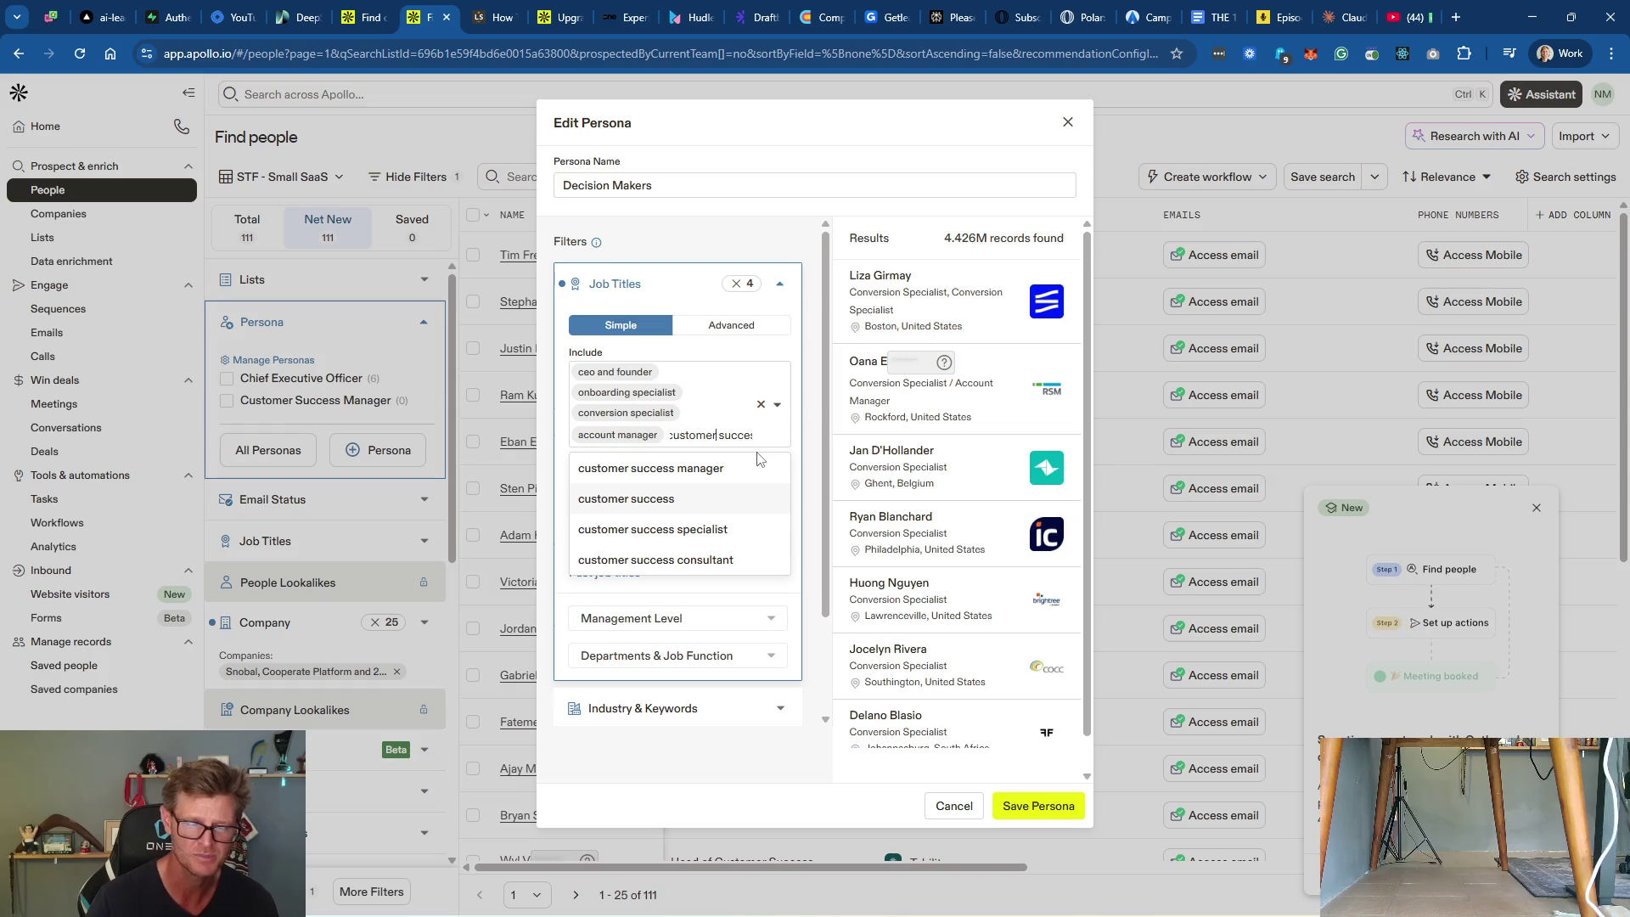
{"action": "left_click", "coordinate": [696, 469]}
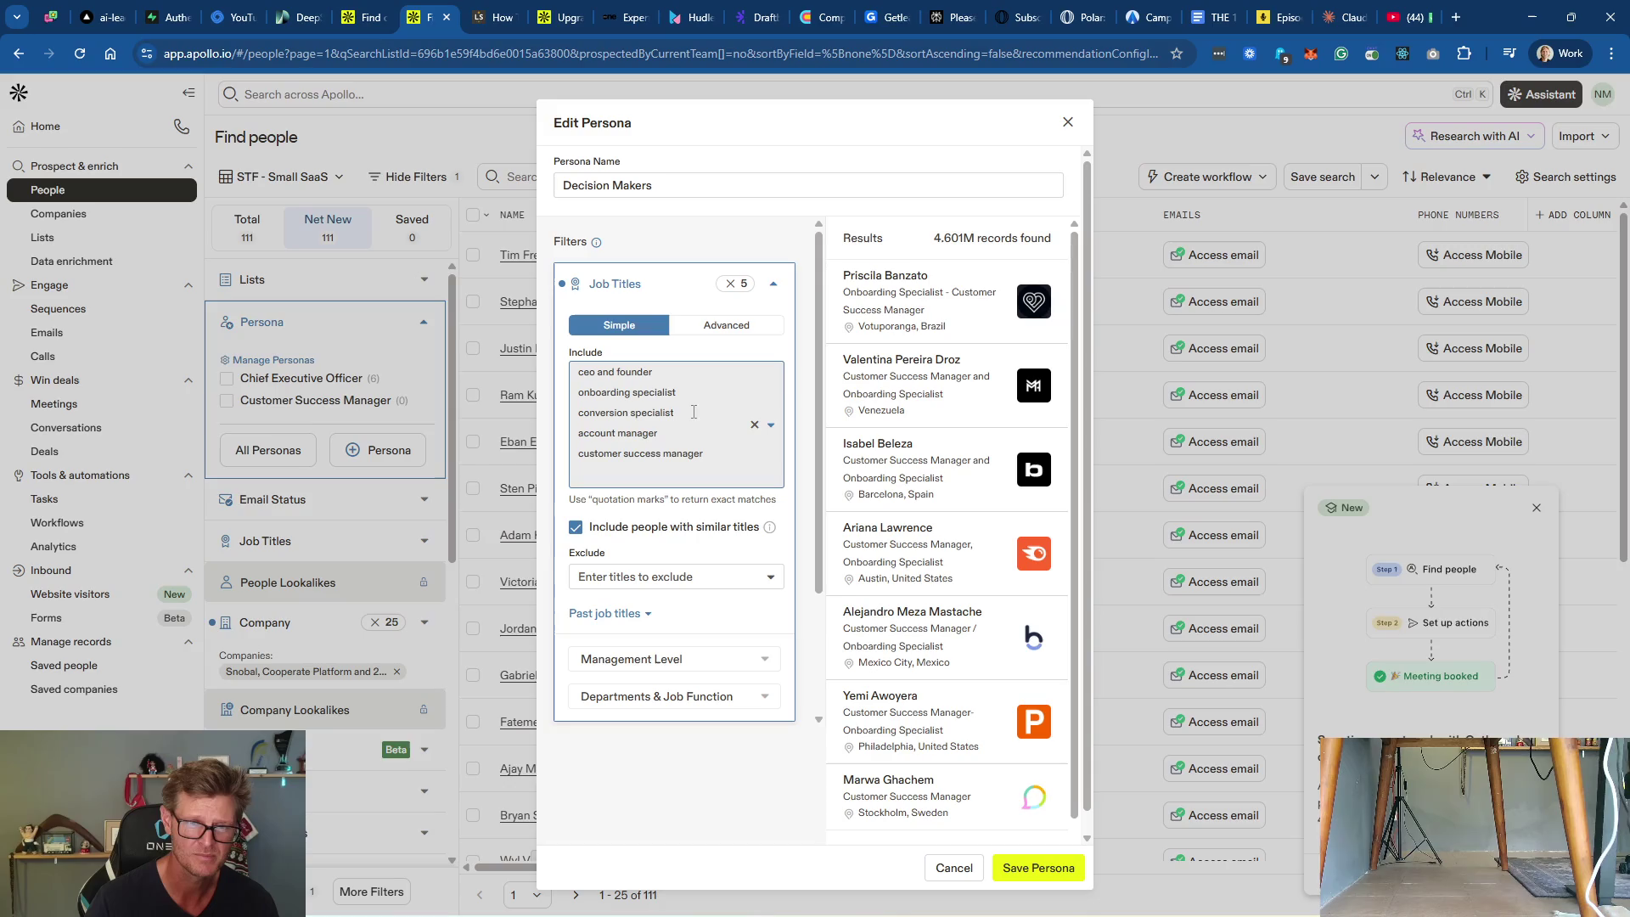
{"action": "left_click", "coordinate": [663, 468]}
{"action": "type", "text": "sales"}
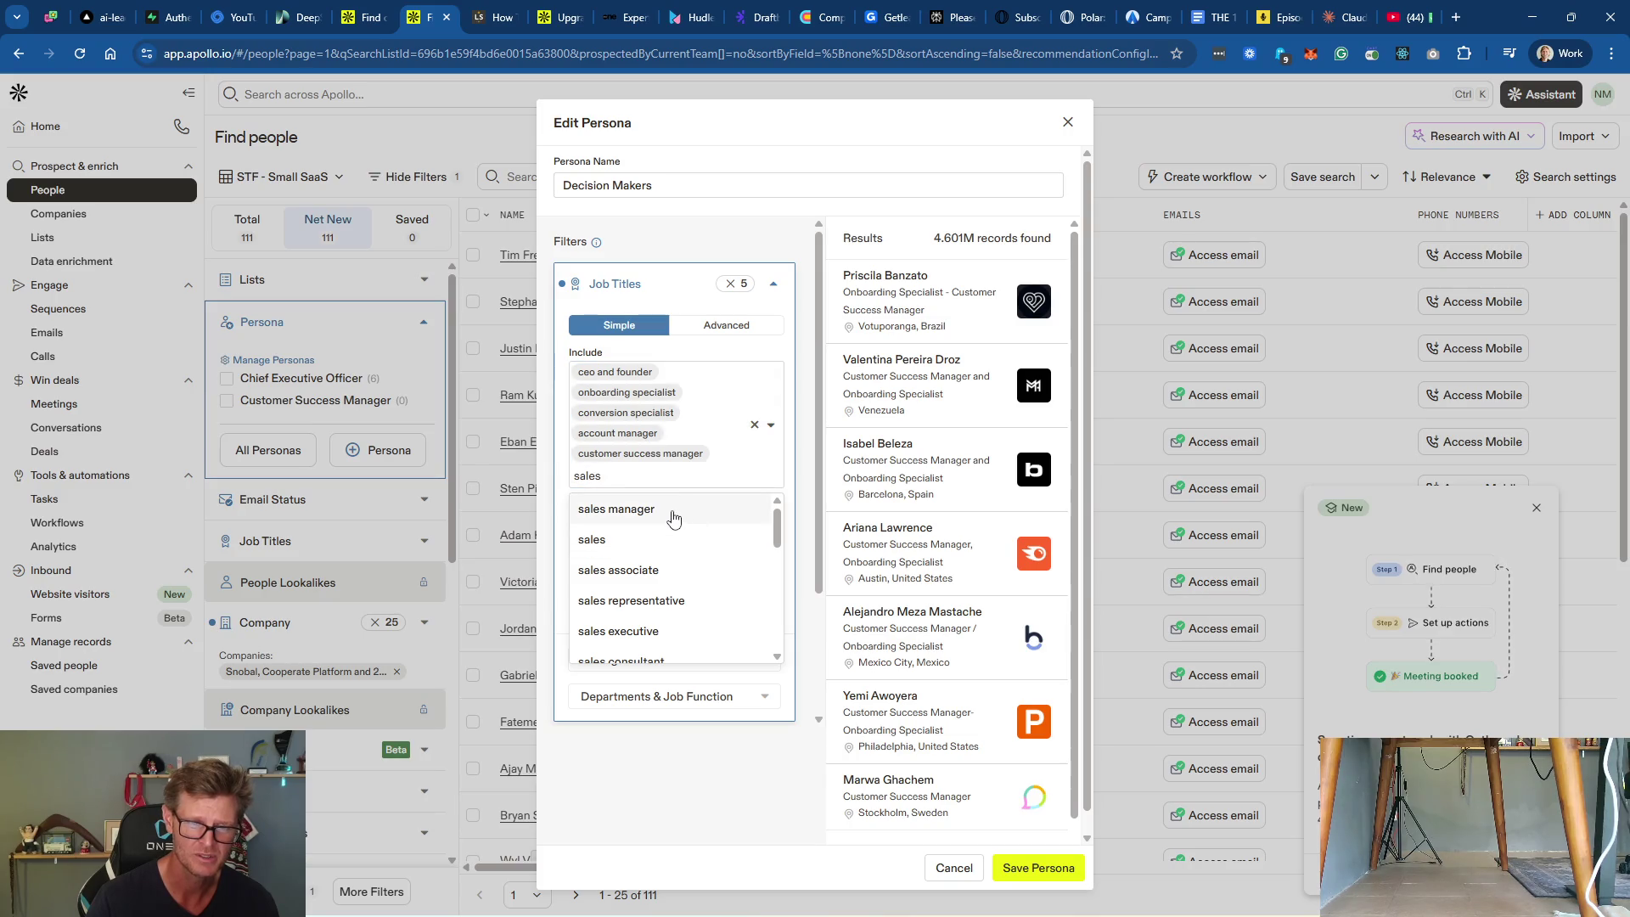
{"action": "left_click", "coordinate": [616, 509]}
{"action": "type", "text": "sale"}
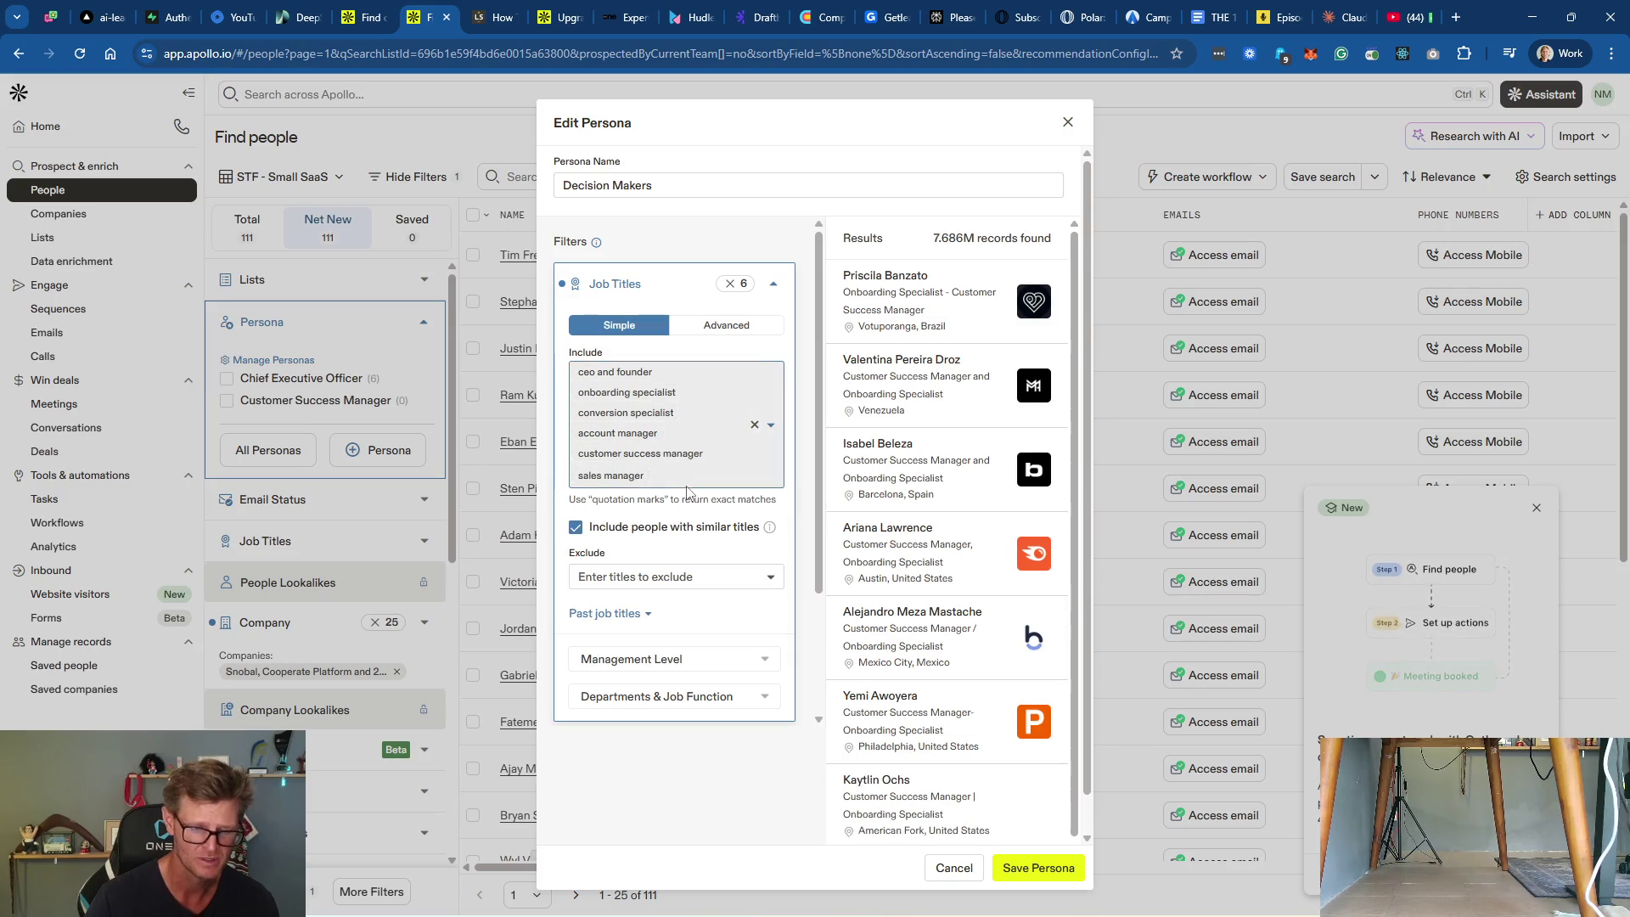
{"action": "type", "text": "s ex"}
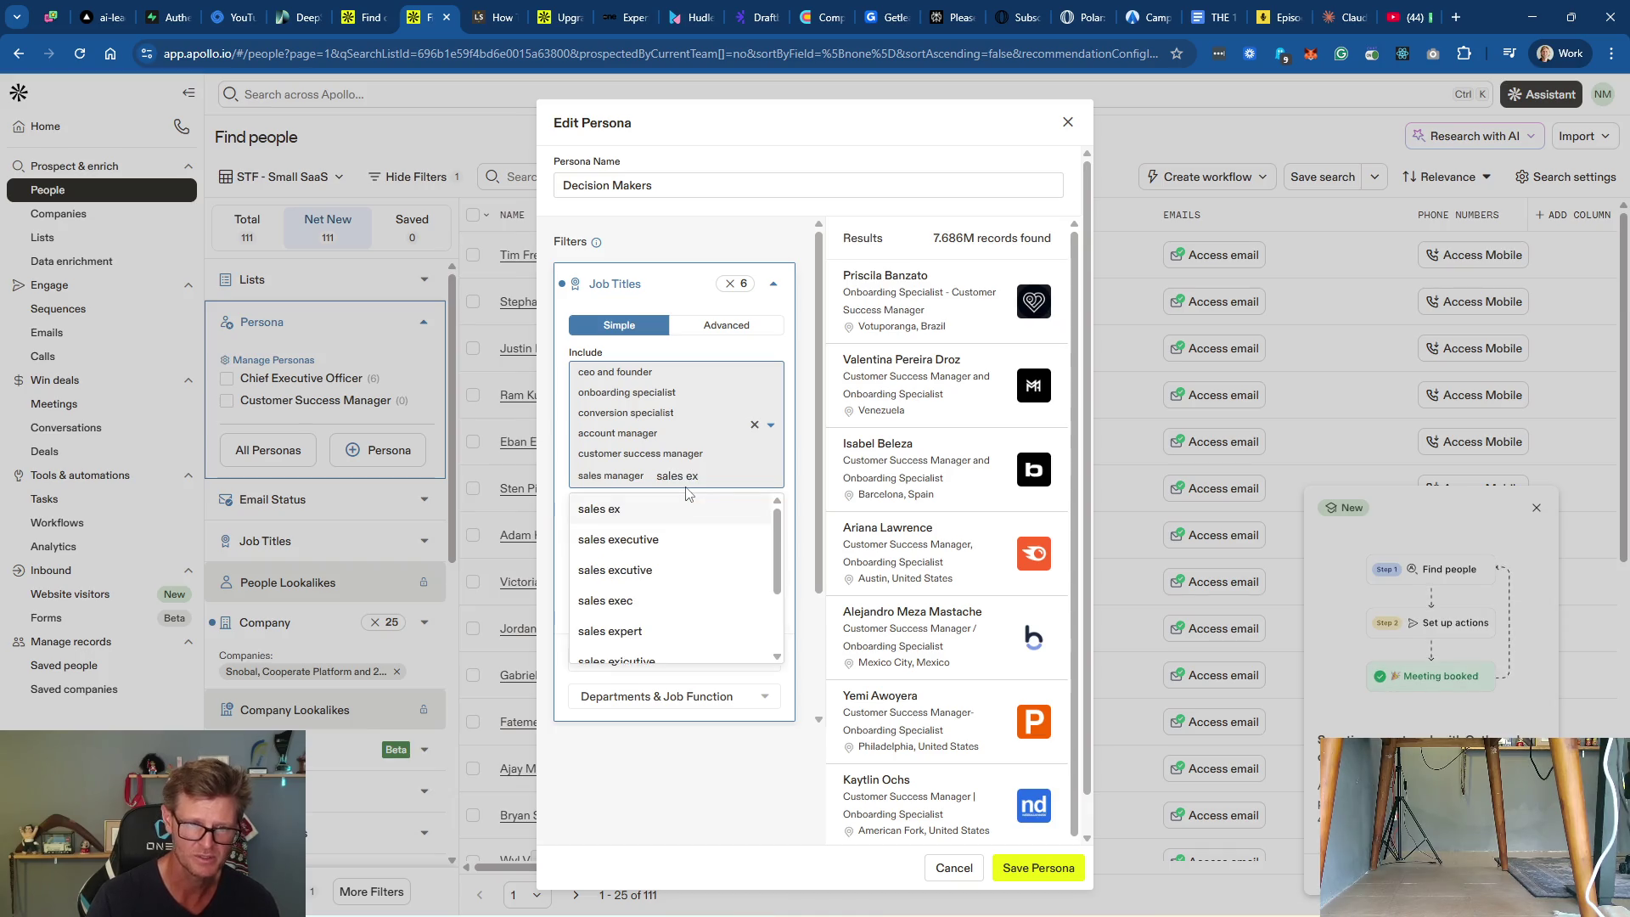
{"action": "left_click", "coordinate": [686, 541]}
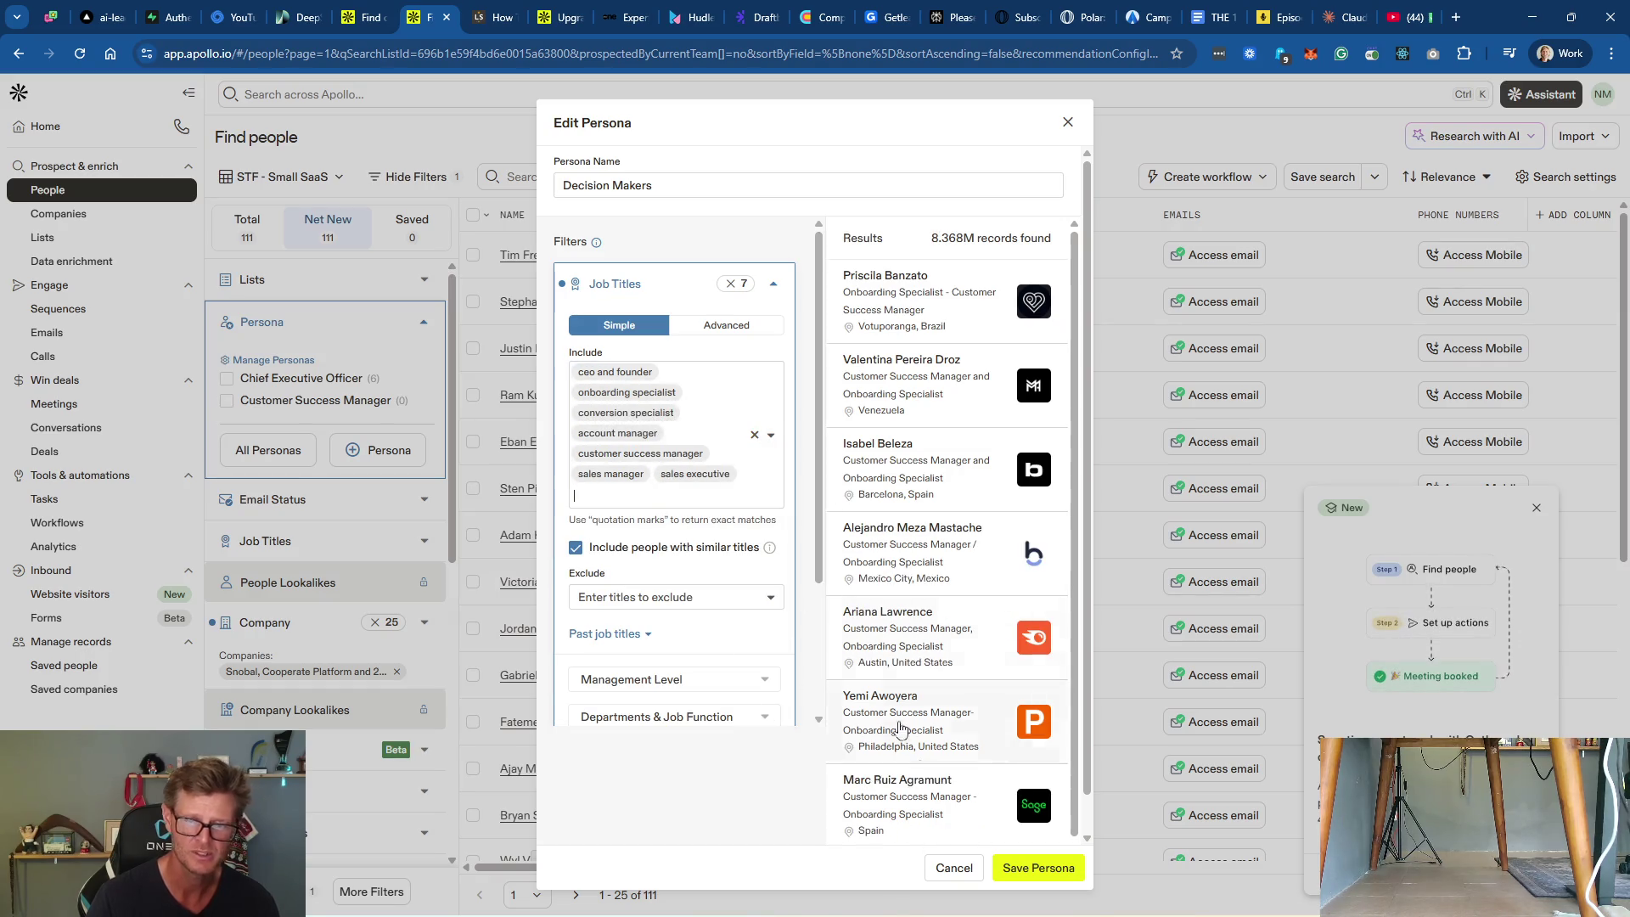
{"action": "left_click", "coordinate": [1036, 866]}
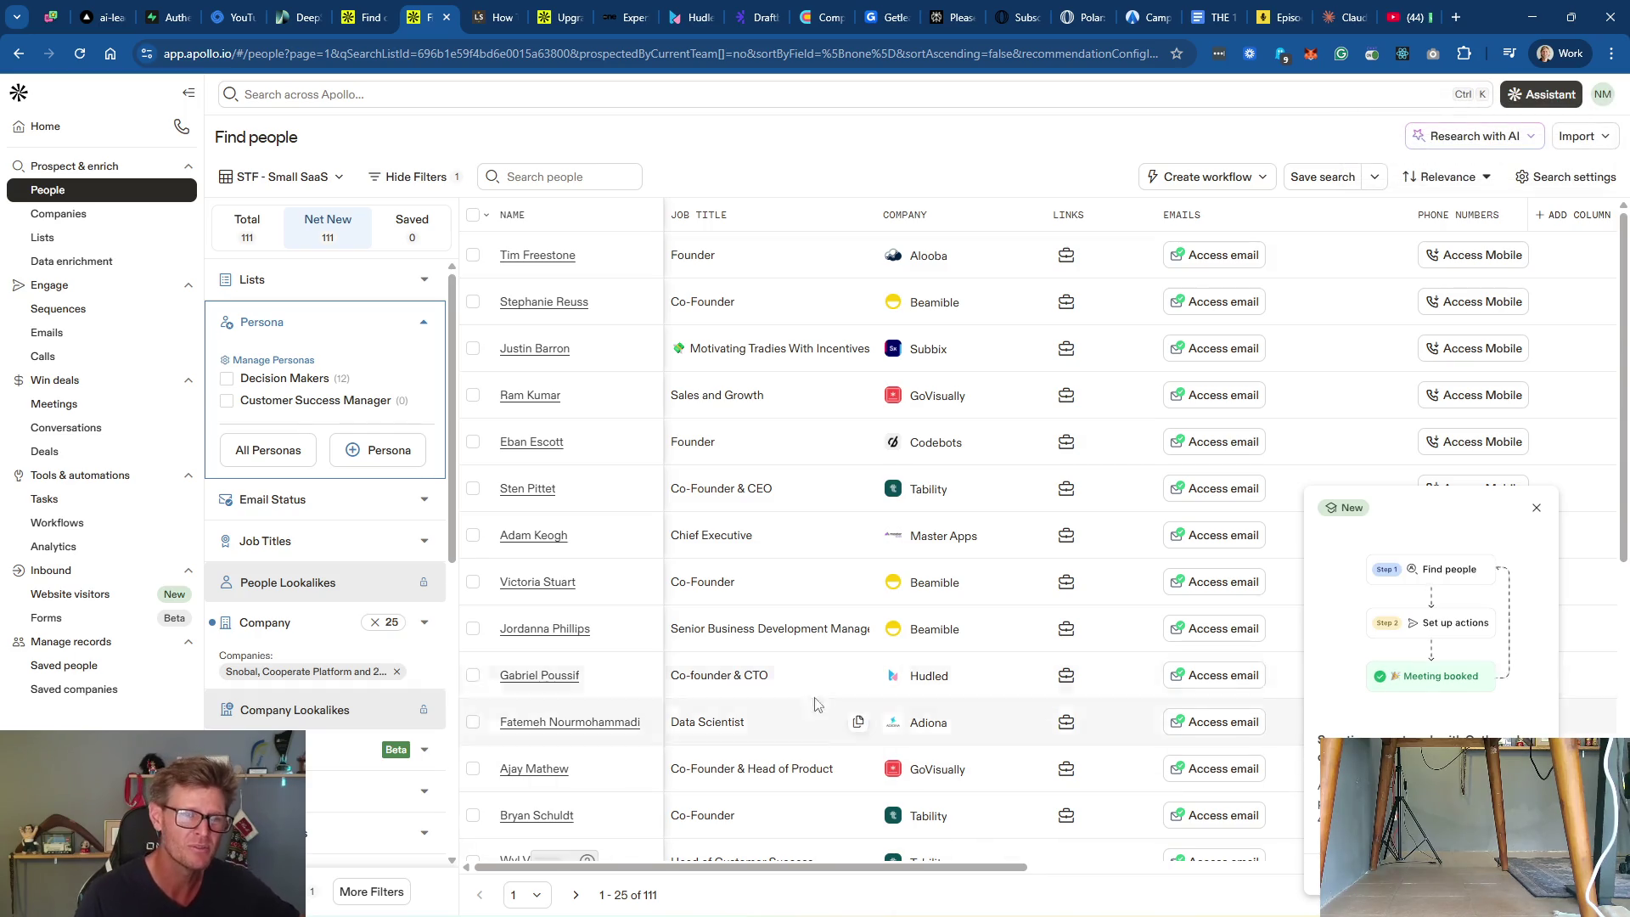
Step: Briefly apply and clear the Decision Makers persona filter, then open the Subbix founder's profile
{"action": "left_click", "coordinate": [227, 379]}
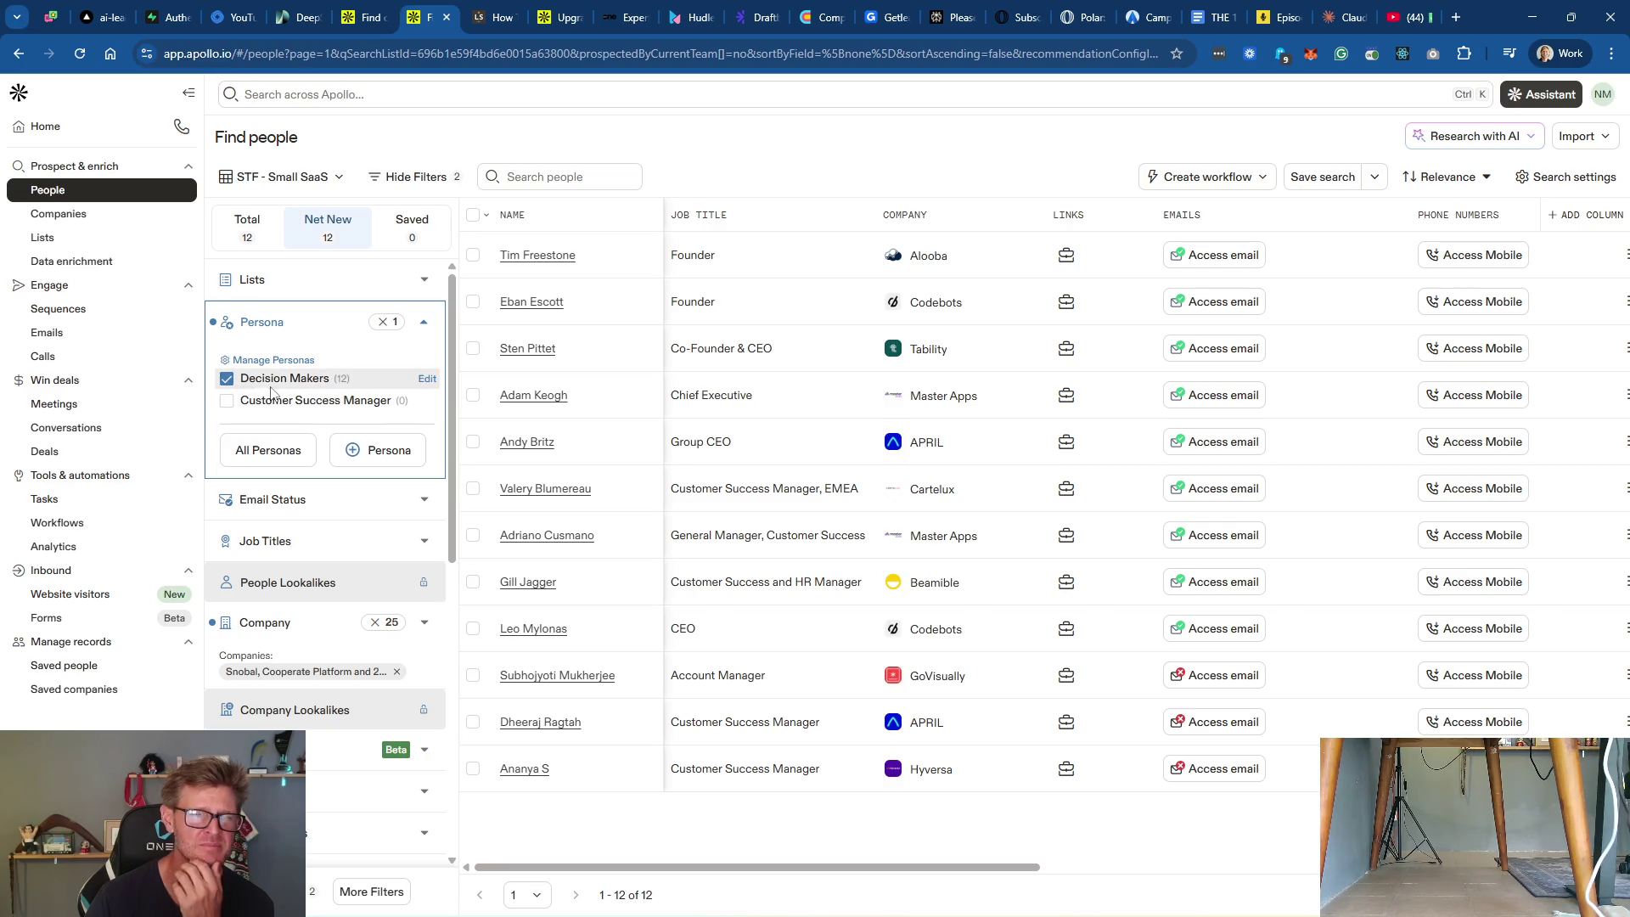
{"action": "left_click", "coordinate": [227, 379]}
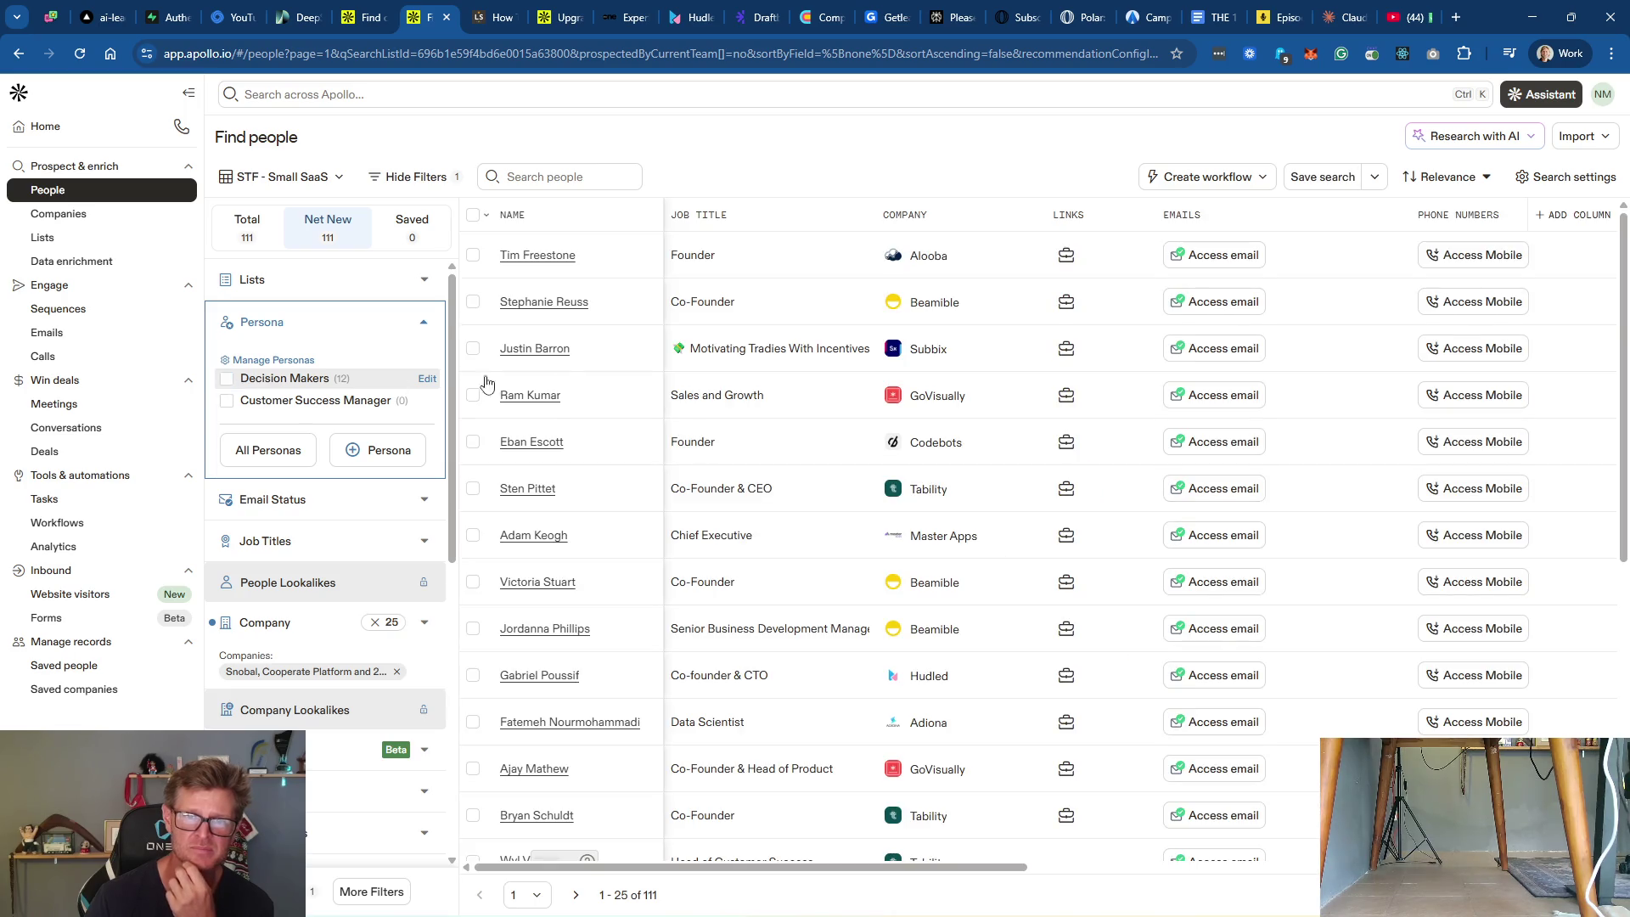
{"action": "left_click", "coordinate": [552, 355]}
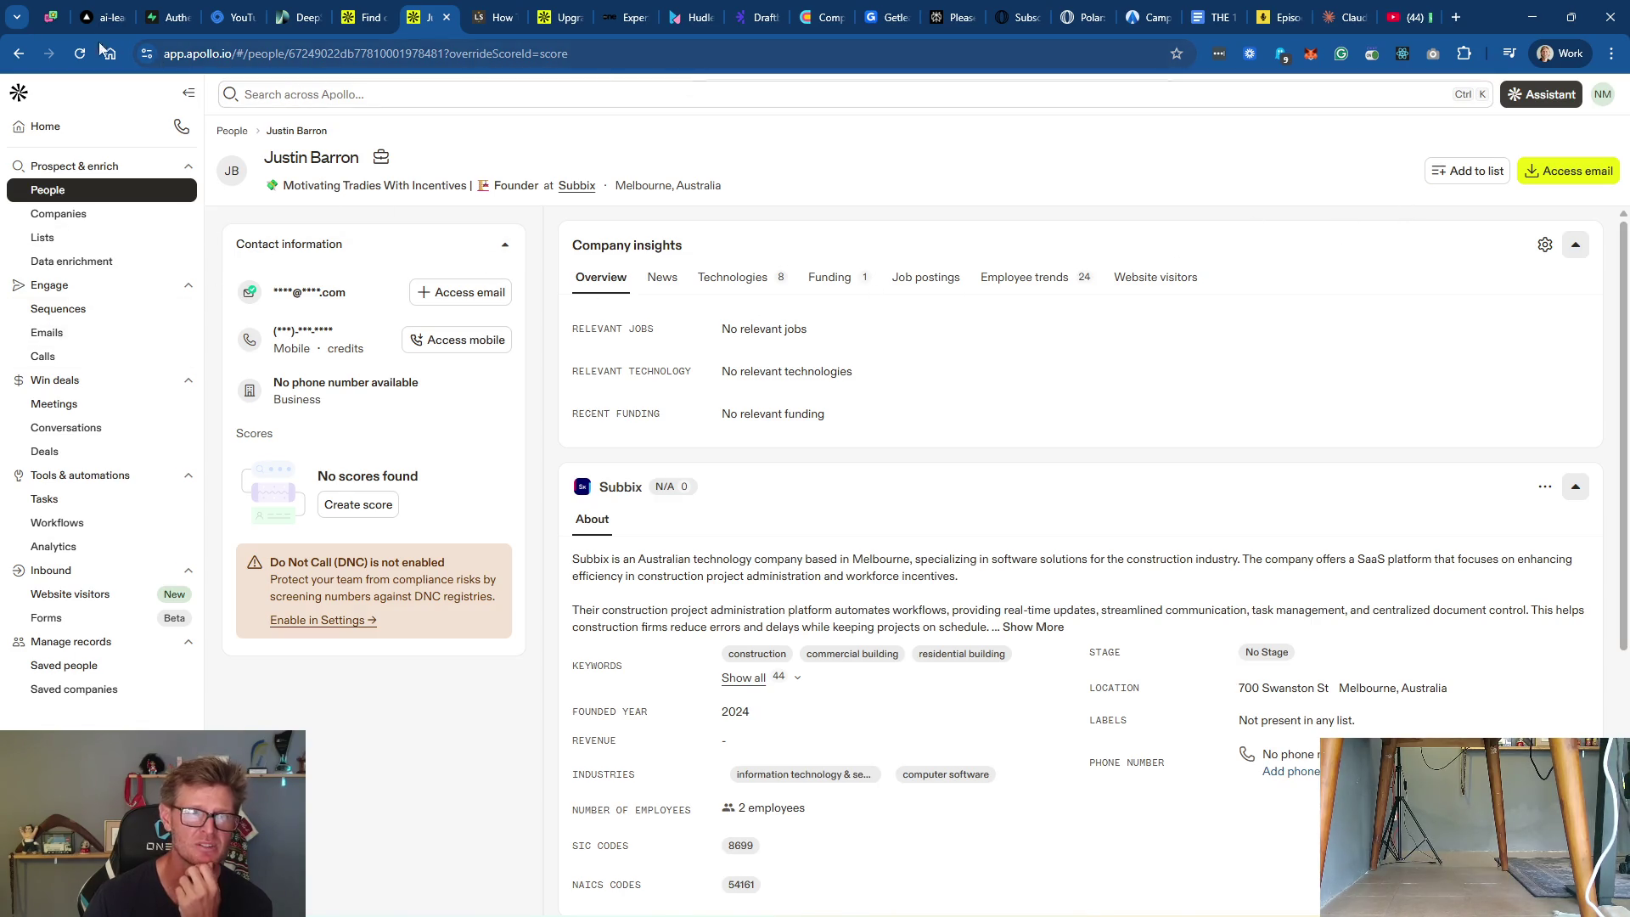
Step: Go back to the people results and open Edit Persona for Decision Makers from the Persona filter
{"action": "left_click", "coordinate": [19, 53]}
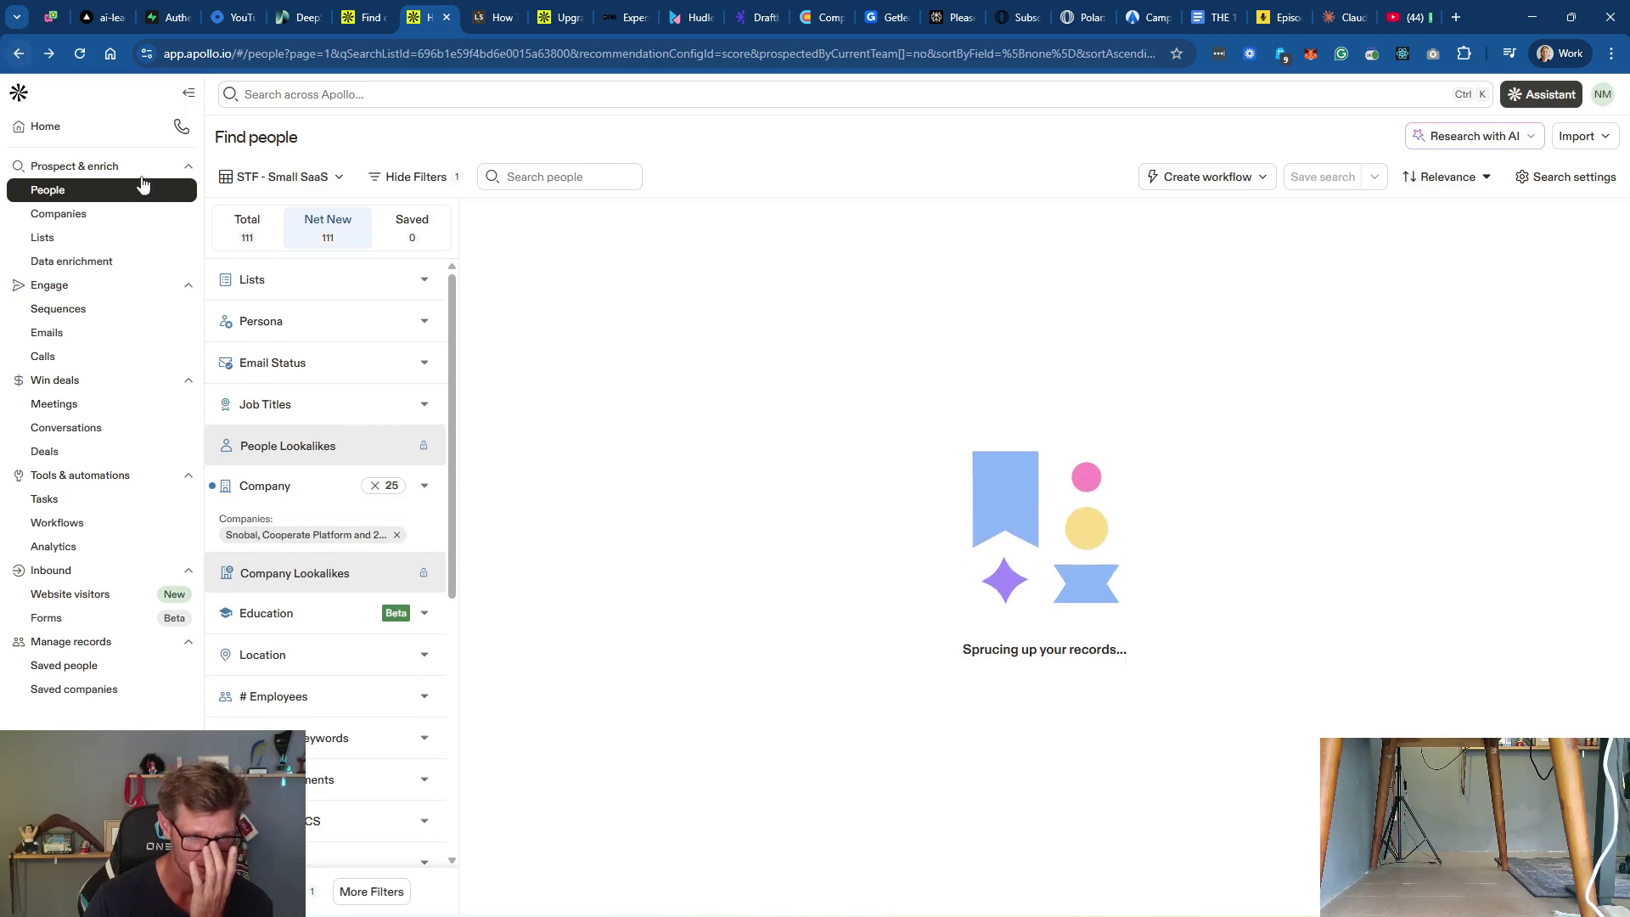
{"action": "left_click", "coordinate": [366, 321]}
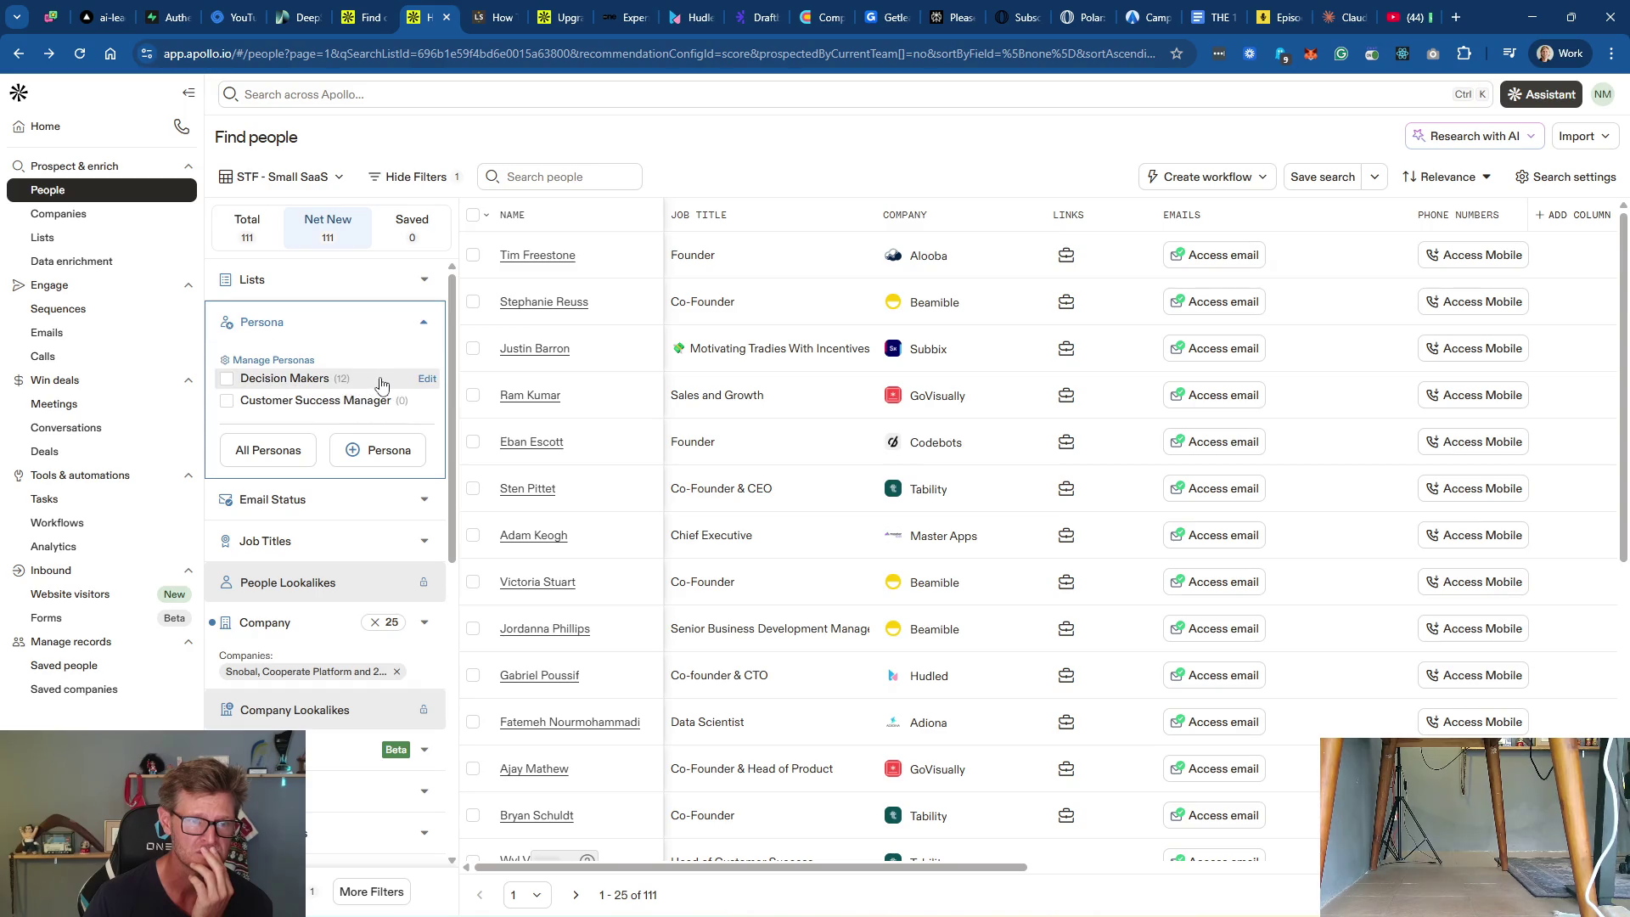
{"action": "left_click", "coordinate": [426, 380]}
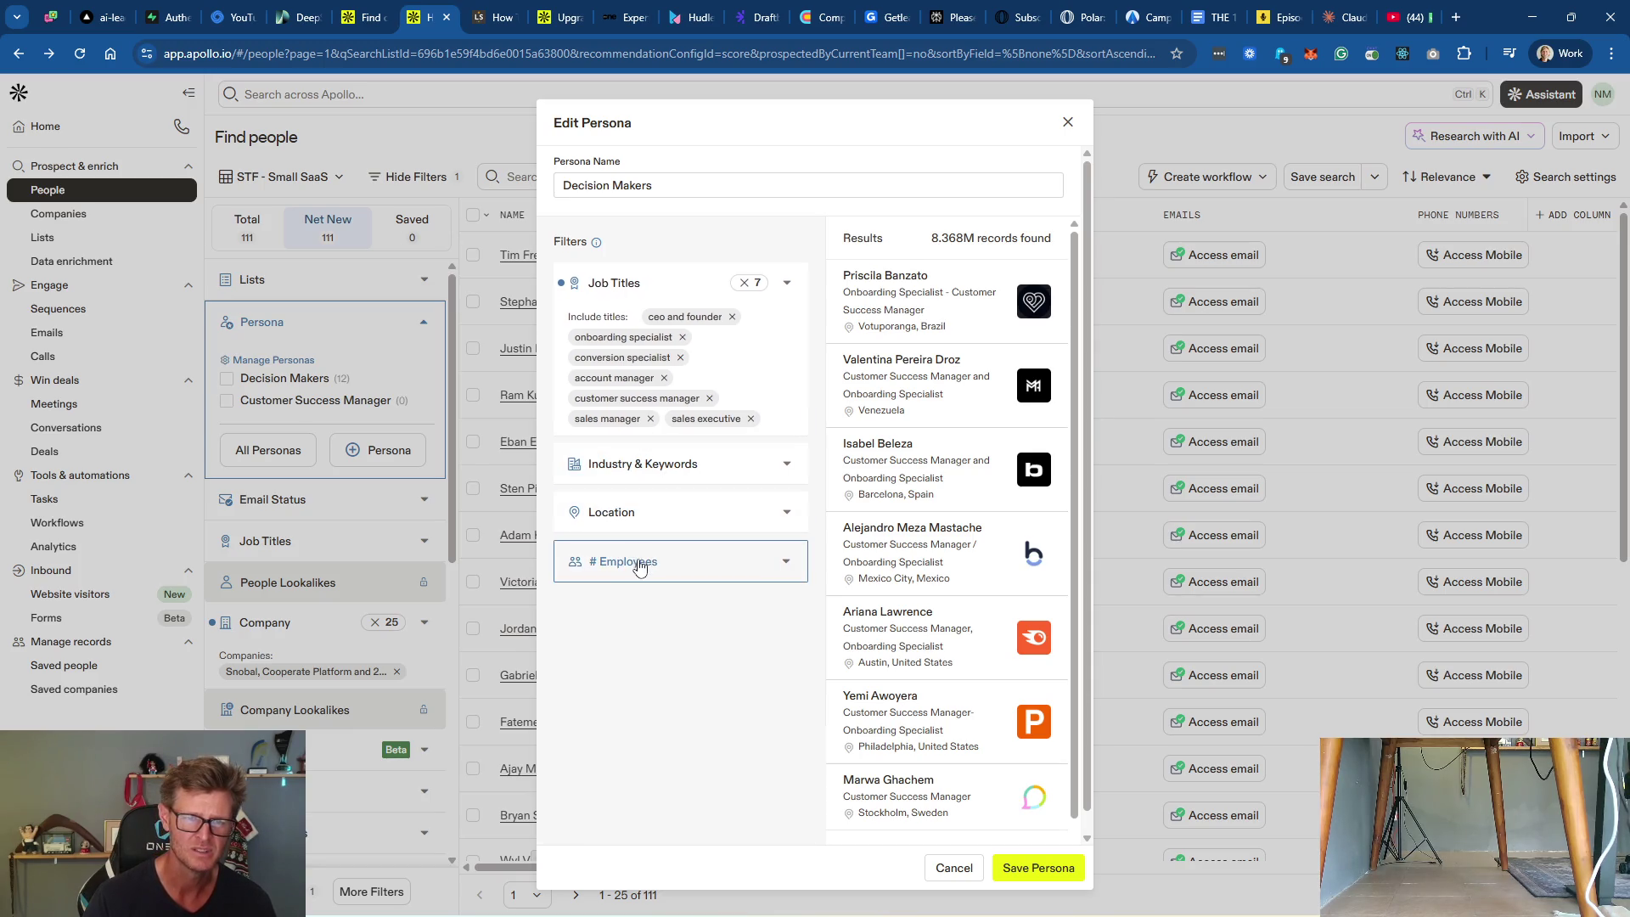
Step: Swap the job titles for Owner, Founder, C suite, Head, Director, Manager and Senior levels, and save
{"action": "left_click", "coordinate": [744, 283]}
{"action": "left_click", "coordinate": [766, 292]}
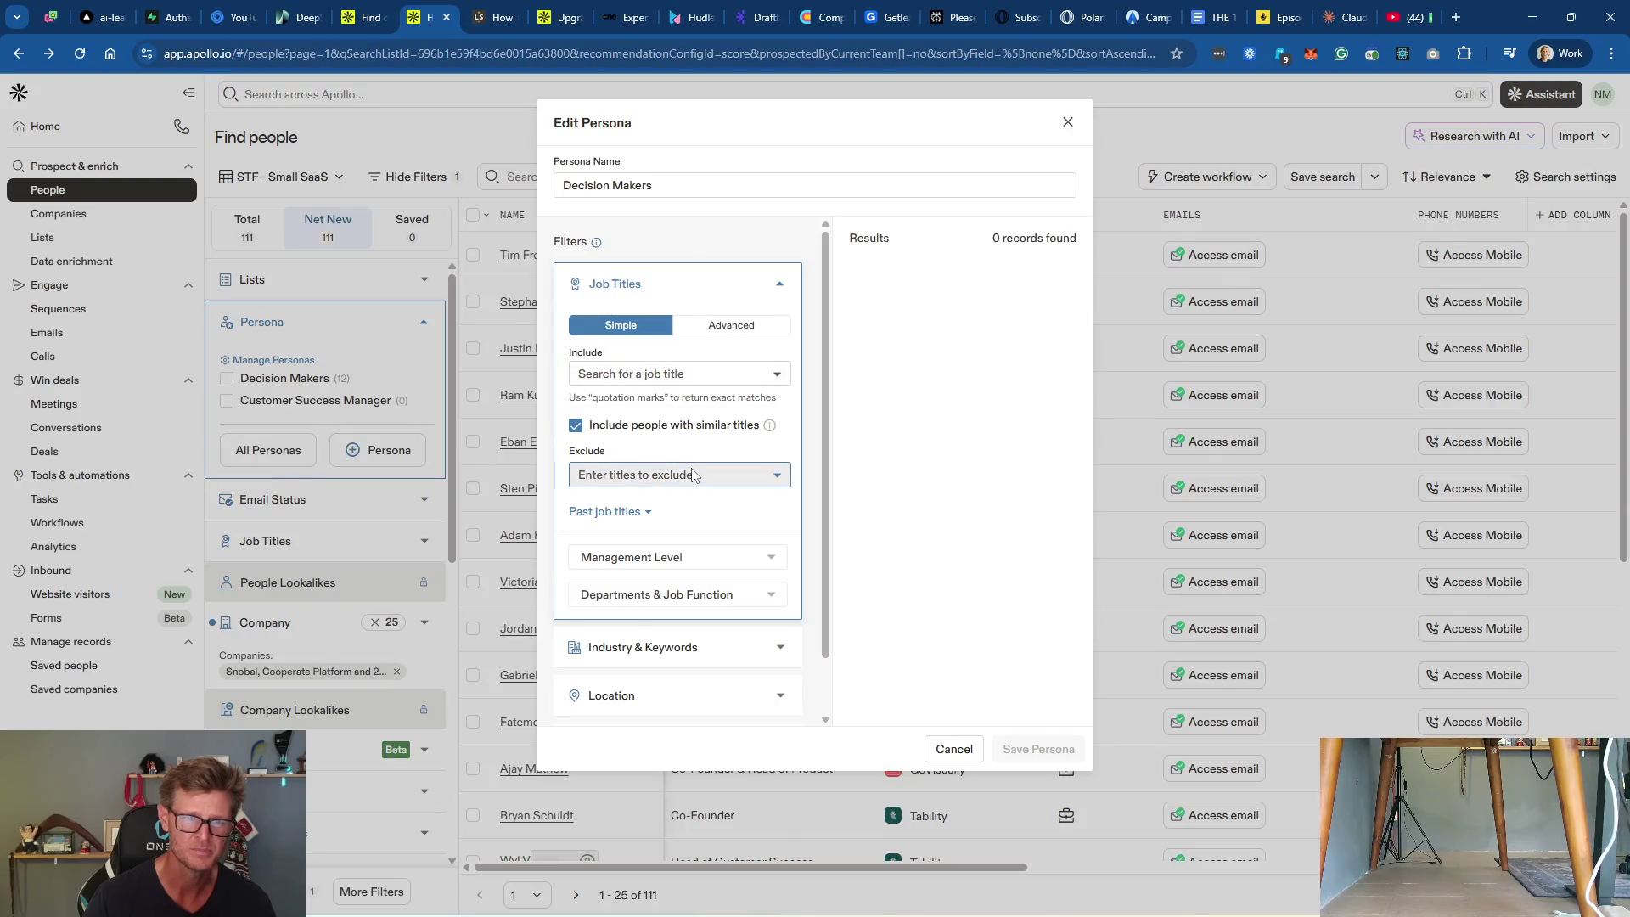
{"action": "scroll", "coordinate": [692, 475], "scroll_direction": "down", "scroll_amount": 1}
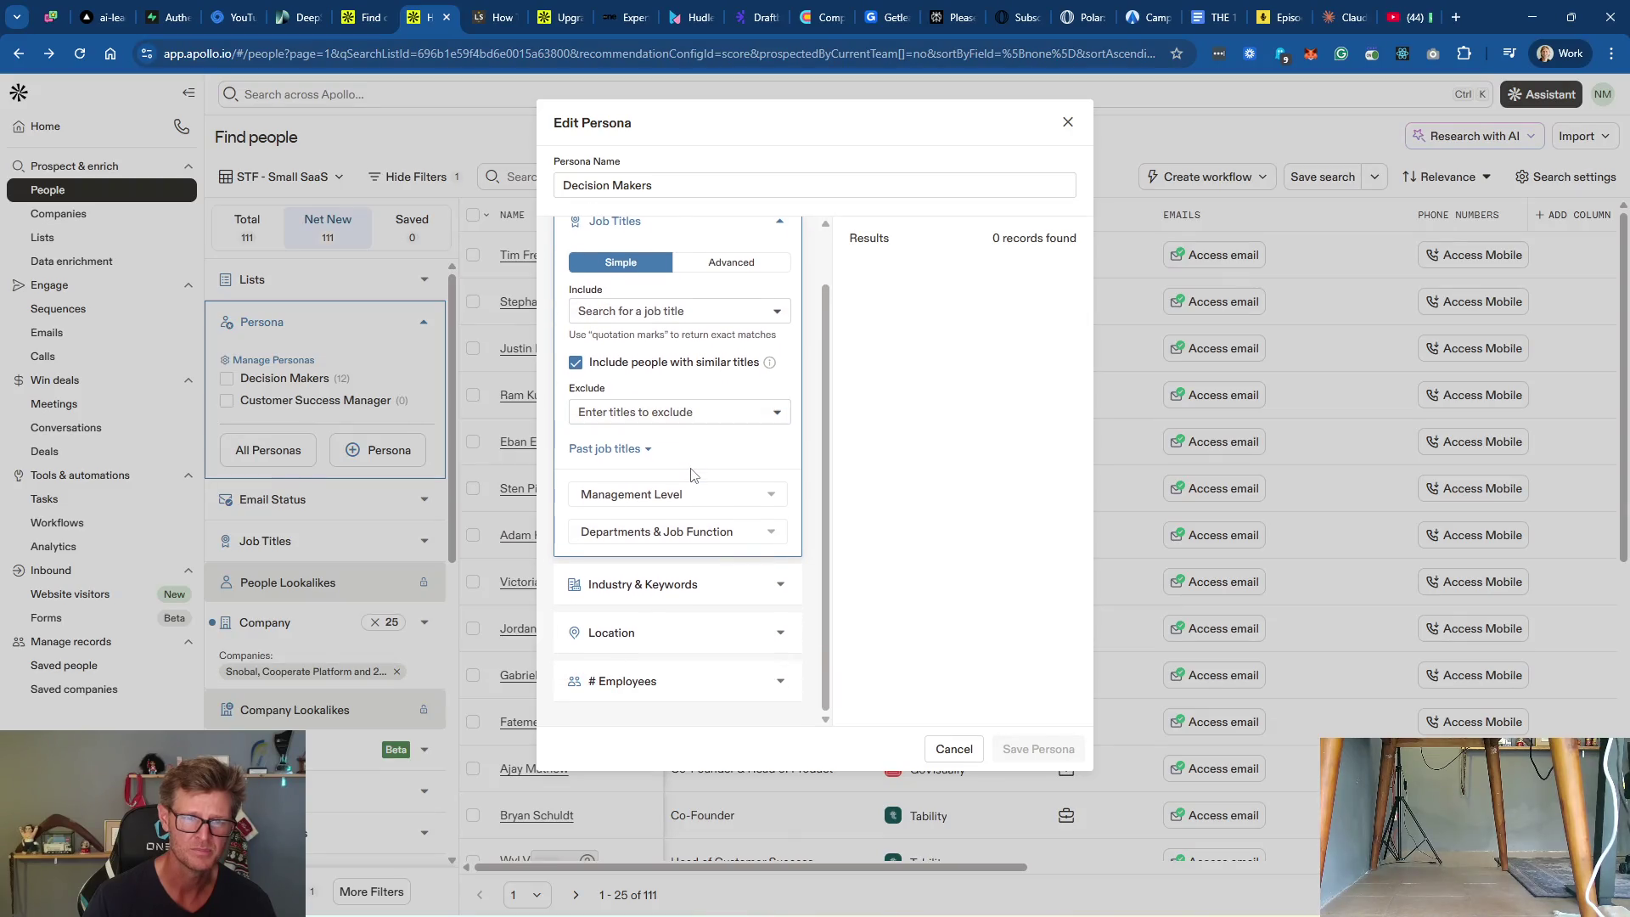
{"action": "left_click", "coordinate": [728, 495]}
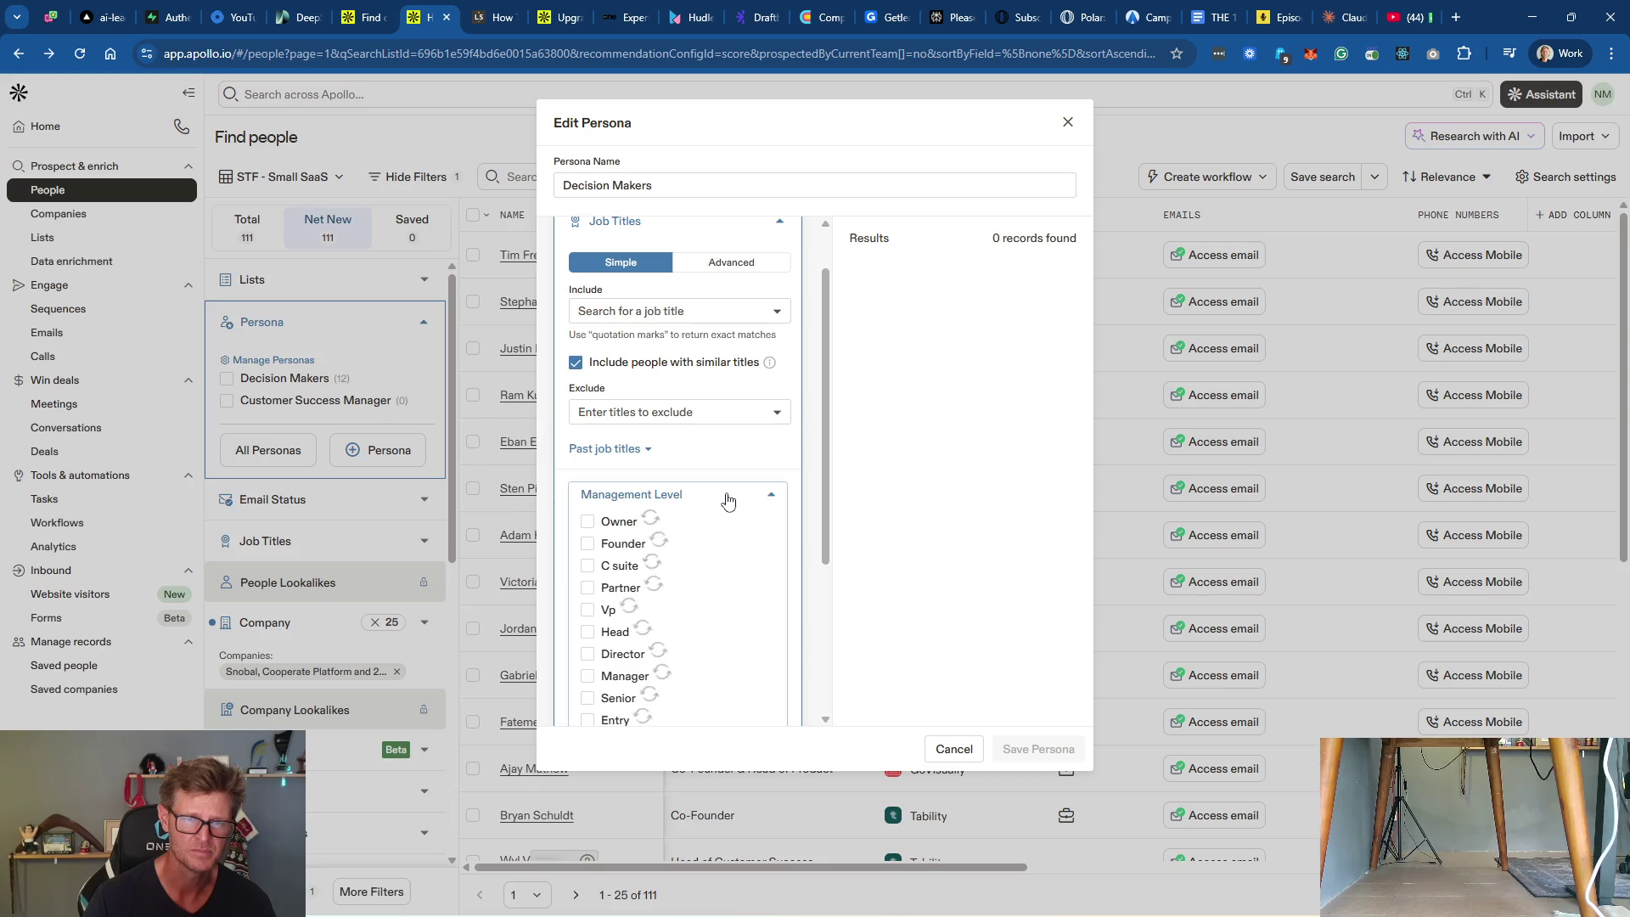
{"action": "left_click", "coordinate": [588, 522]}
{"action": "left_click", "coordinate": [588, 544]}
{"action": "left_click", "coordinate": [589, 567]}
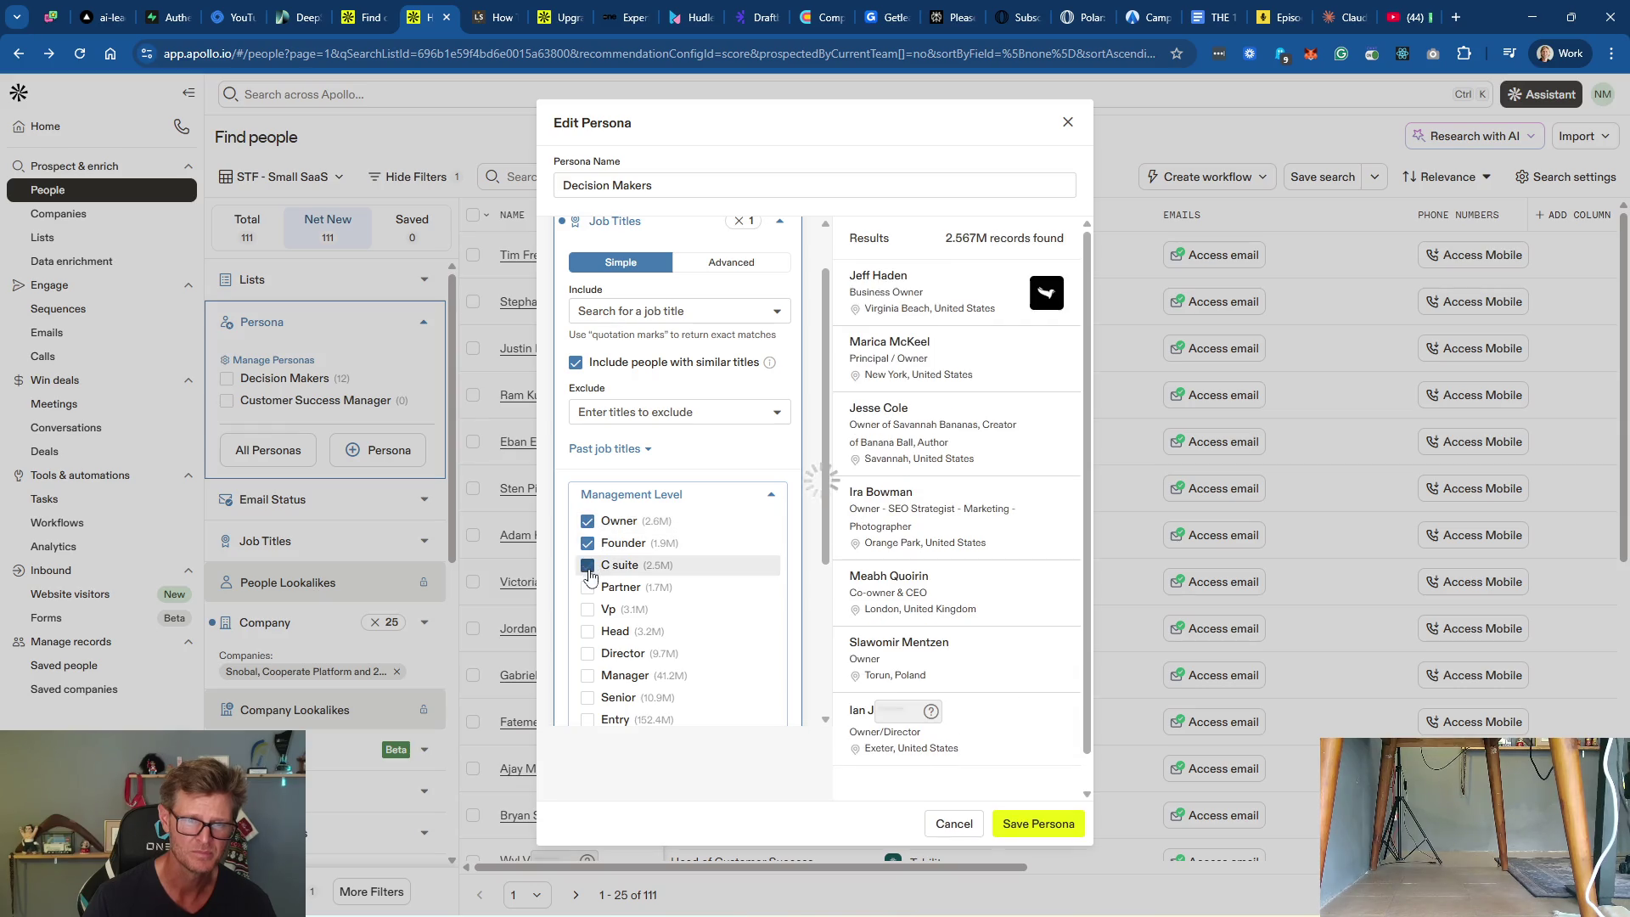
{"action": "left_click", "coordinate": [588, 633]}
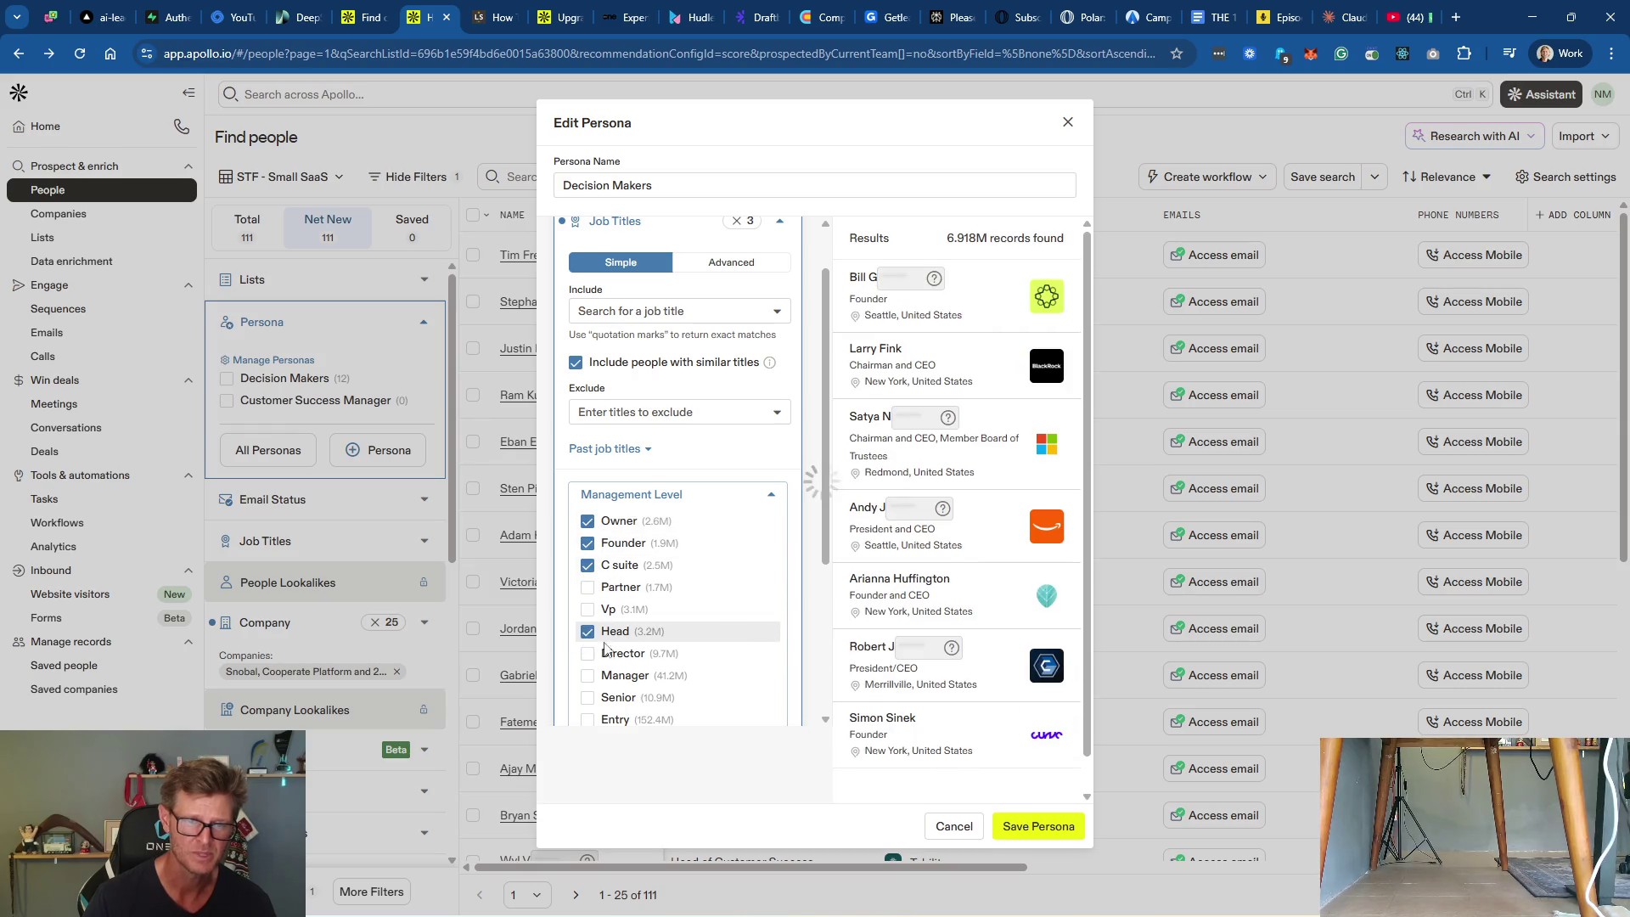
{"action": "left_click", "coordinate": [588, 654]}
{"action": "left_click", "coordinate": [588, 676]}
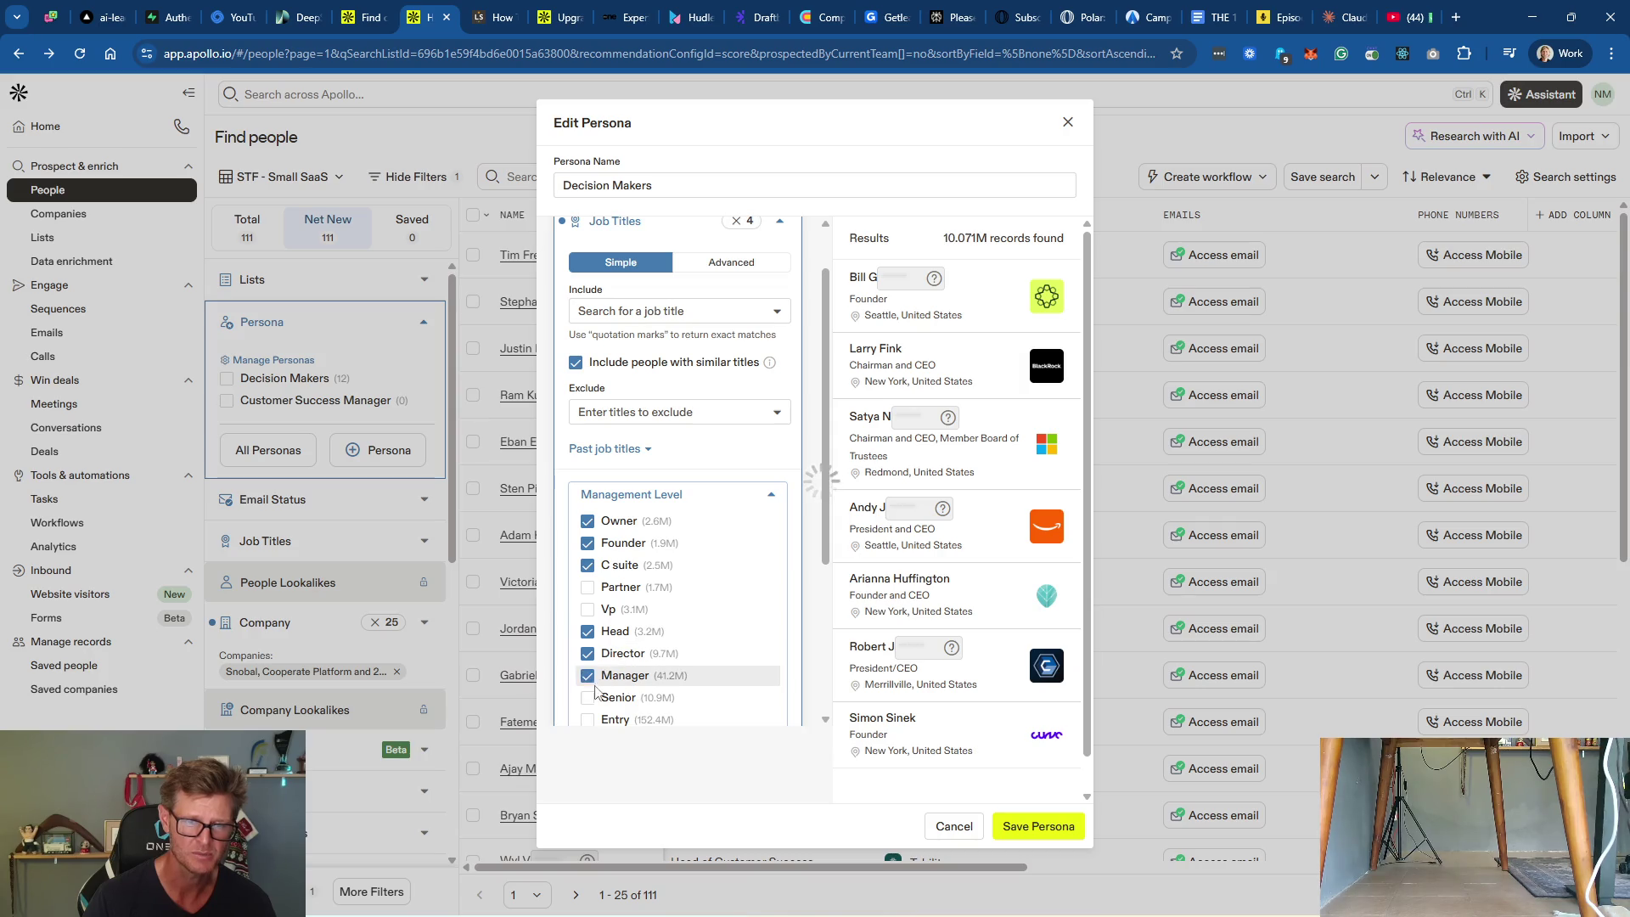
{"action": "left_click", "coordinate": [655, 698]}
{"action": "left_click", "coordinate": [1052, 822]}
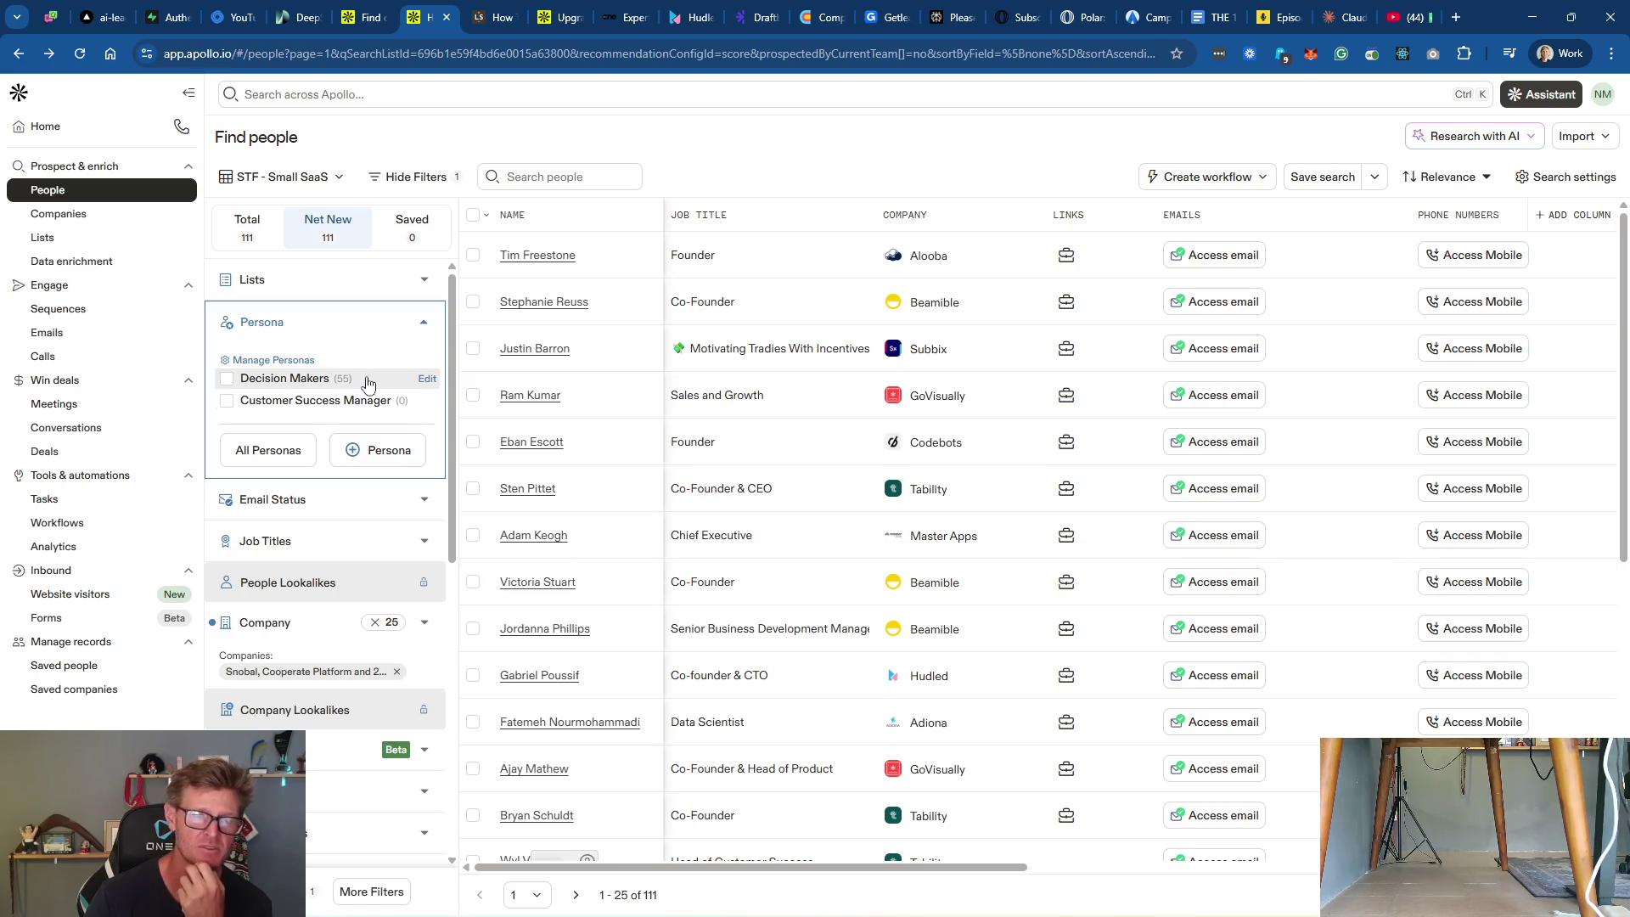
Step: Apply the Decision Makers persona, cutting the list from 111 to 55 people, and attempt a Company A–Z sort
{"action": "left_click", "coordinate": [226, 380]}
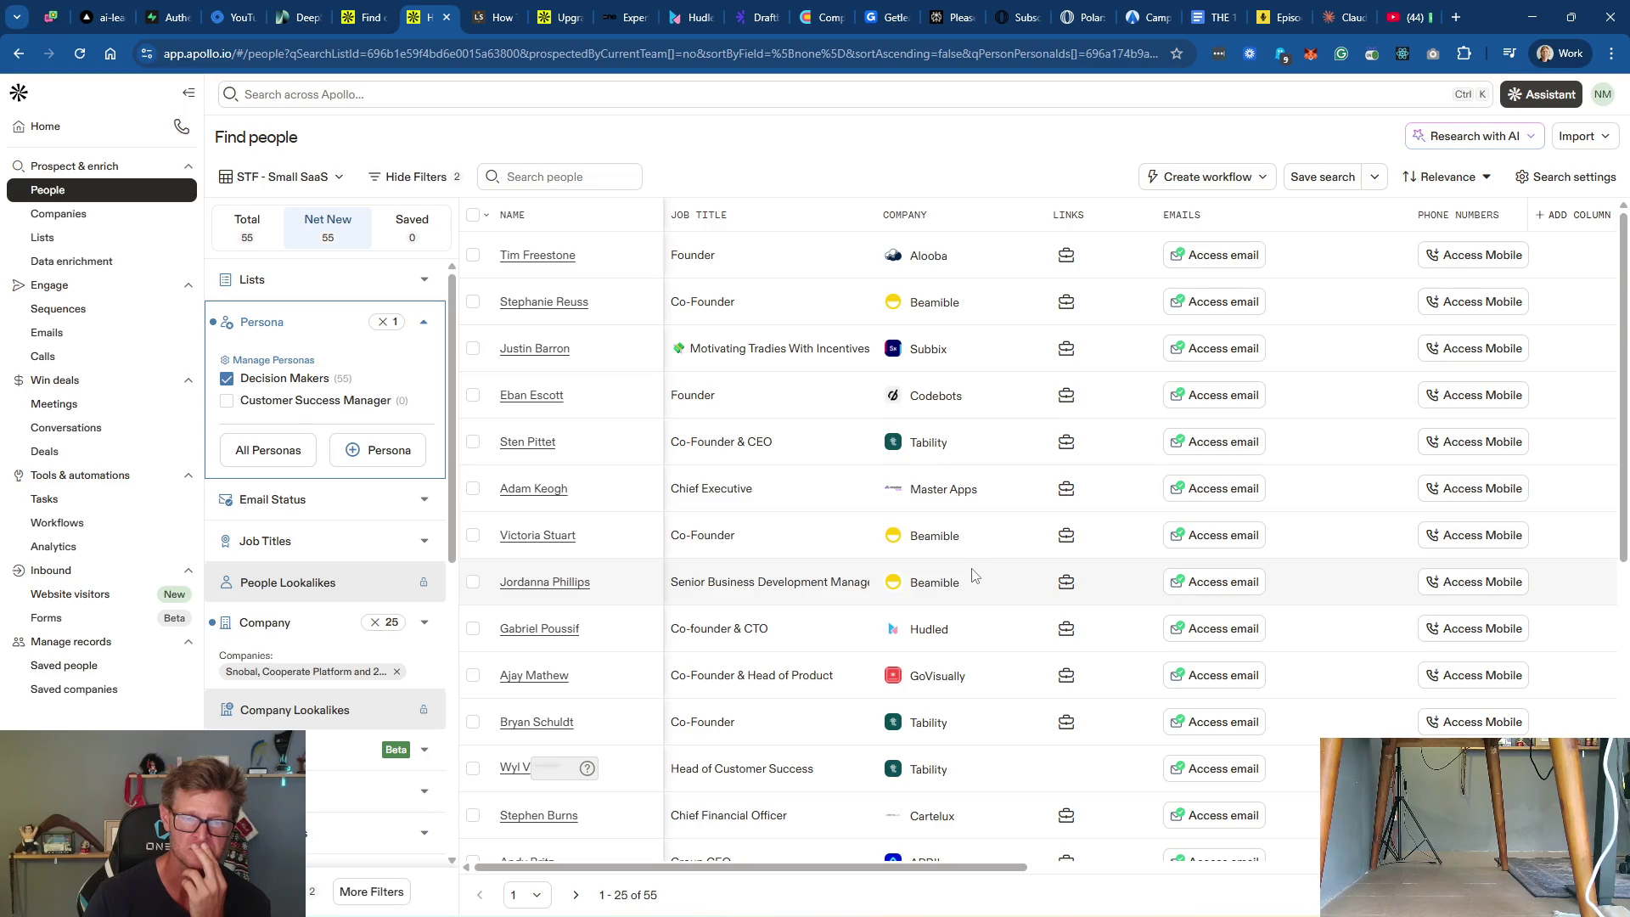
{"action": "left_click", "coordinate": [940, 219]}
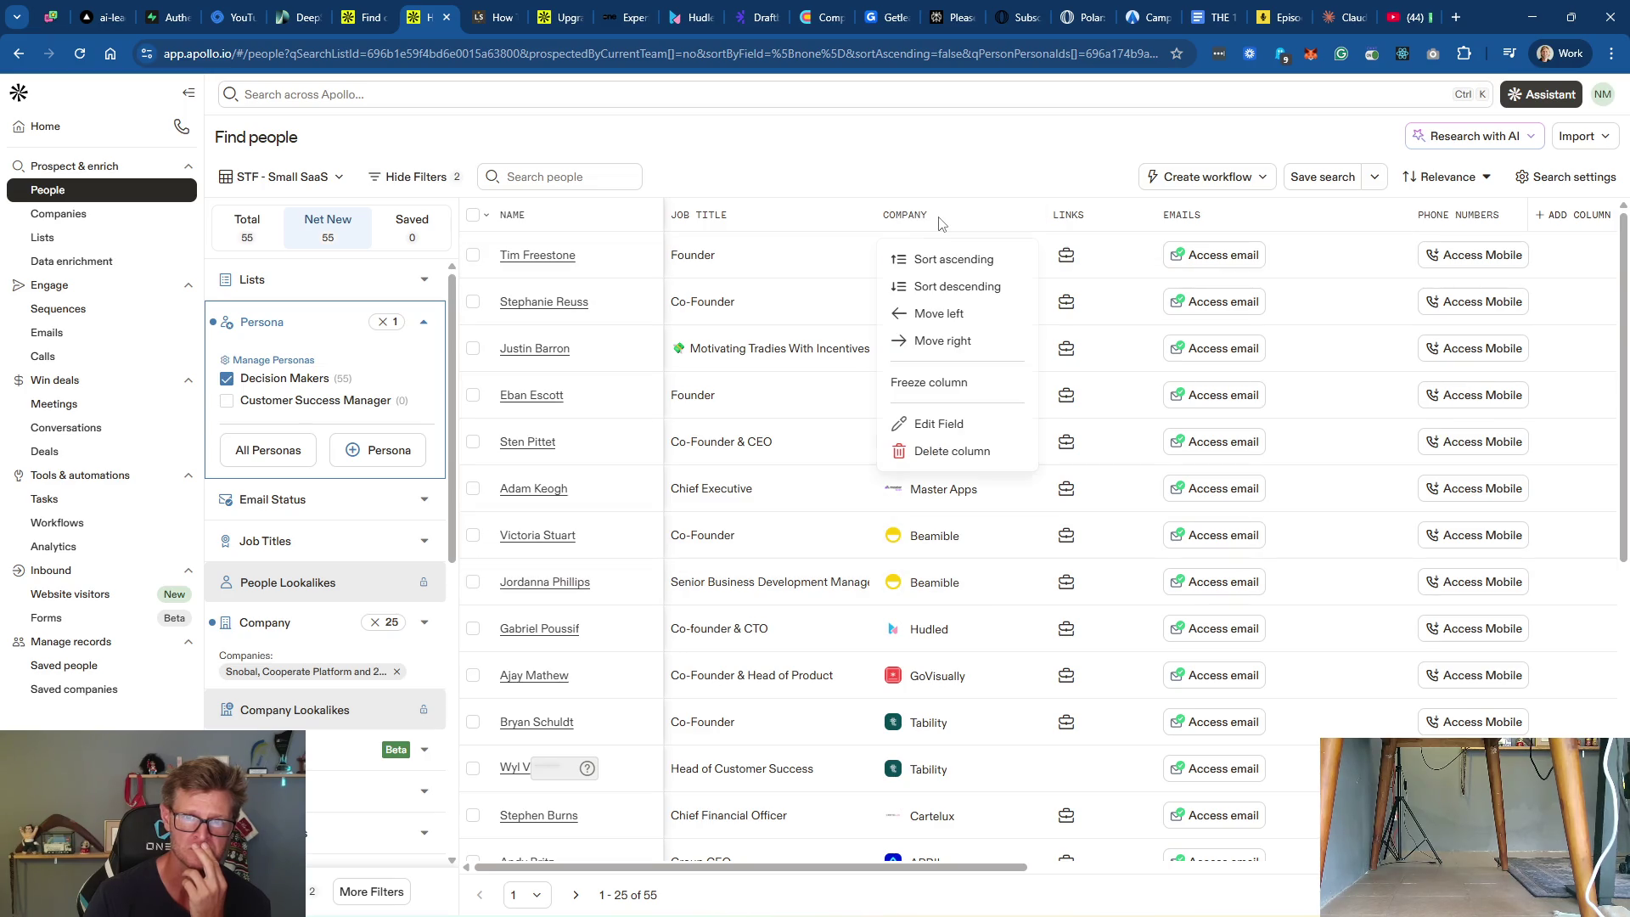
{"action": "left_click", "coordinate": [968, 258]}
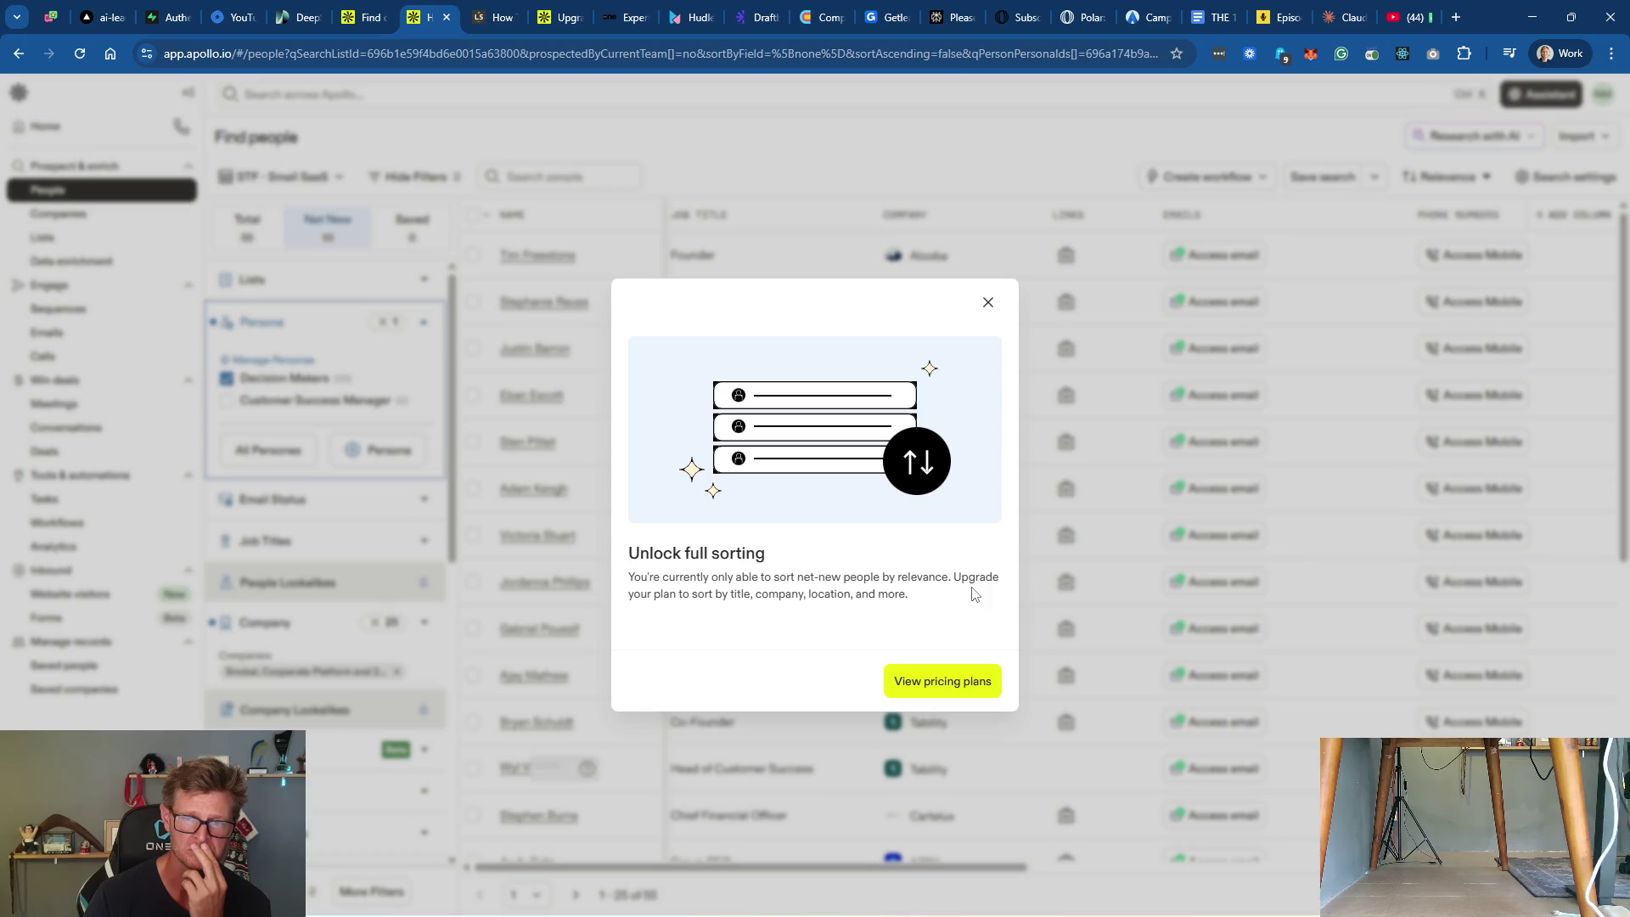
{"action": "left_click", "coordinate": [988, 302]}
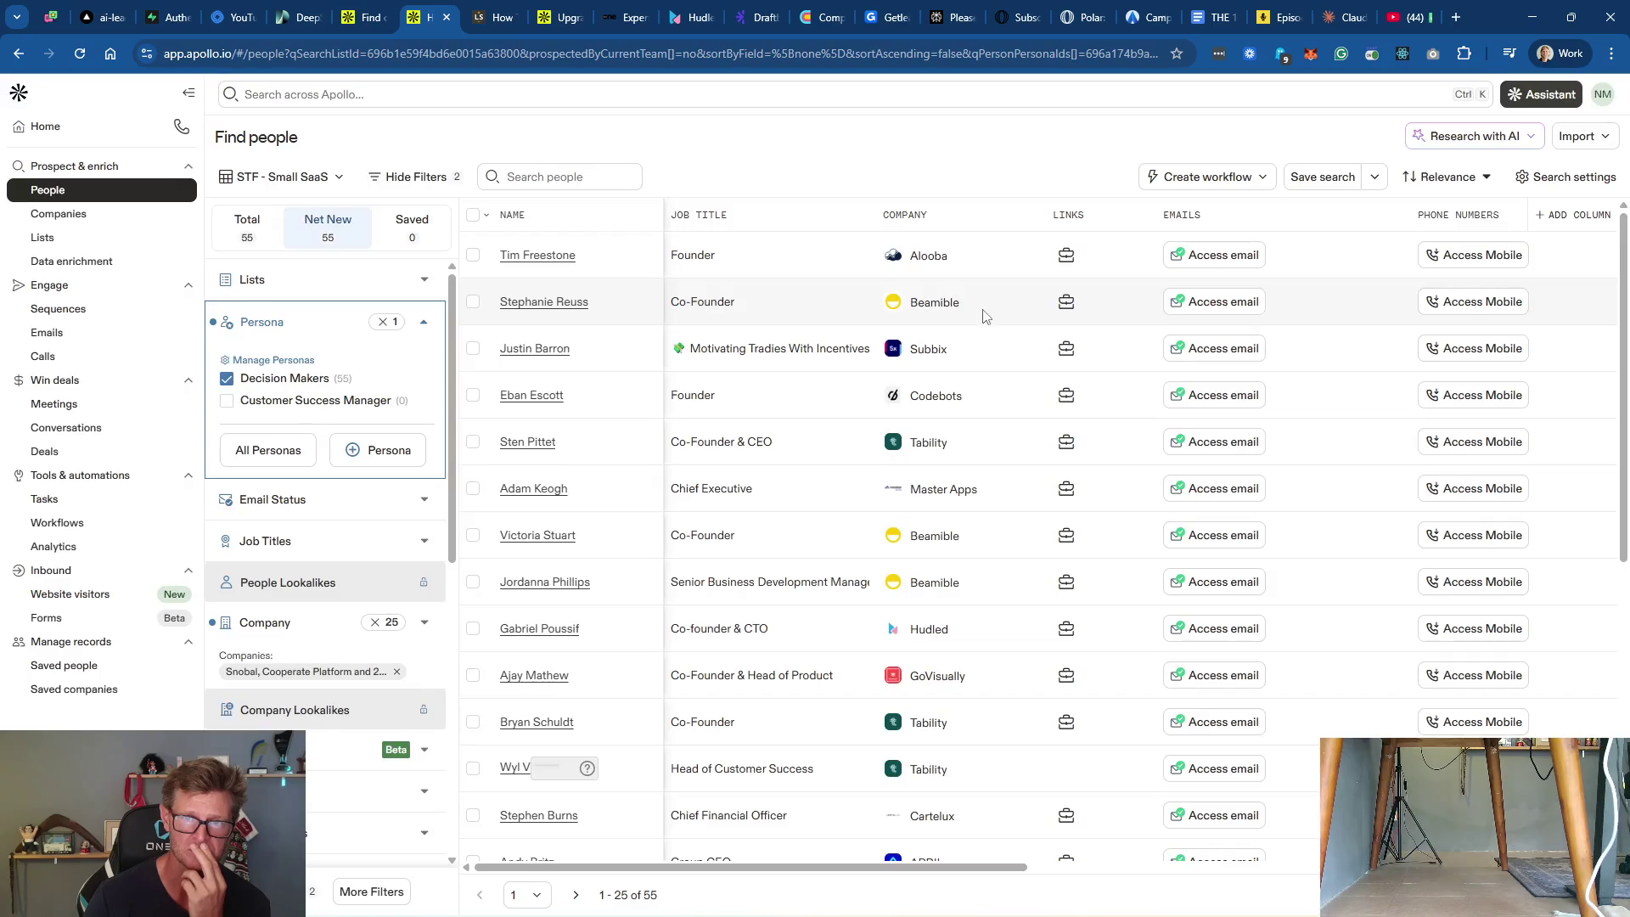
{"action": "scroll", "coordinate": [997, 552], "scroll_direction": "down", "scroll_amount": 6}
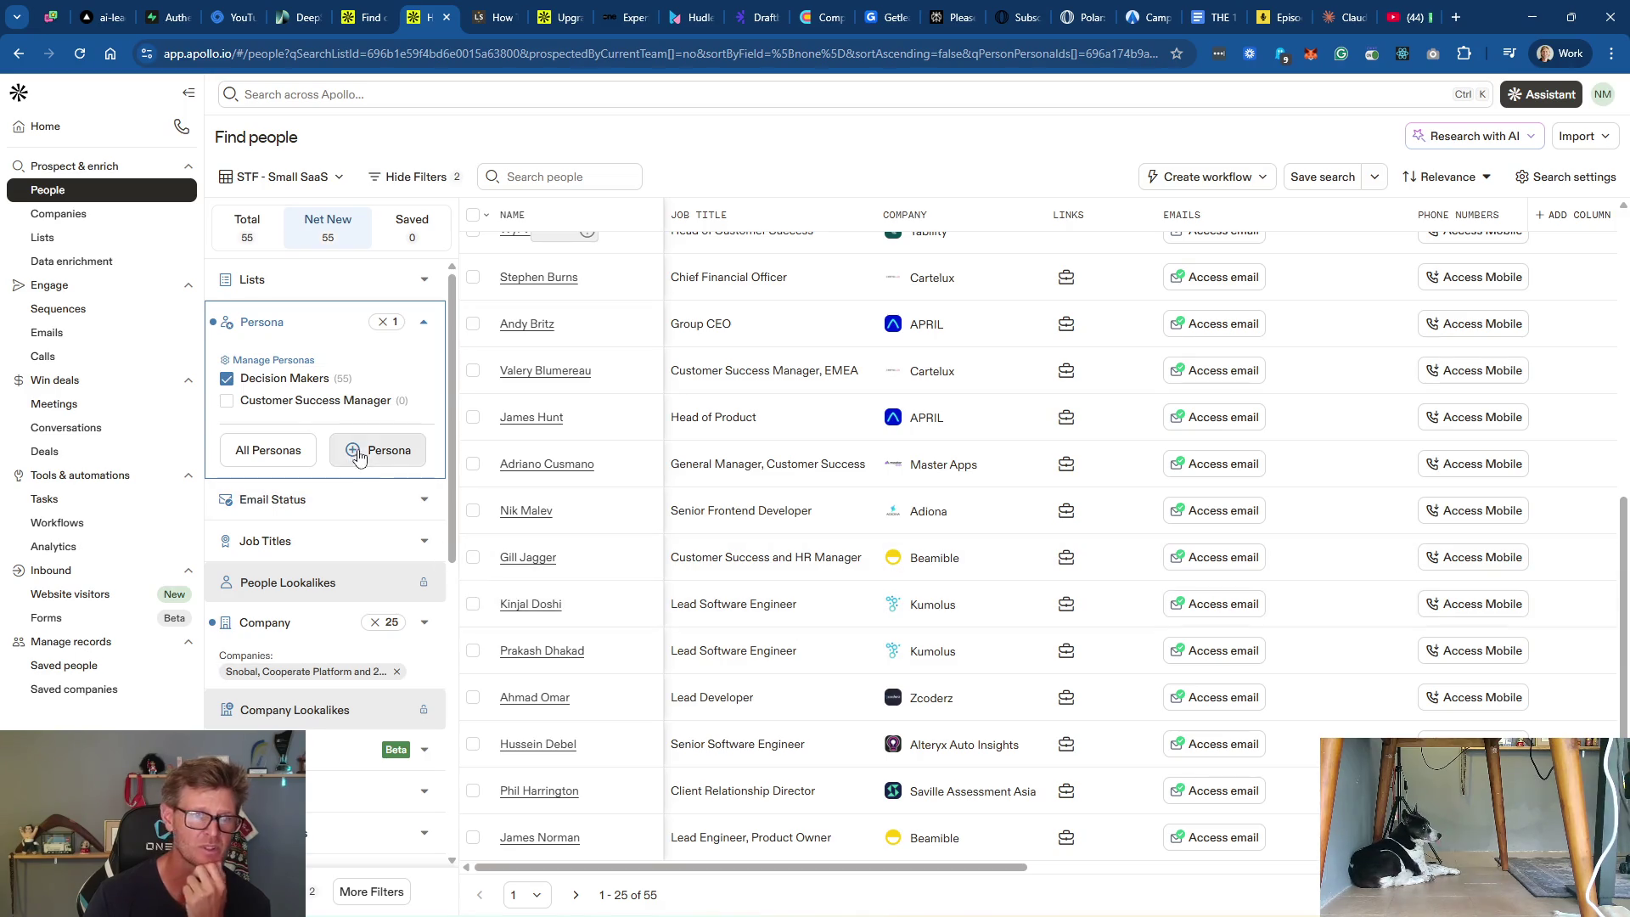
Step: Reopen the Decision Makers persona and enable company keyword exclusion under Industry & Keywords
{"action": "left_click", "coordinate": [427, 378]}
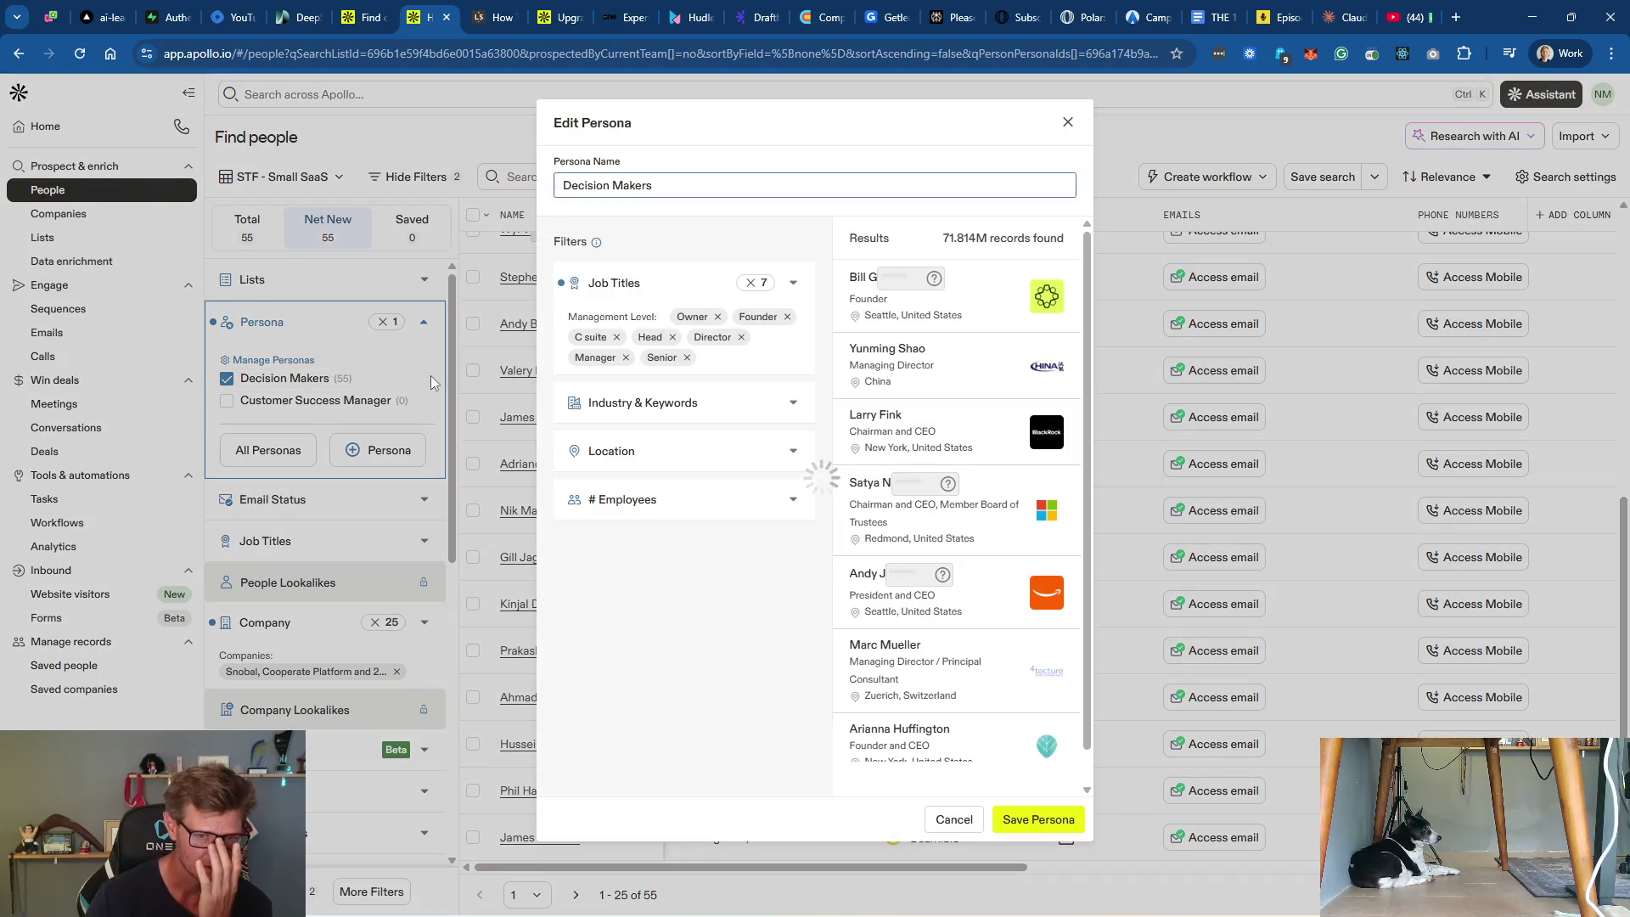
{"action": "left_click", "coordinate": [701, 407]}
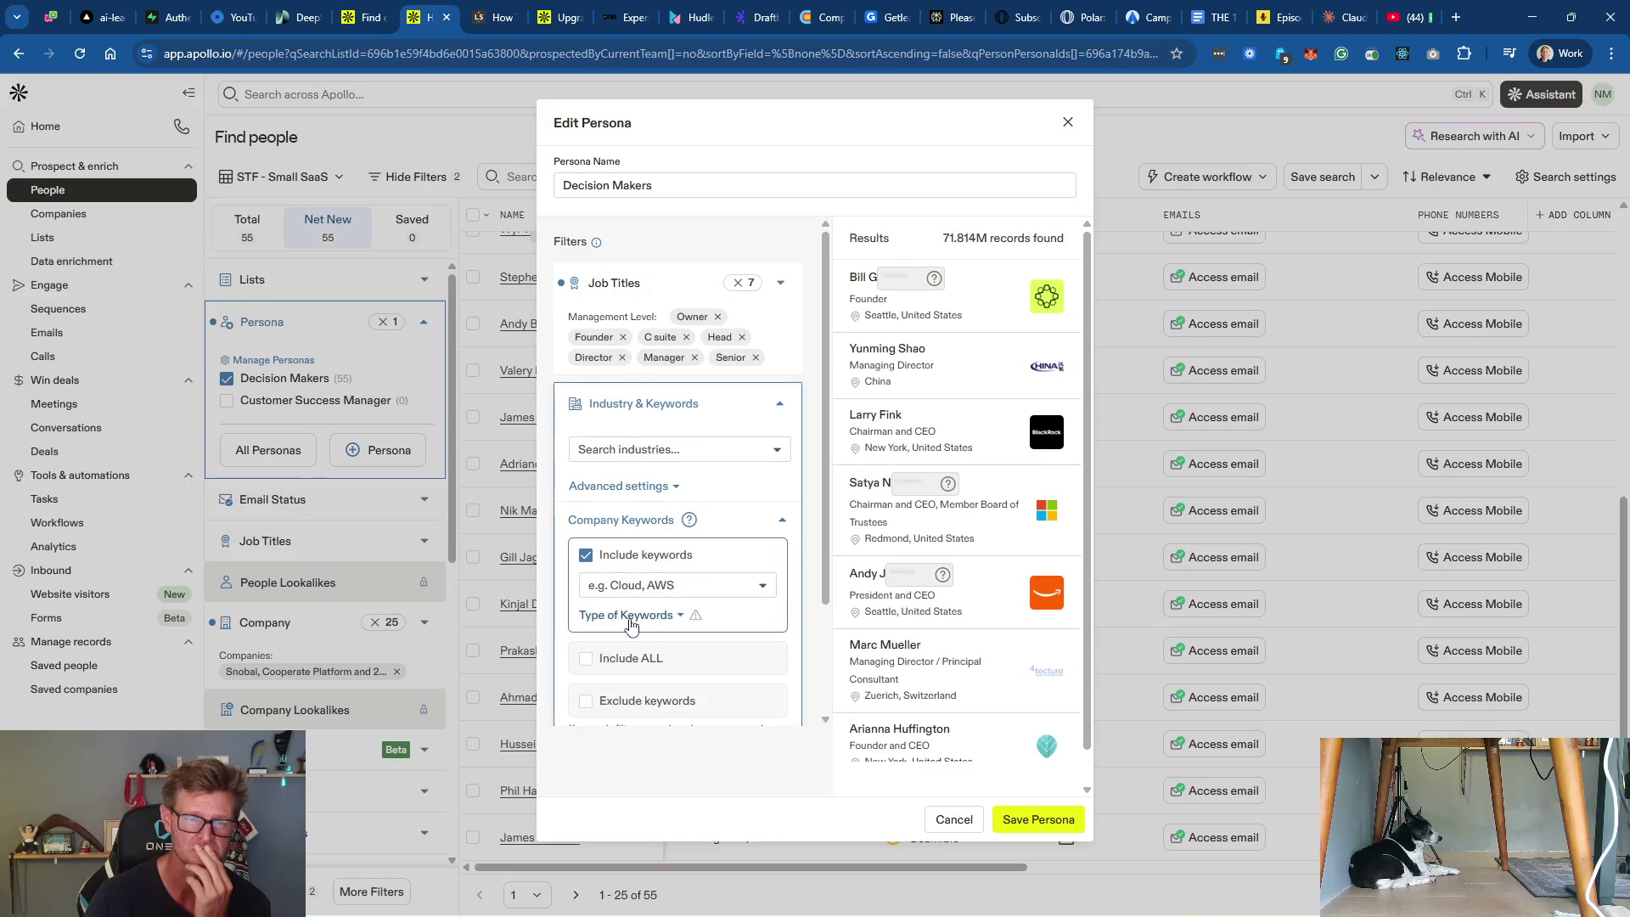
{"action": "scroll", "coordinate": [677, 662], "scroll_direction": "down", "scroll_amount": 1}
{"action": "left_click", "coordinate": [663, 616]}
{"action": "left_click", "coordinate": [672, 647]}
{"action": "type", "text": "software"}
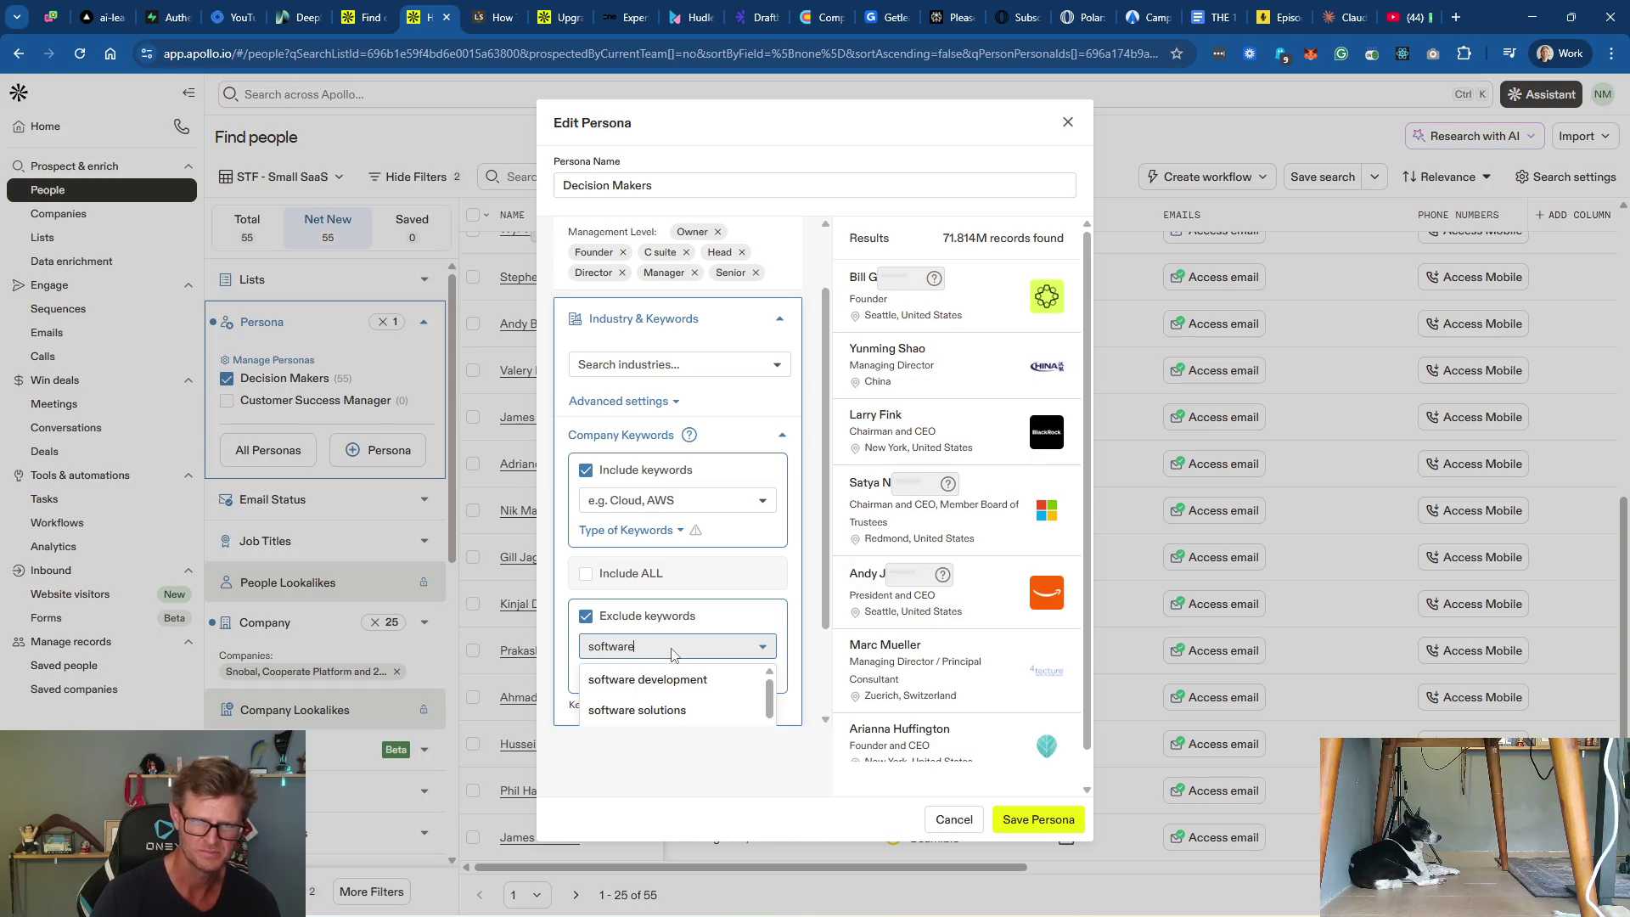
{"action": "scroll", "coordinate": [713, 696], "scroll_direction": "down", "scroll_amount": 3}
{"action": "scroll", "coordinate": [715, 698], "scroll_direction": "down", "scroll_amount": 3}
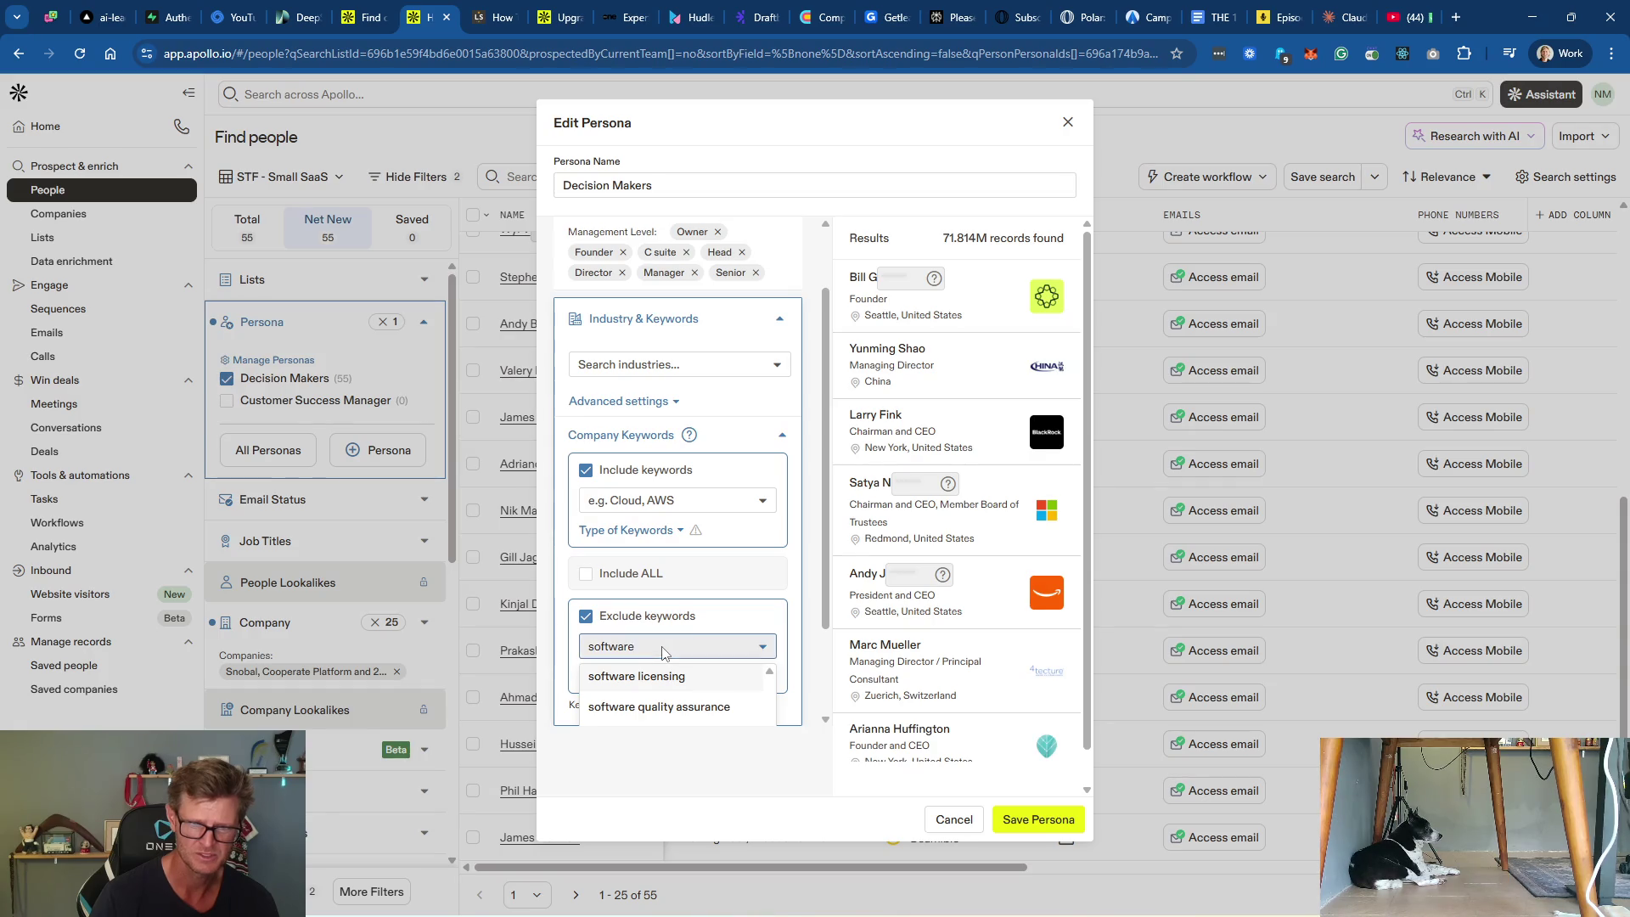
Step: Try excluding the keyword 'software', then turn keyword exclusion off again
{"action": "left_click", "coordinate": [716, 625]}
{"action": "left_click", "coordinate": [717, 627]}
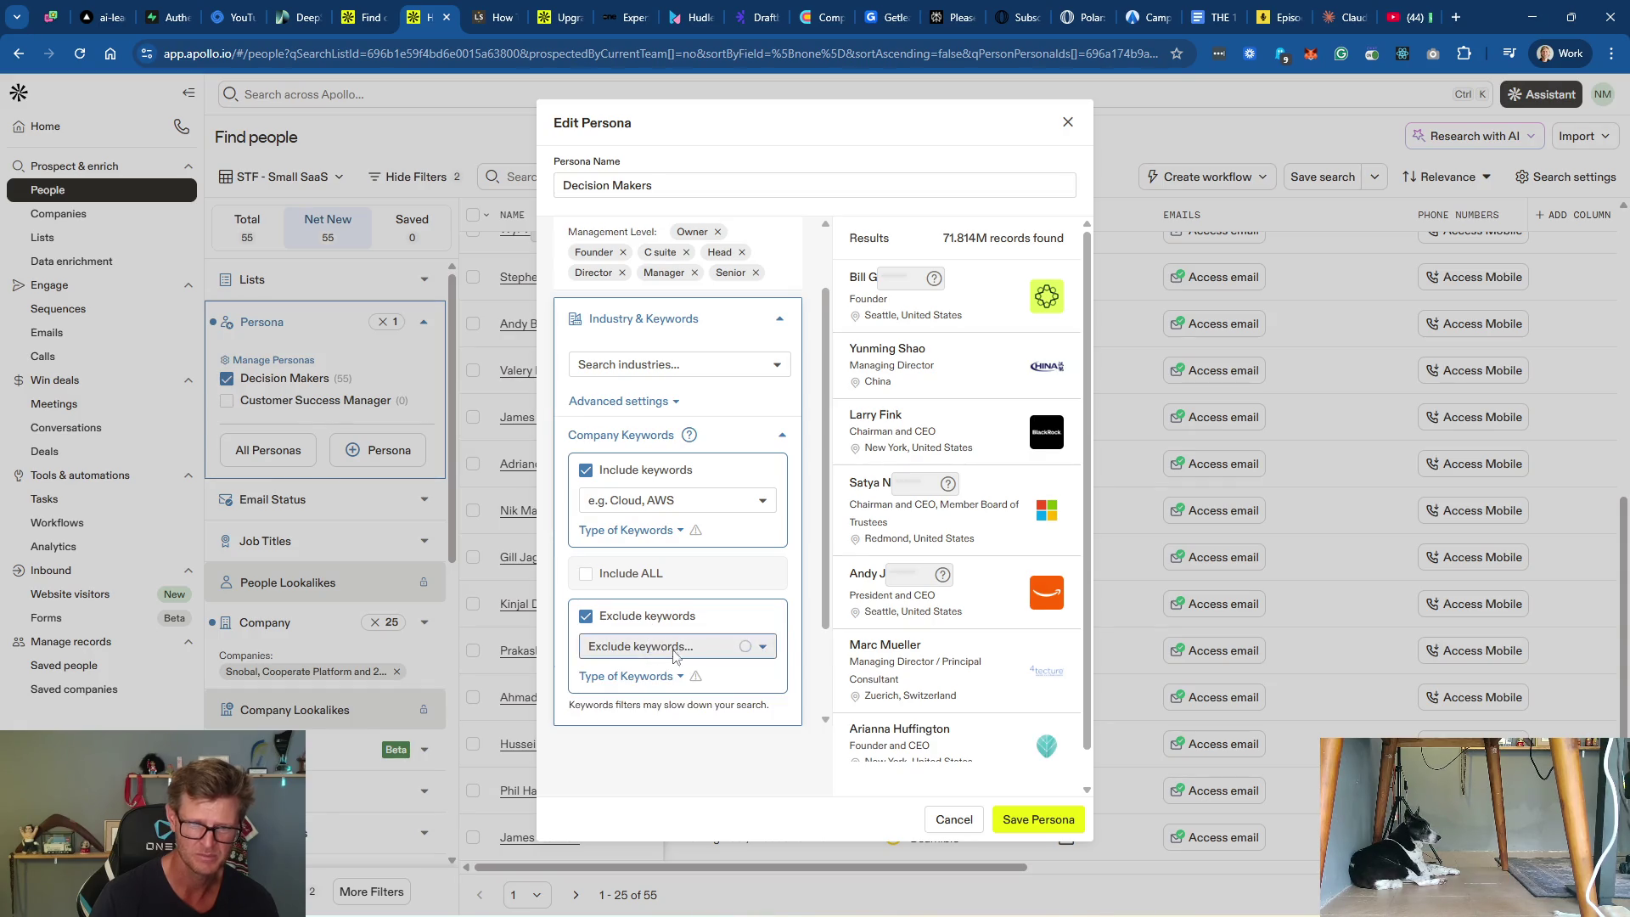
{"action": "left_click", "coordinate": [676, 646]}
{"action": "type", "text": "software"}
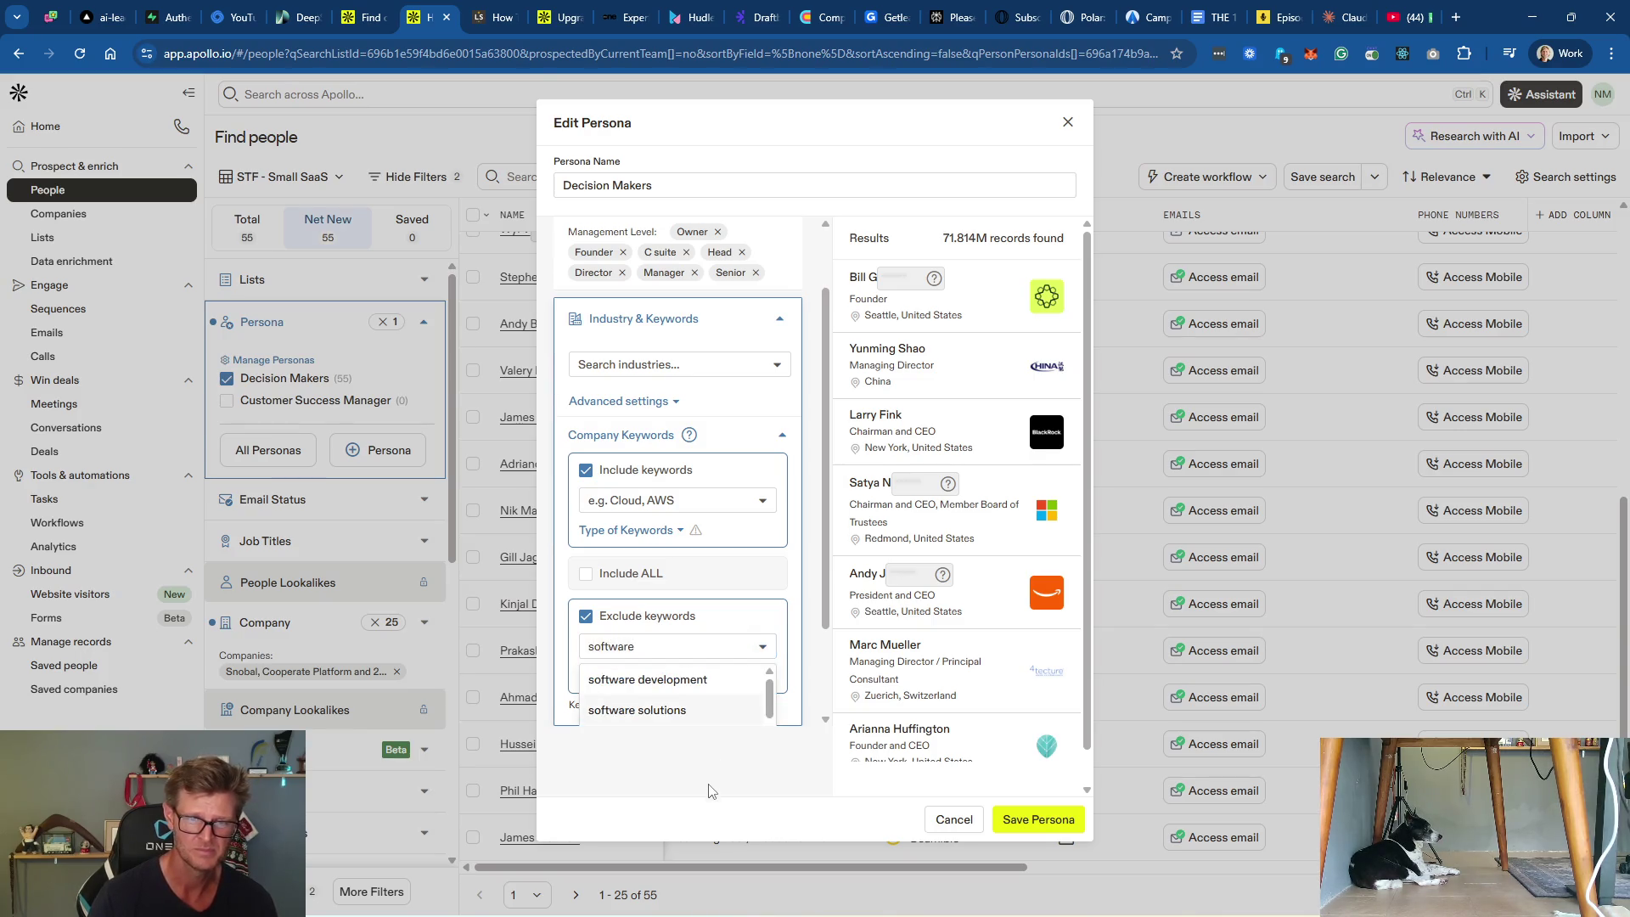
{"action": "left_click", "coordinate": [709, 777]}
{"action": "left_click", "coordinate": [641, 644]}
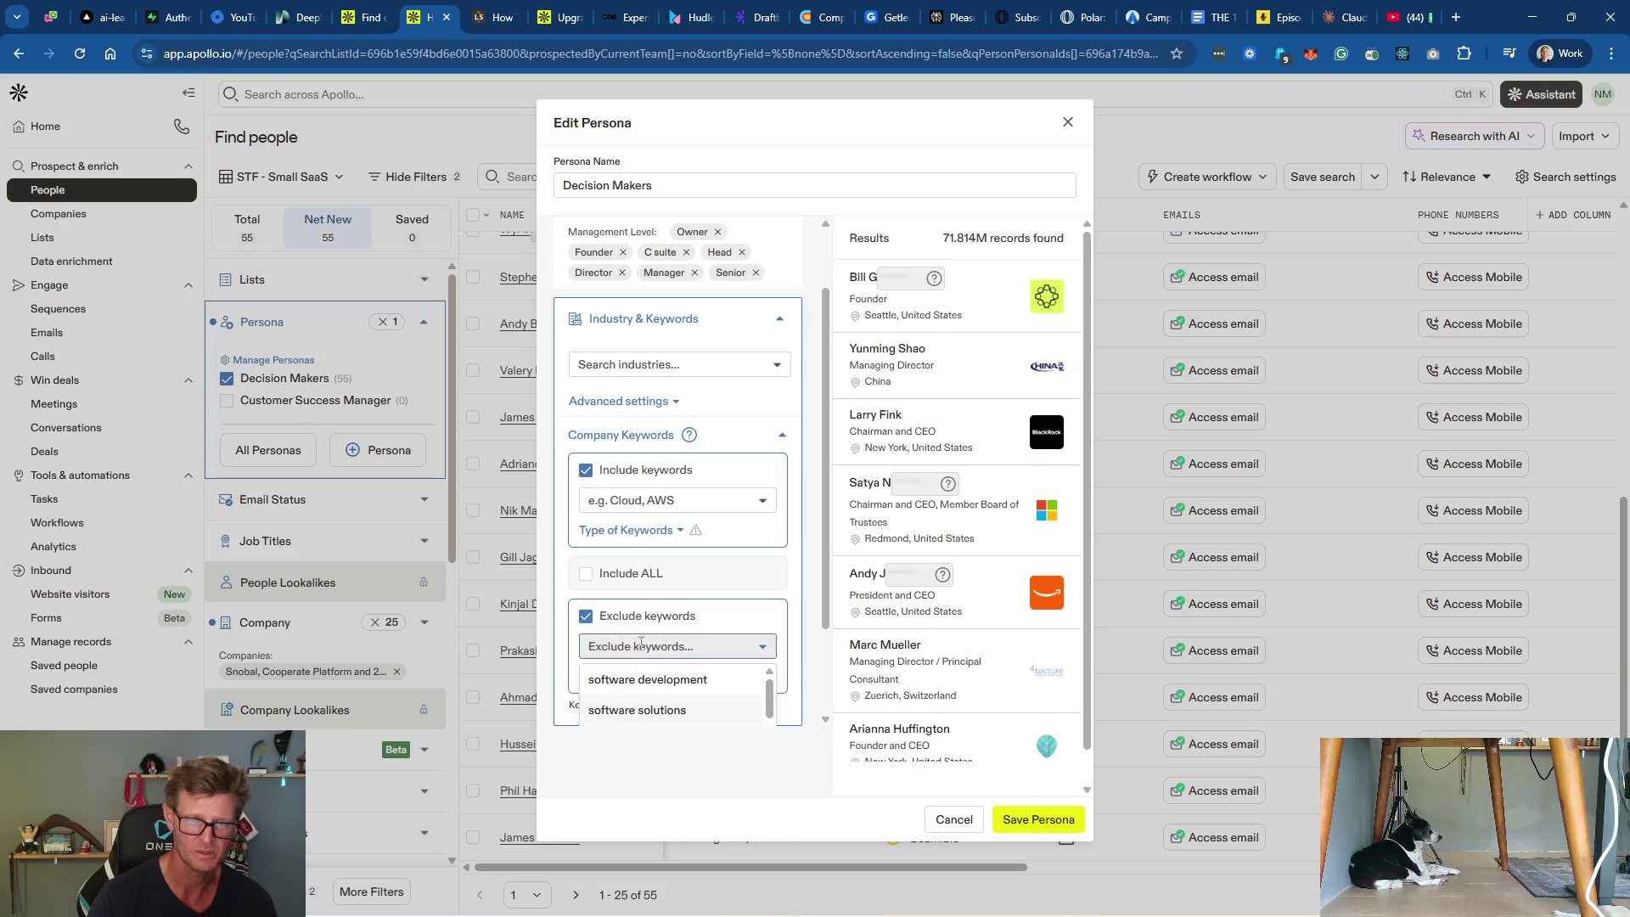
{"action": "type", "text": "so"}
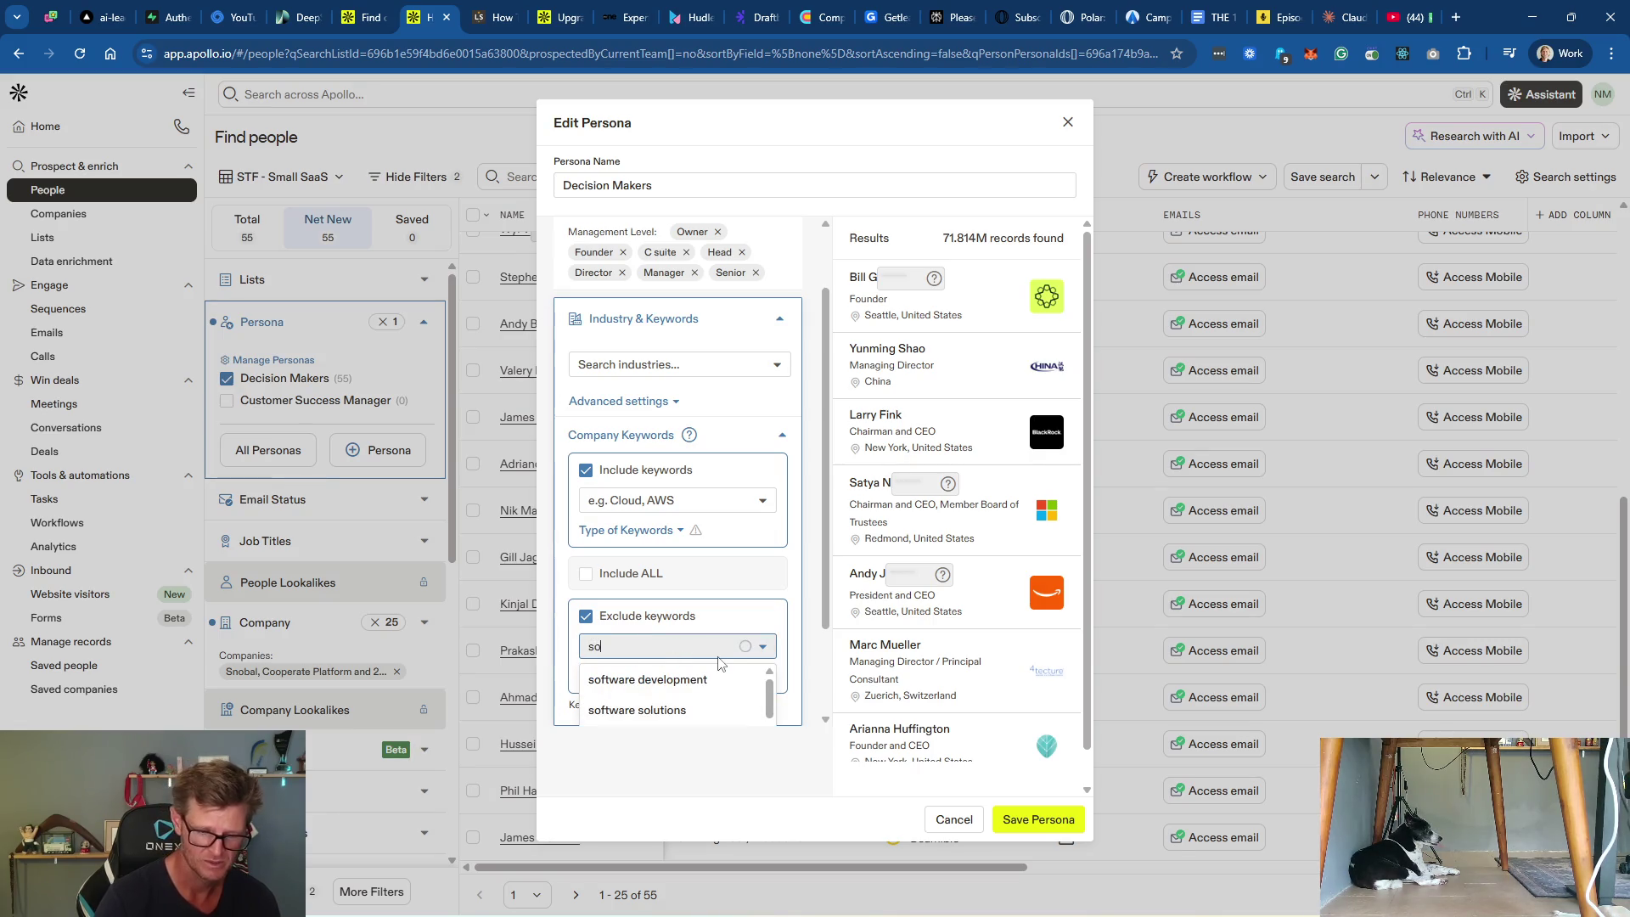
{"action": "type", "text": "ftware d"}
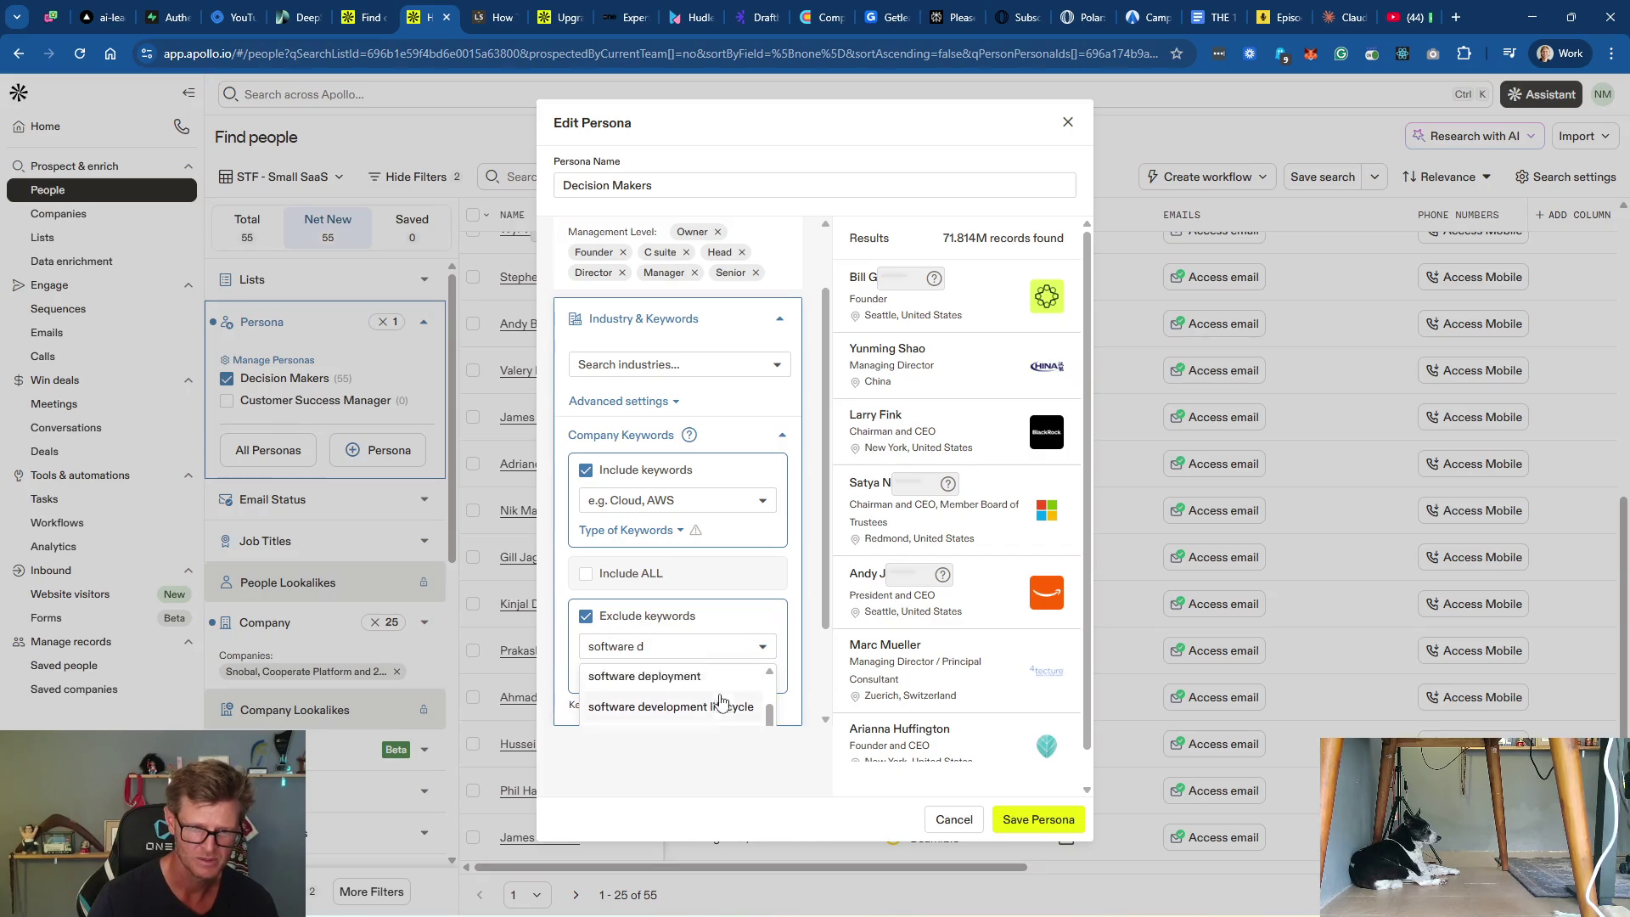
{"action": "scroll", "coordinate": [771, 711], "scroll_direction": "down", "scroll_amount": 1}
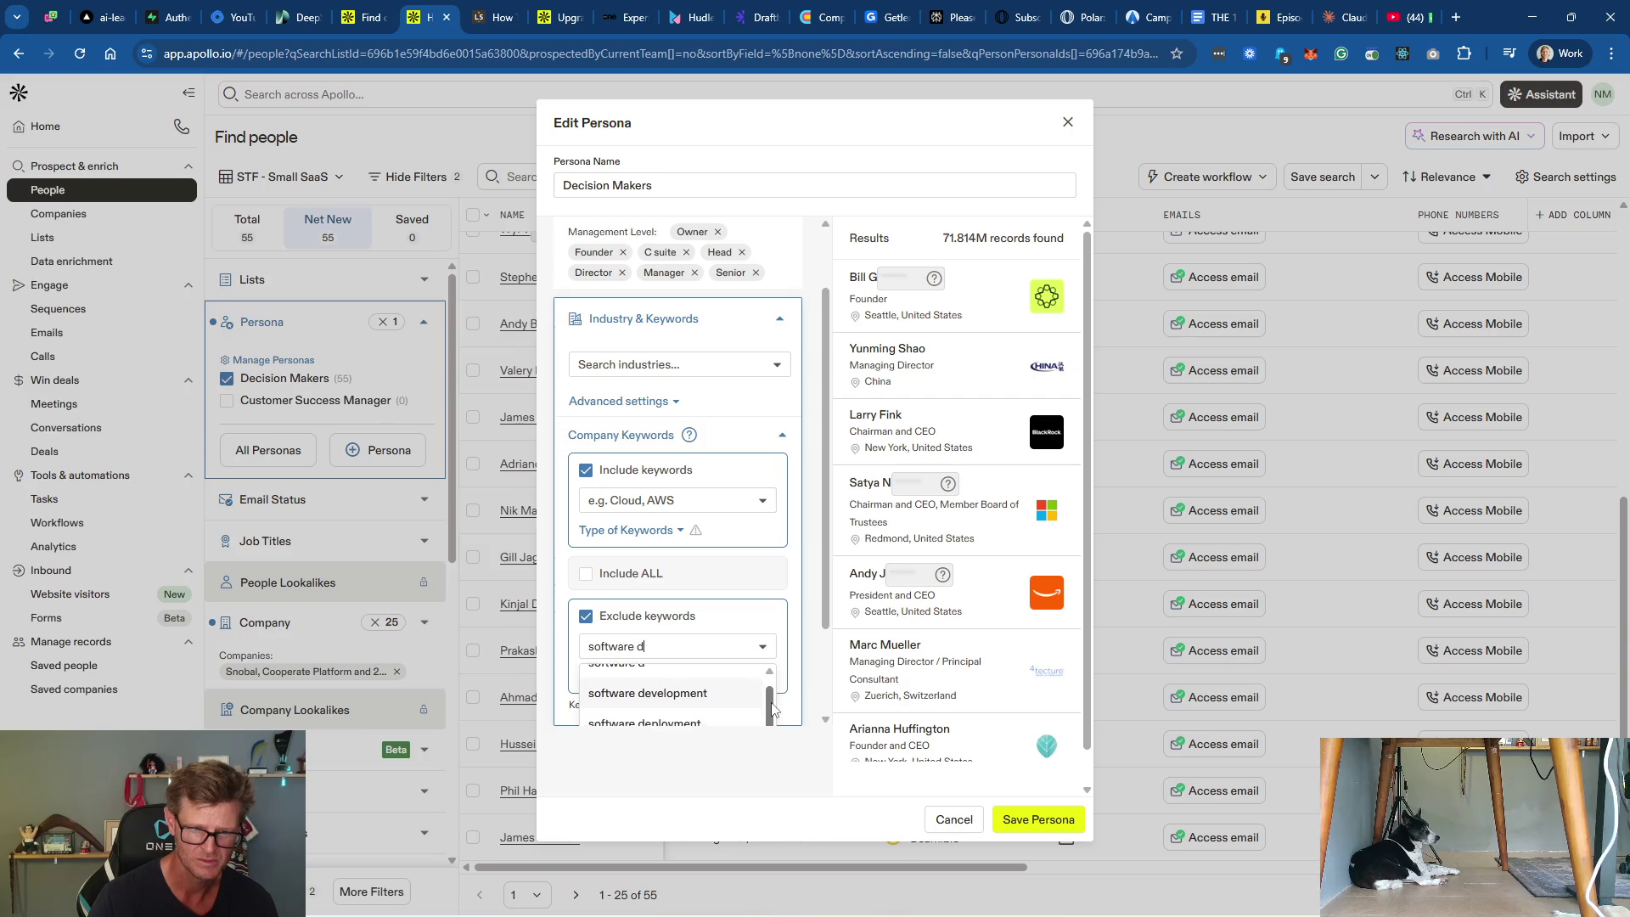
{"action": "mouse_move", "coordinate": [771, 711]}
{"action": "left_mouse_down"}
{"action": "mouse_move", "coordinate": [776, 777]}
{"action": "mouse_move", "coordinate": [761, 753]}
{"action": "mouse_move", "coordinate": [772, 640]}
{"action": "left_mouse_up"}
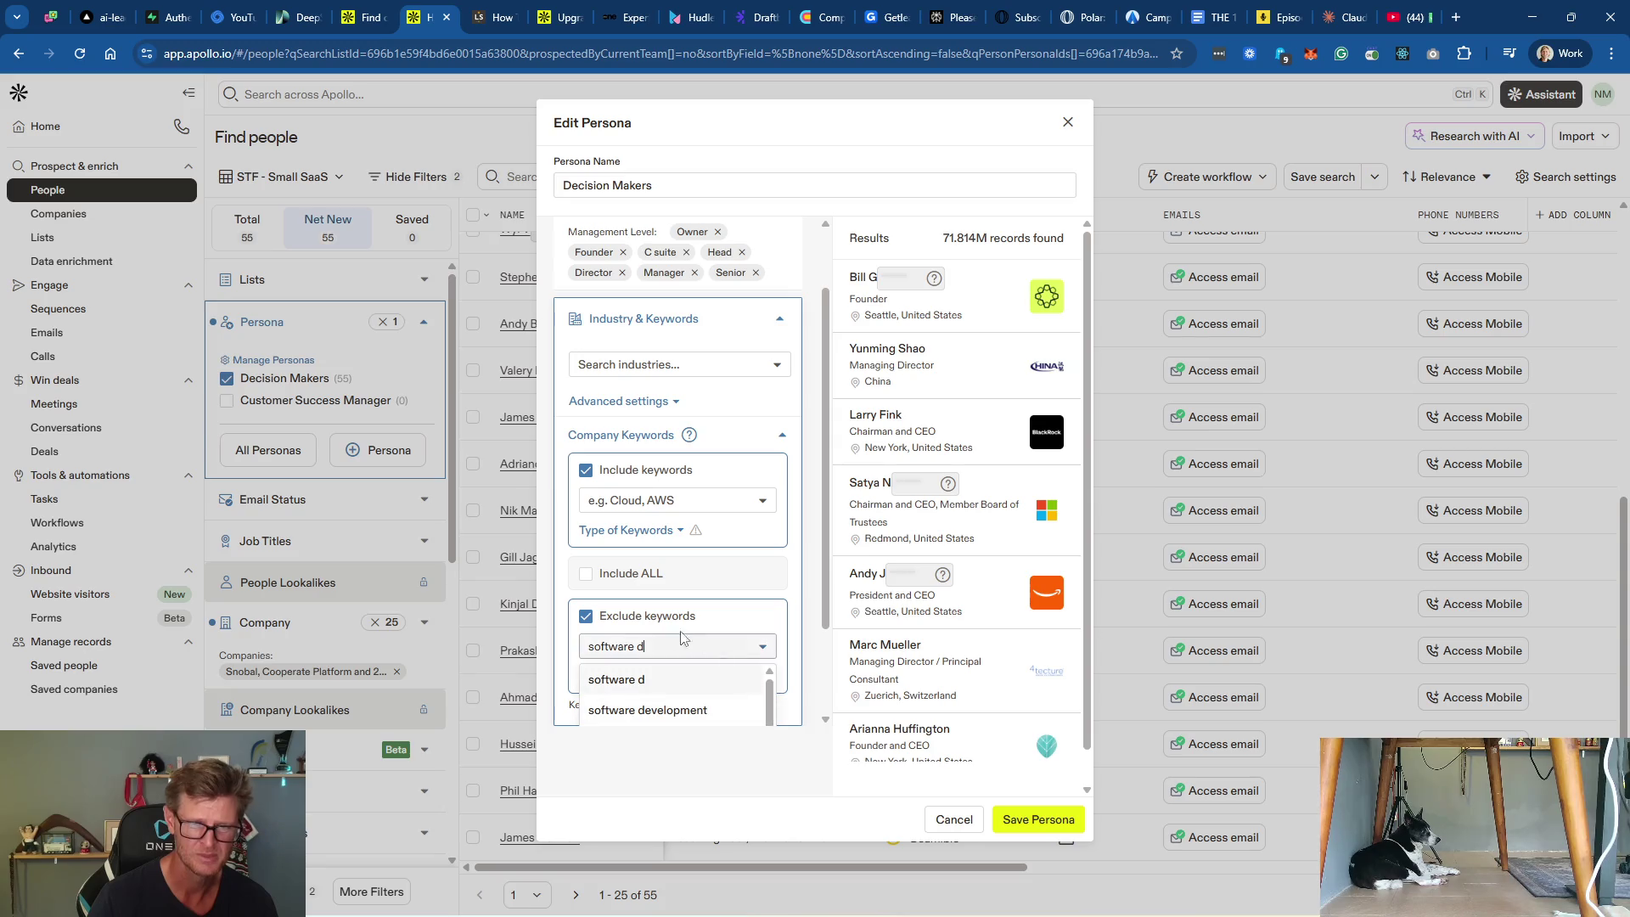
{"action": "left_click", "coordinate": [586, 617]}
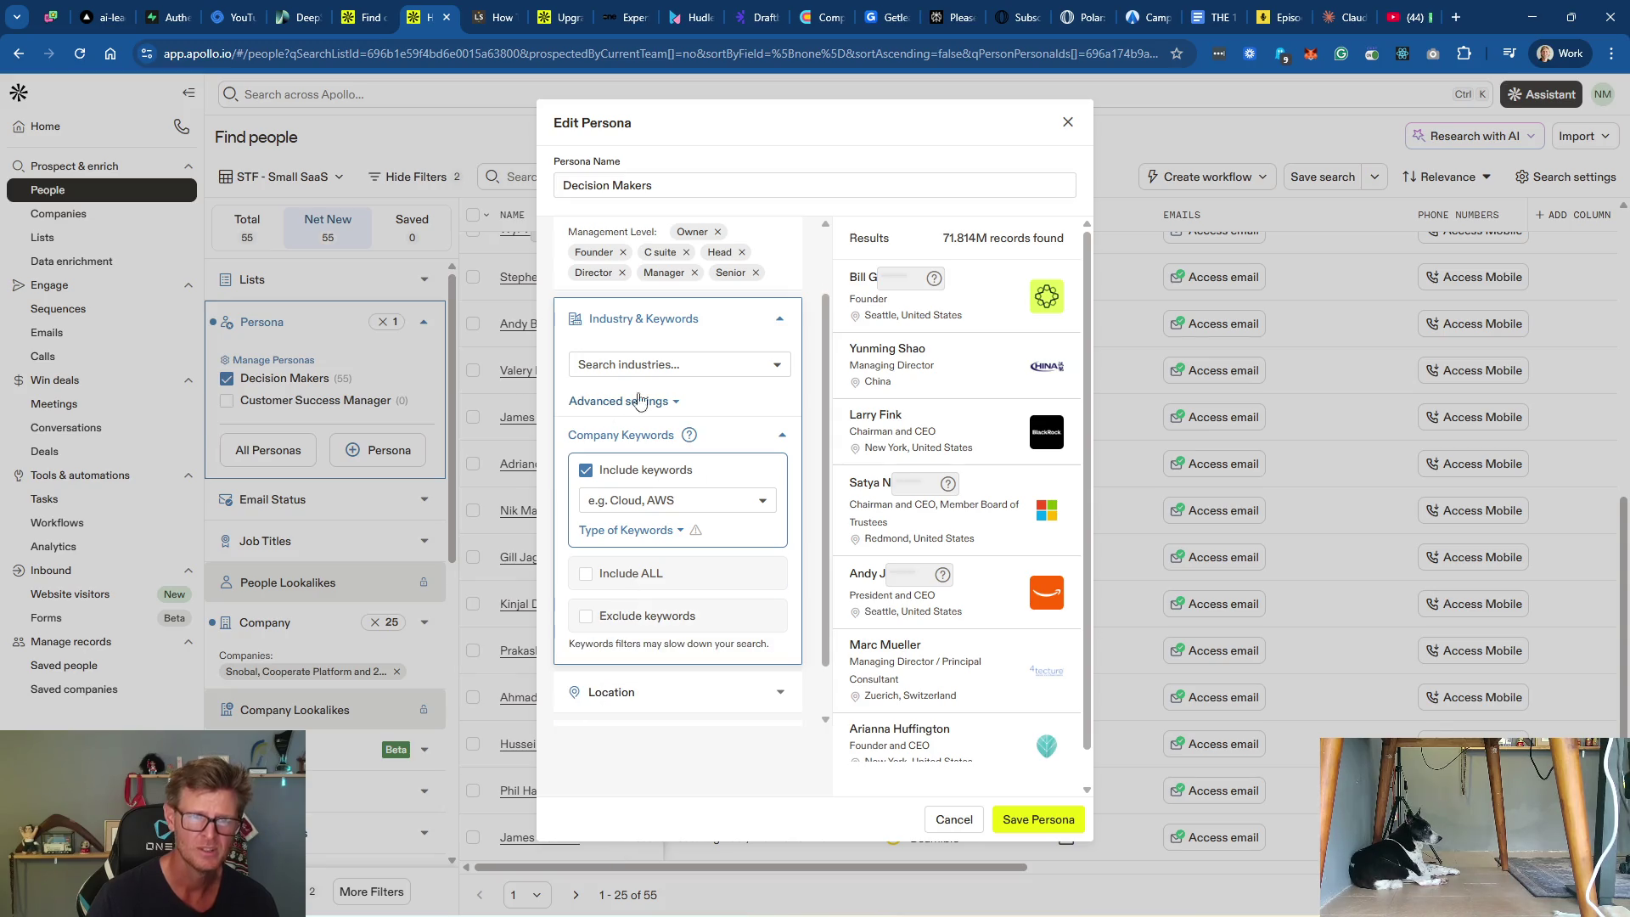
Step: Clear the management levels, exclude the 'developer' job title, save the persona and reopen it
{"action": "left_click", "coordinate": [783, 439]}
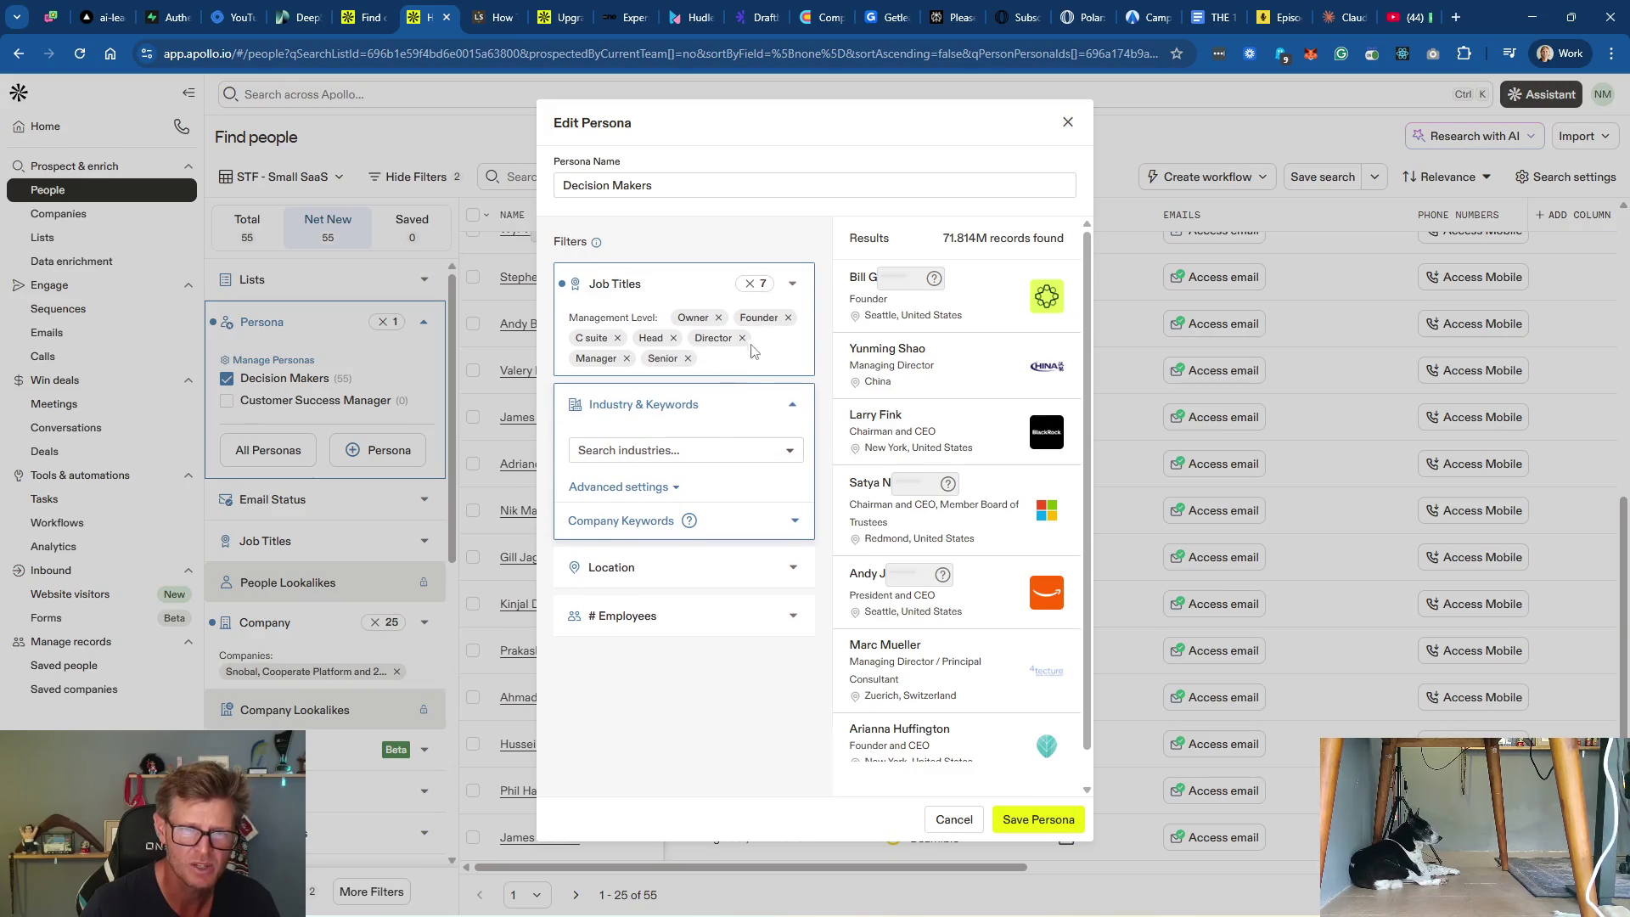
{"action": "left_click", "coordinate": [750, 284]}
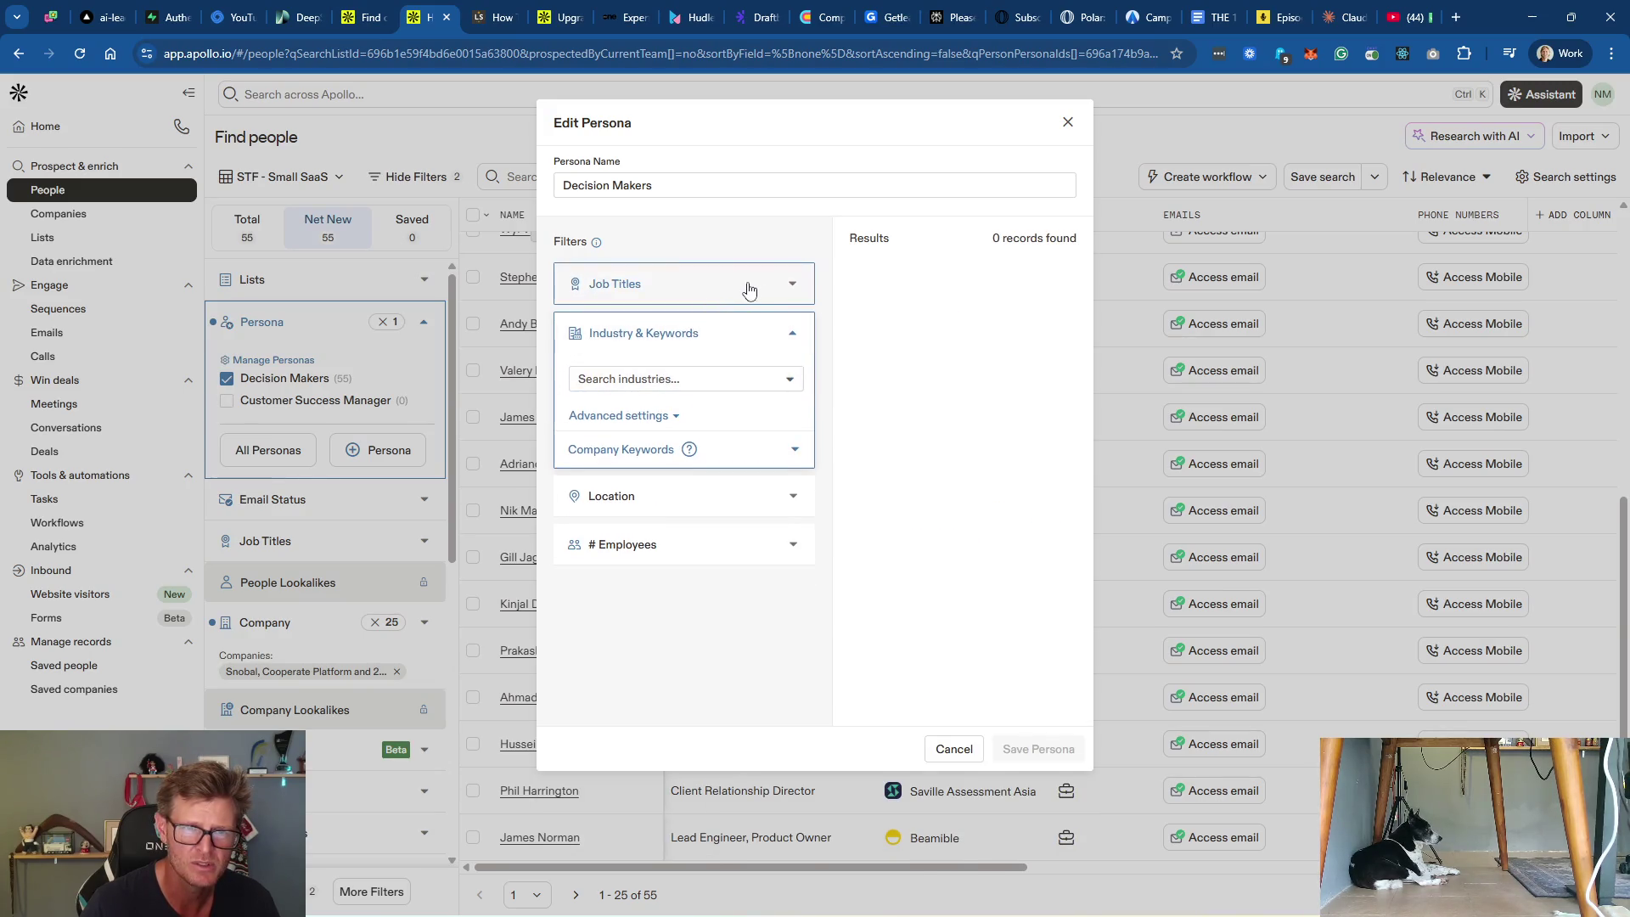
{"action": "left_click", "coordinate": [745, 289]}
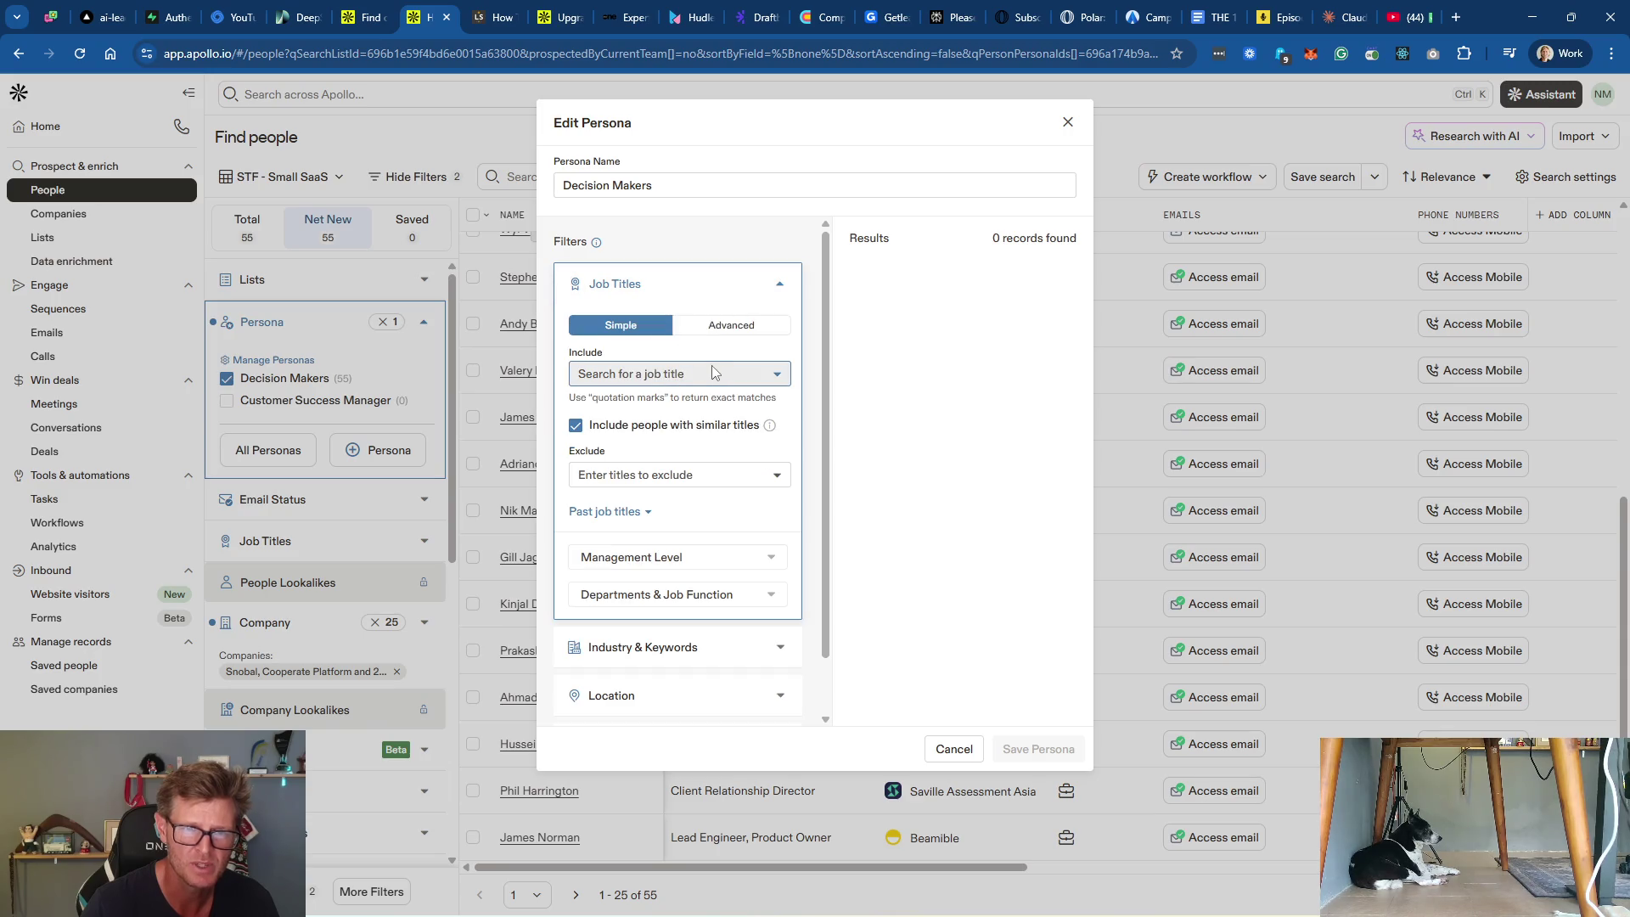
{"action": "left_click", "coordinate": [642, 476]}
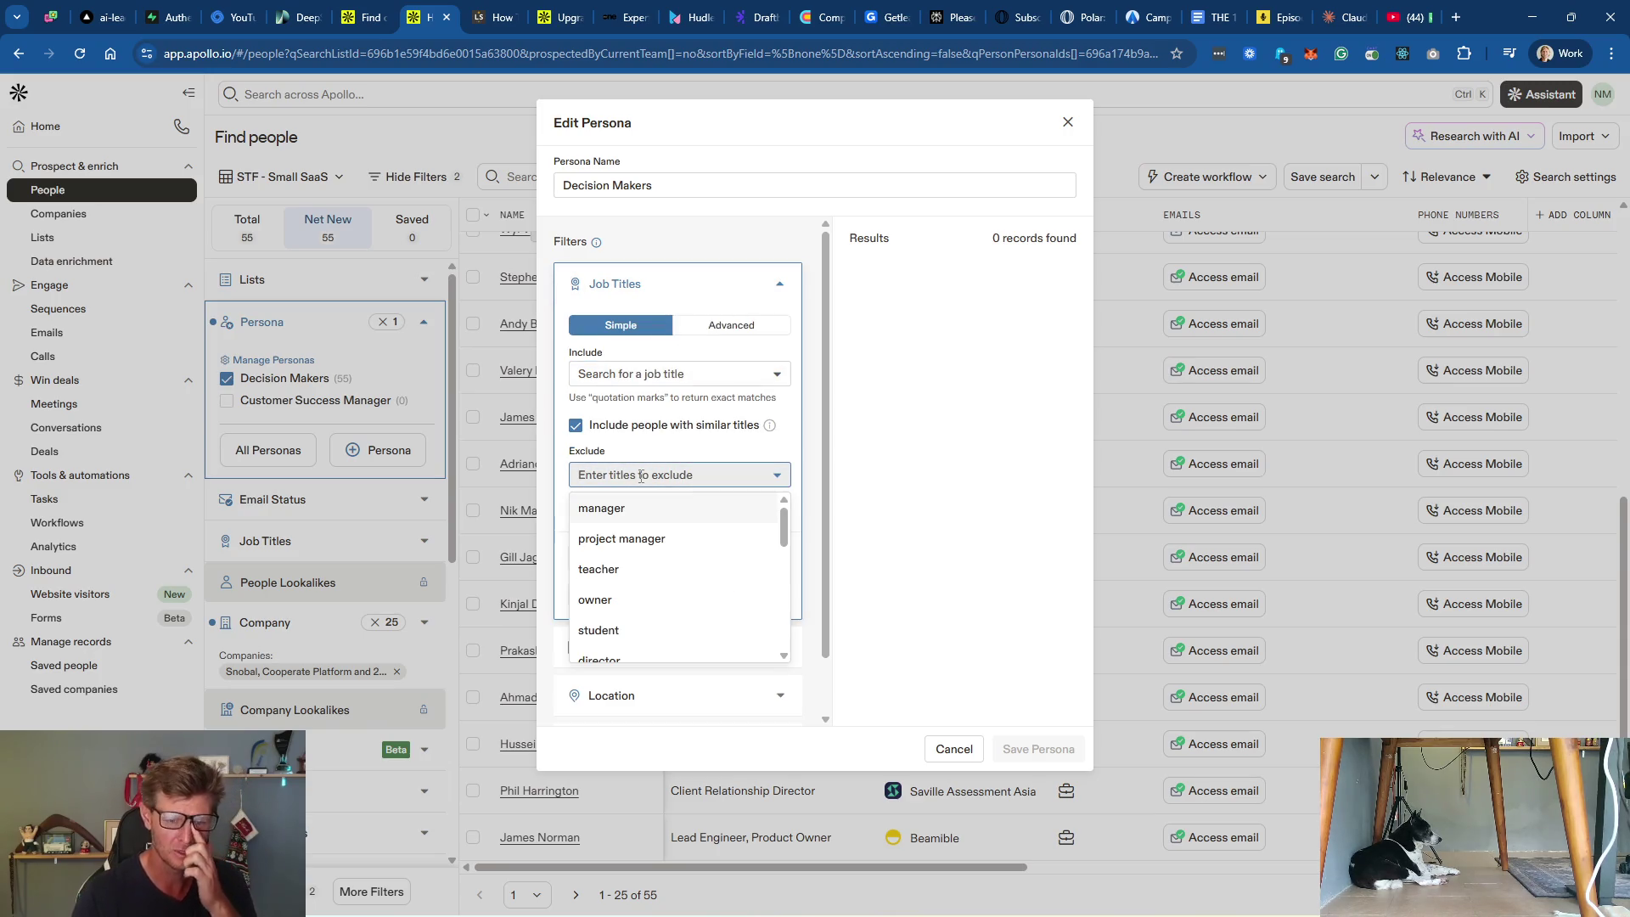
{"action": "type", "text": "deve"}
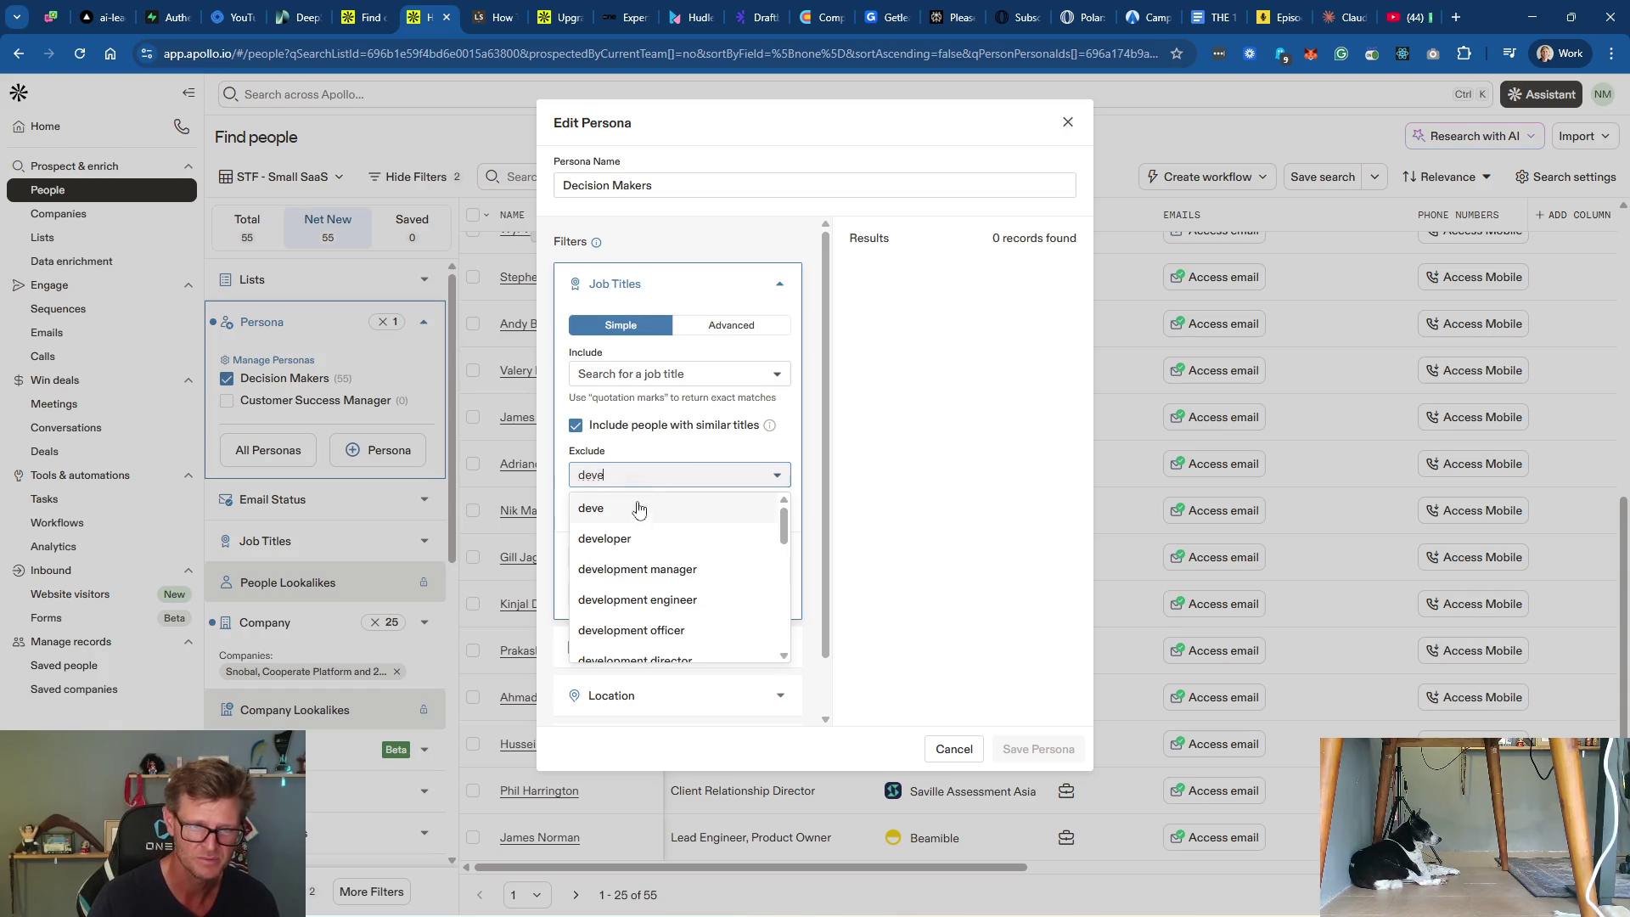
{"action": "left_click", "coordinate": [648, 540]}
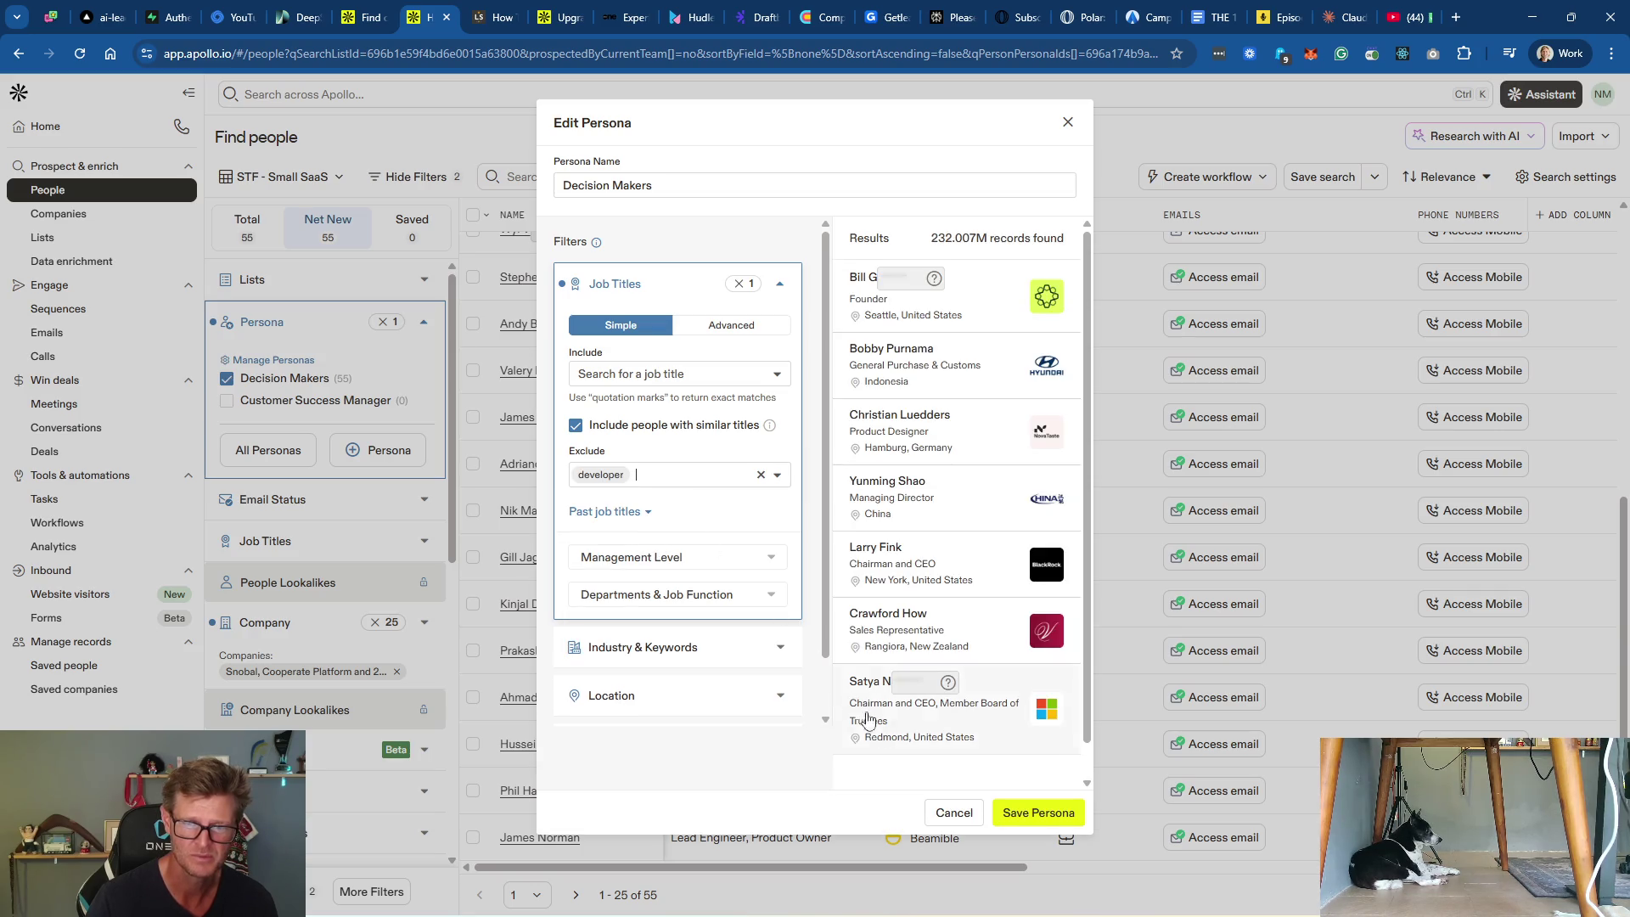
{"action": "left_click", "coordinate": [1025, 816]}
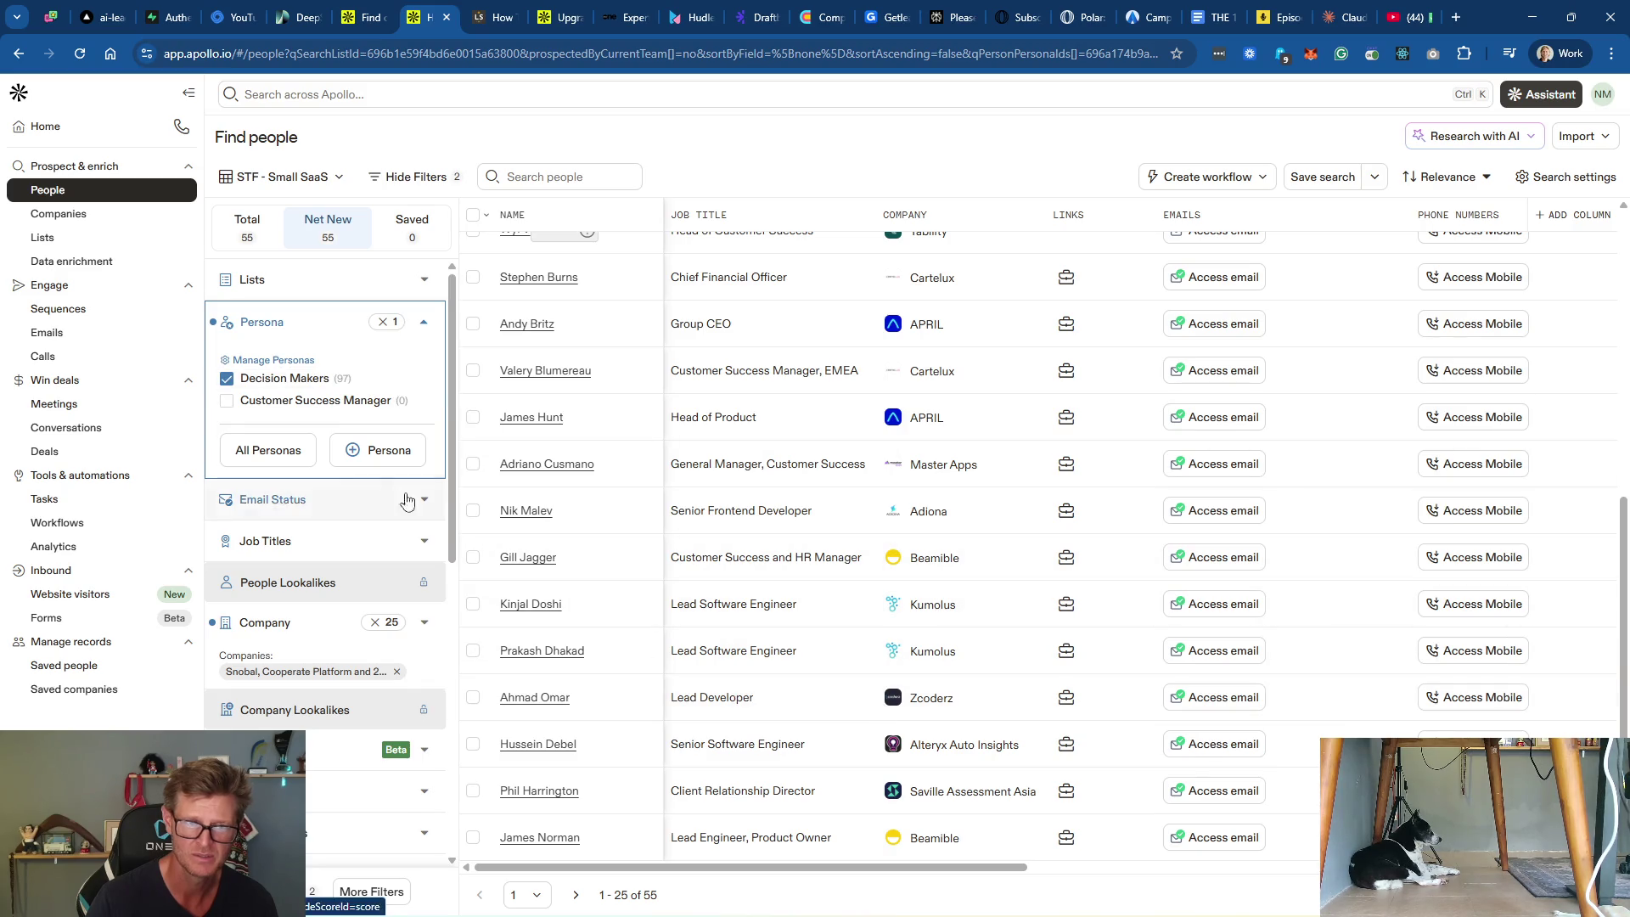
{"action": "left_click", "coordinate": [427, 379]}
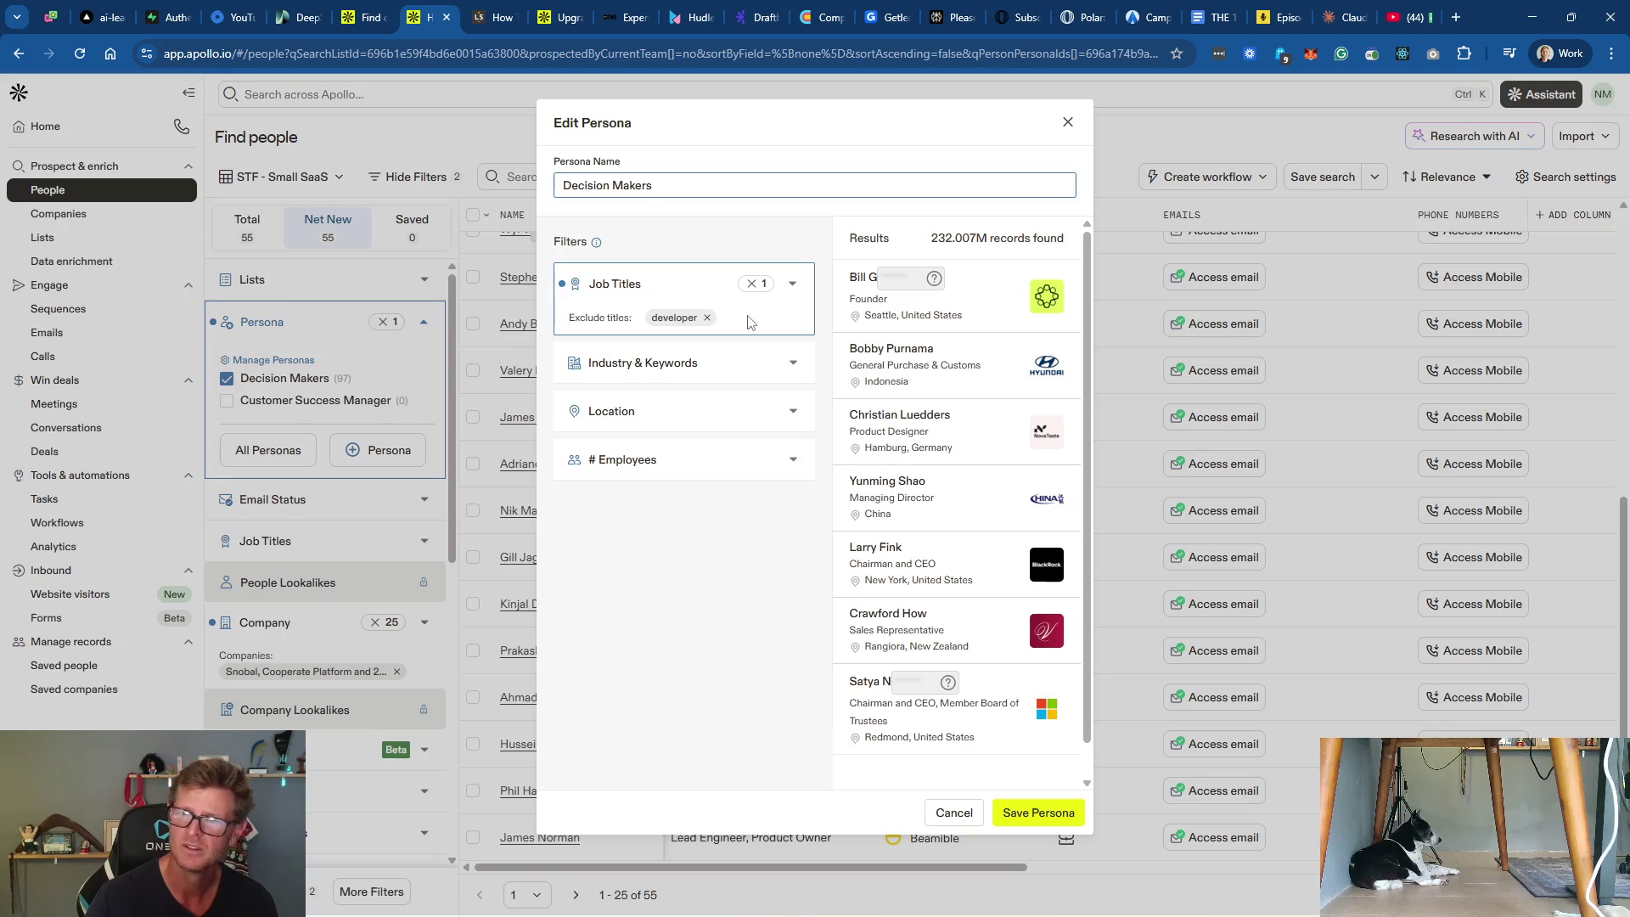
Step: Replace the 'developer' title exclusion with 'software developer' and save the persona
{"action": "left_click", "coordinate": [677, 323]}
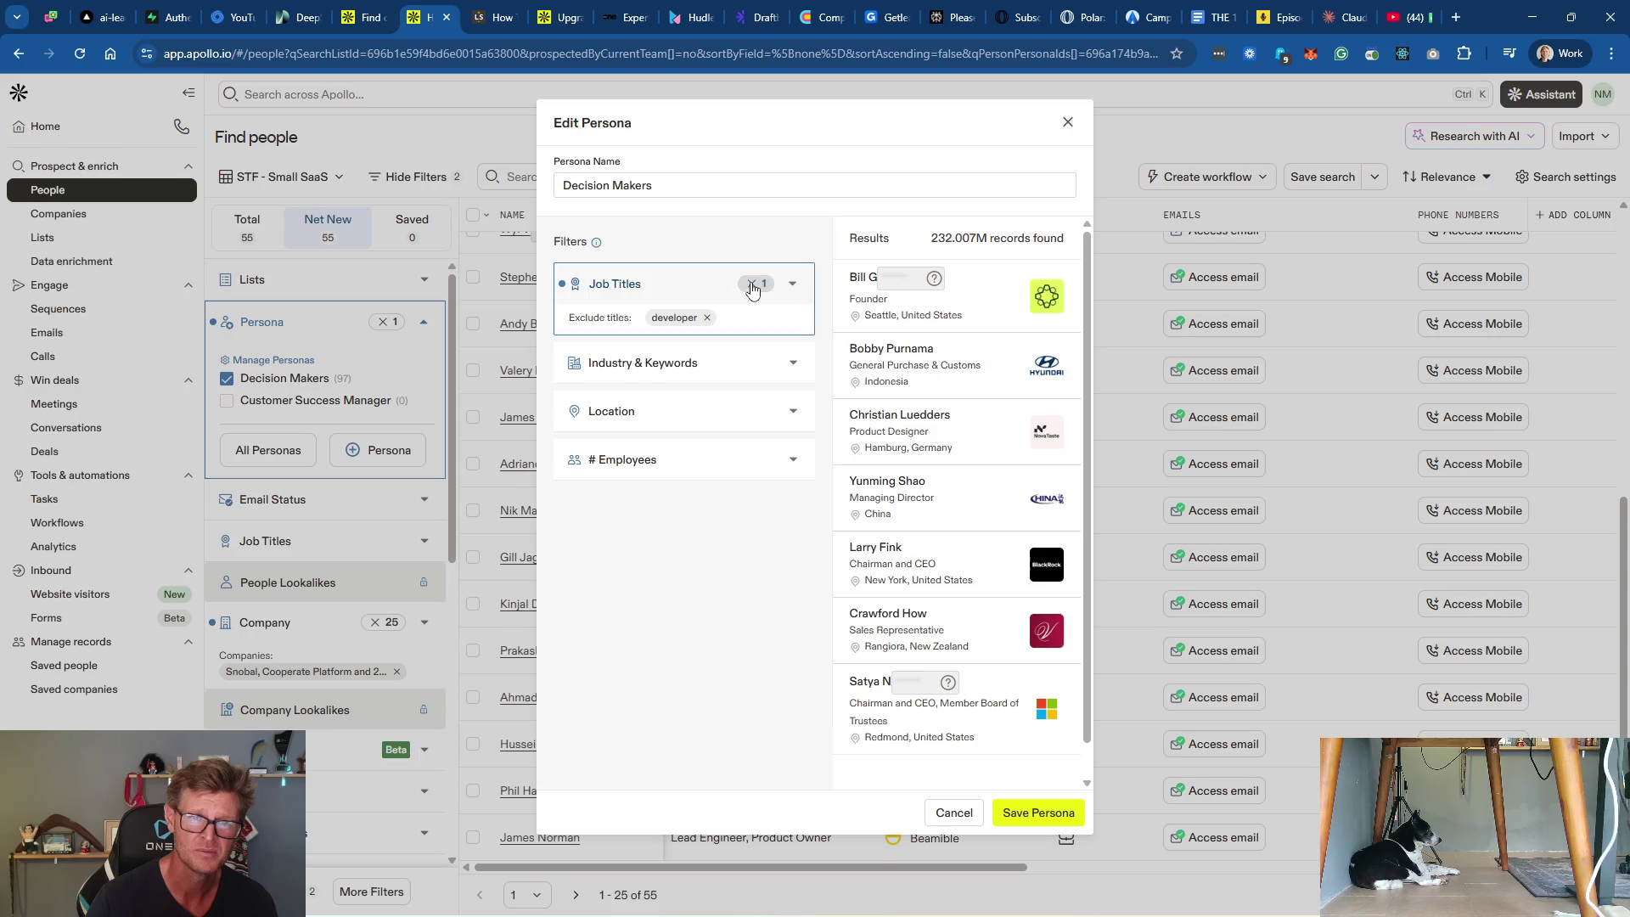
{"action": "left_click", "coordinate": [752, 283]}
{"action": "left_click", "coordinate": [752, 287]}
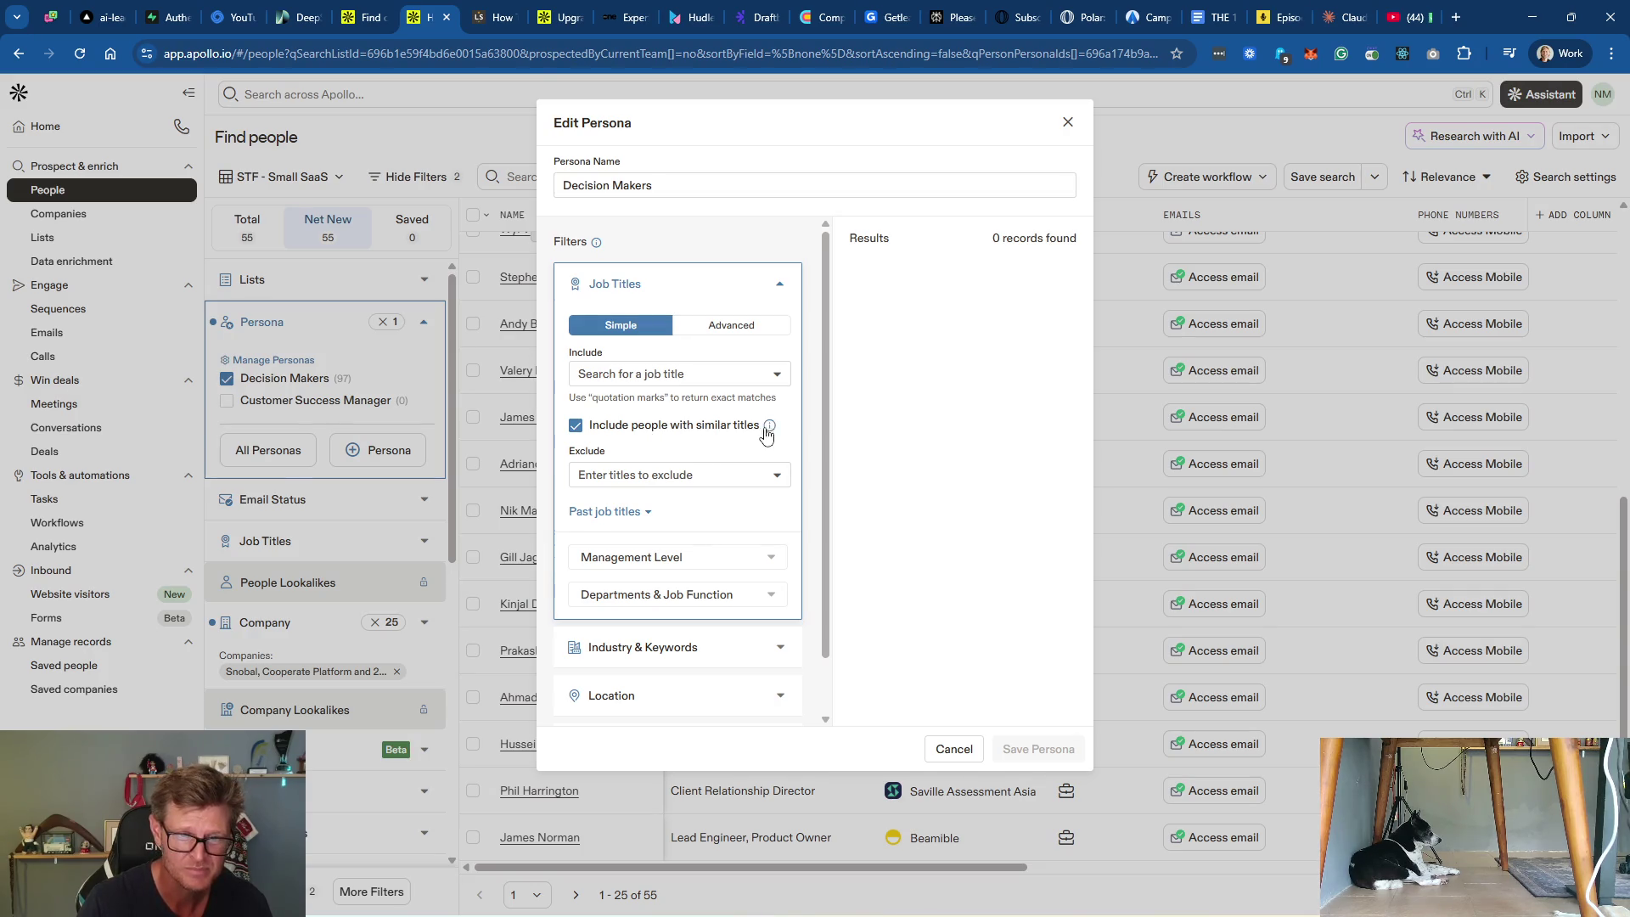
{"action": "mouse_move", "coordinate": [770, 429]}
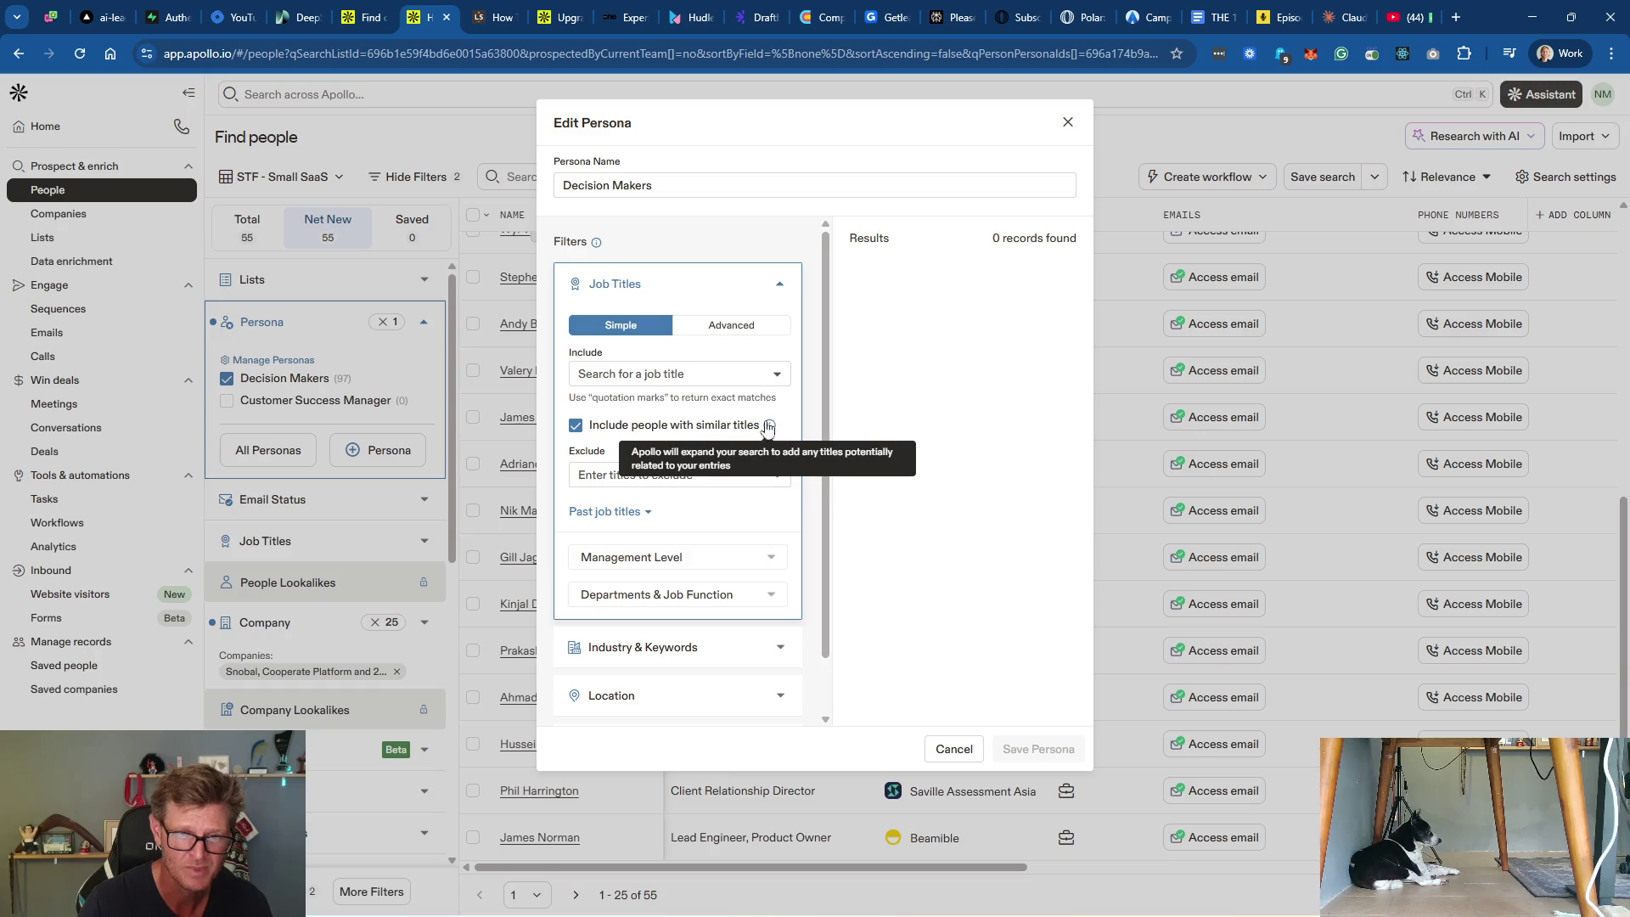
{"action": "left_click", "coordinate": [643, 477]}
{"action": "type", "text": "Software de"}
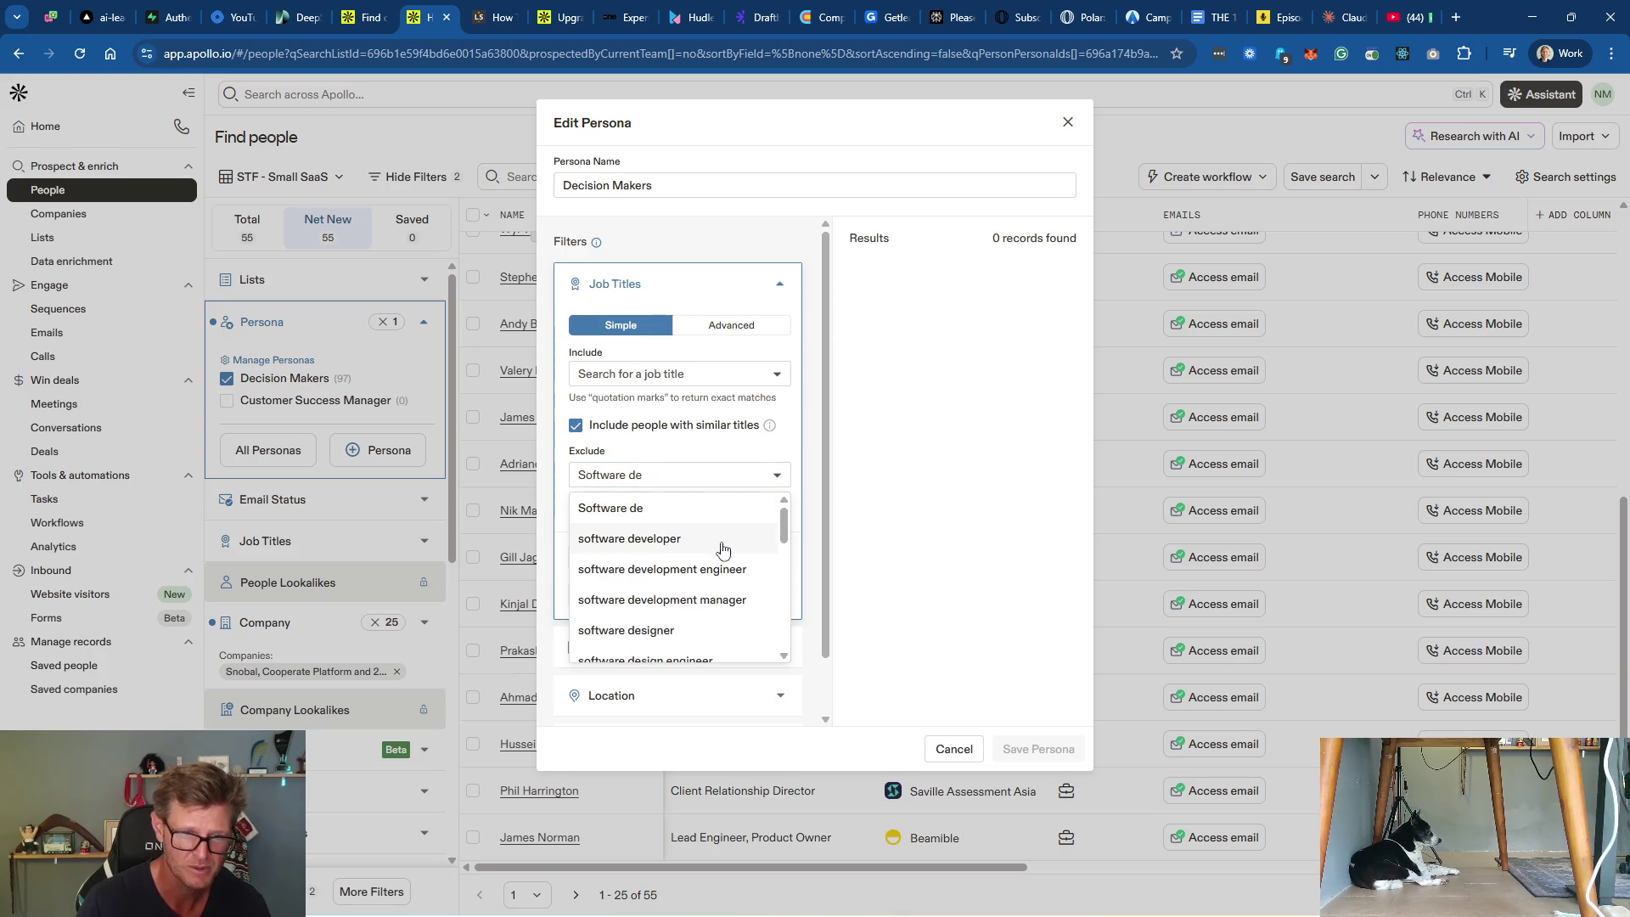
{"action": "left_click", "coordinate": [672, 541]}
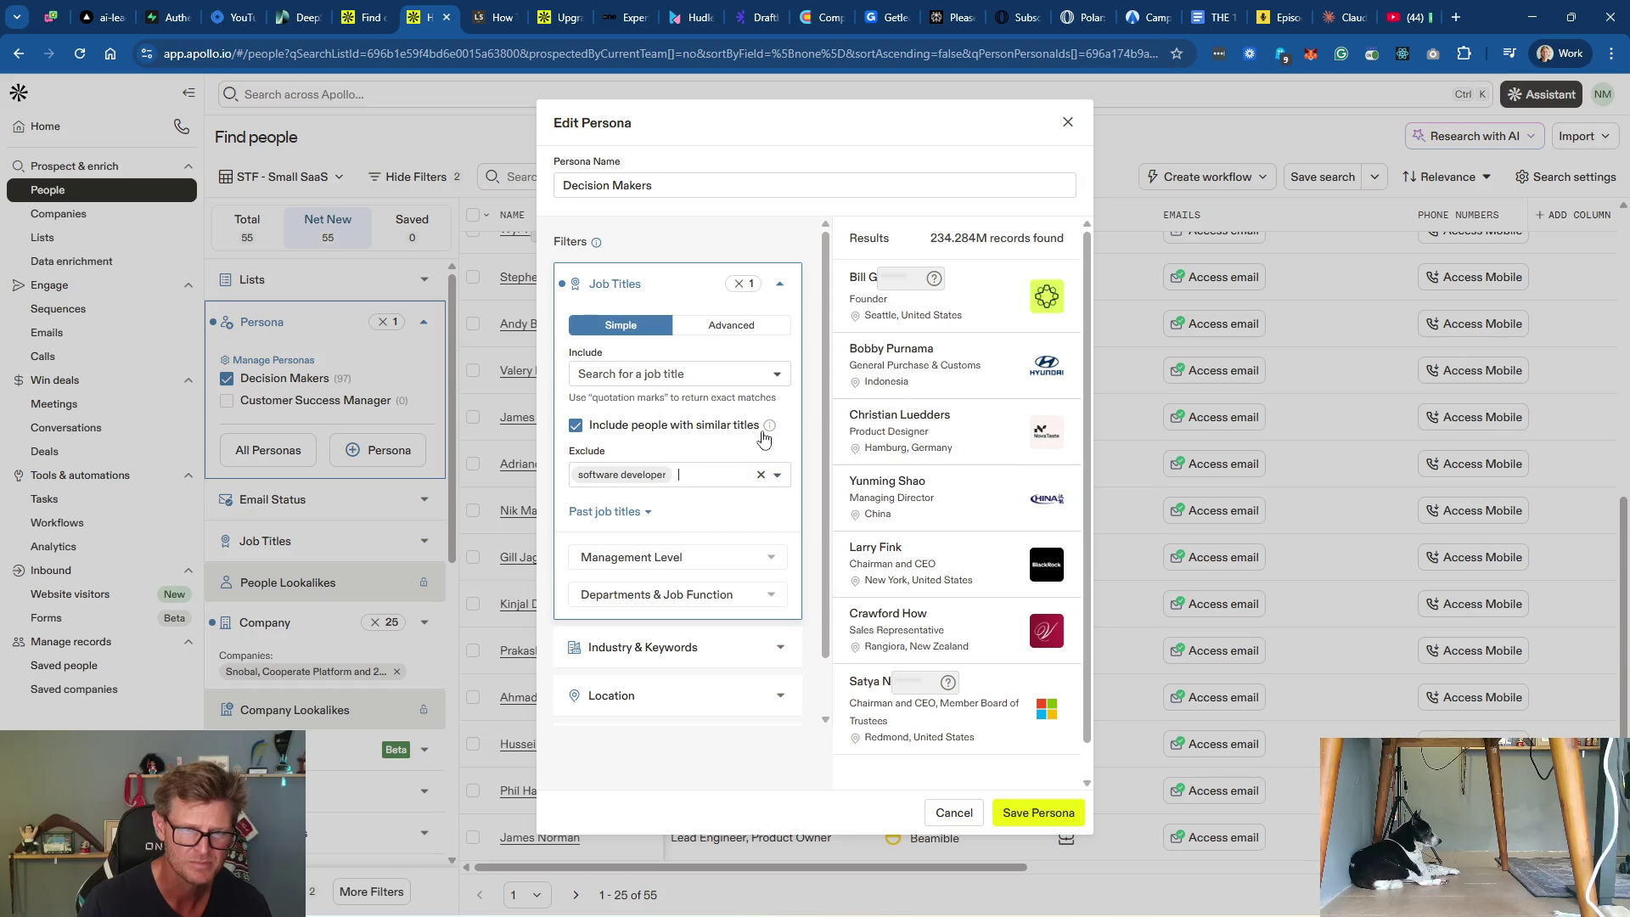
{"action": "mouse_move", "coordinate": [773, 432]}
{"action": "left_click", "coordinate": [1035, 814]}
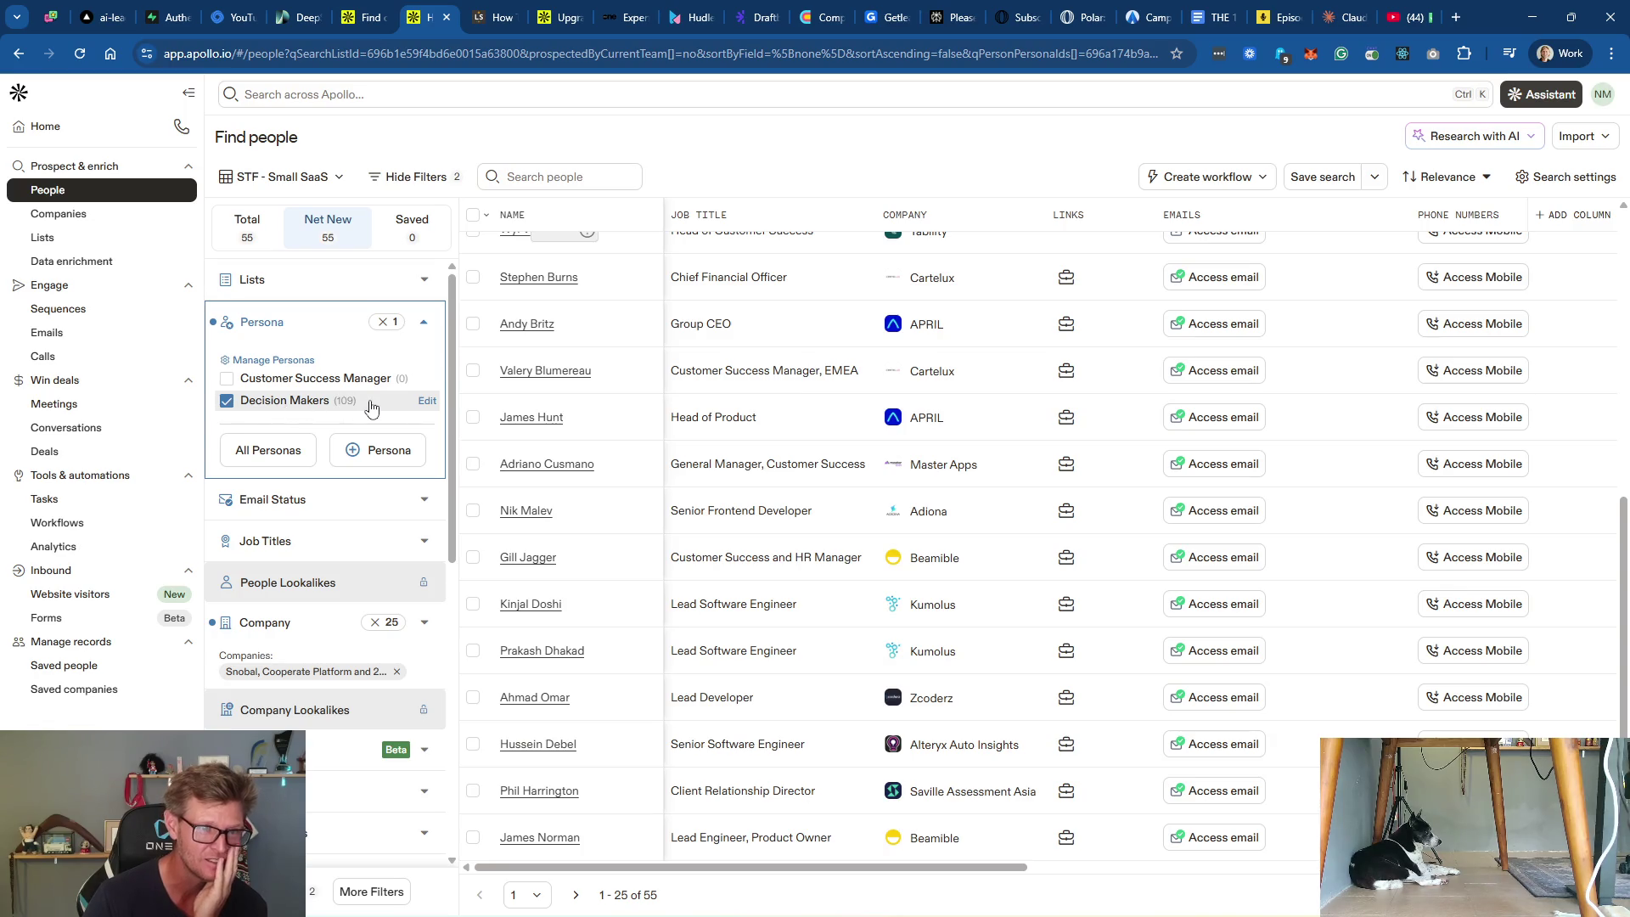
{"action": "scroll", "coordinate": [749, 414], "scroll_direction": "up", "scroll_amount": 6}
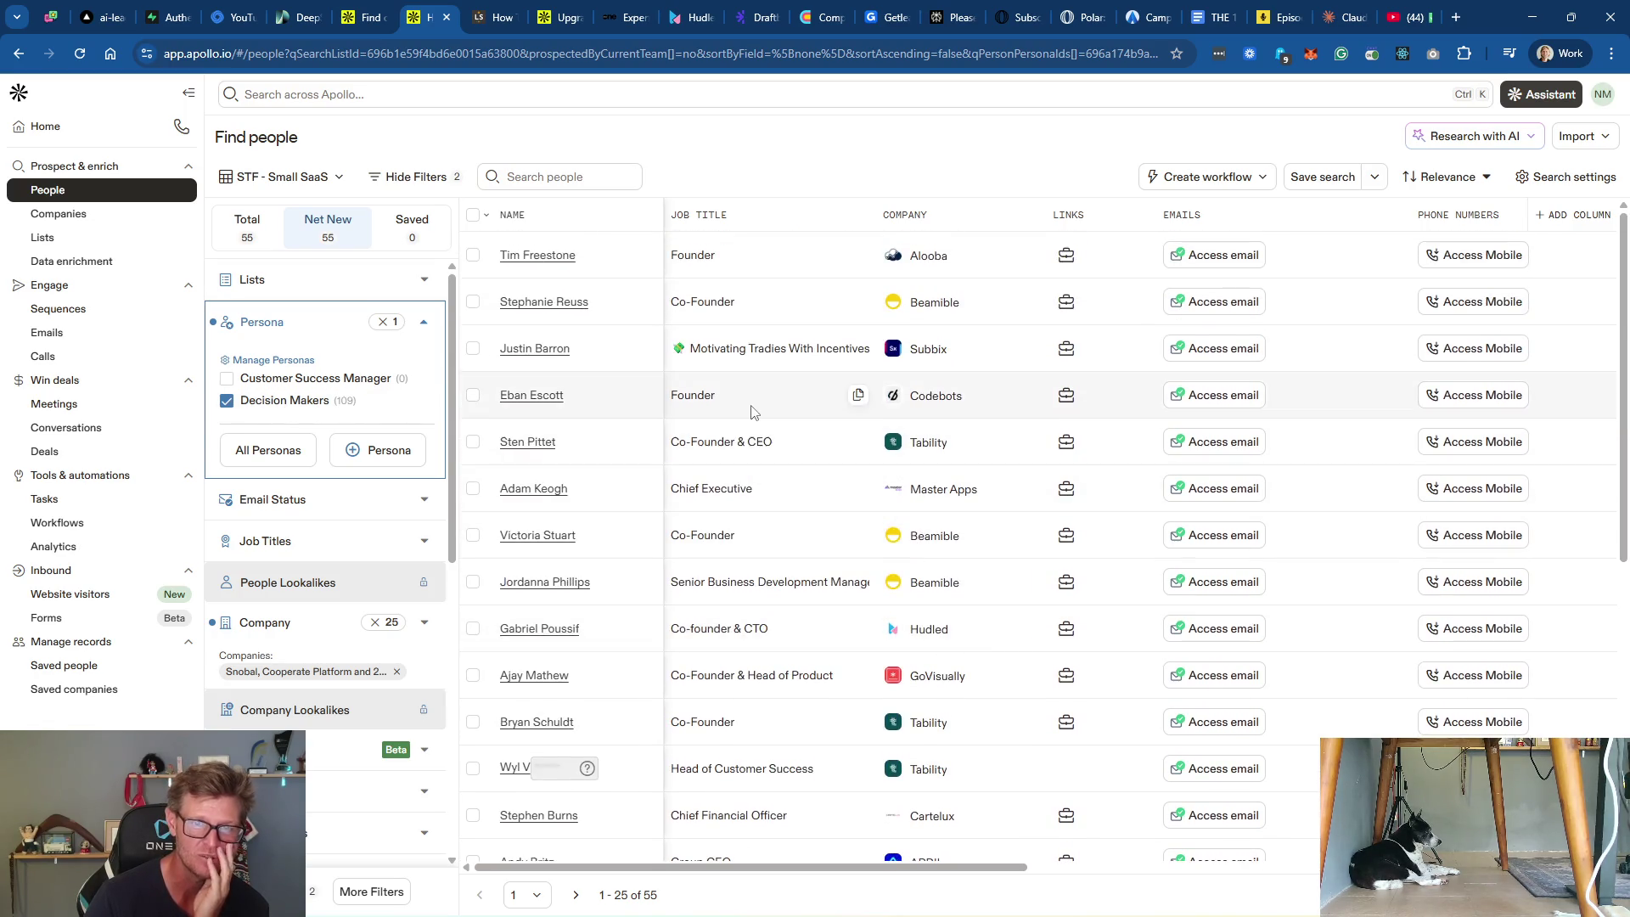
Step: Open the Decision Makers persona's management level choices under Job Titles
{"action": "scroll", "coordinate": [751, 414], "scroll_direction": "down", "scroll_amount": 4}
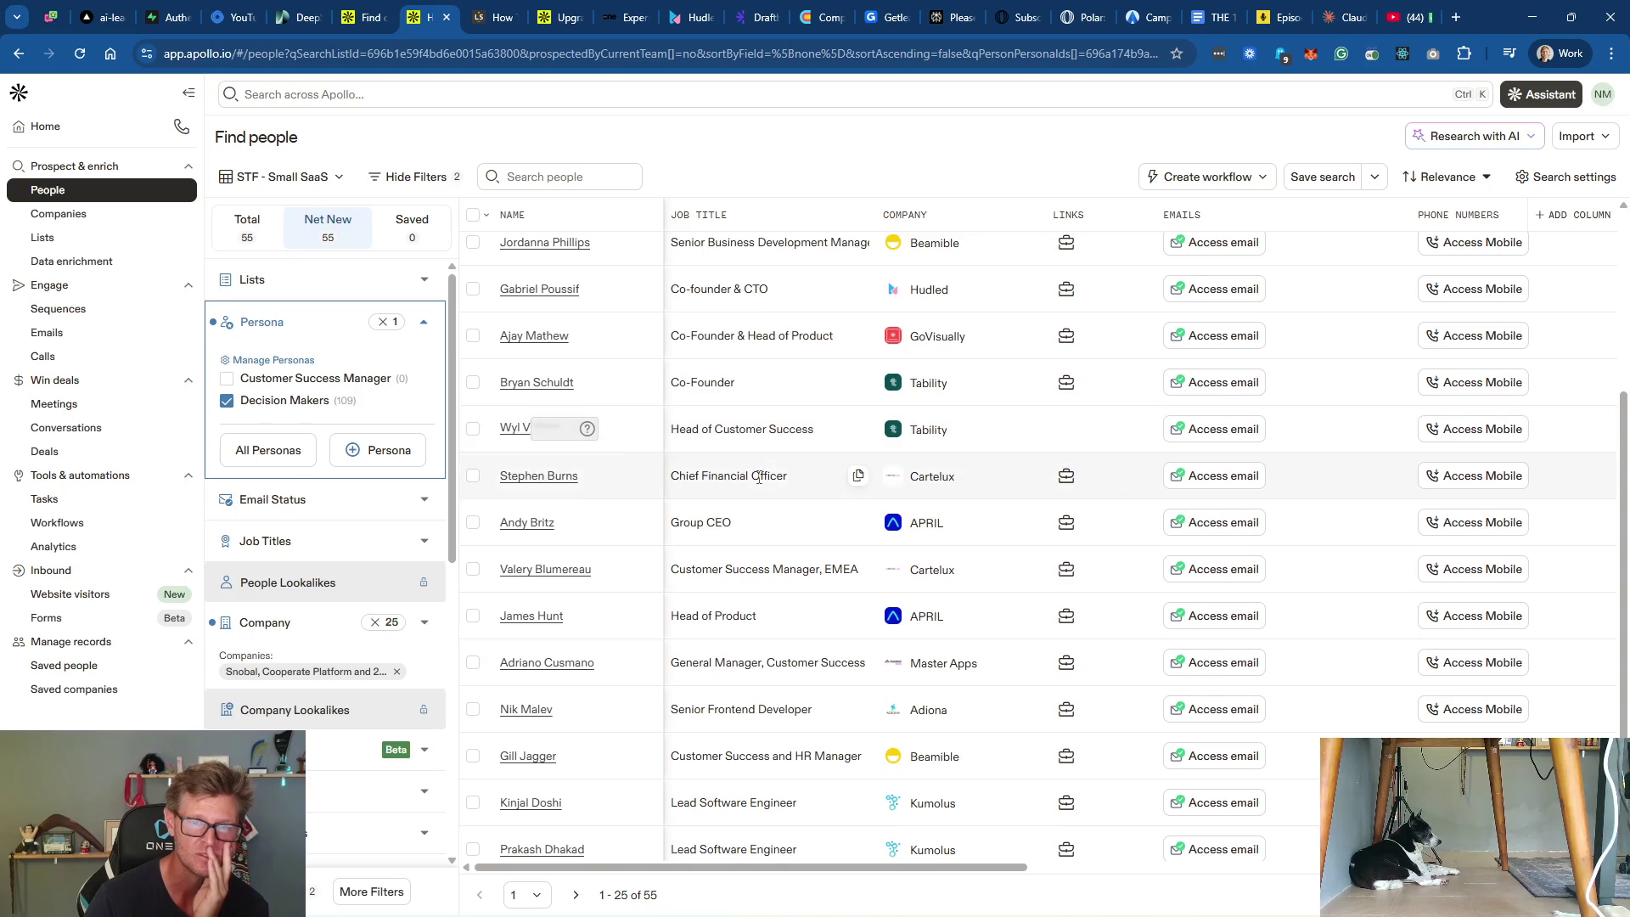
{"action": "scroll", "coordinate": [759, 478], "scroll_direction": "down", "scroll_amount": 2}
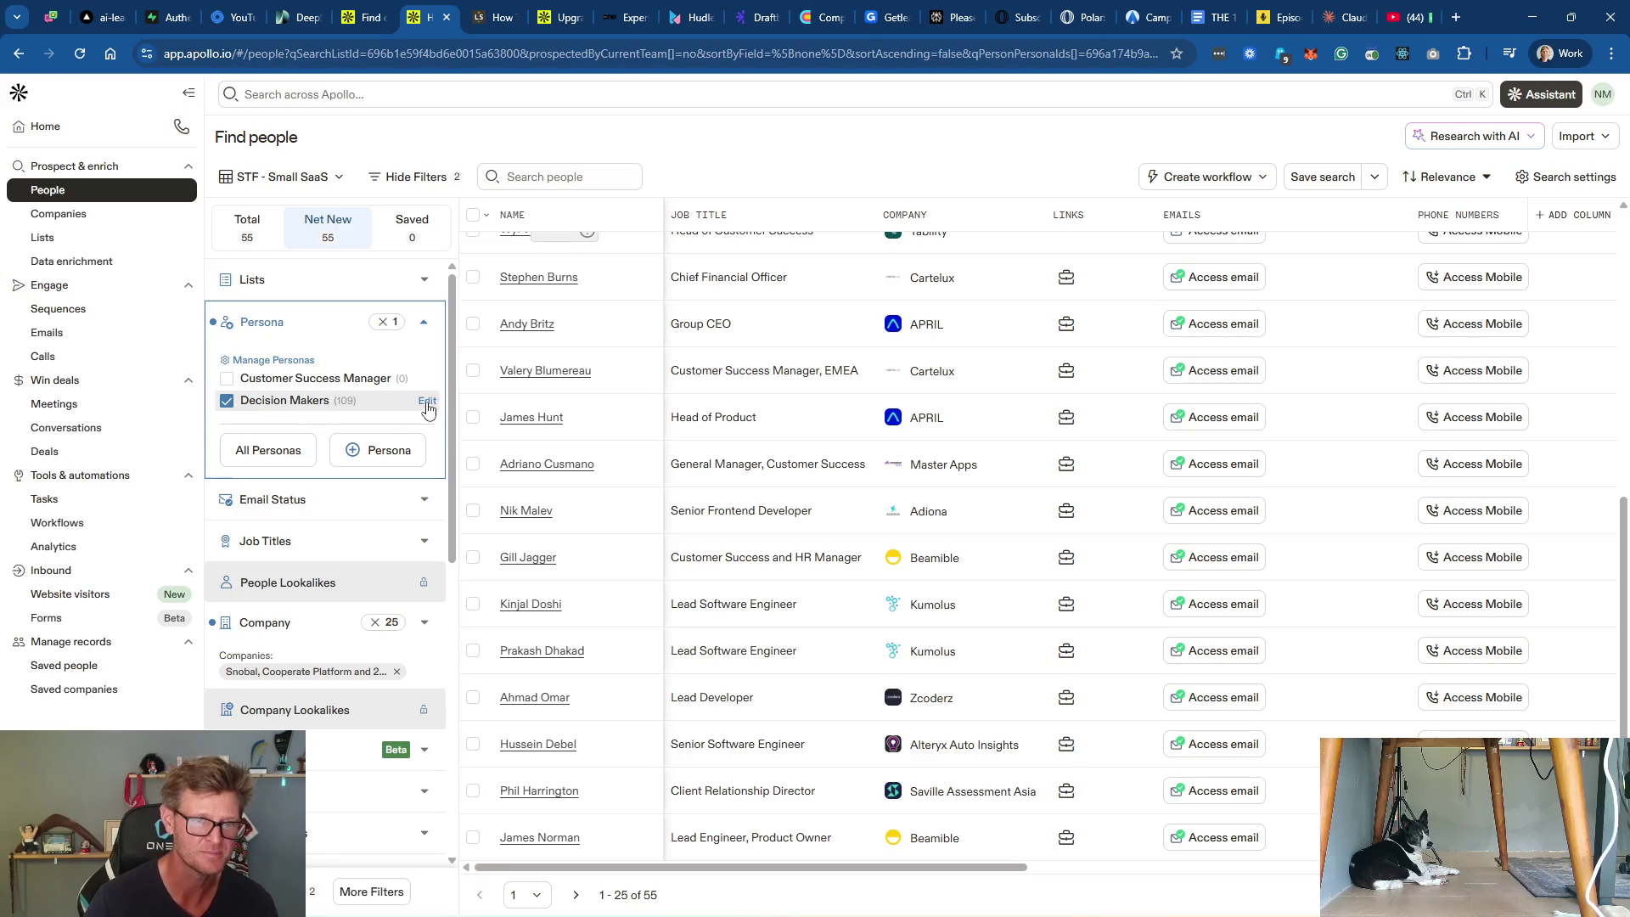
{"action": "left_click", "coordinate": [427, 403]}
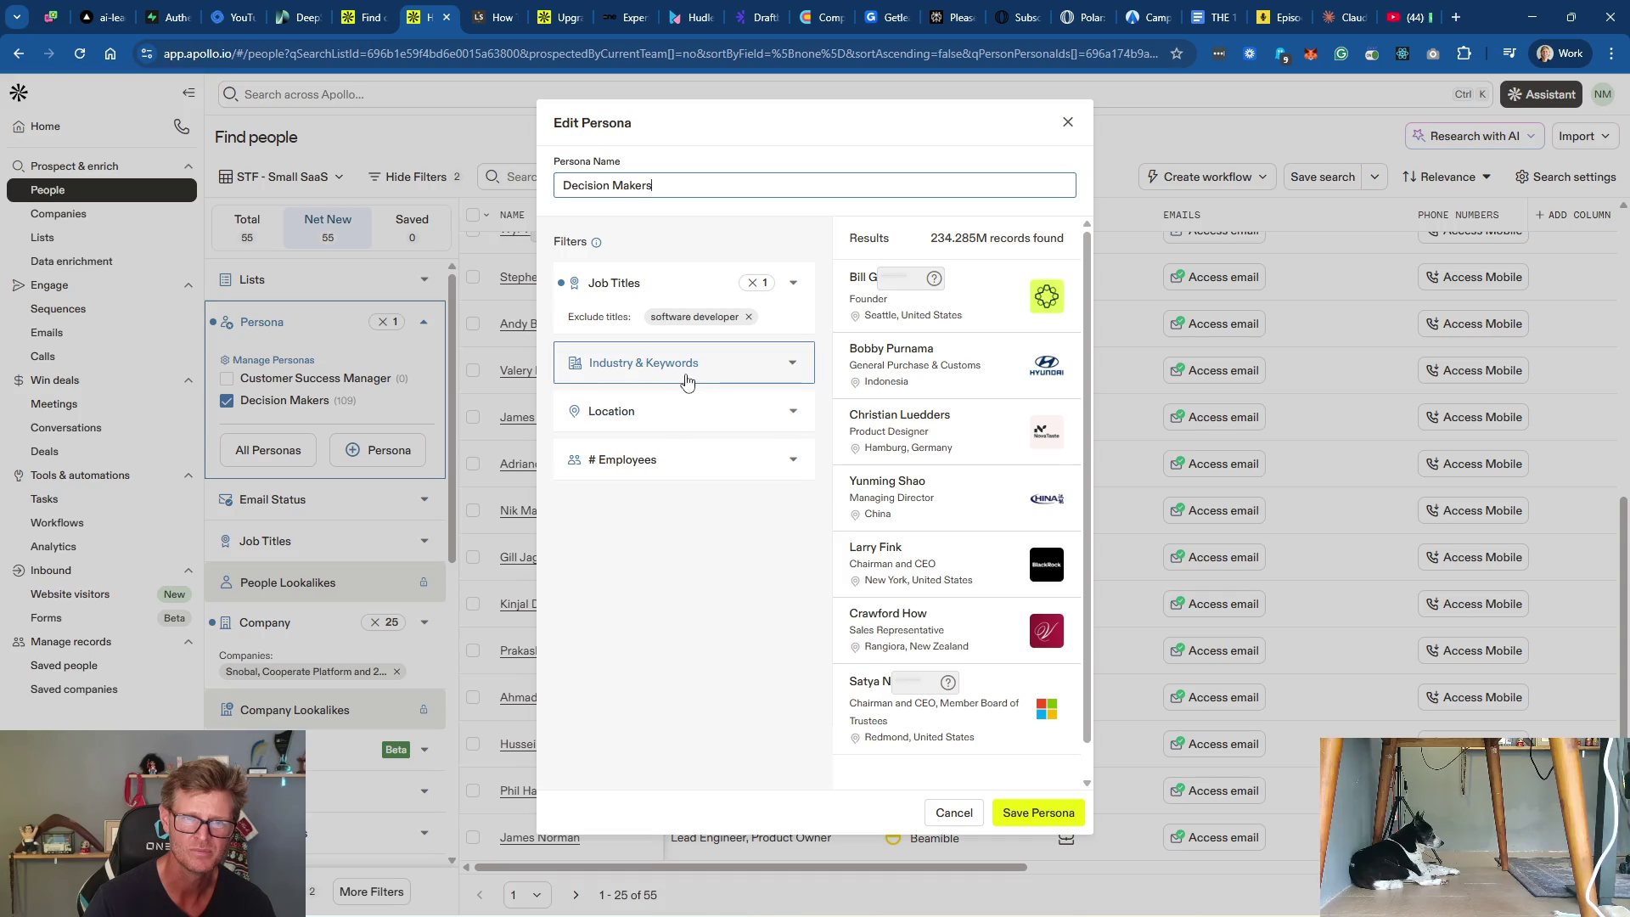
{"action": "mouse_move", "coordinate": [597, 243]}
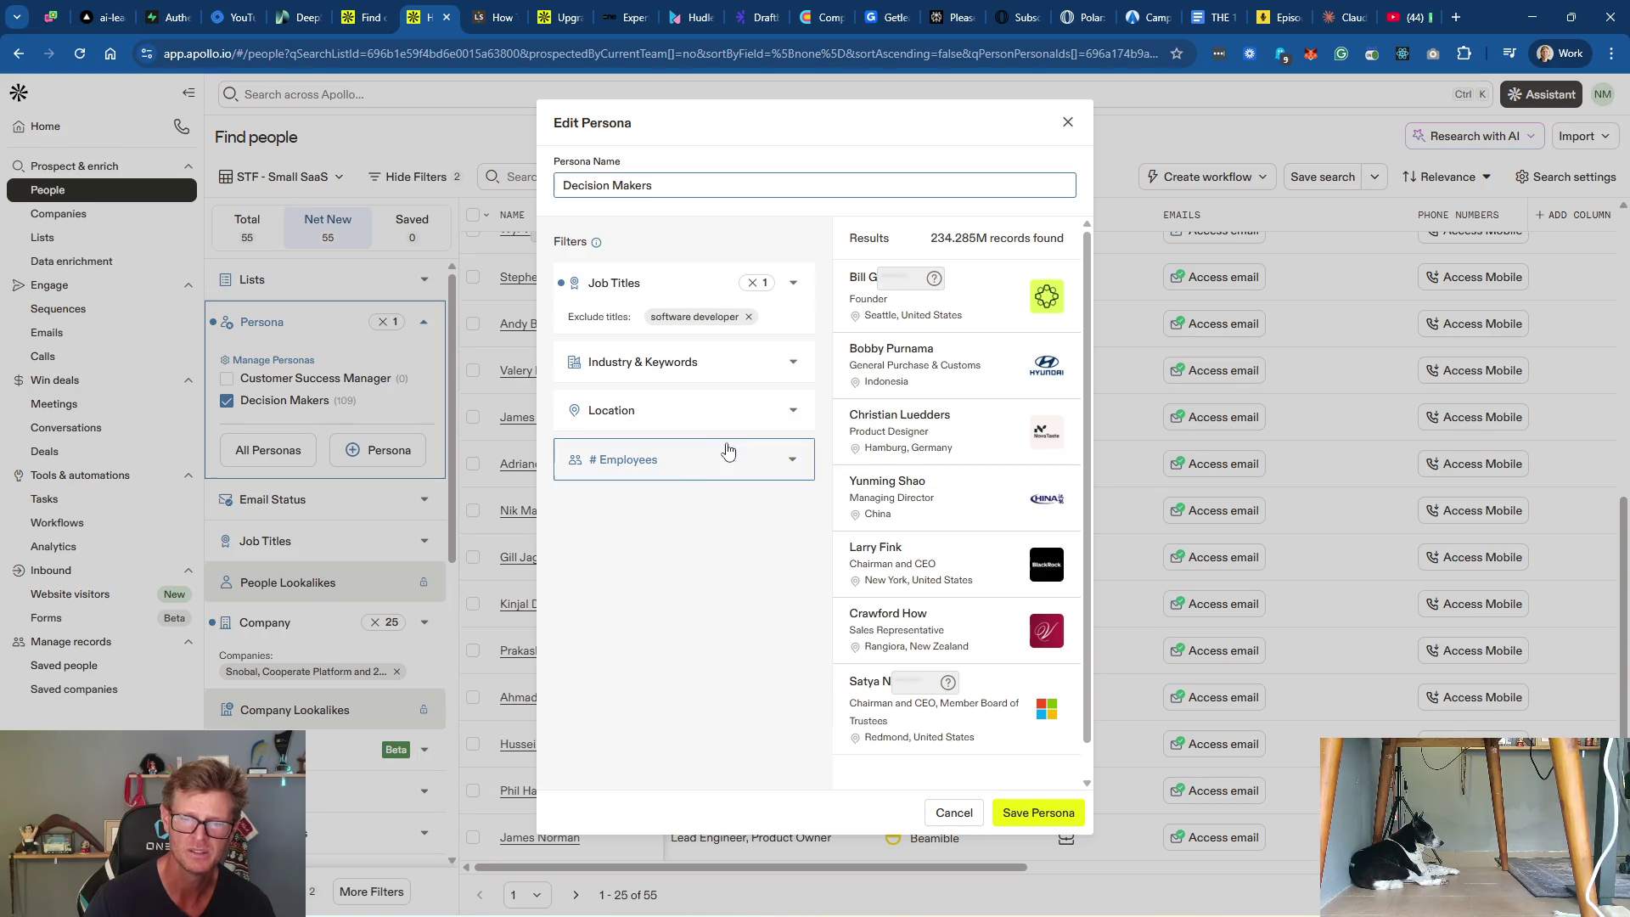
{"action": "left_click", "coordinate": [632, 286]}
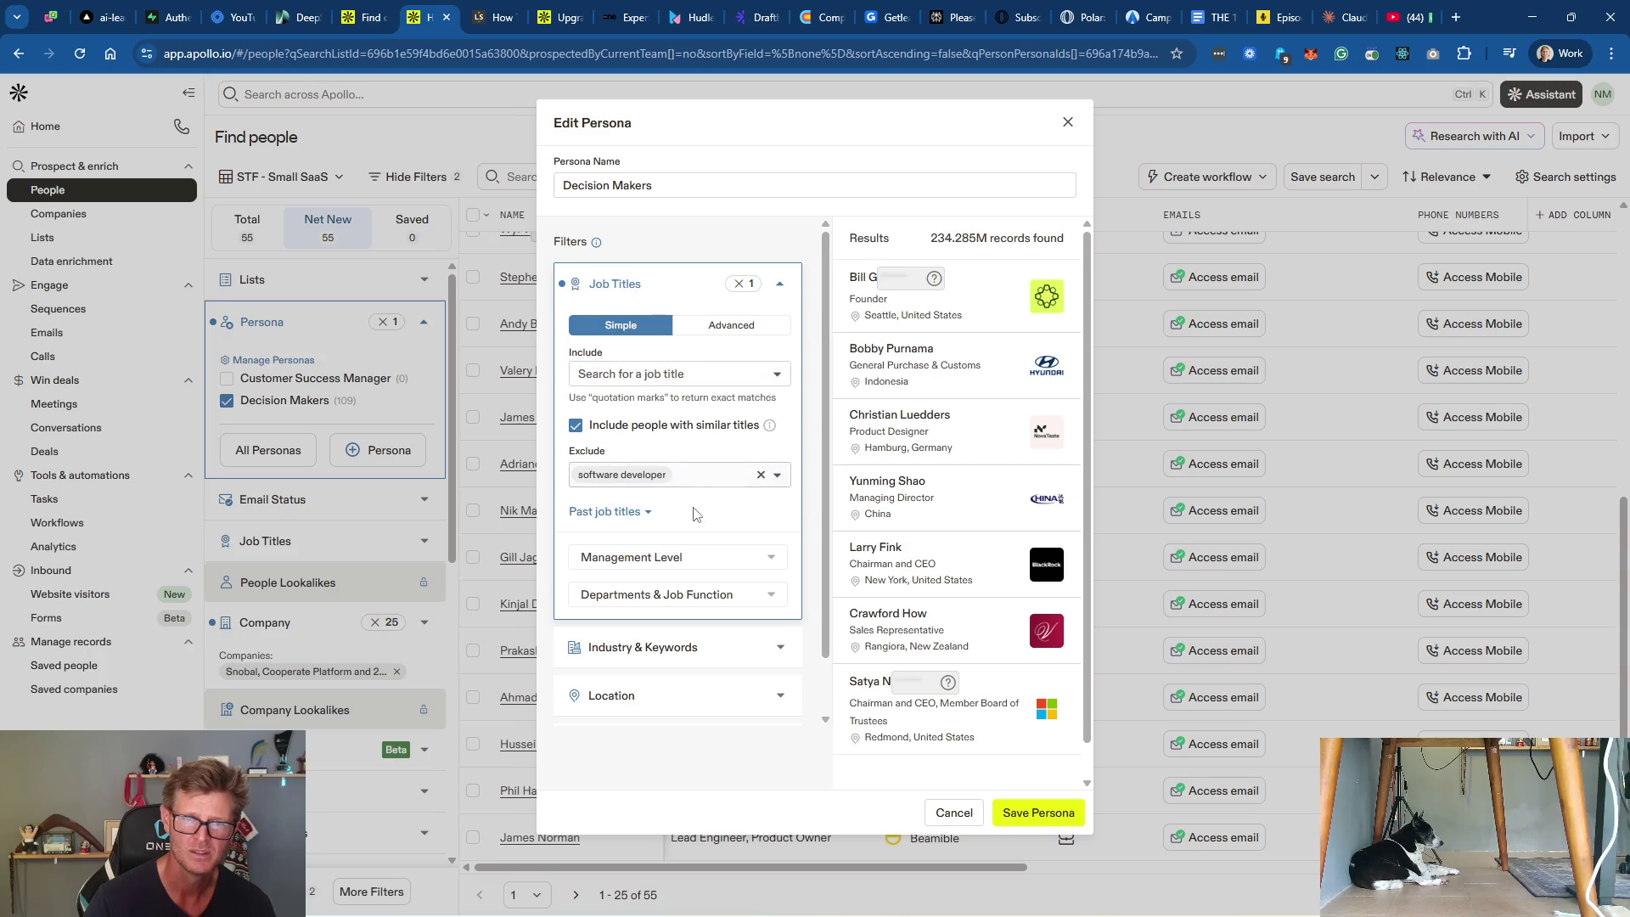
{"action": "left_click", "coordinate": [689, 562]}
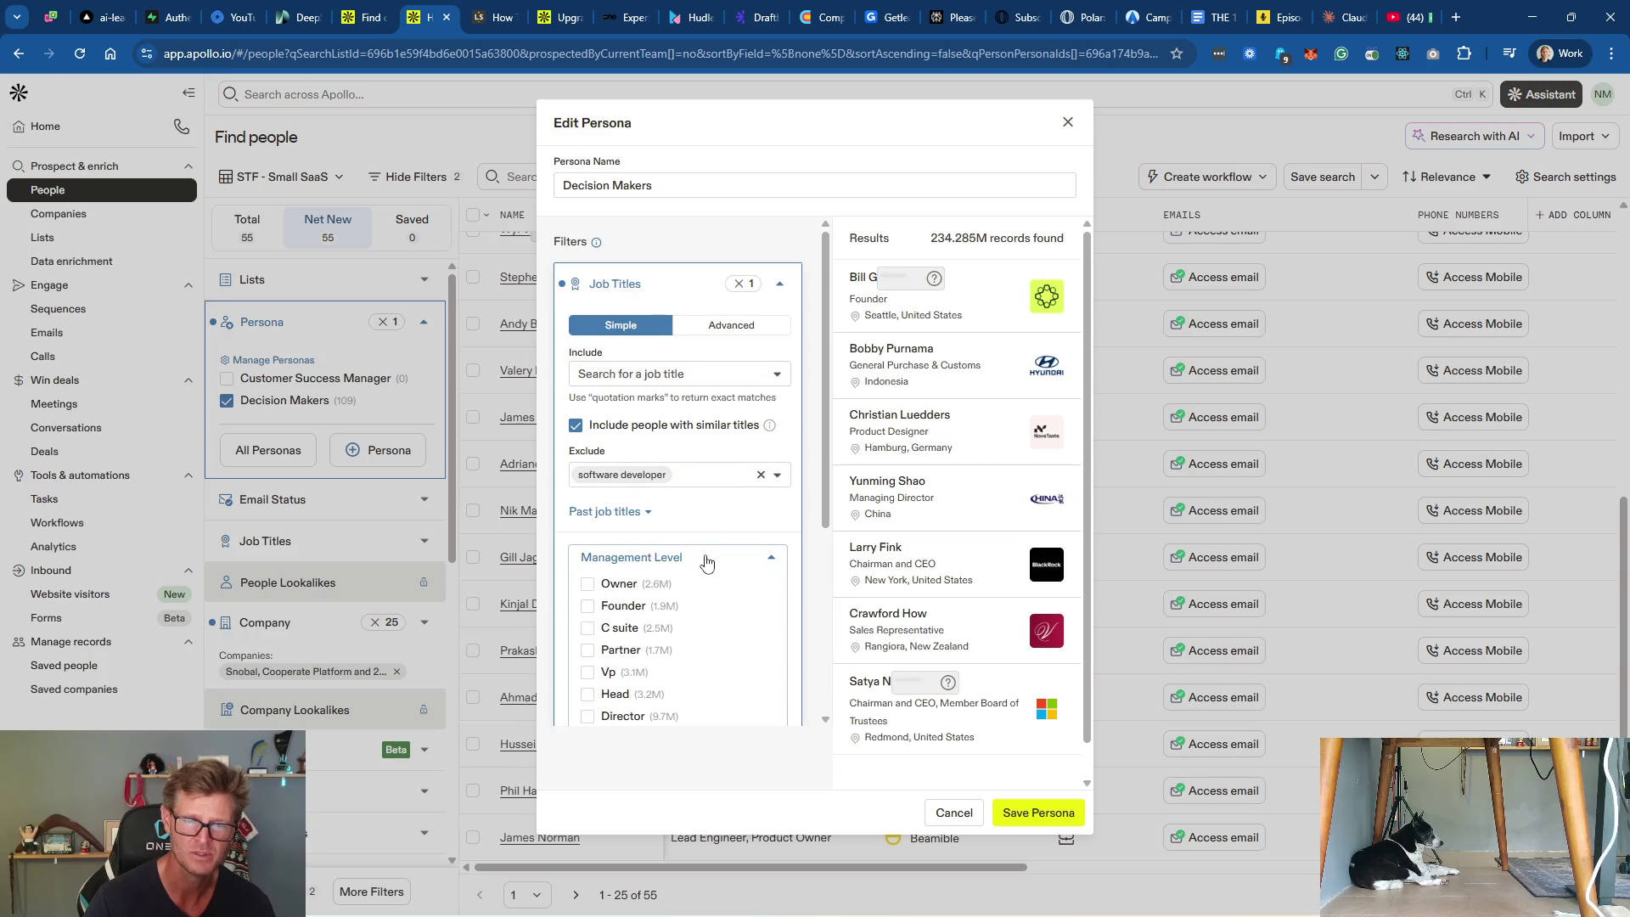
Step: Tick Owner, Founder, C suite and Head levels, save the persona, and reopen it
{"action": "left_click", "coordinate": [587, 586]}
{"action": "left_click", "coordinate": [587, 606]}
{"action": "left_click", "coordinate": [587, 628]}
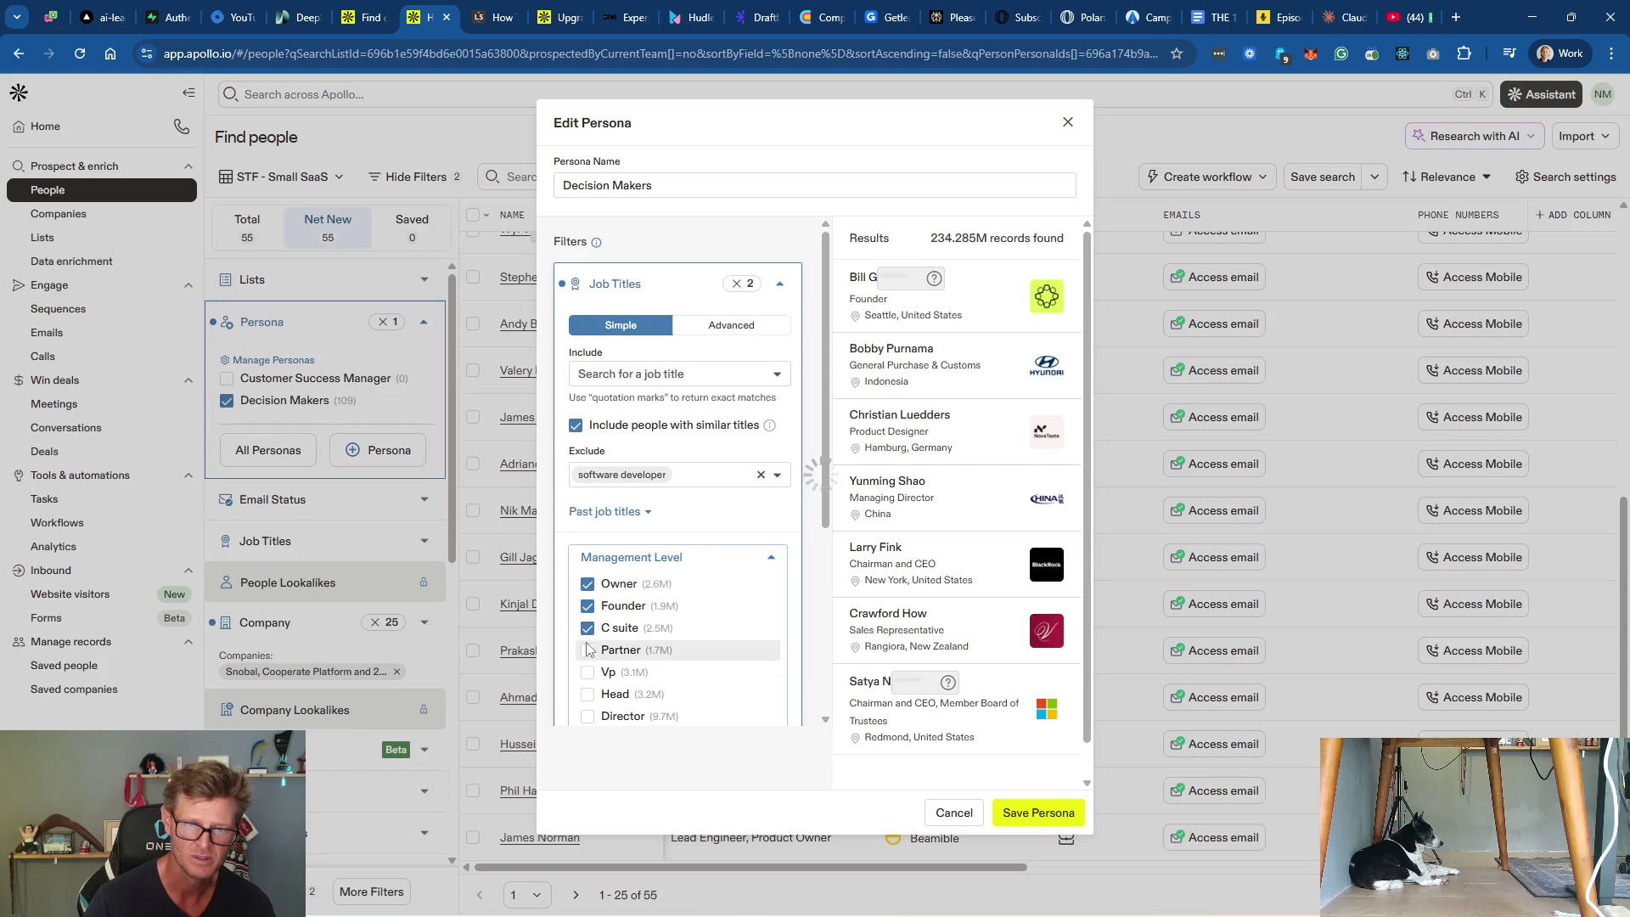
{"action": "left_click", "coordinate": [588, 695]}
{"action": "scroll", "coordinate": [645, 671], "scroll_direction": "down", "scroll_amount": 1}
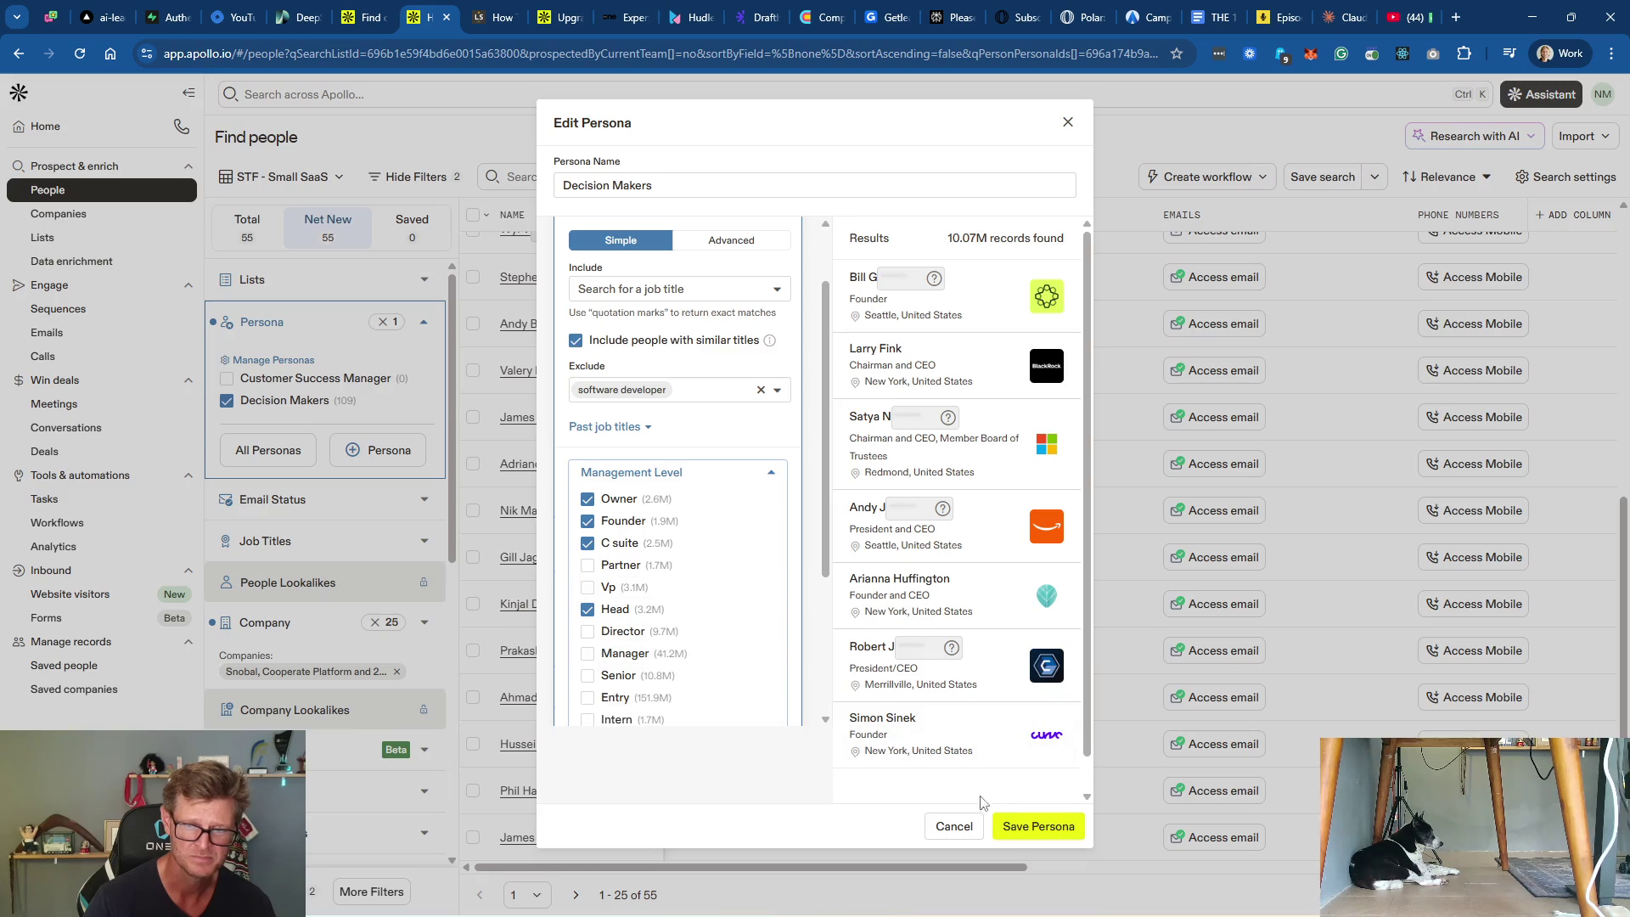
{"action": "left_click", "coordinate": [1039, 829]}
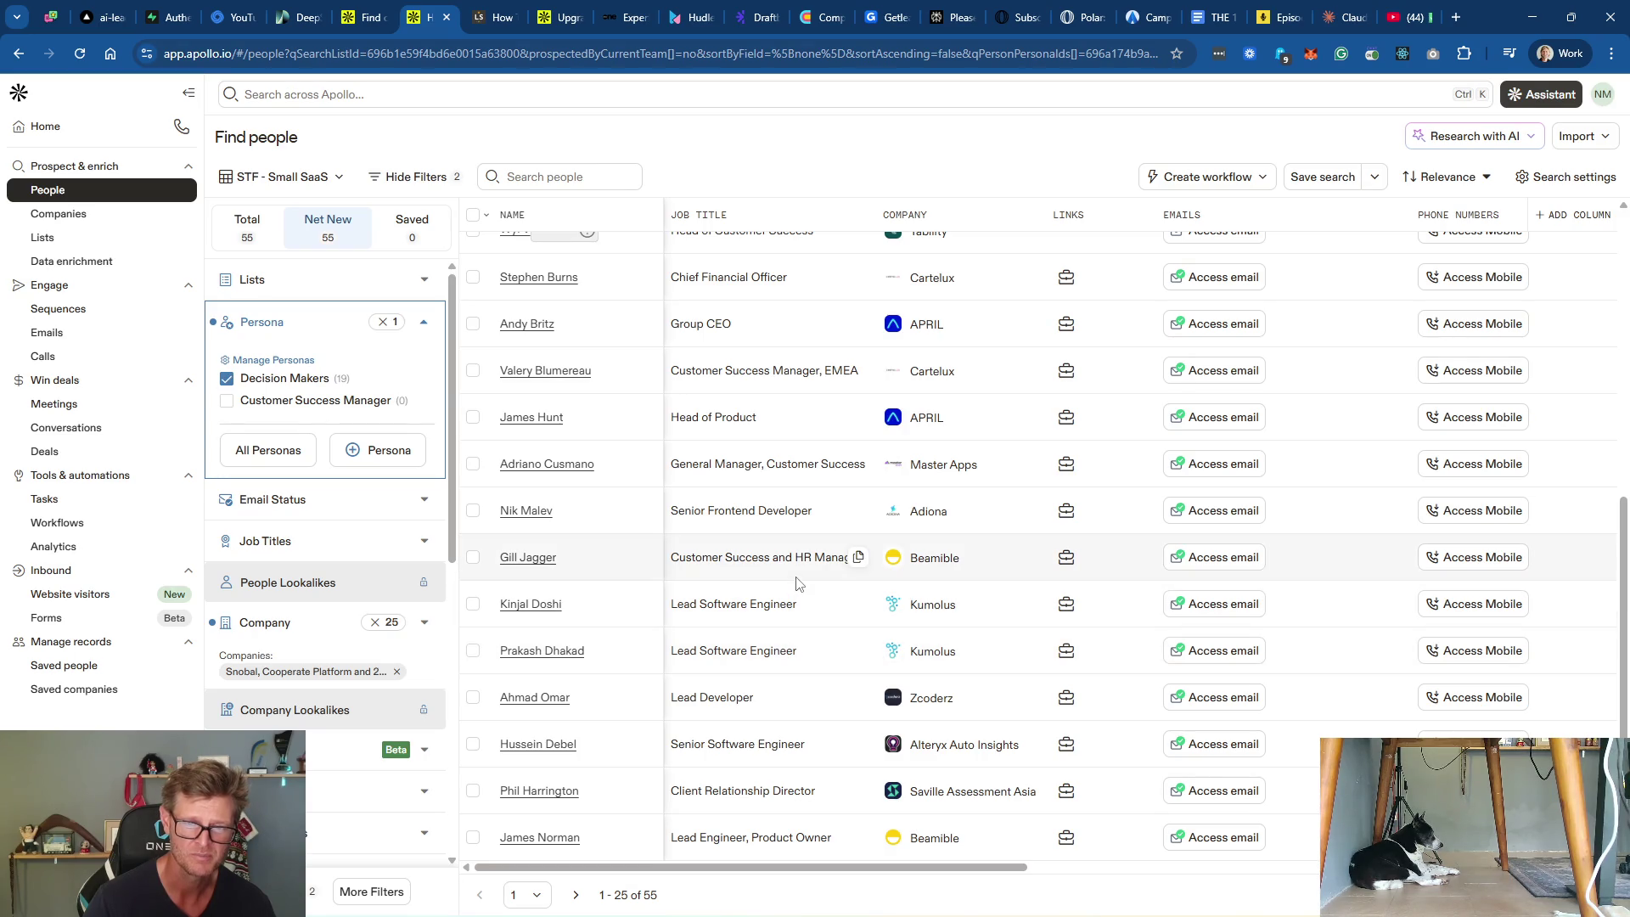
{"action": "left_click", "coordinate": [427, 379]}
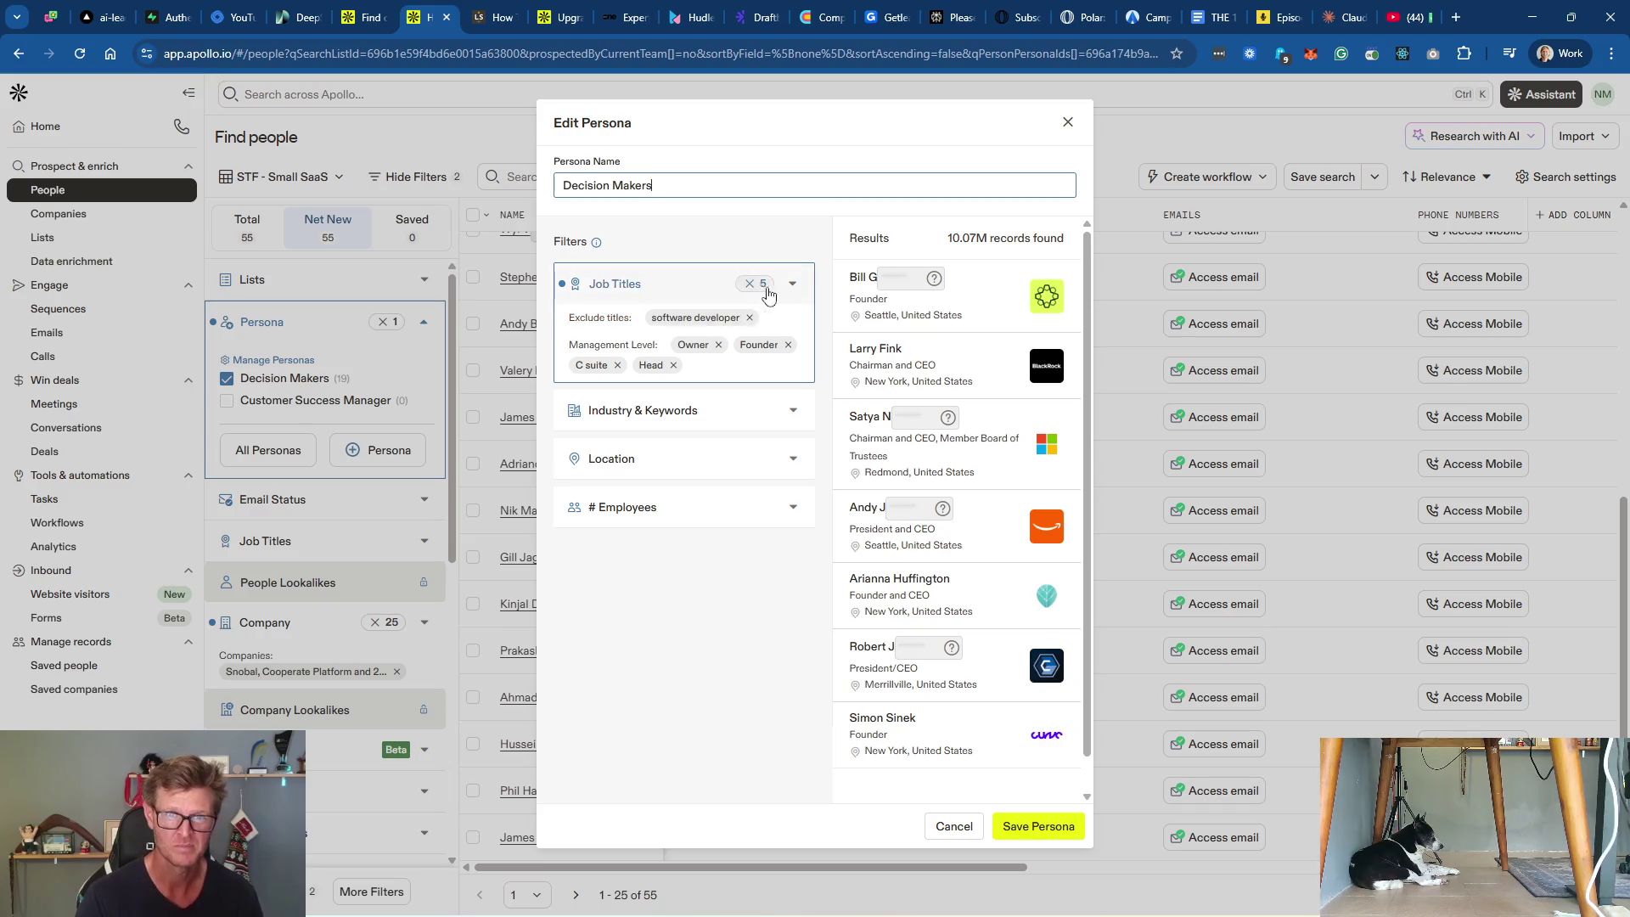
Step: Add 'software engineer' to the excluded job titles, save, and reload the people list
{"action": "left_click", "coordinate": [694, 286]}
{"action": "left_click", "coordinate": [694, 285]}
{"action": "left_click", "coordinate": [697, 287]}
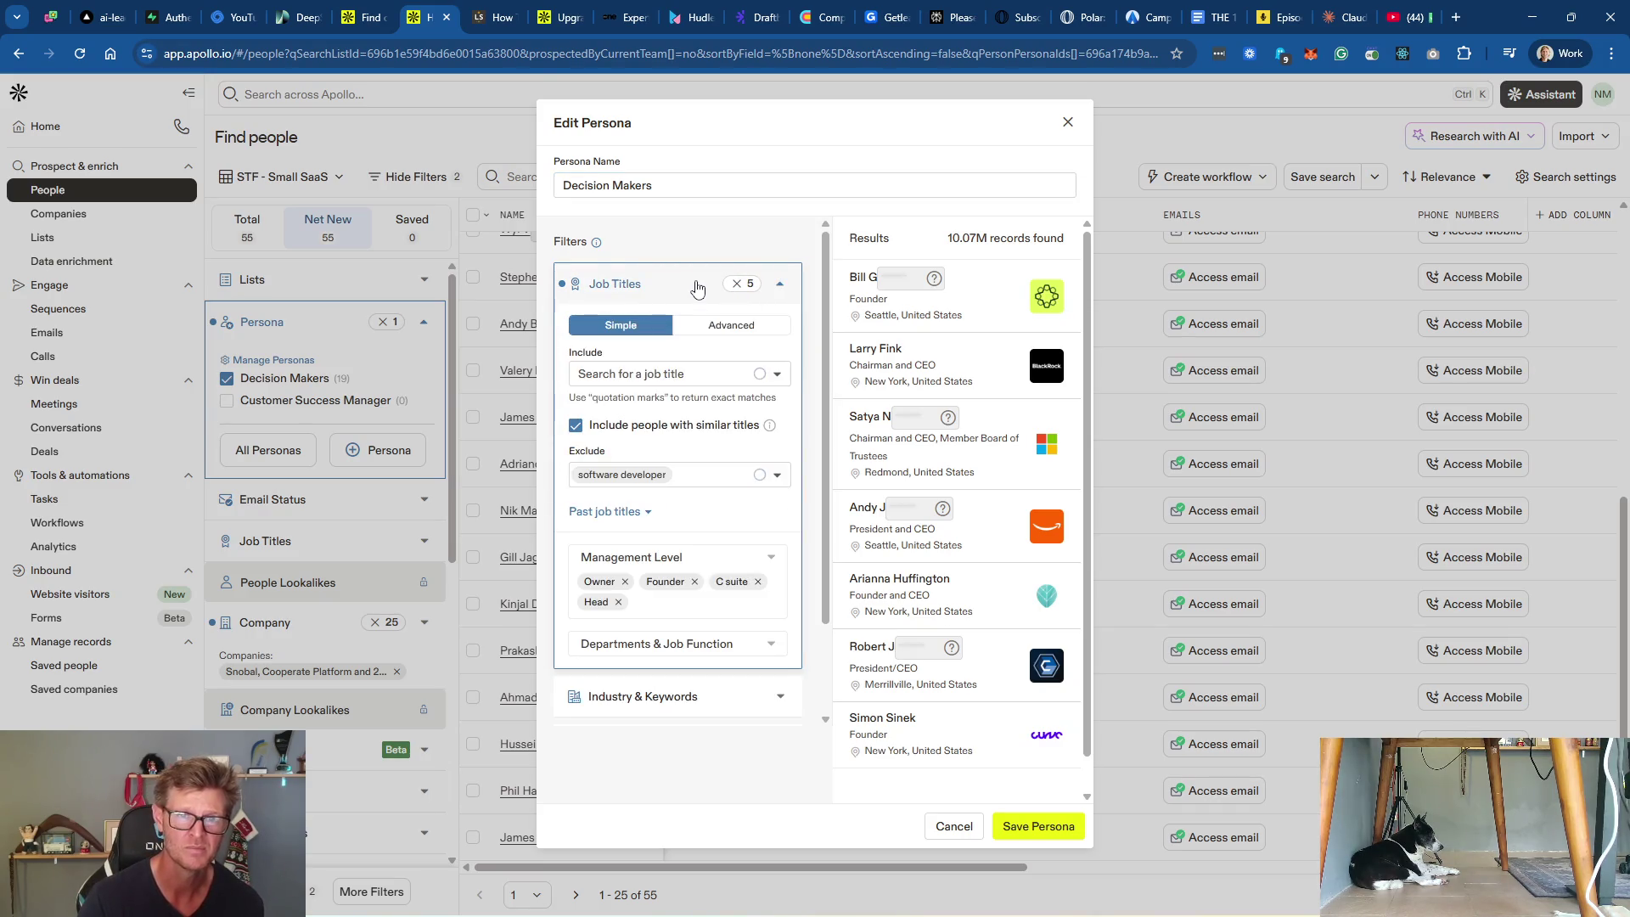
{"action": "left_click", "coordinate": [686, 474]}
{"action": "type", "text": "Software"}
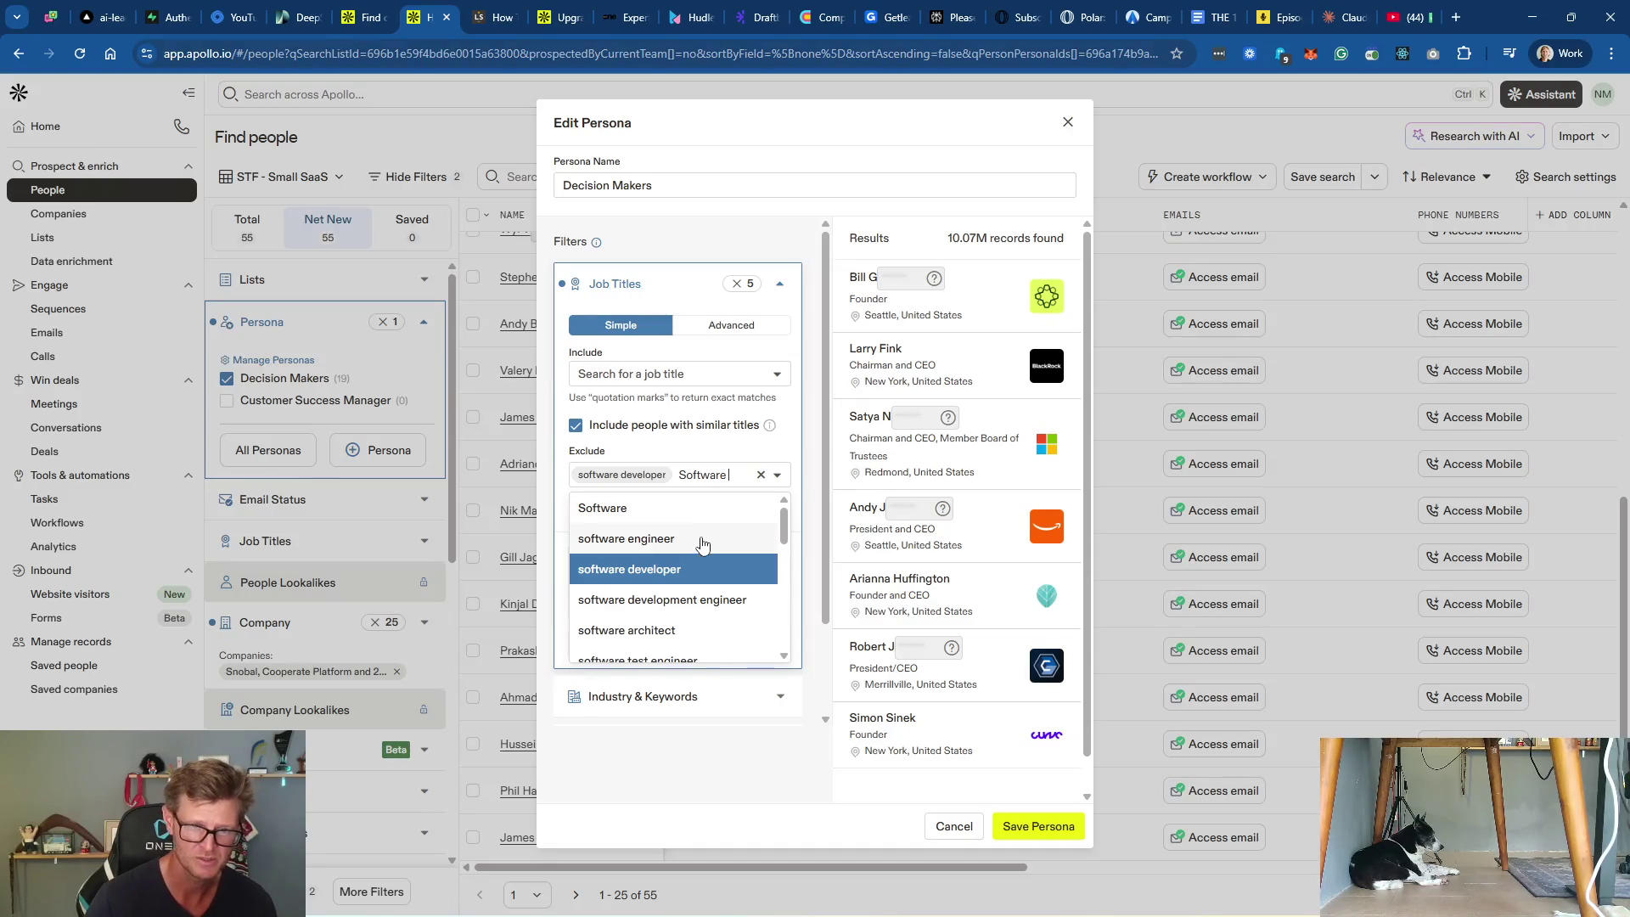
{"action": "left_click", "coordinate": [704, 538]}
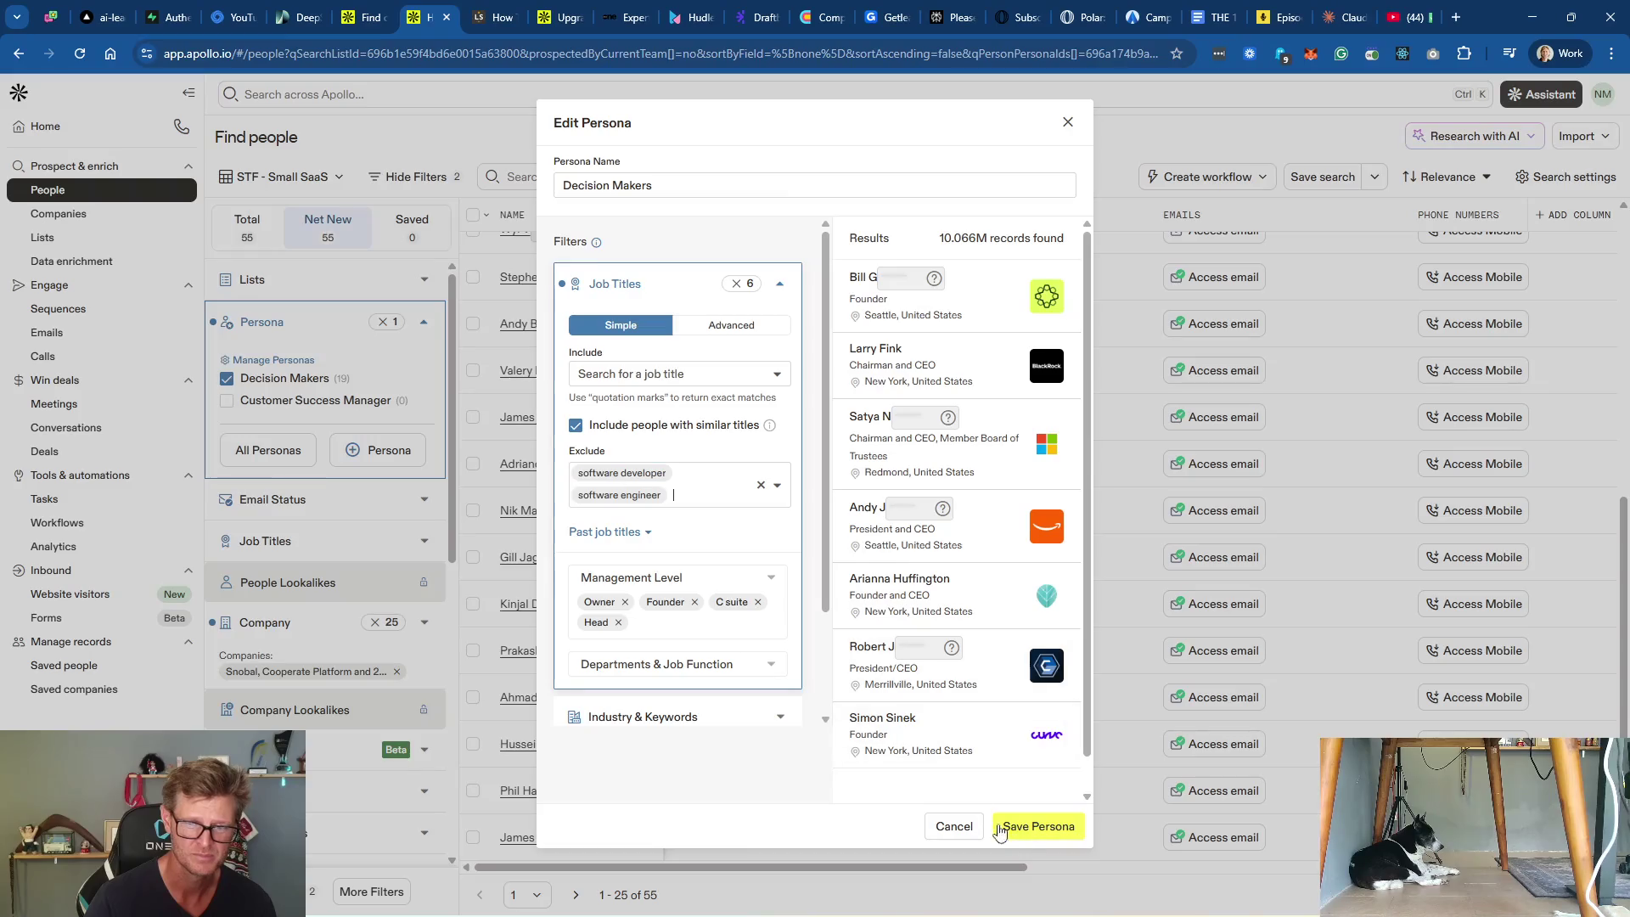
{"action": "left_click", "coordinate": [1032, 827]}
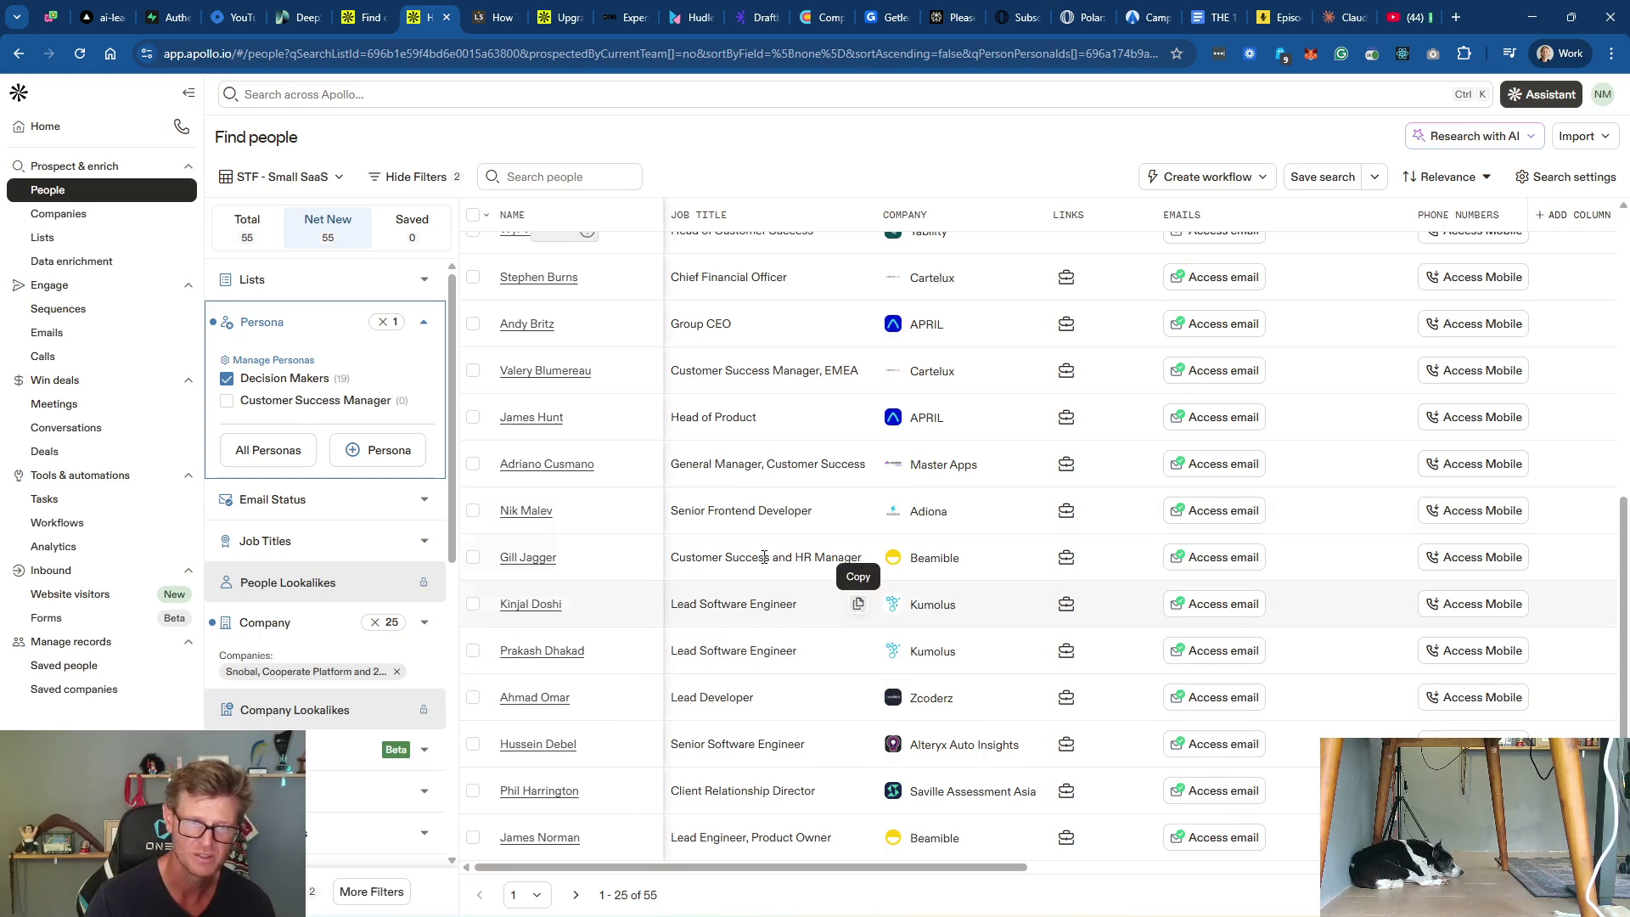
{"action": "left_click", "coordinate": [374, 386]}
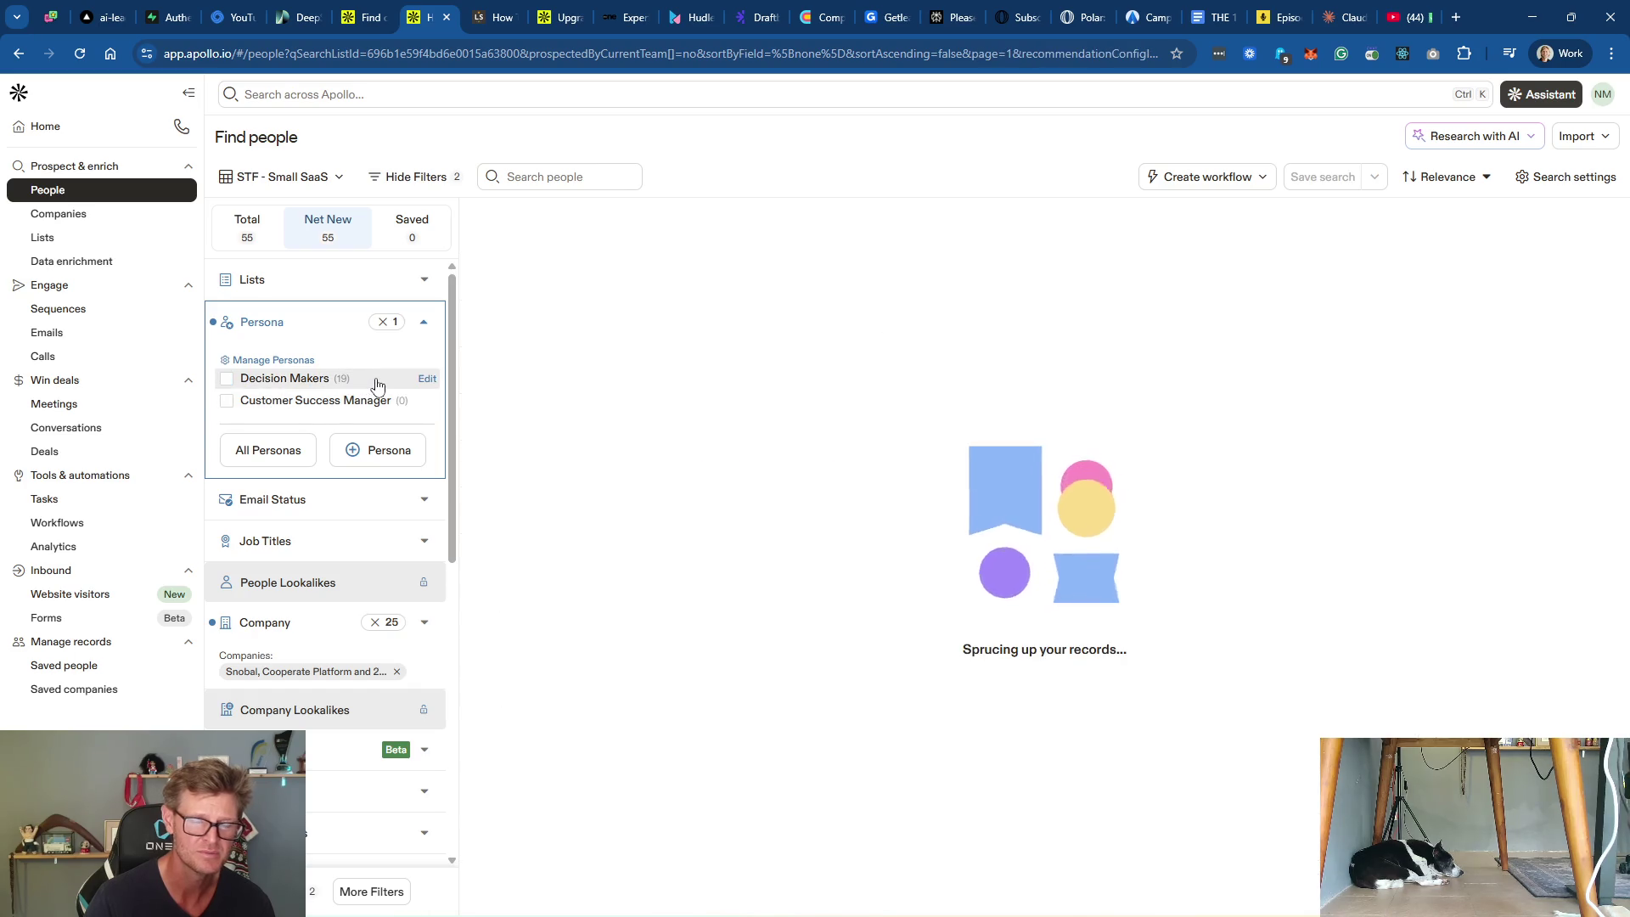
Step: Exclude the 'Lead Software Engineer' and 'lead developer' titles and save the persona
{"action": "left_click", "coordinate": [427, 379]}
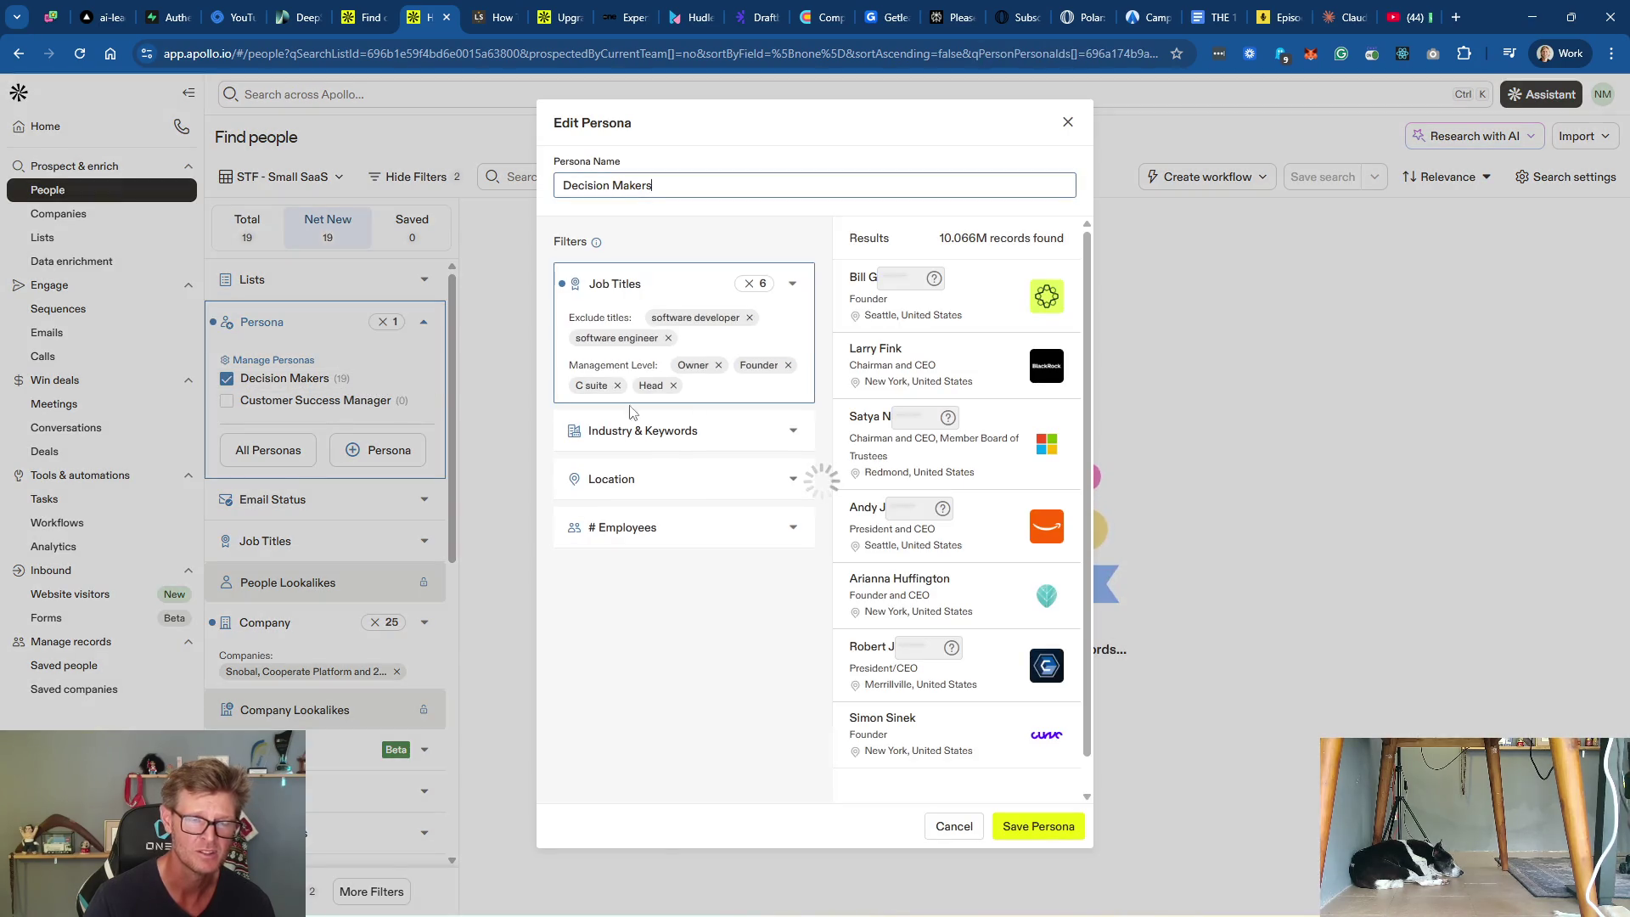
{"action": "left_click", "coordinate": [676, 285]}
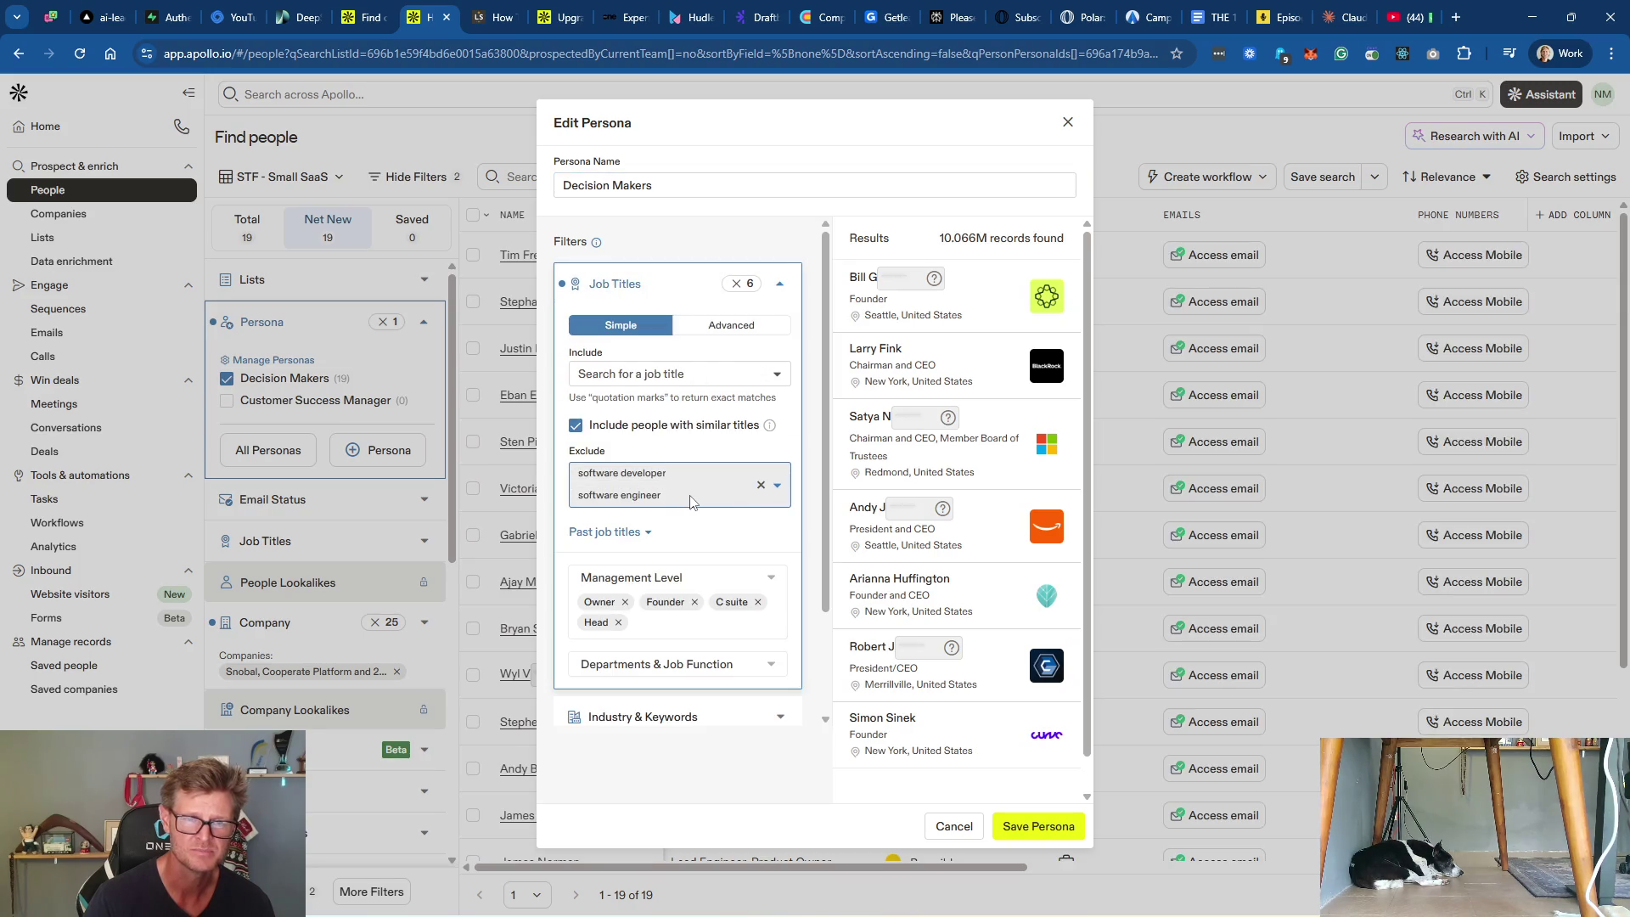
{"action": "left_click", "coordinate": [712, 503]}
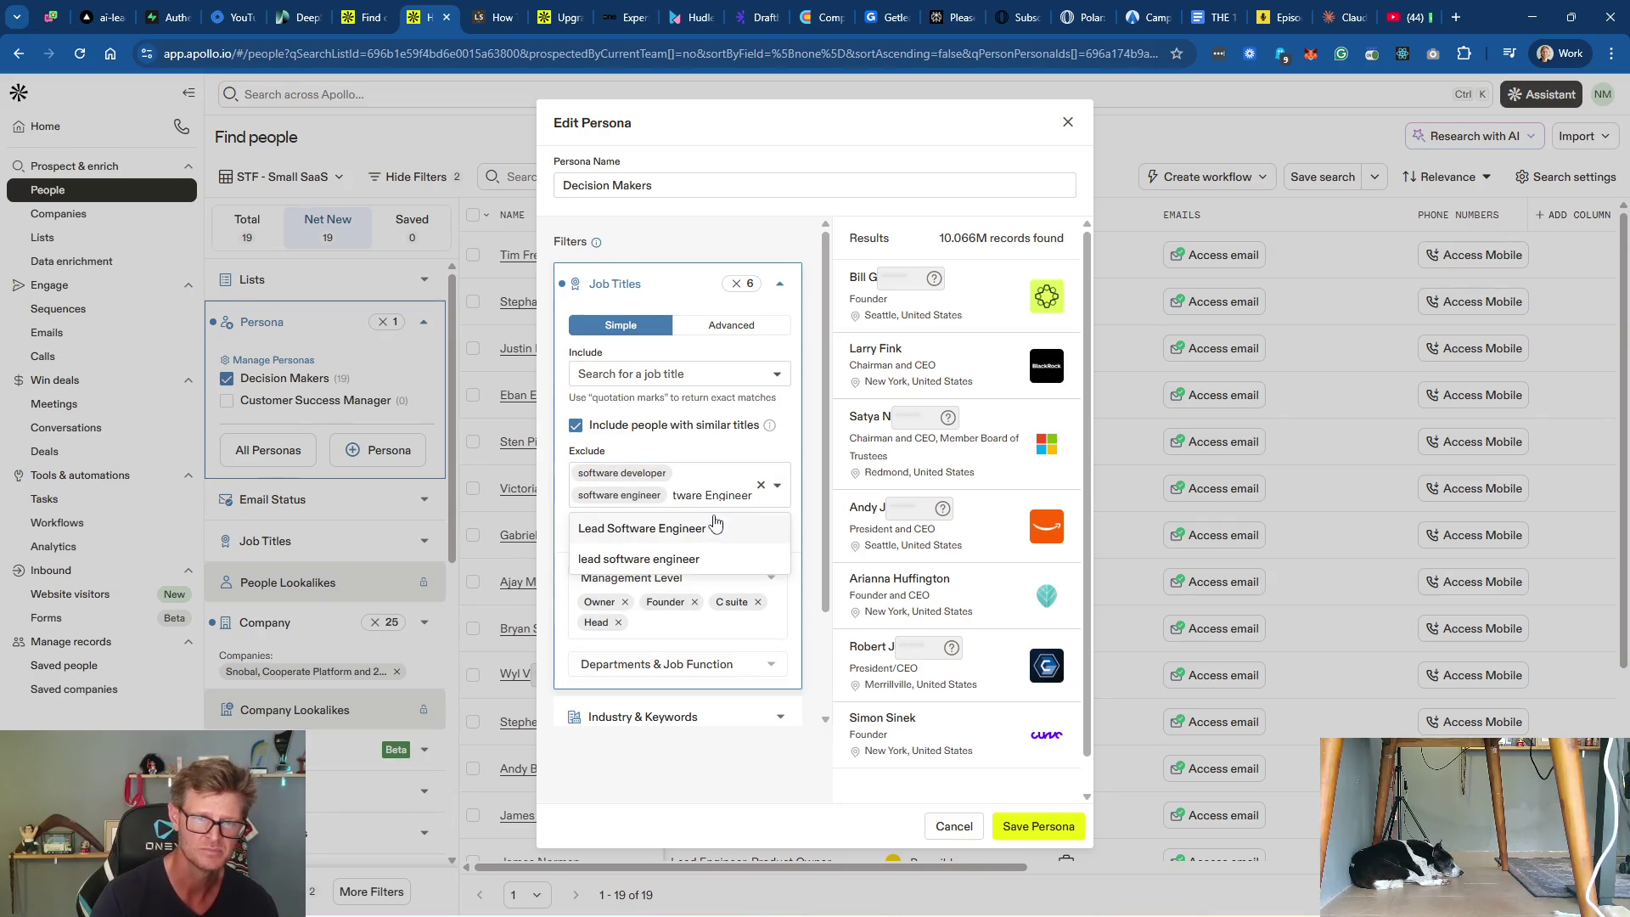
{"action": "left_click", "coordinate": [684, 530]}
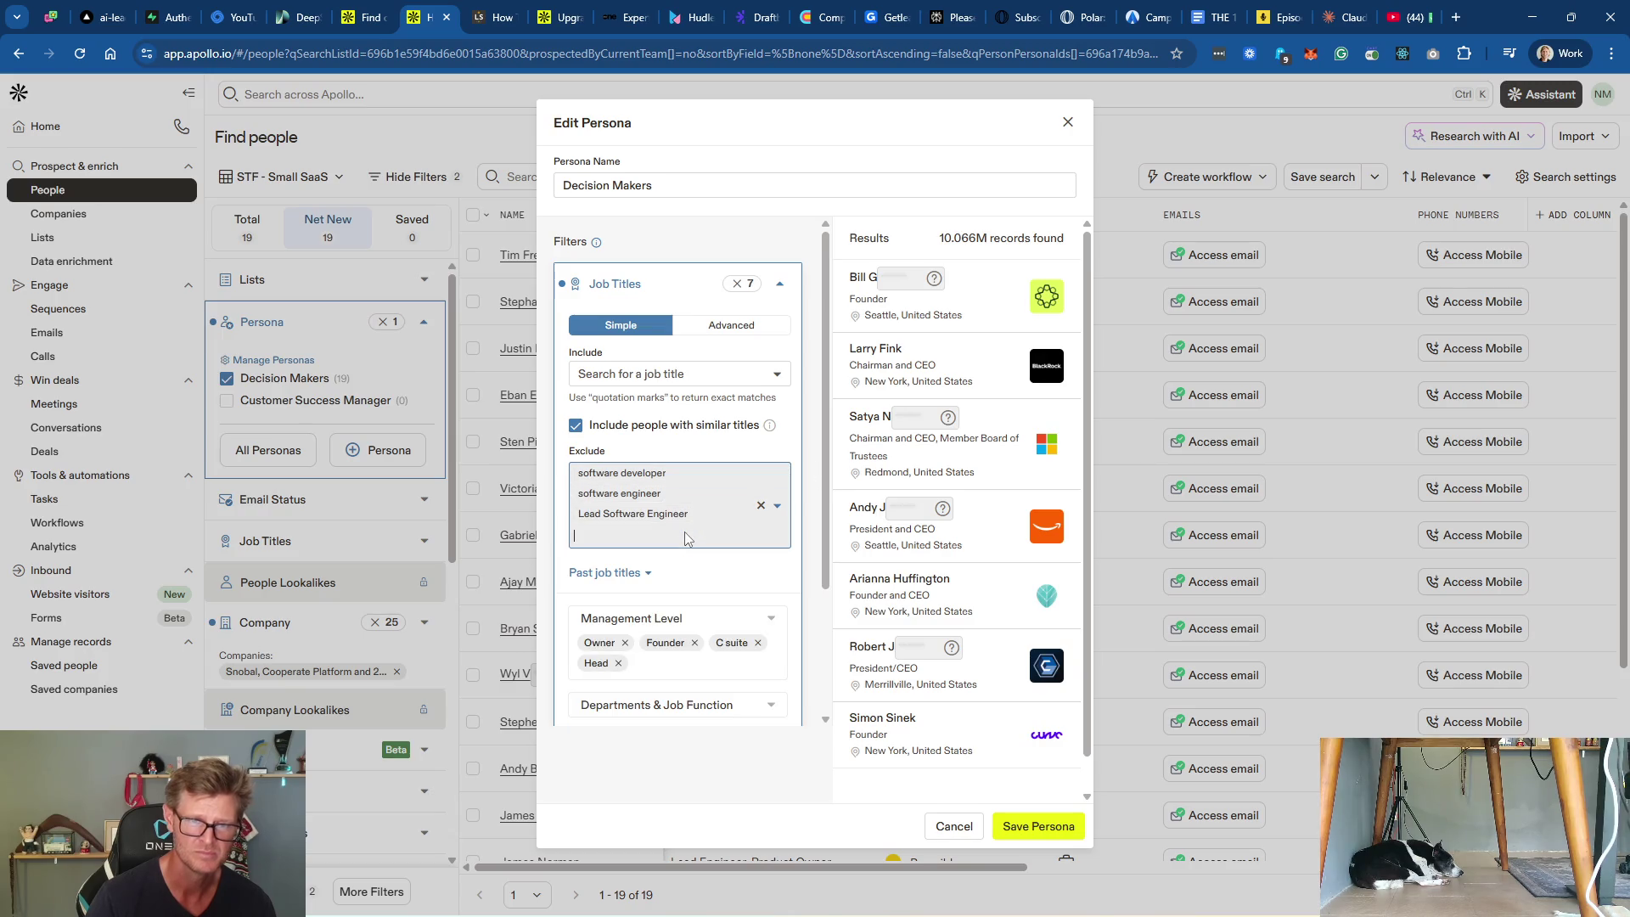
{"action": "type", "text": "Lead Dev"}
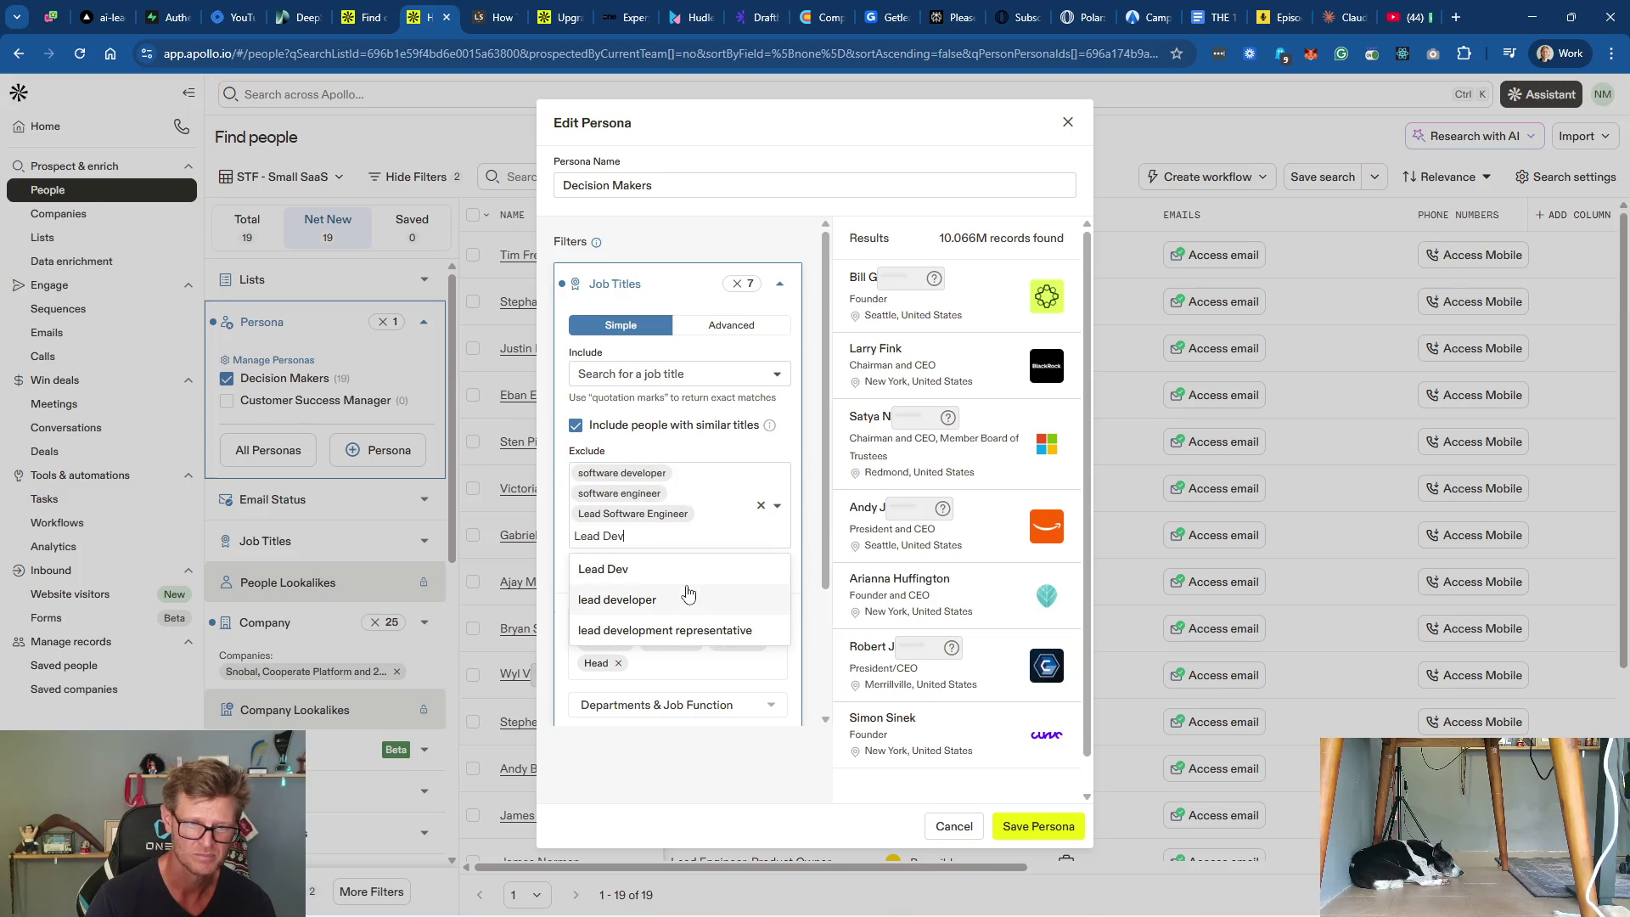
{"action": "left_click", "coordinate": [688, 594]}
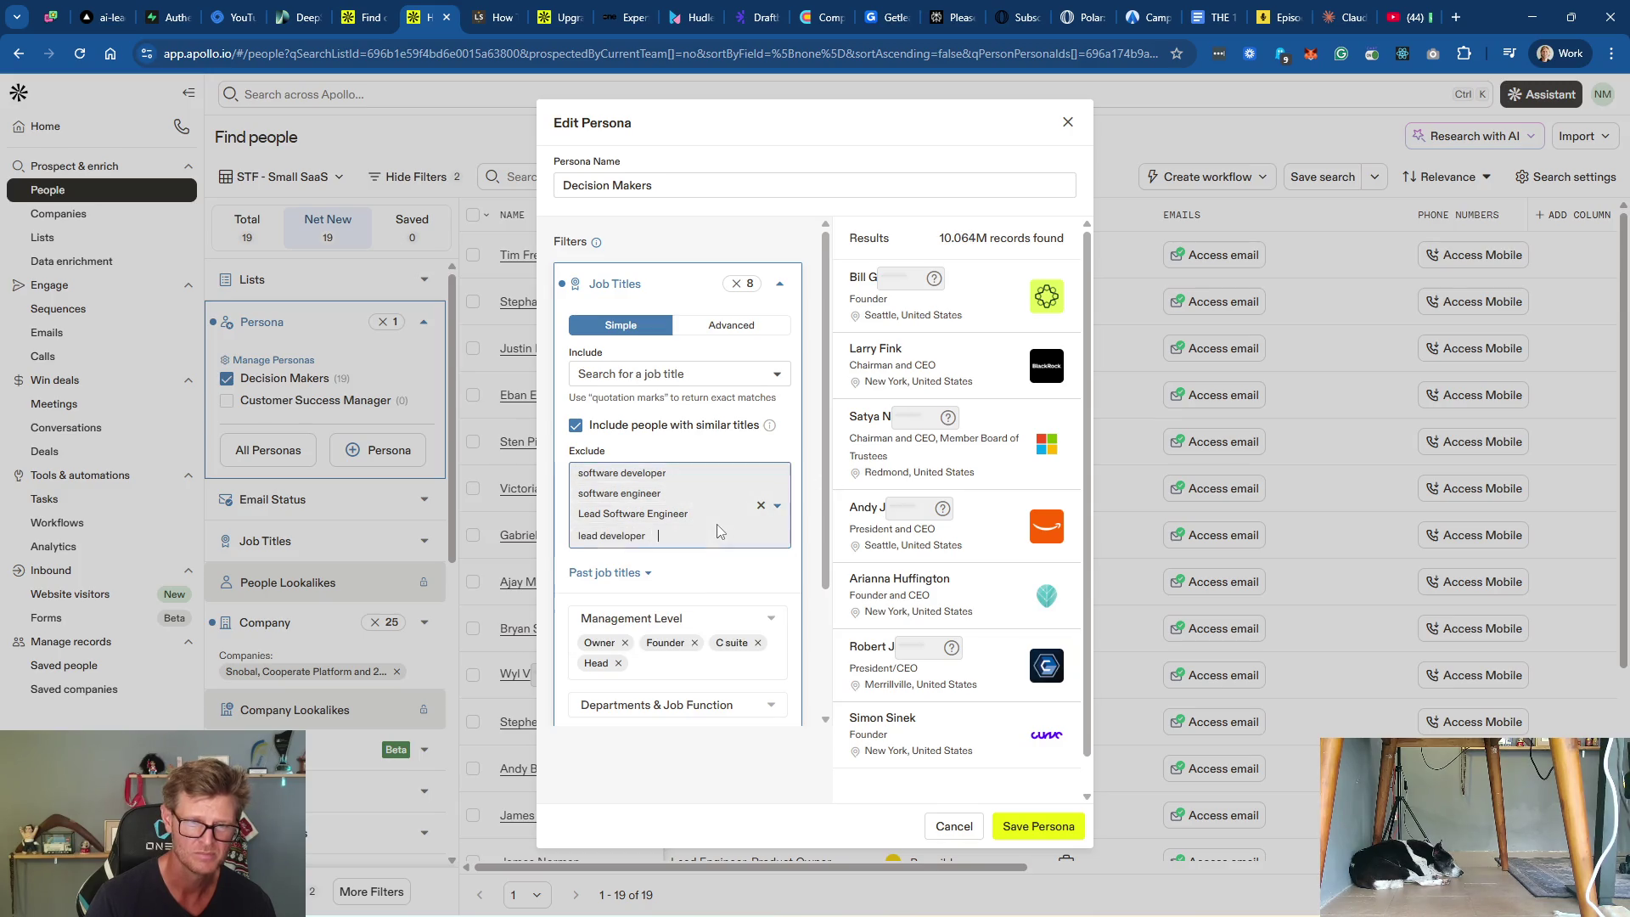
{"action": "left_click", "coordinate": [1038, 829]}
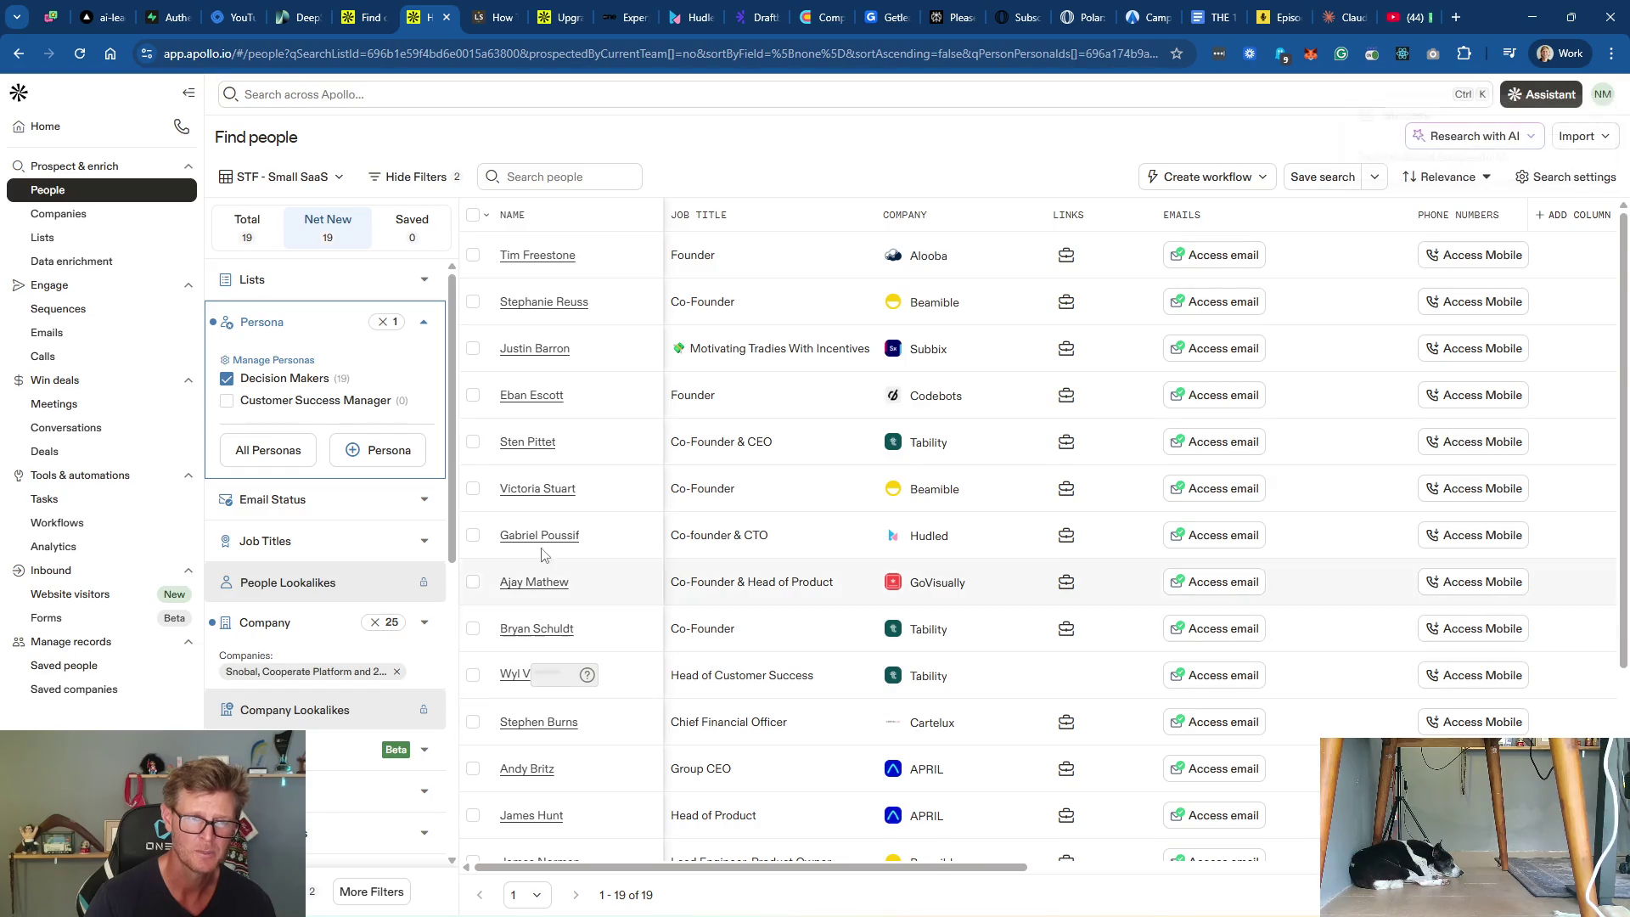
Step: Reopen the persona and add Director, Manager and Senior to its management levels
{"action": "scroll", "coordinate": [829, 518], "scroll_direction": "down", "scroll_amount": 3}
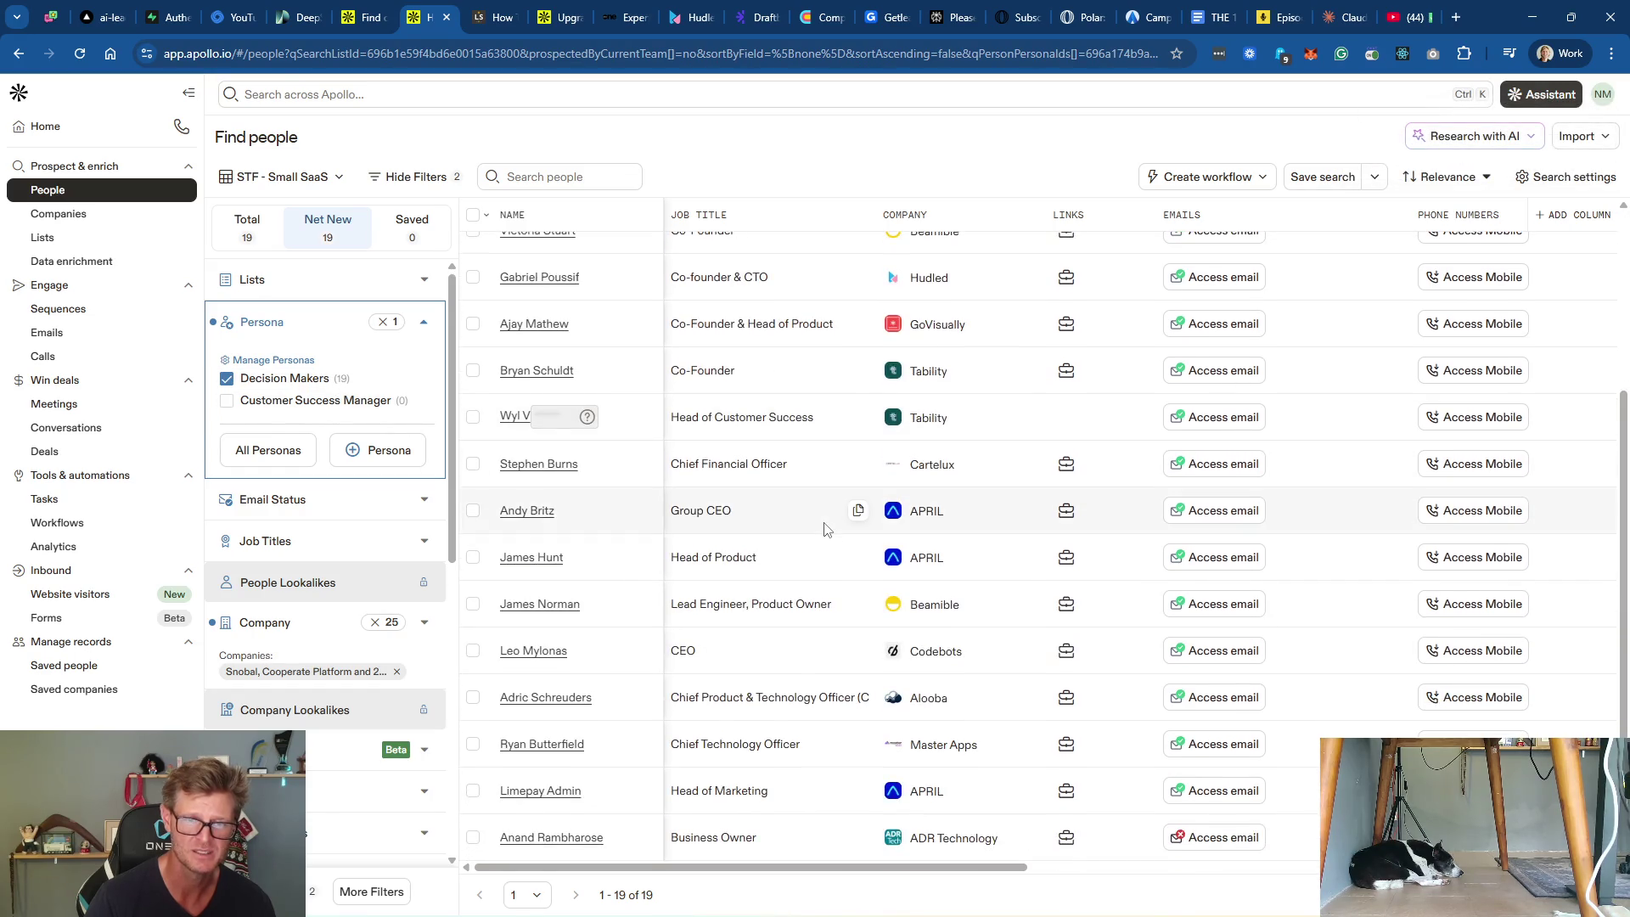
{"action": "scroll", "coordinate": [832, 543], "scroll_direction": "up", "scroll_amount": 3}
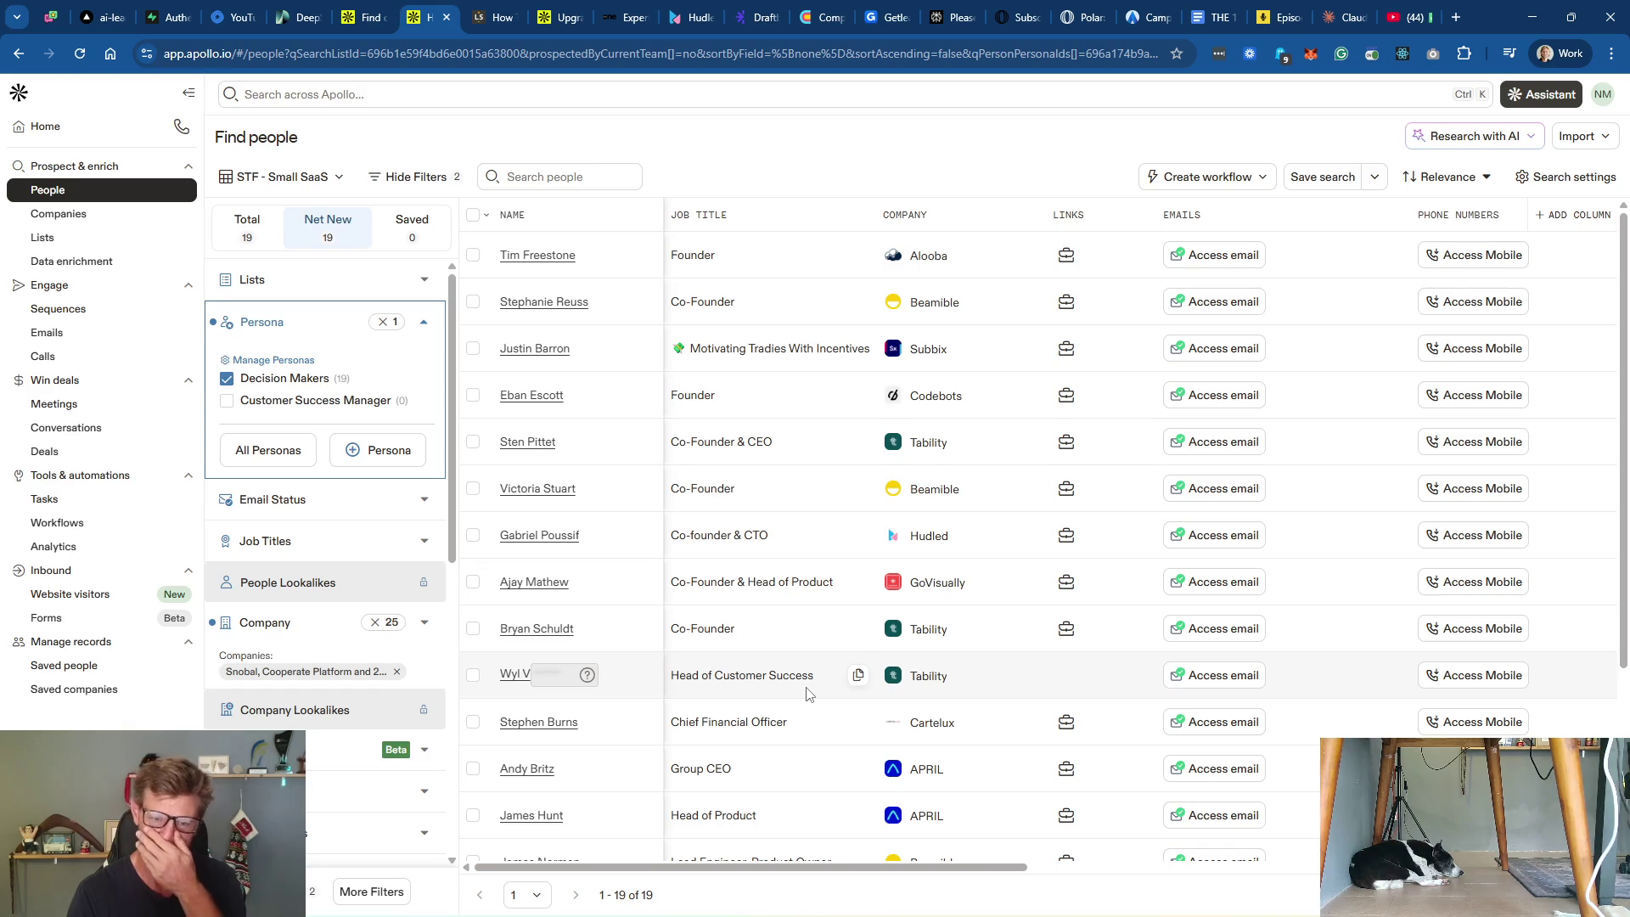
{"action": "scroll", "coordinate": [892, 676], "scroll_direction": "down", "scroll_amount": 1}
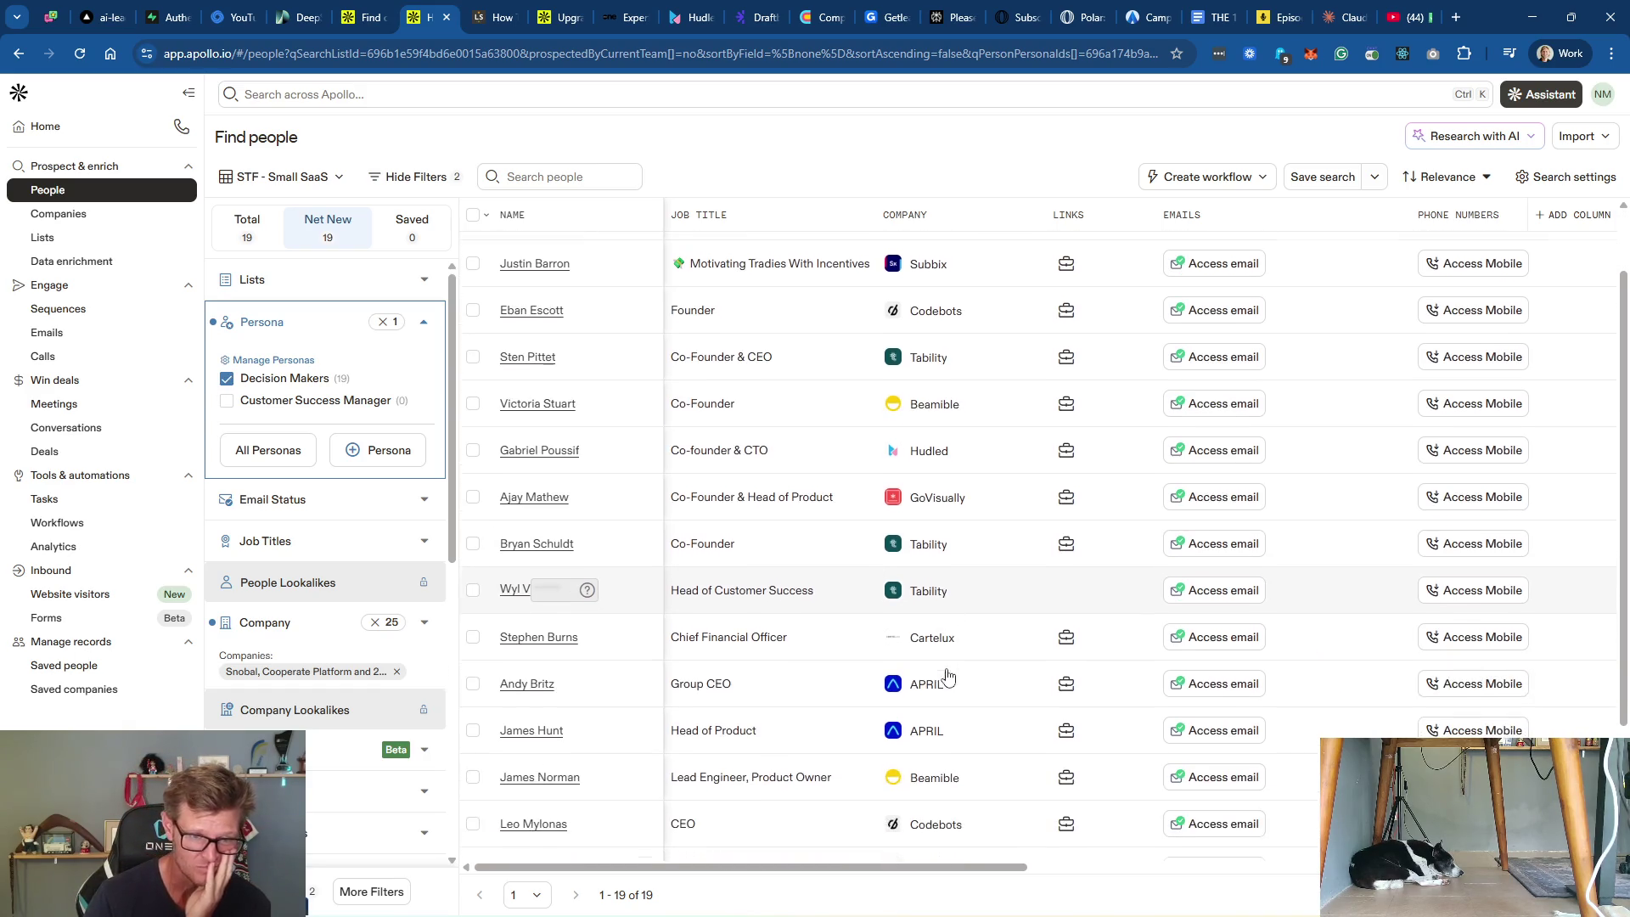
{"action": "scroll", "coordinate": [1026, 626], "scroll_direction": "down", "scroll_amount": 2}
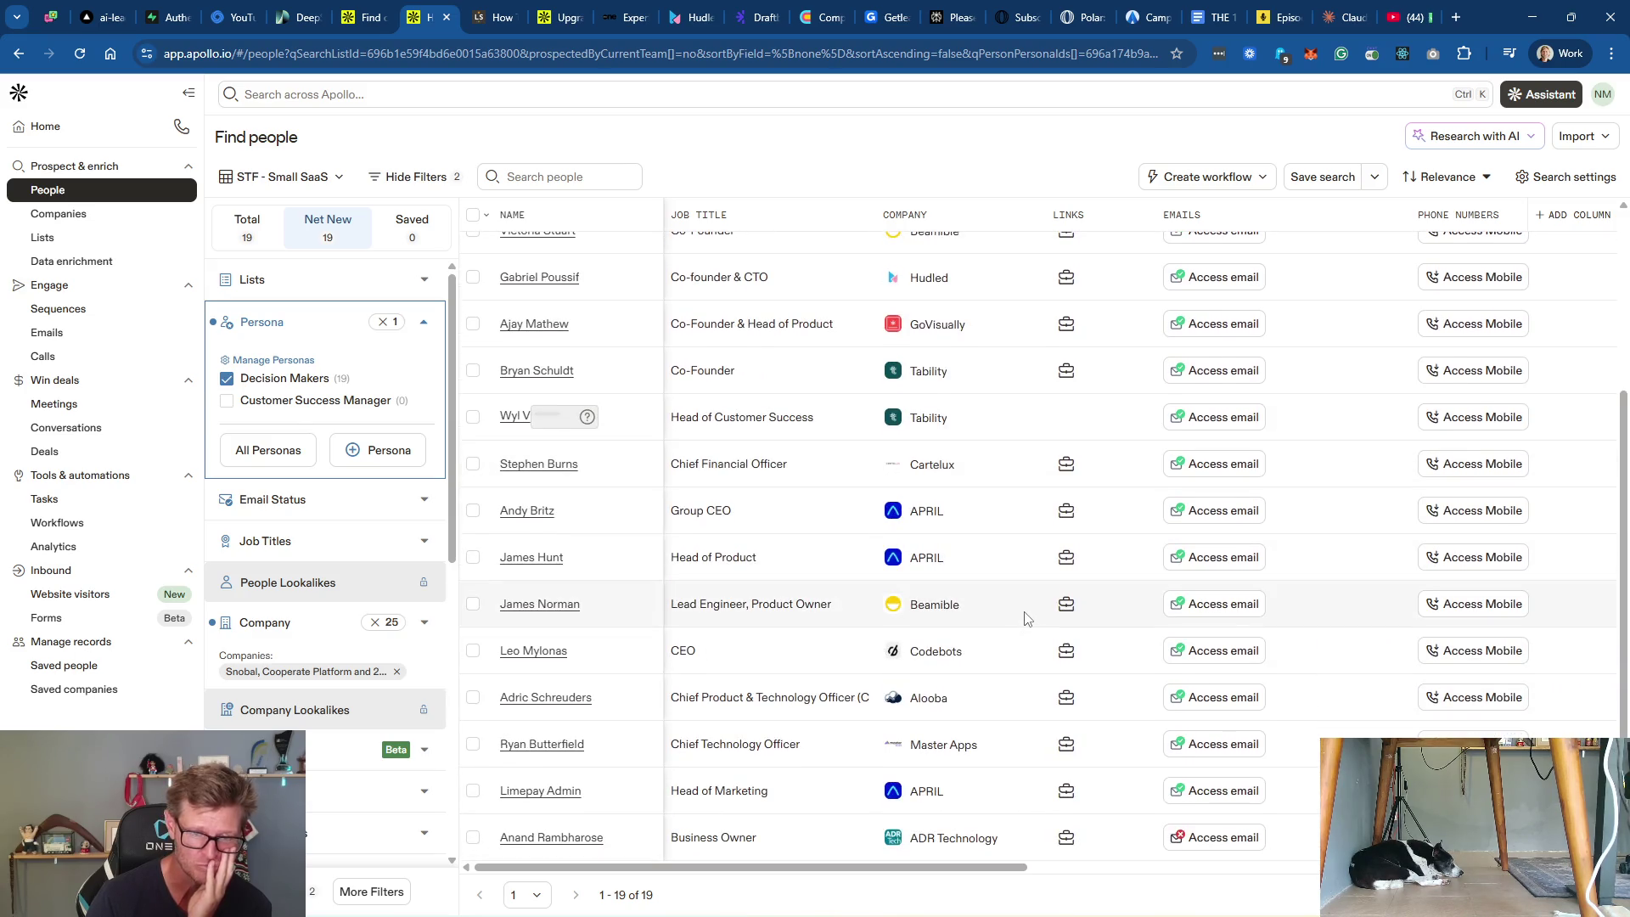
{"action": "scroll", "coordinate": [1026, 618], "scroll_direction": "up", "scroll_amount": 3}
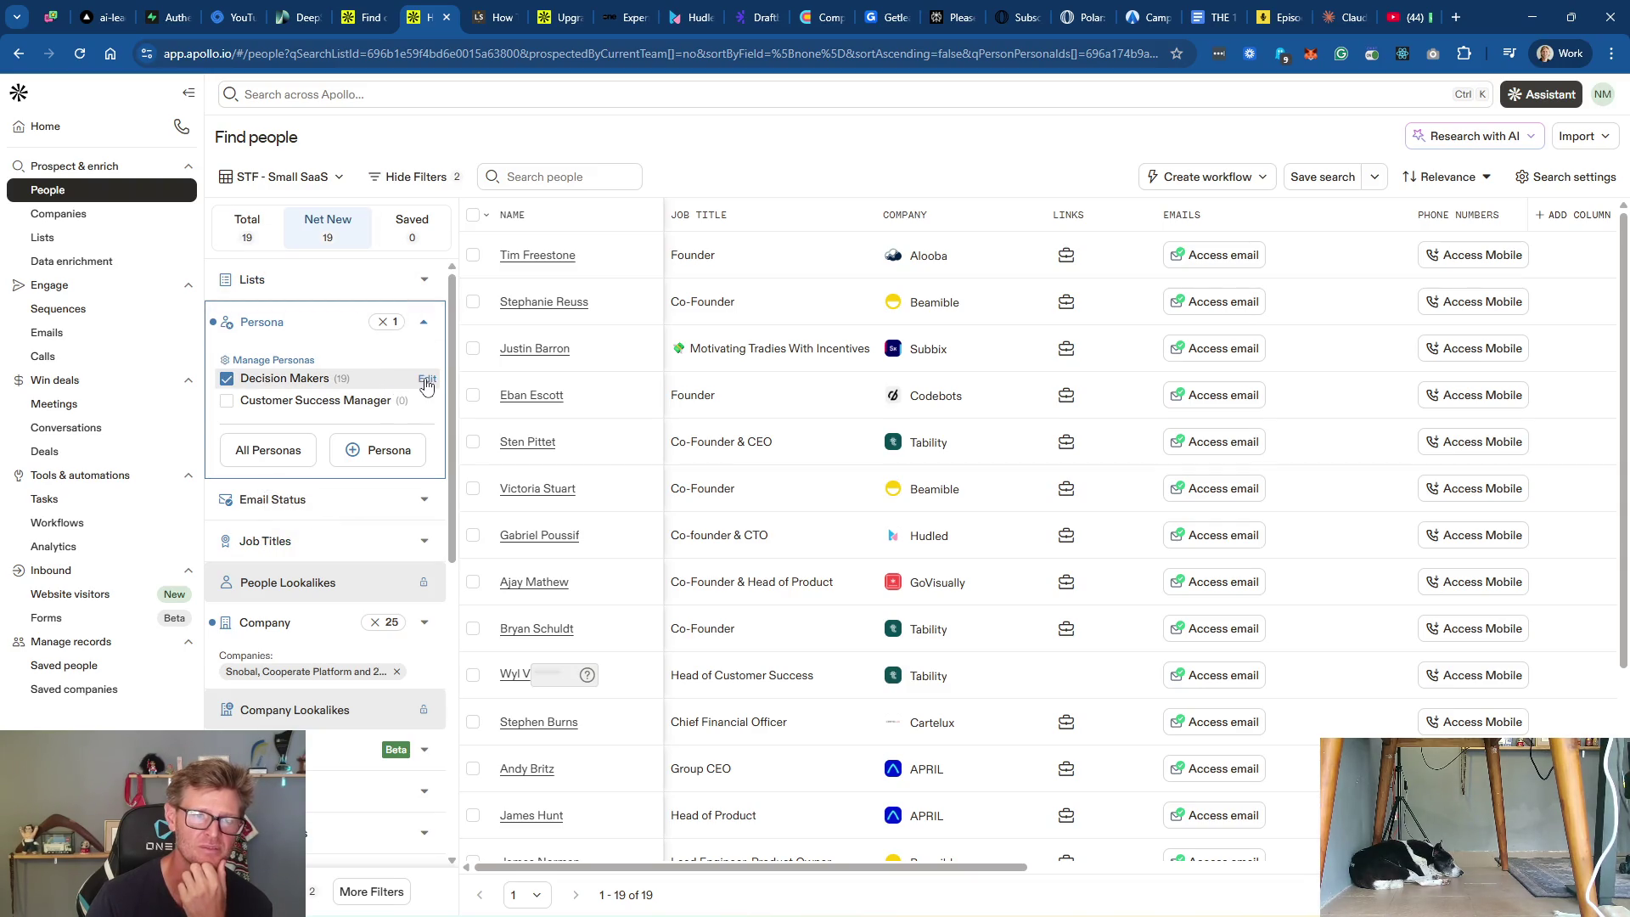
{"action": "left_click", "coordinate": [426, 380]}
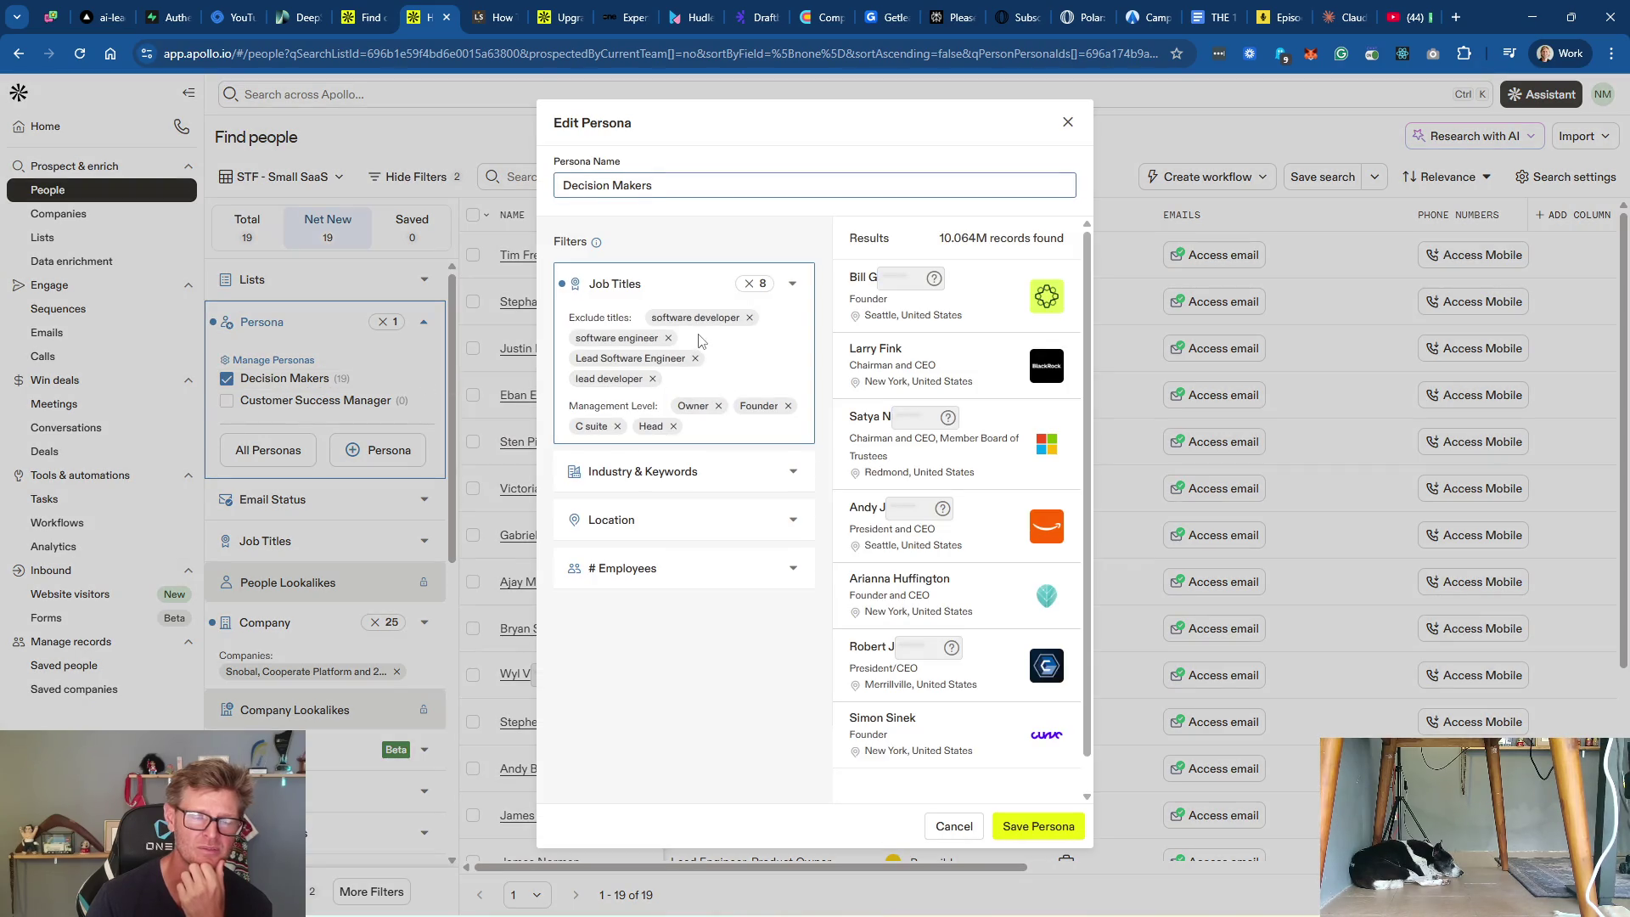
{"action": "left_click", "coordinate": [684, 281]}
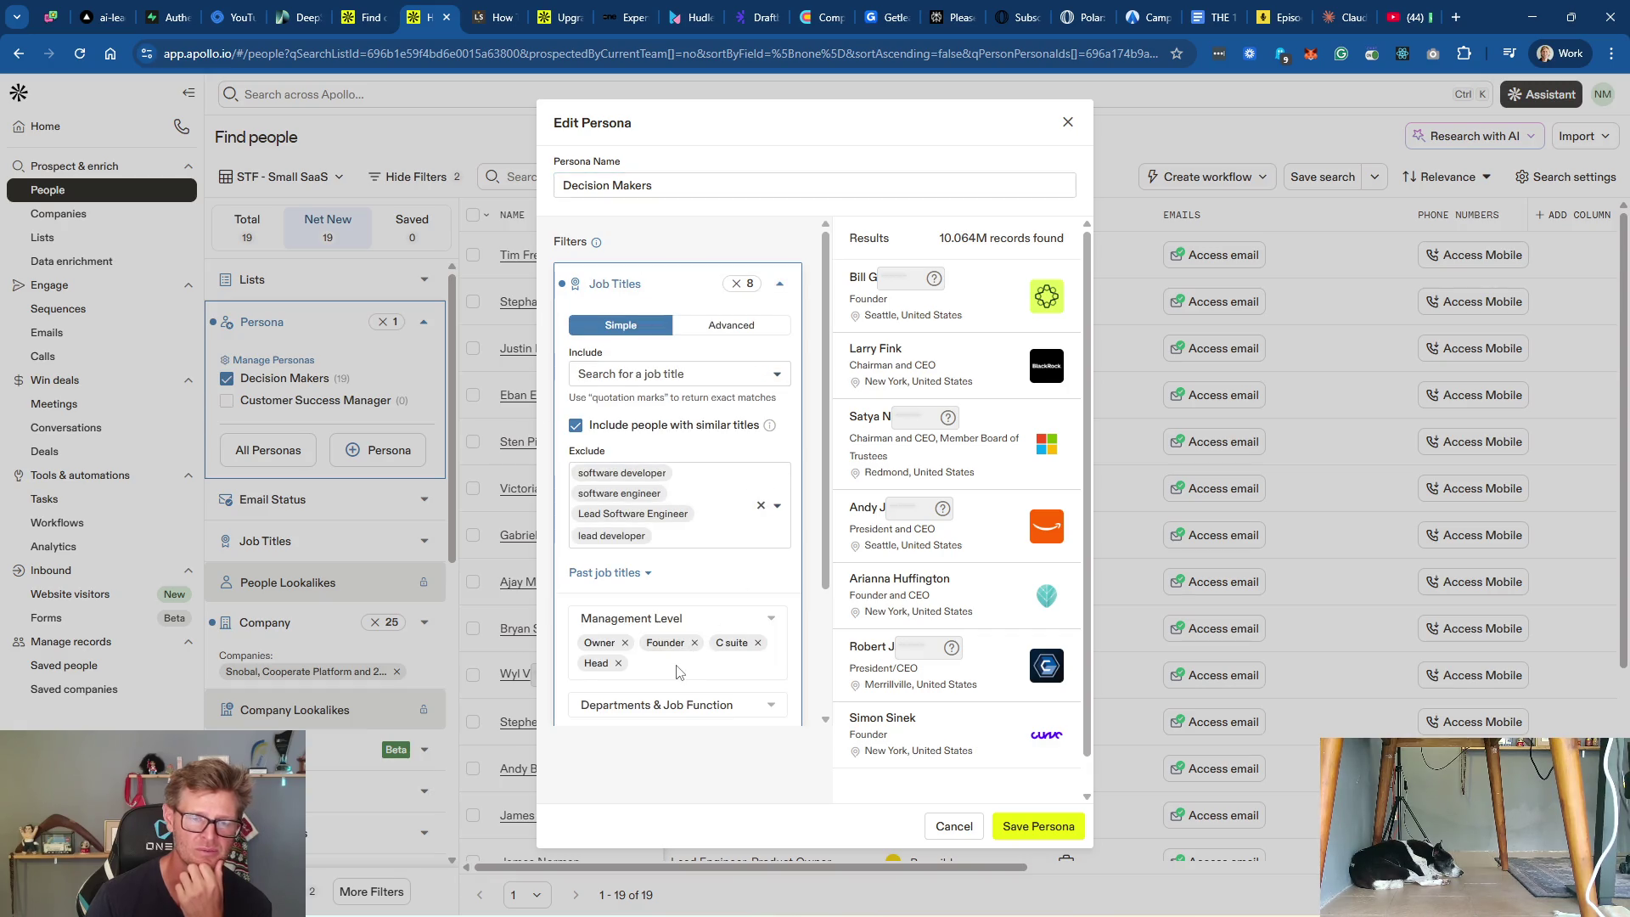
{"action": "left_click", "coordinate": [694, 624]}
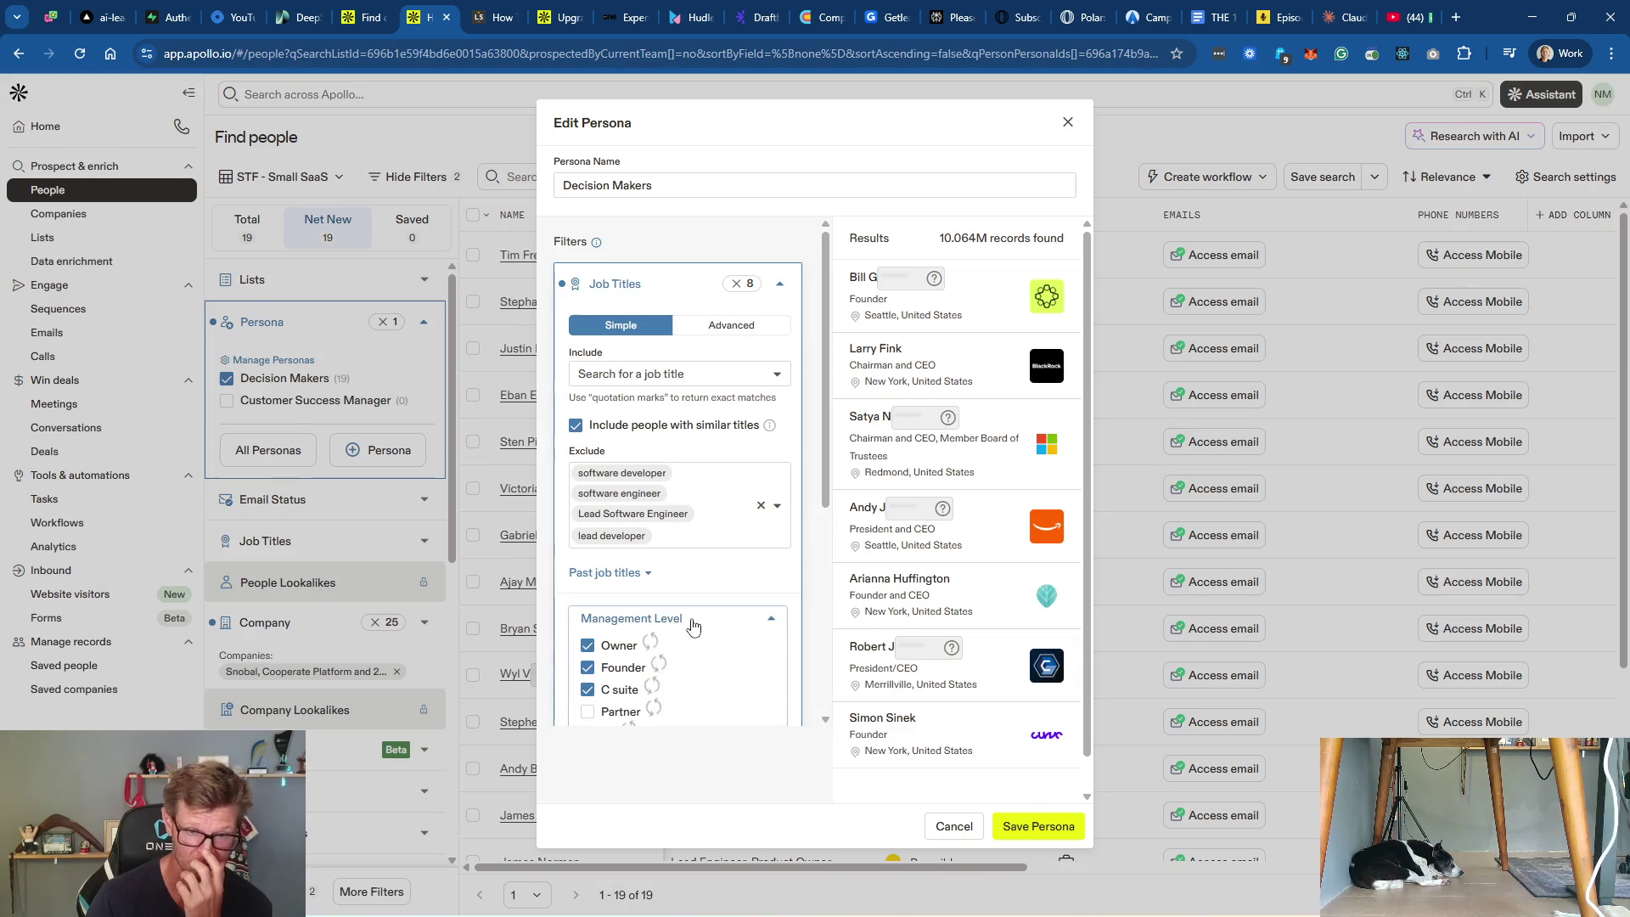
{"action": "scroll", "coordinate": [705, 628], "scroll_direction": "down", "scroll_amount": 3}
{"action": "left_click", "coordinate": [593, 522]}
{"action": "left_click", "coordinate": [590, 544]}
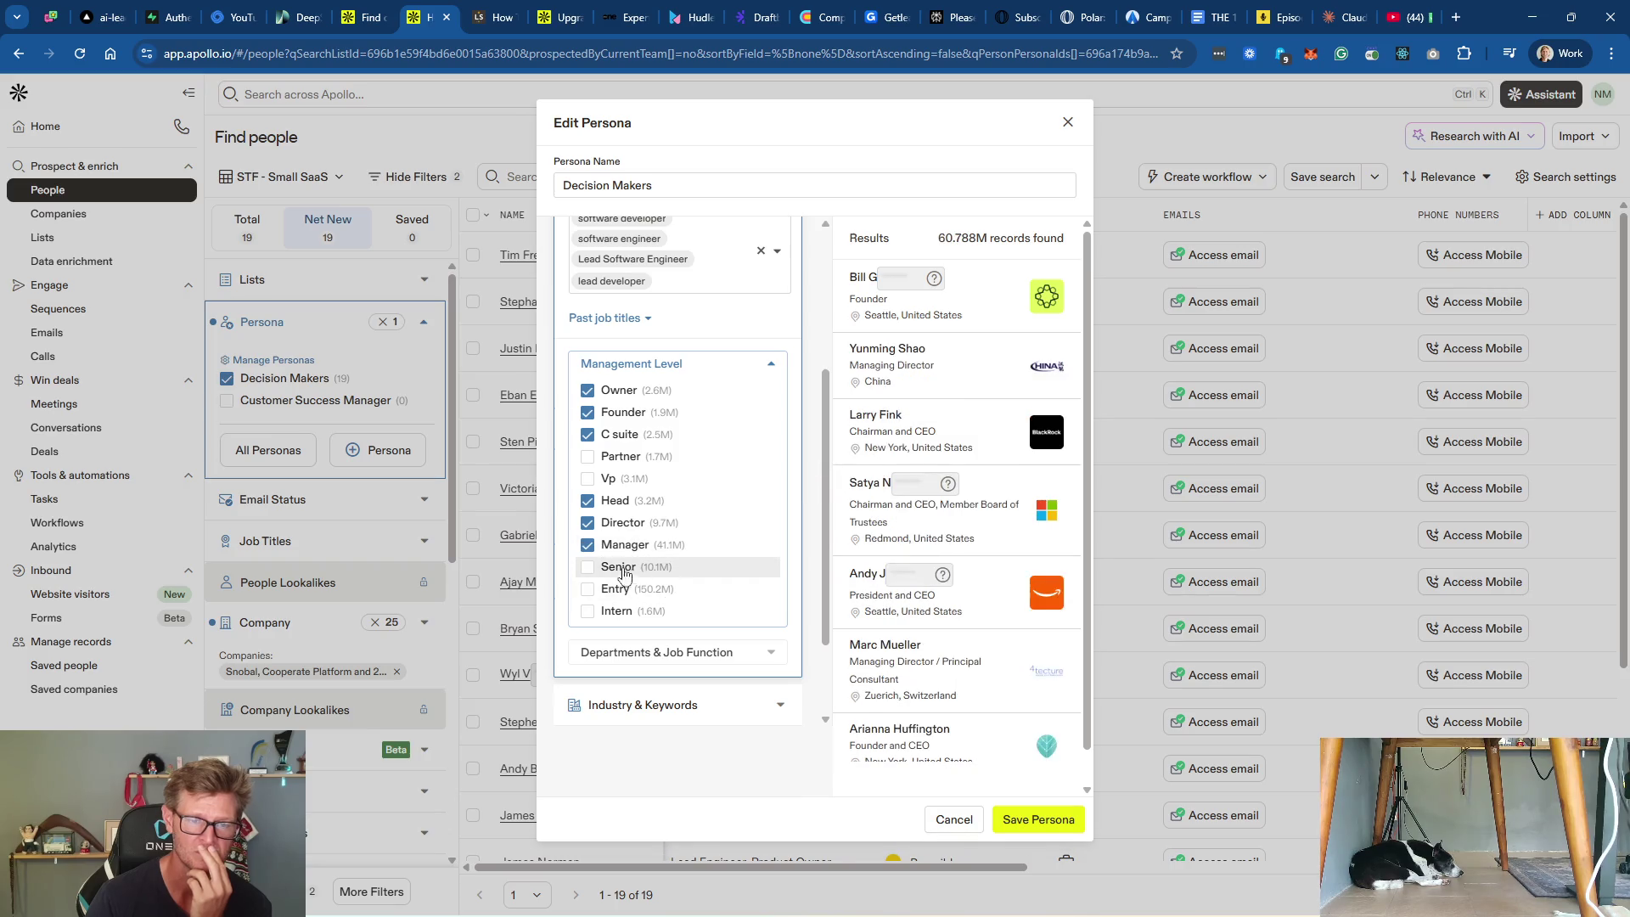
{"action": "left_click", "coordinate": [585, 569]}
Step: Look over the department and Industry & Keywords filters, then save the persona
{"action": "left_click", "coordinate": [758, 654]}
{"action": "scroll", "coordinate": [758, 658], "scroll_direction": "down", "scroll_amount": 4}
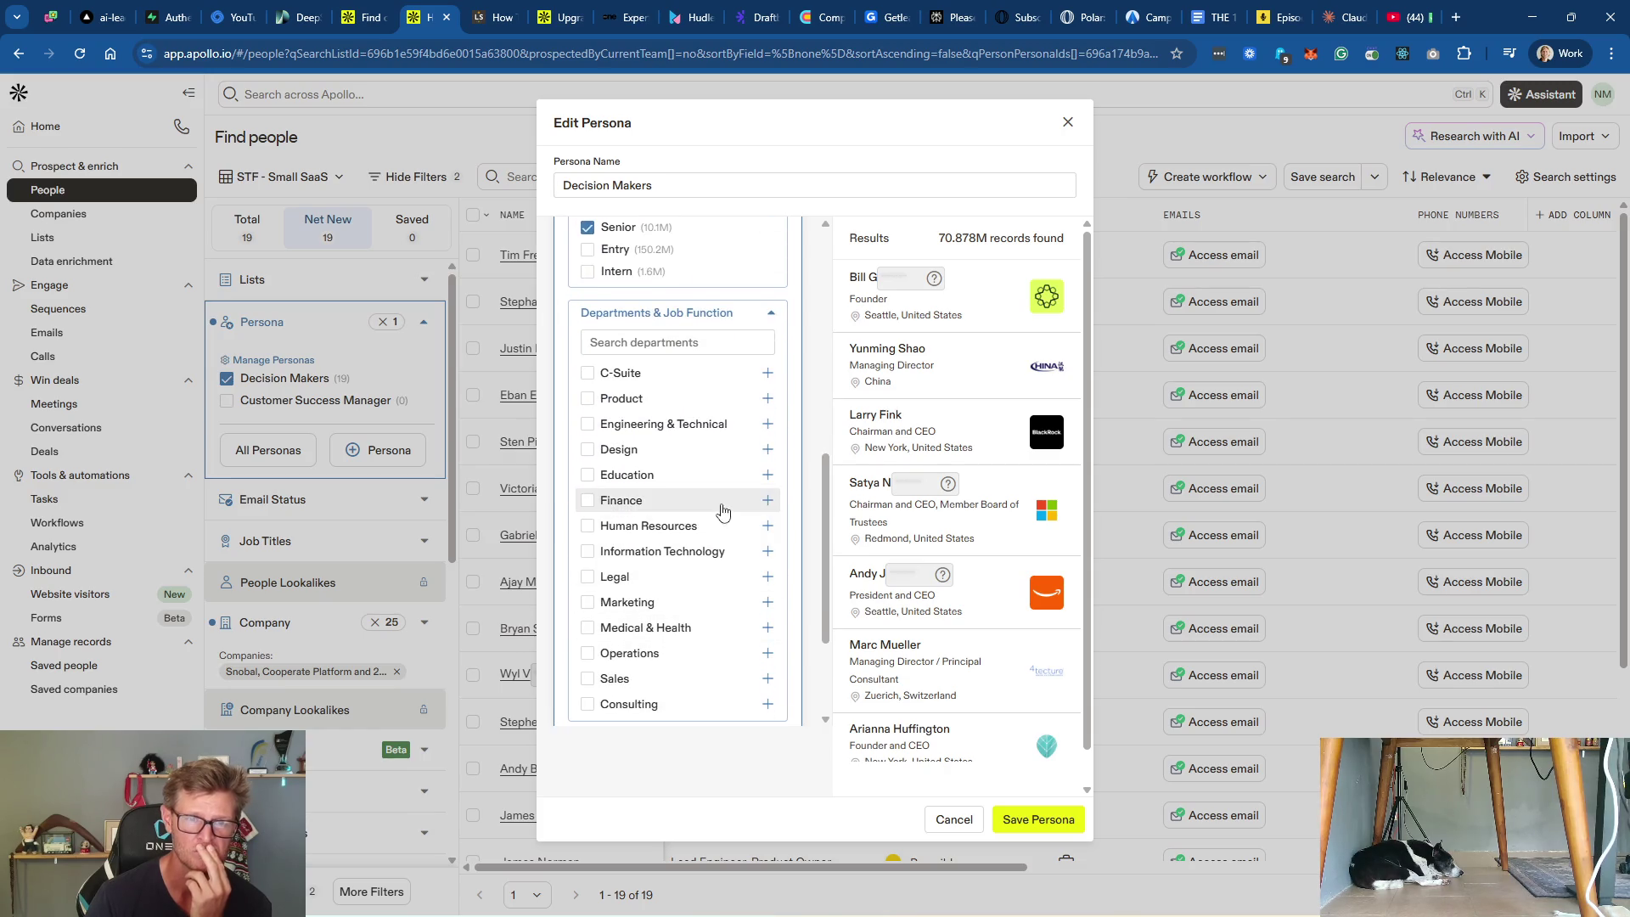
{"action": "scroll", "coordinate": [721, 510], "scroll_direction": "down", "scroll_amount": 1}
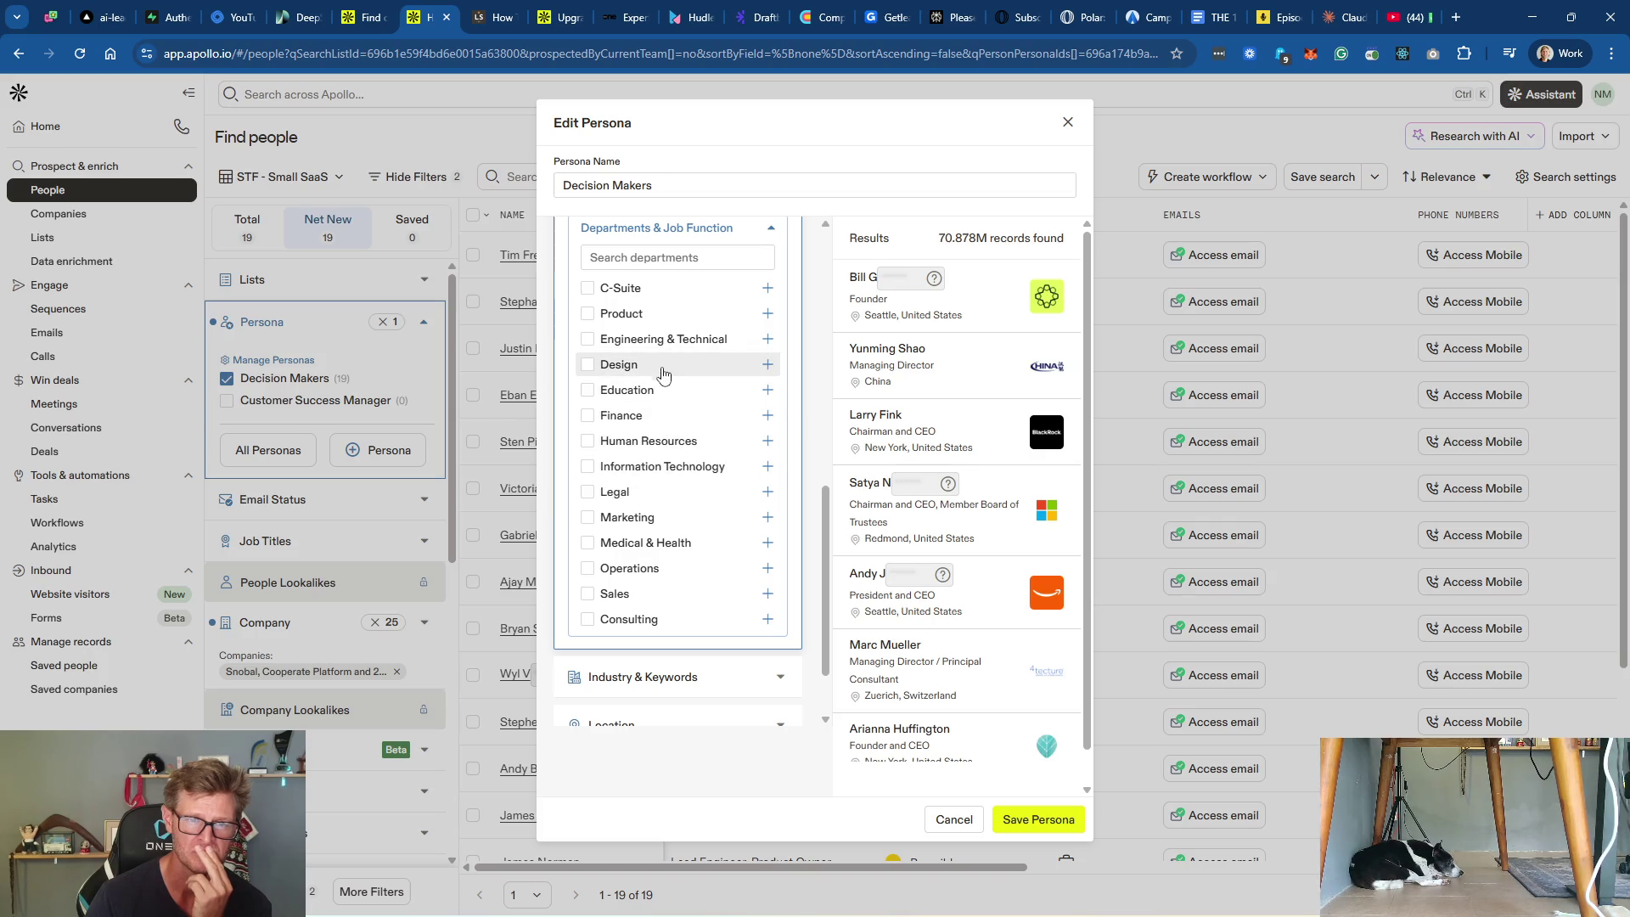
{"action": "scroll", "coordinate": [666, 370], "scroll_direction": "up", "scroll_amount": 1}
{"action": "scroll", "coordinate": [666, 369], "scroll_direction": "down", "scroll_amount": 2}
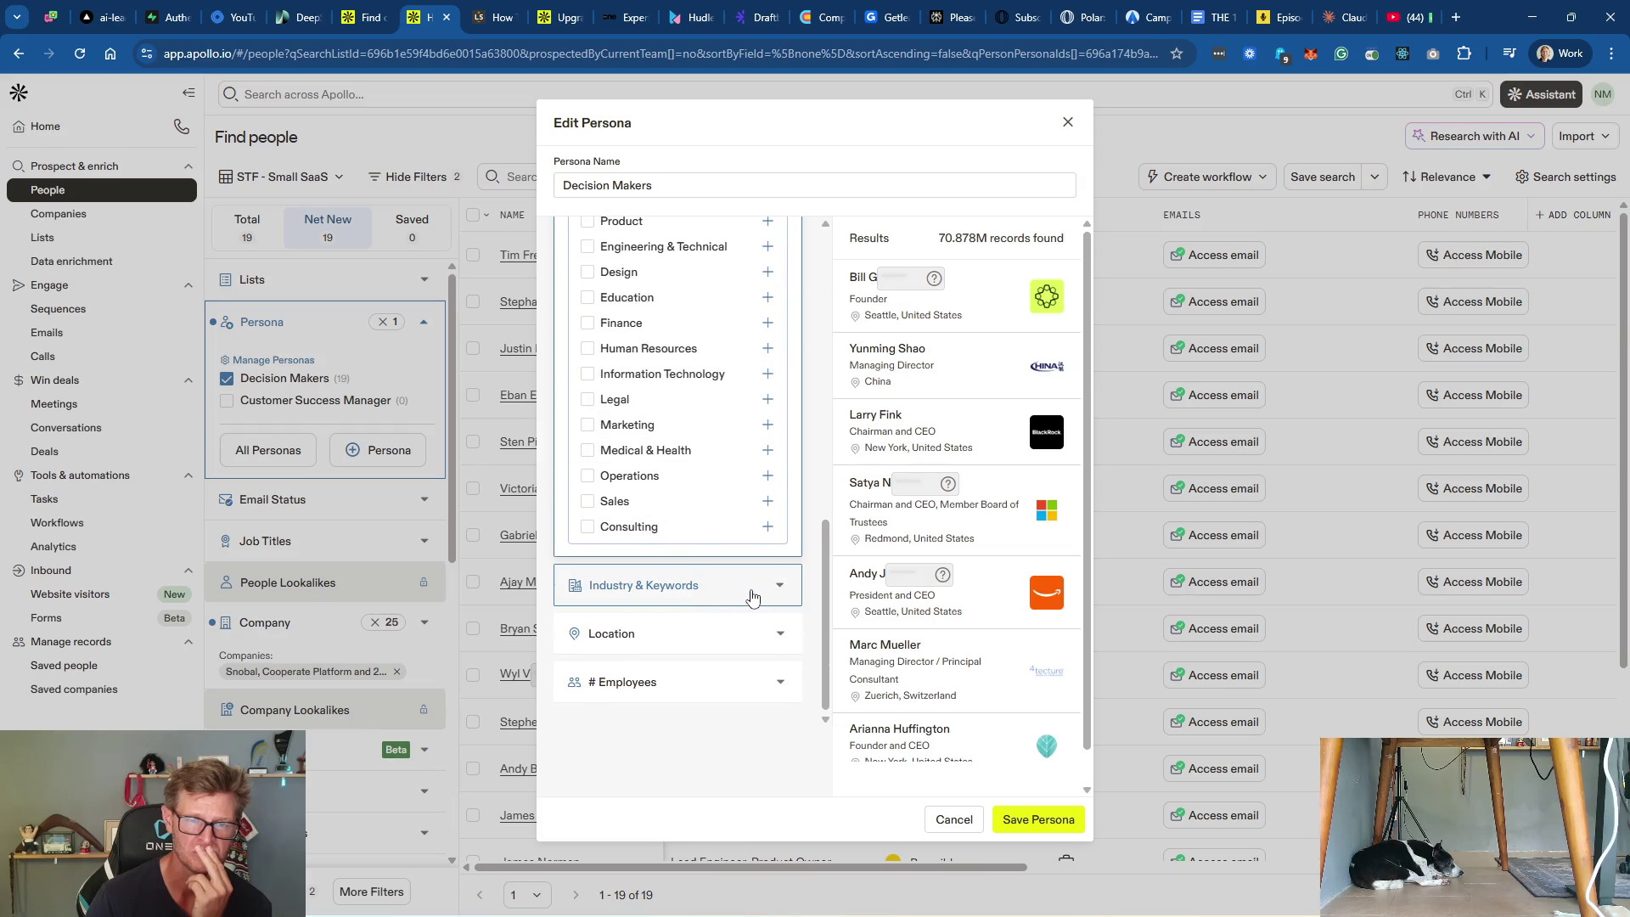
{"action": "left_click", "coordinate": [730, 594]}
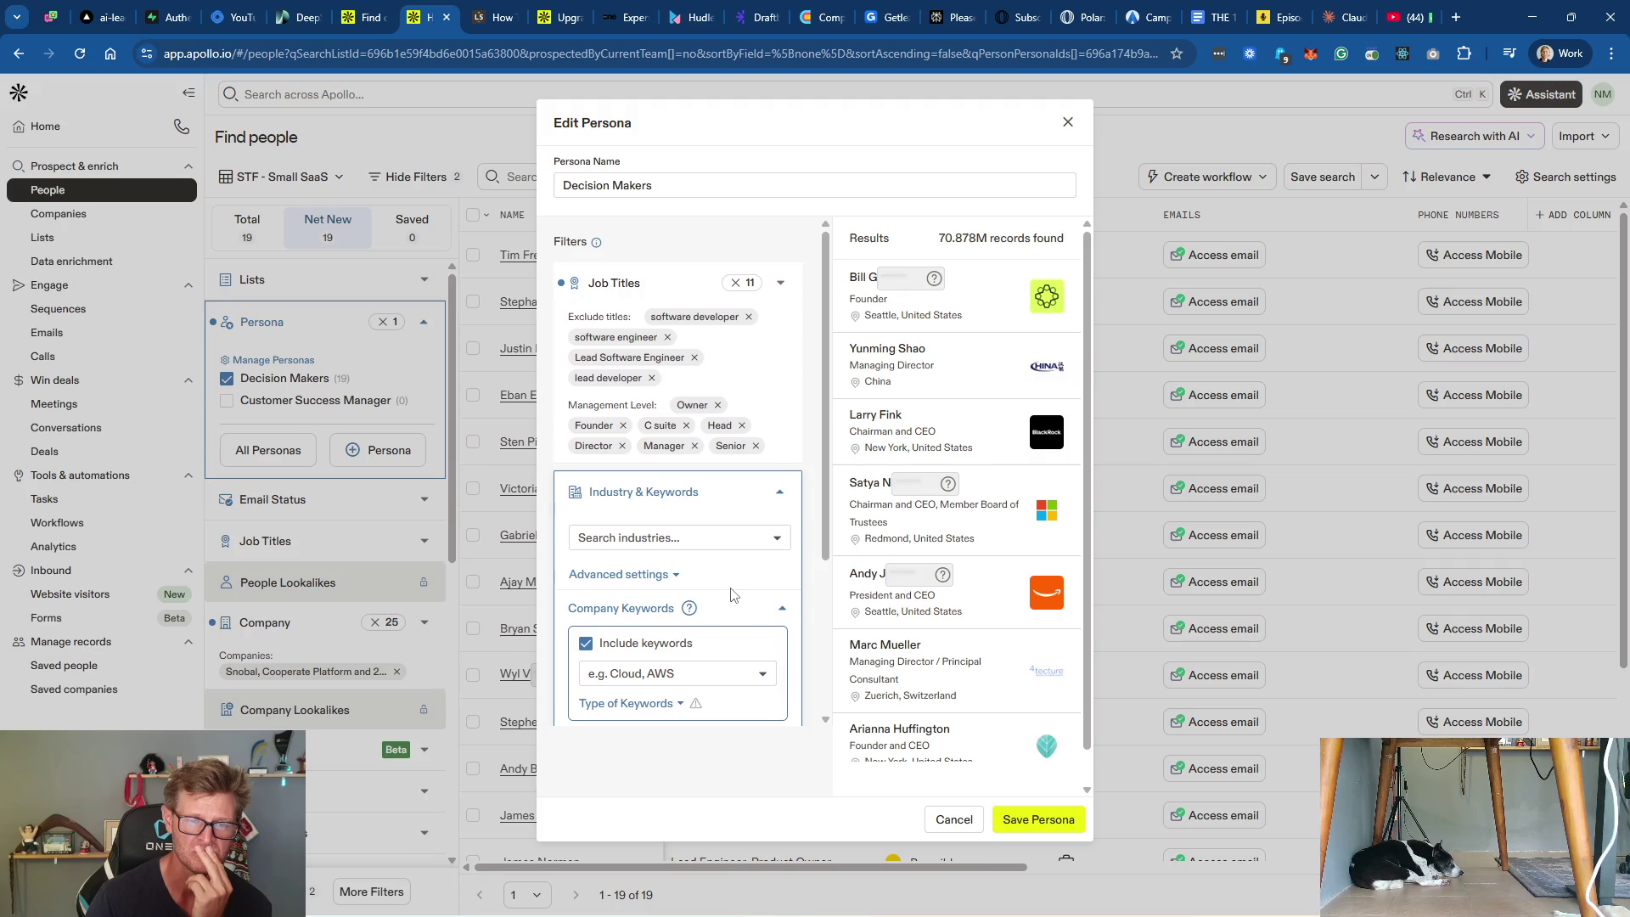
{"action": "scroll", "coordinate": [734, 594], "scroll_direction": "down", "scroll_amount": 3}
{"action": "left_click", "coordinate": [1025, 817]}
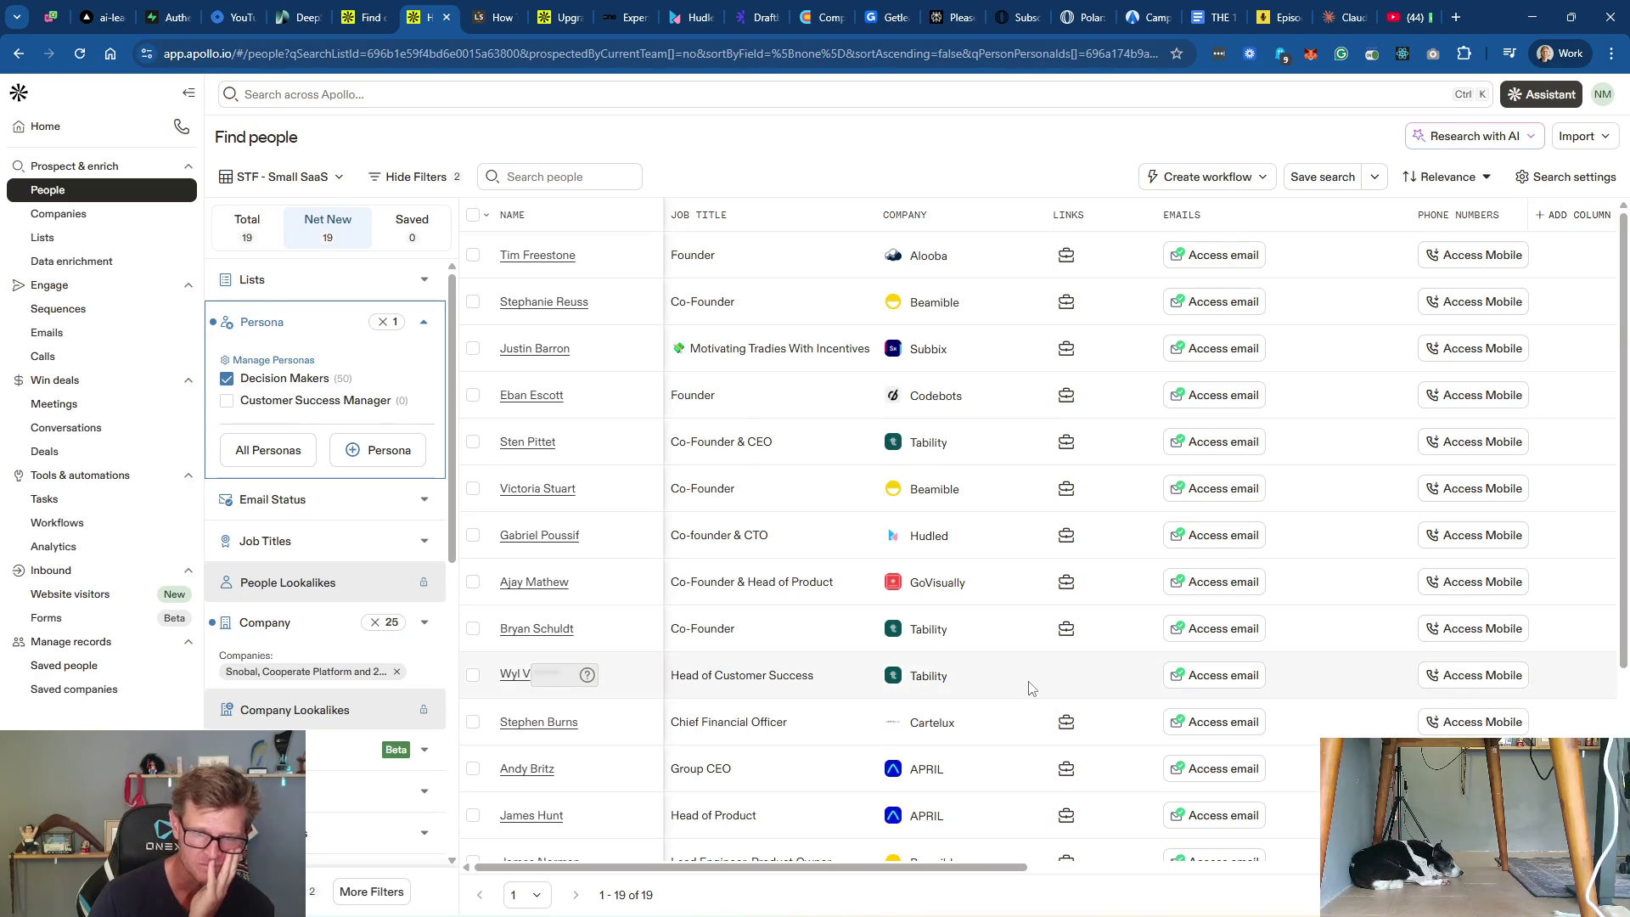
Step: Scroll through the People table to review the Decision Makers results, such as founders, CEOs and CTOs
{"action": "scroll", "coordinate": [1030, 687], "scroll_direction": "down", "scroll_amount": 3}
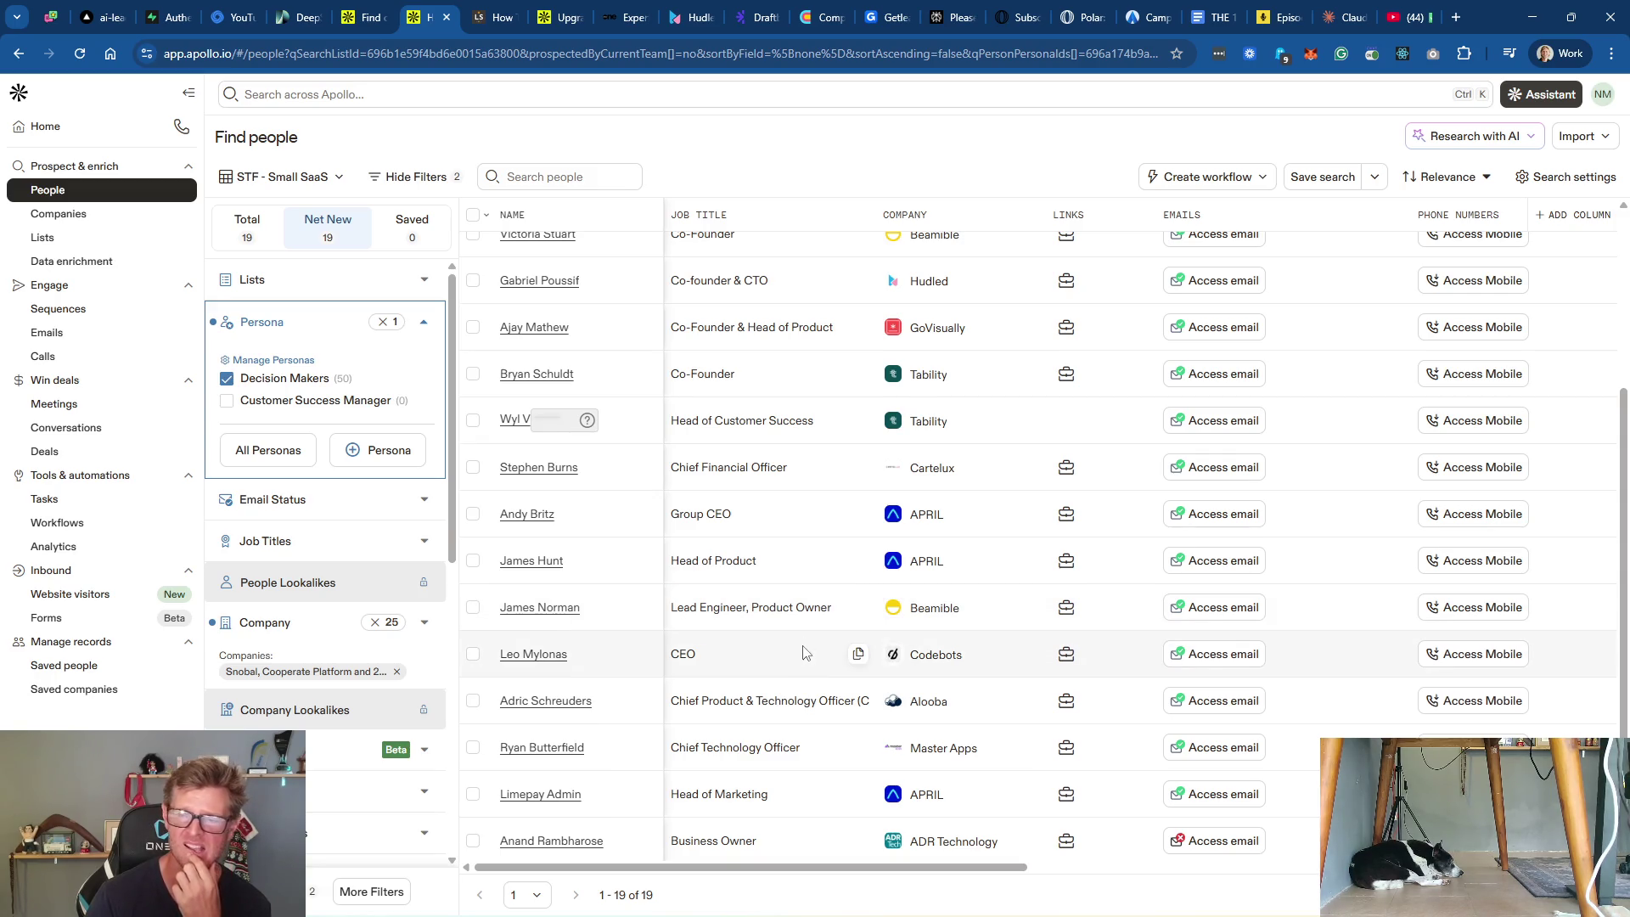
{"action": "scroll", "coordinate": [797, 656], "scroll_direction": "down", "scroll_amount": 1}
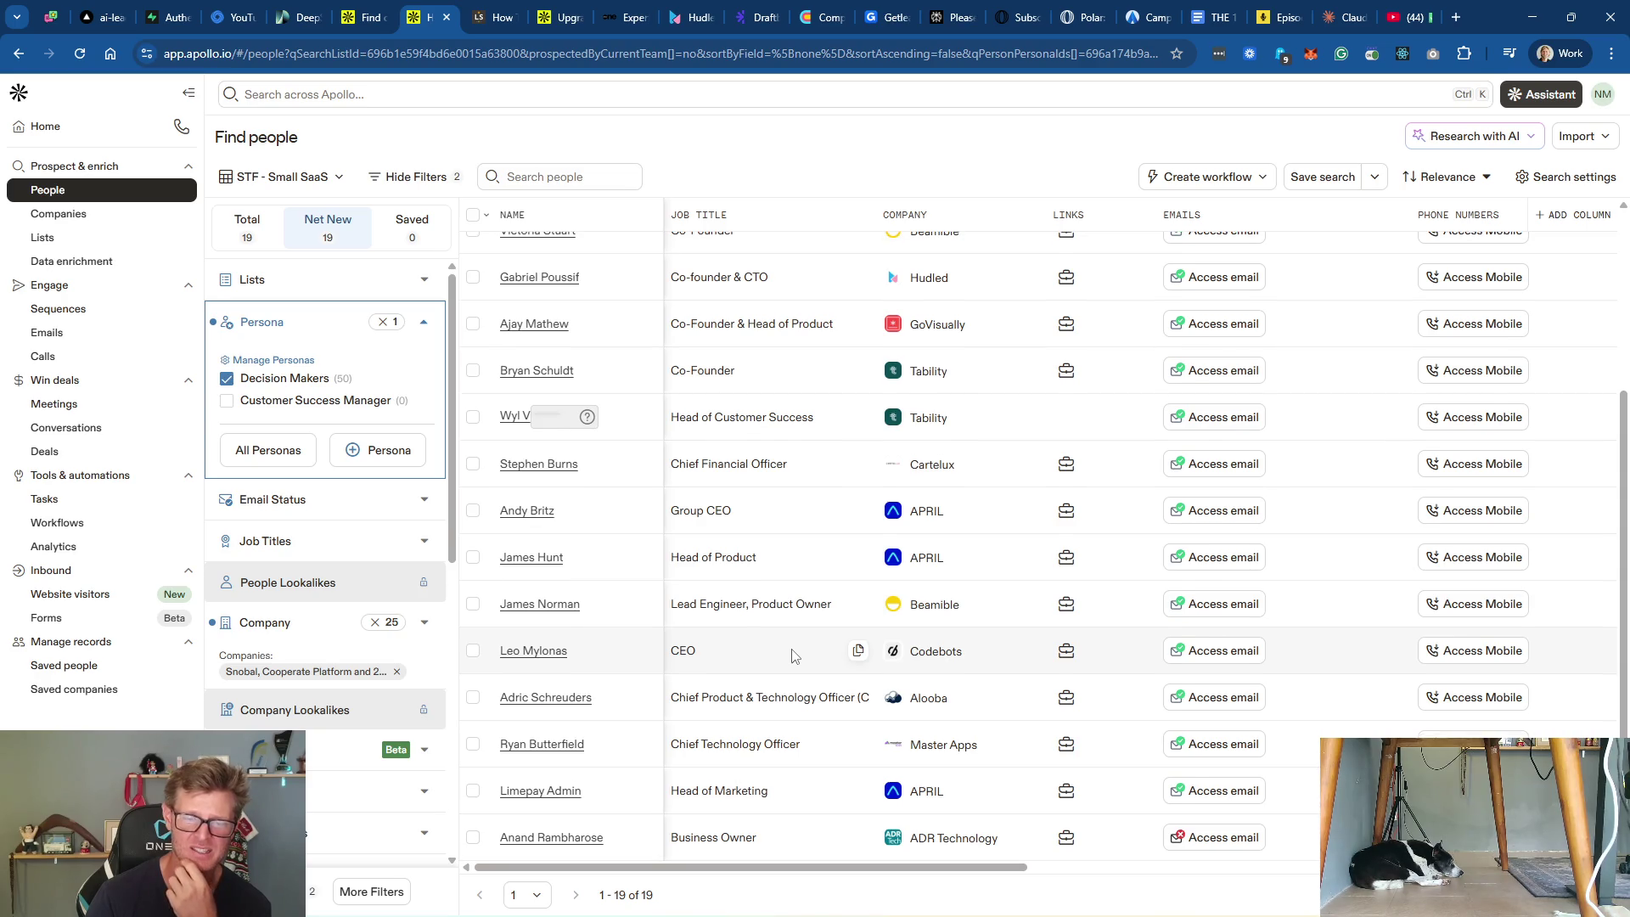
{"action": "scroll", "coordinate": [792, 655], "scroll_direction": "up", "scroll_amount": 2}
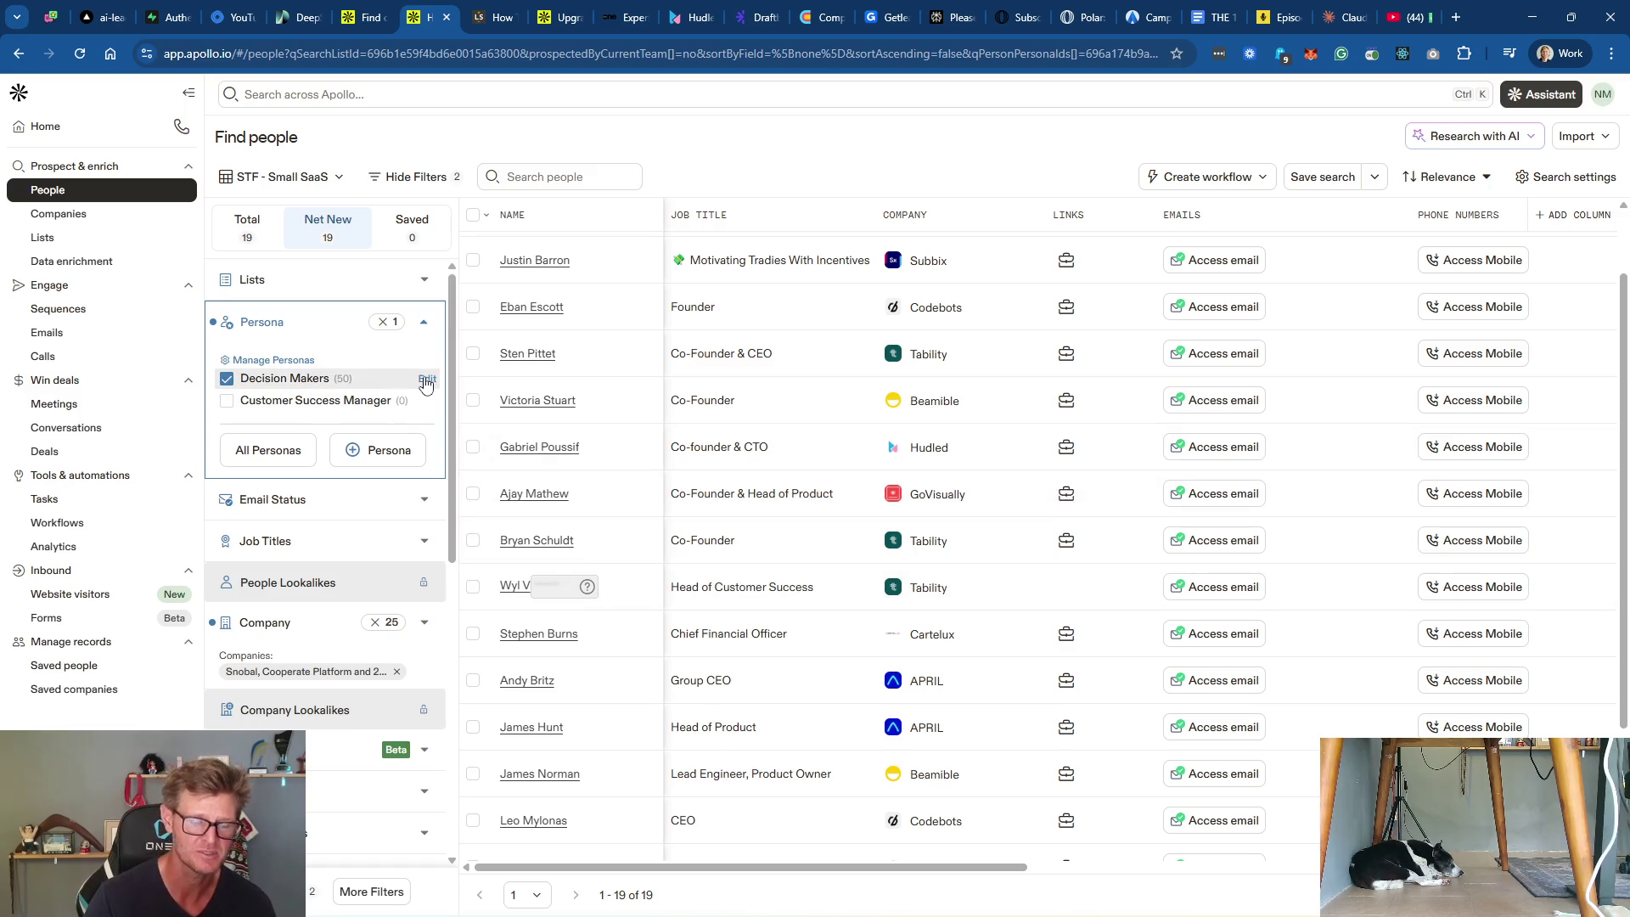
Step: Exclude the 'chief financial officer' and 'financial manager' titles and save the persona
{"action": "left_click", "coordinate": [426, 379]}
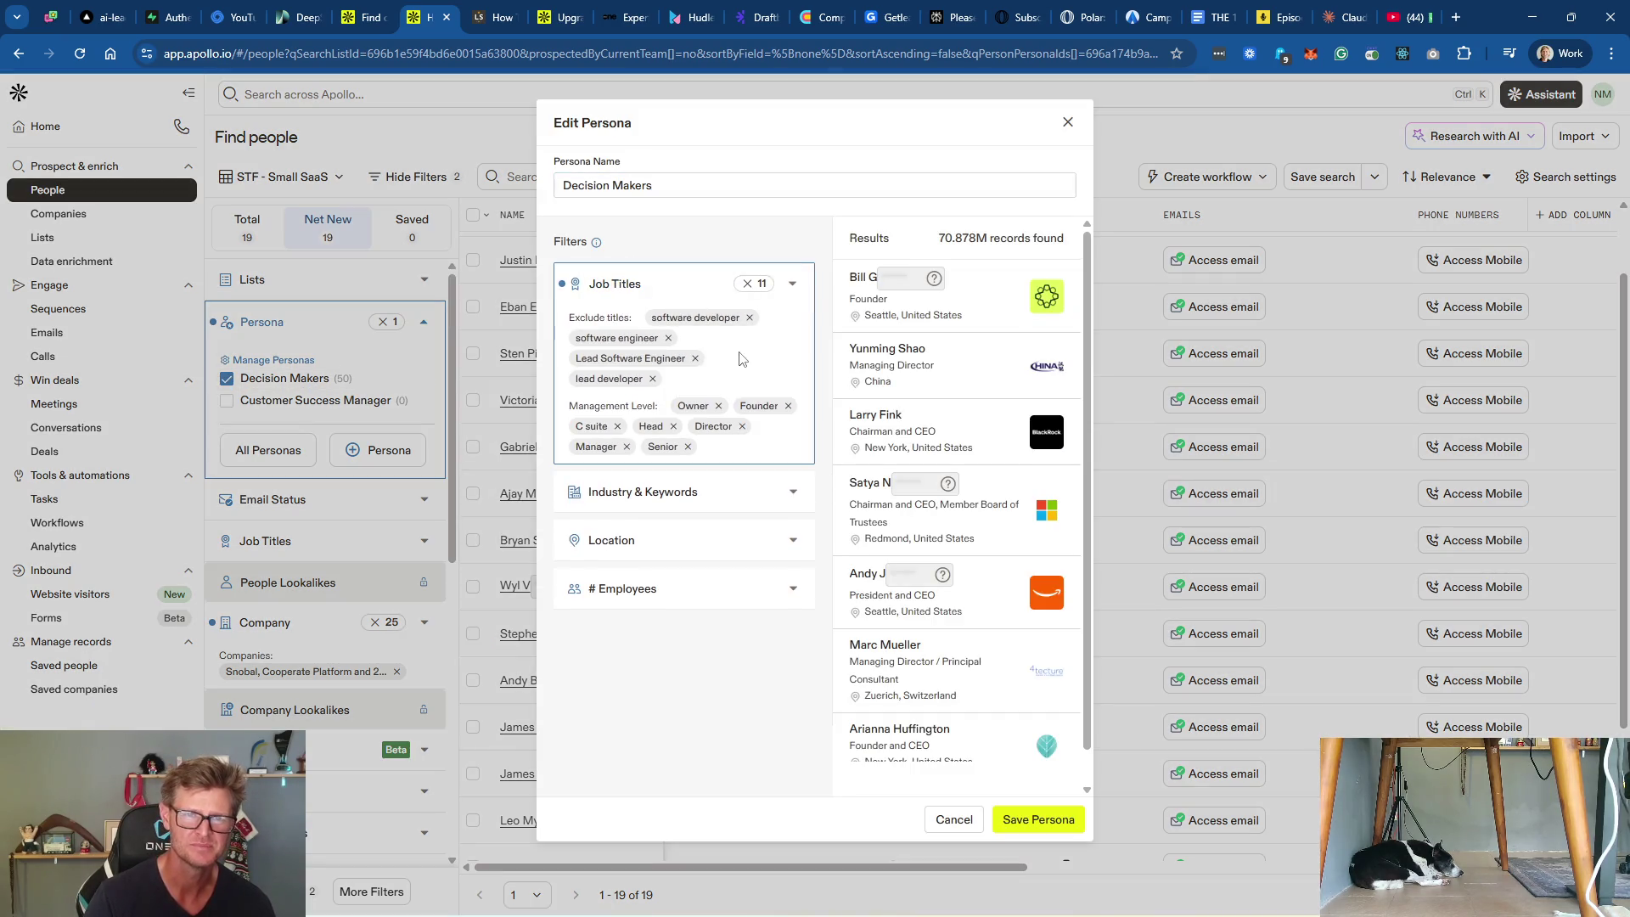
{"action": "left_click", "coordinate": [681, 287]}
{"action": "left_click", "coordinate": [703, 545]}
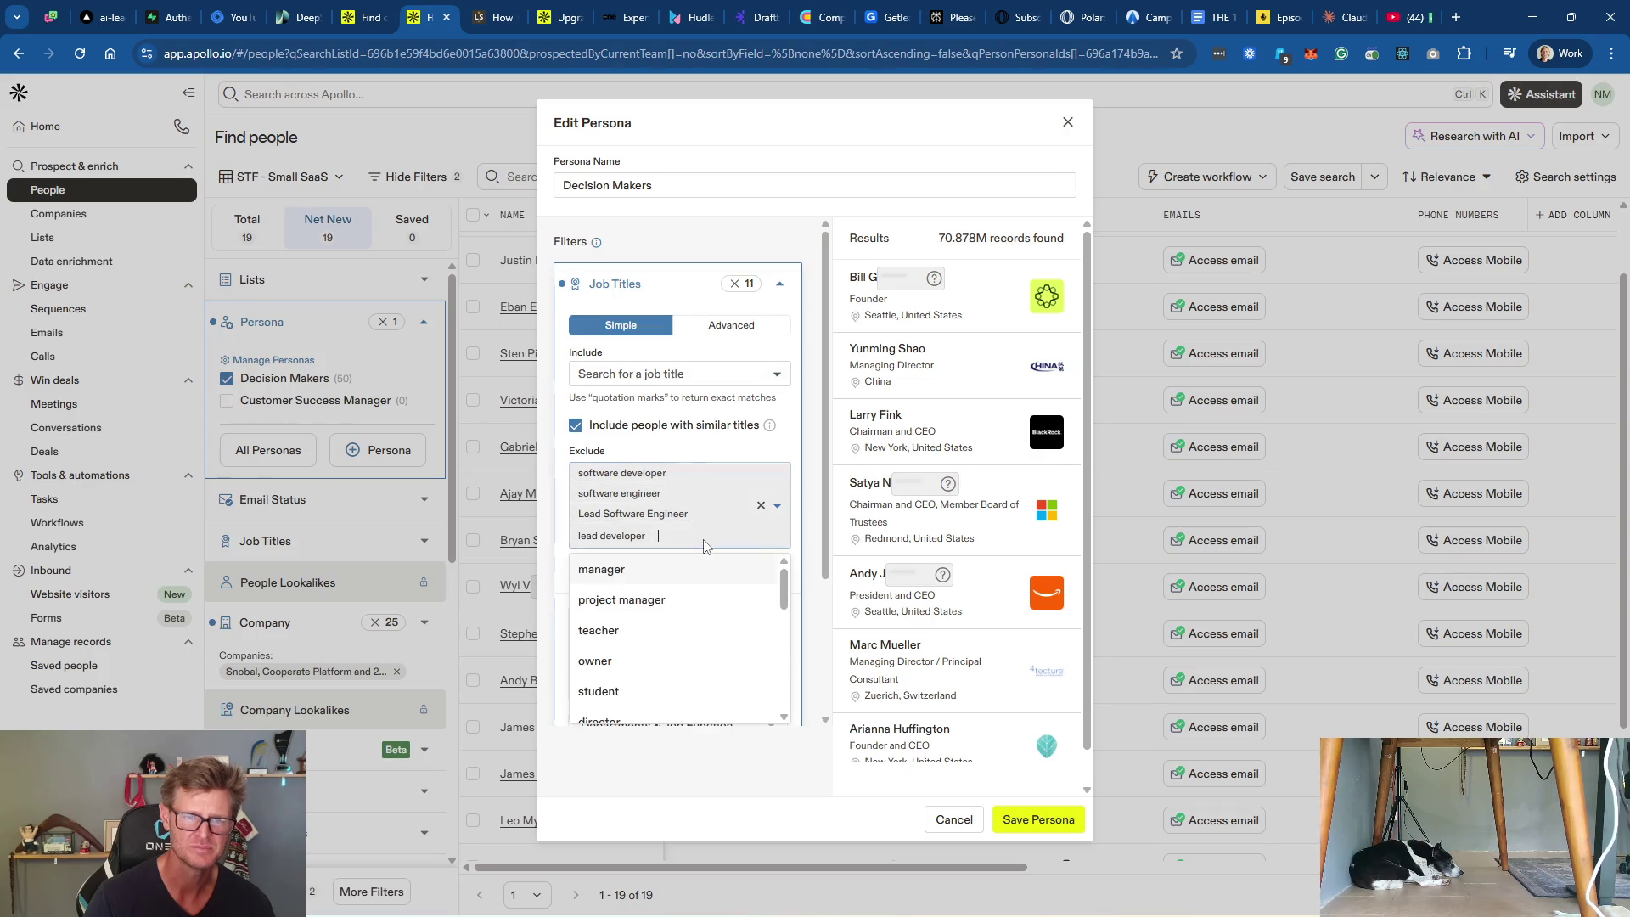
{"action": "type", "text": "chie"}
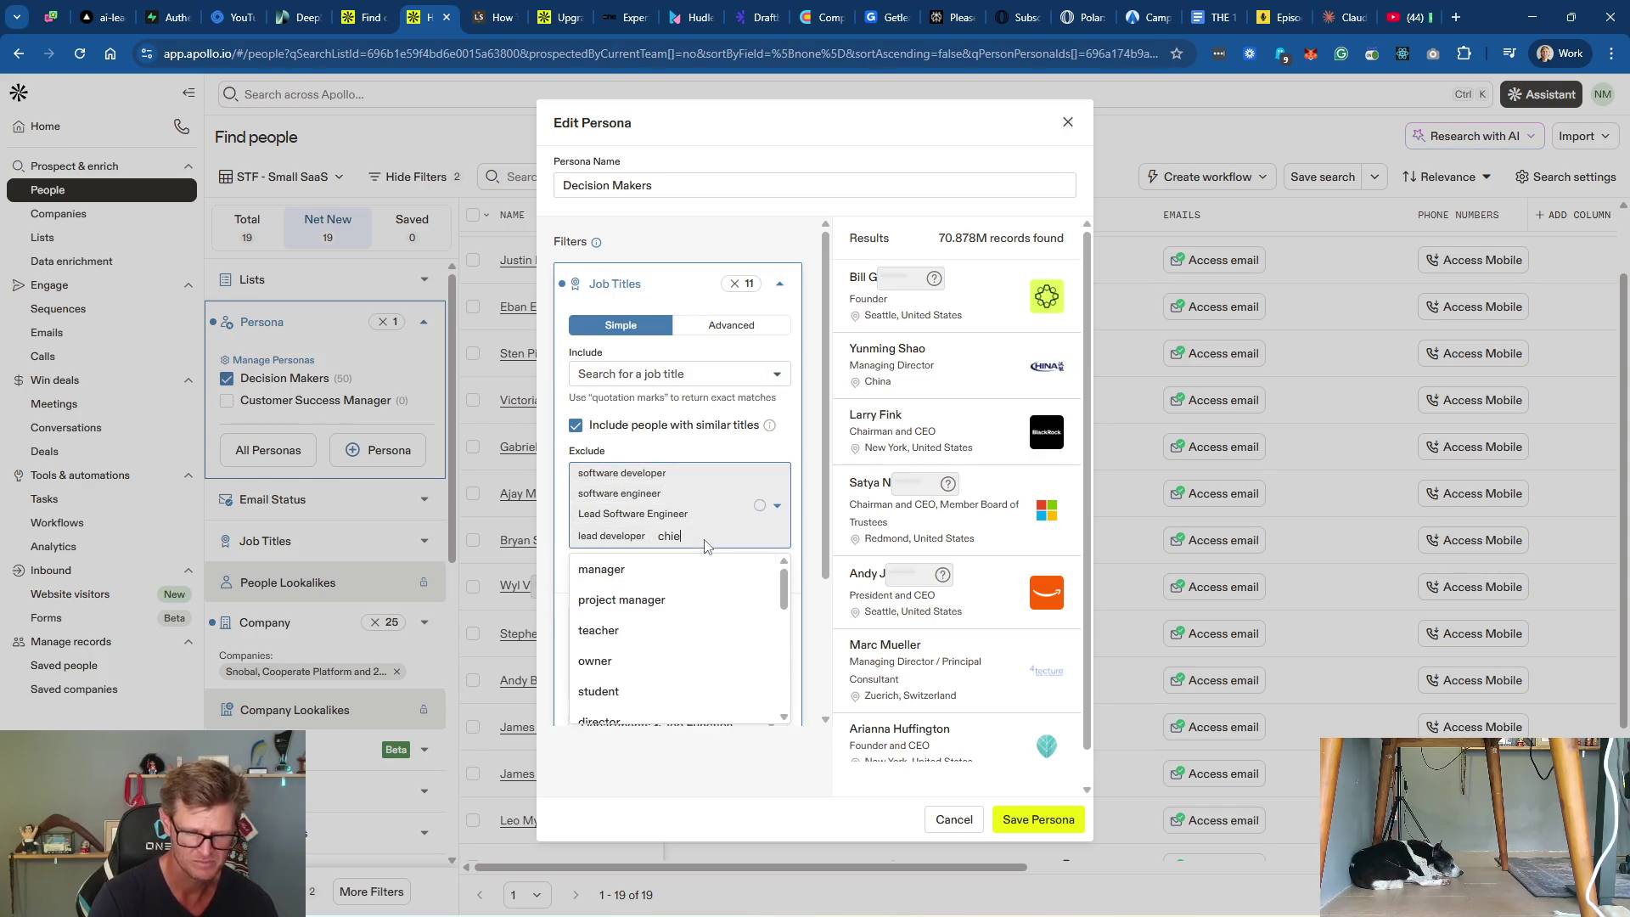
{"action": "type", "text": "f financial"}
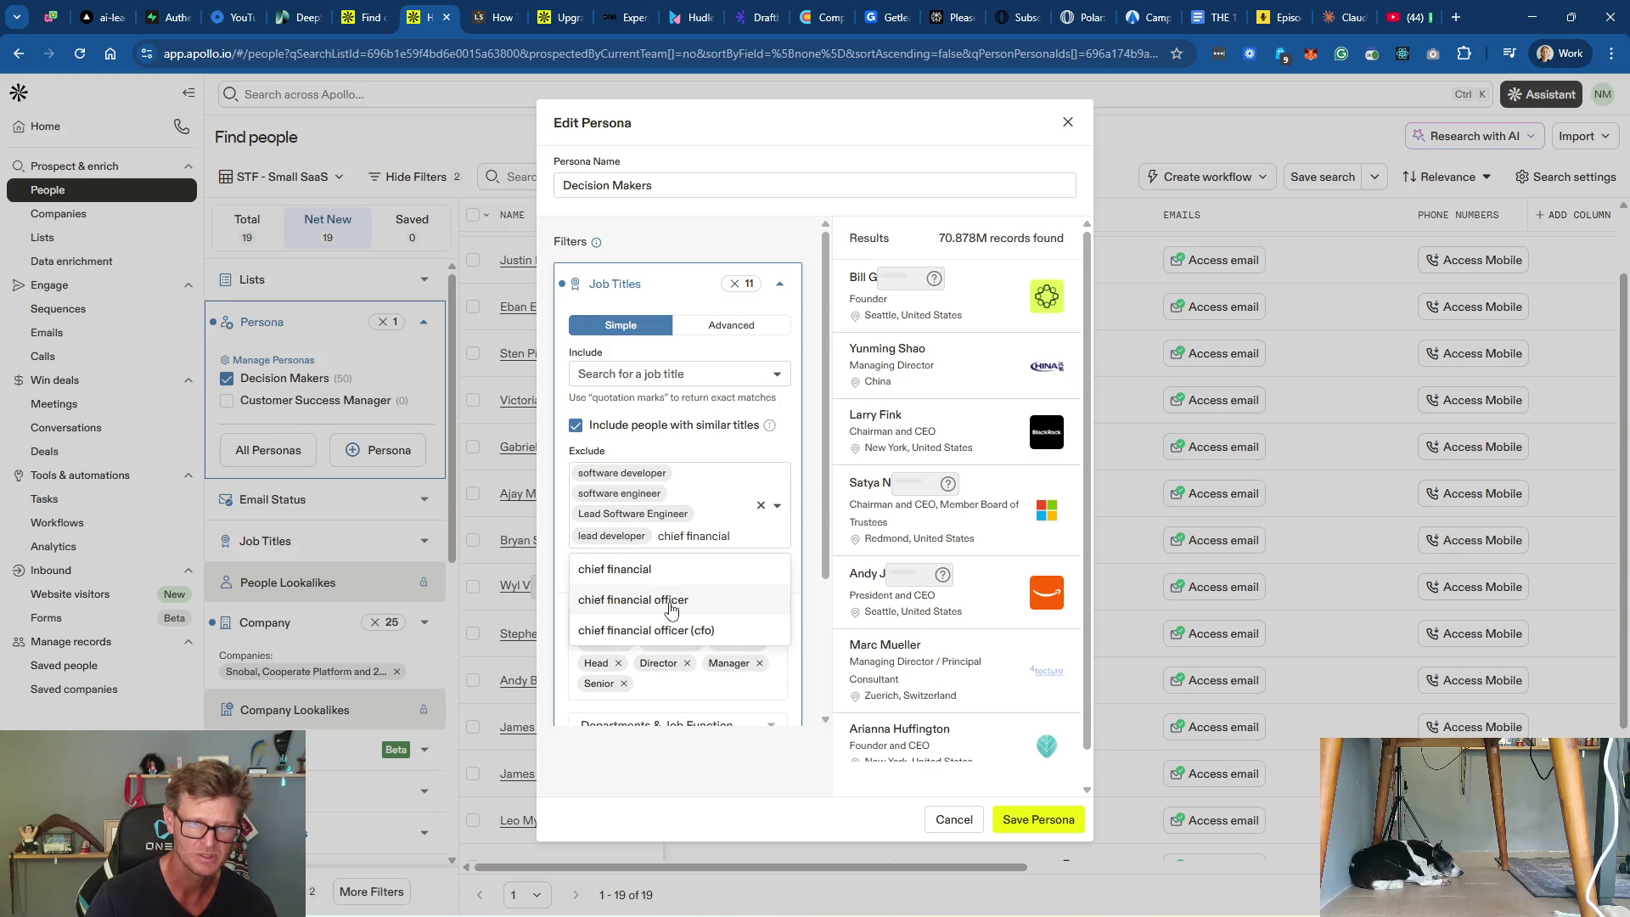
{"action": "left_click", "coordinate": [671, 604]}
{"action": "type", "text": "inan"}
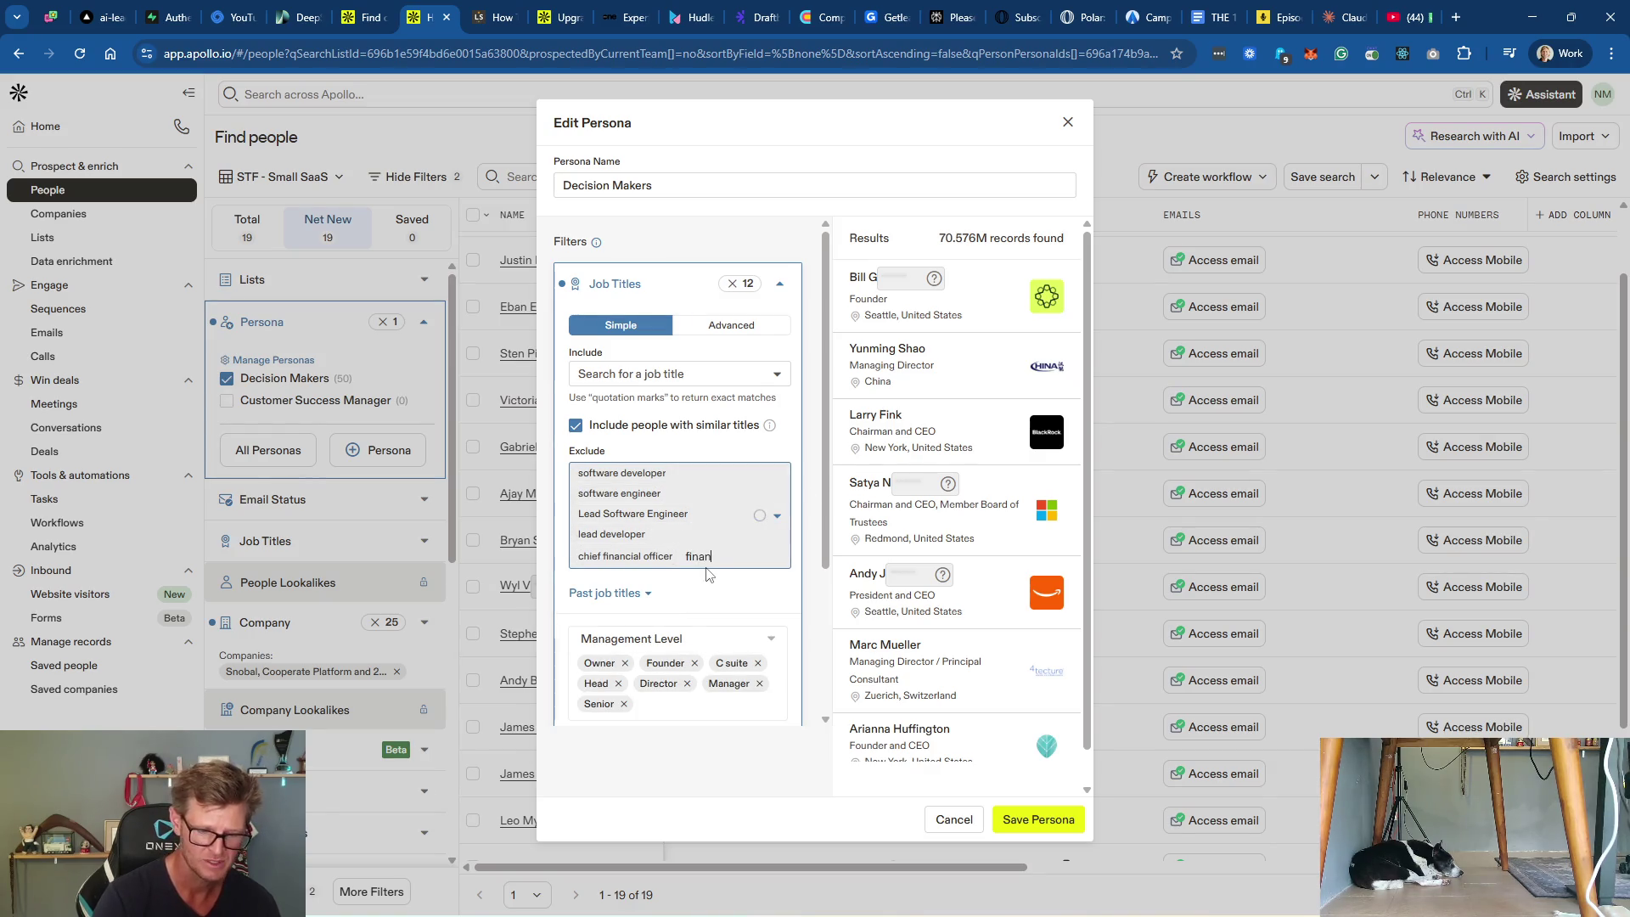
{"action": "type", "text": "cial"}
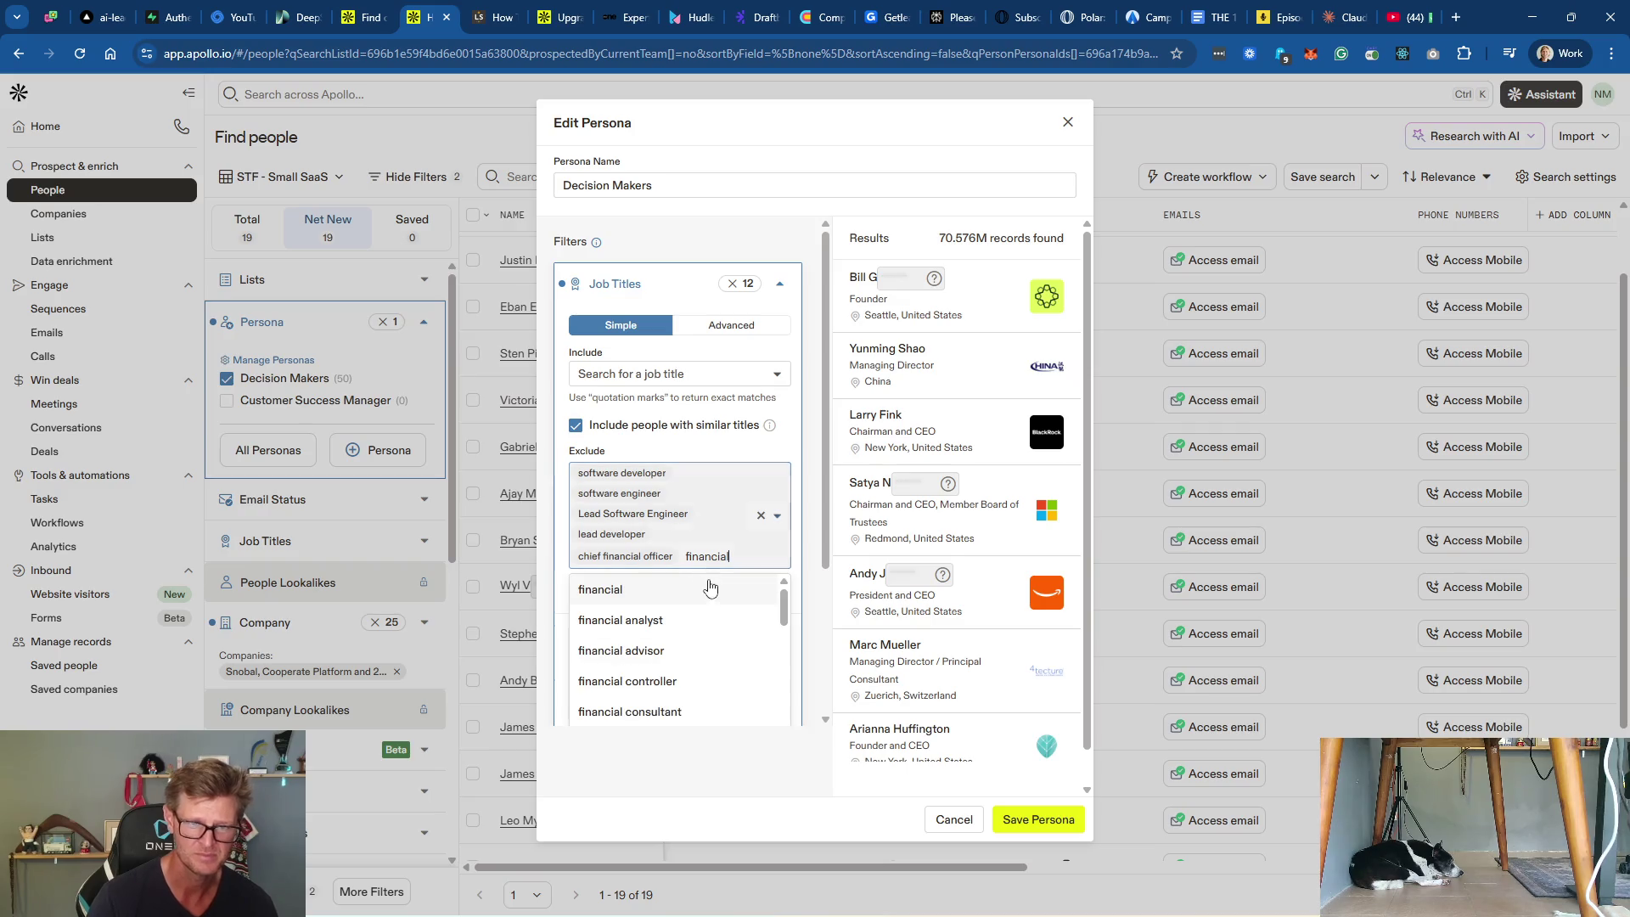
{"action": "scroll", "coordinate": [724, 648], "scroll_direction": "down", "scroll_amount": 4}
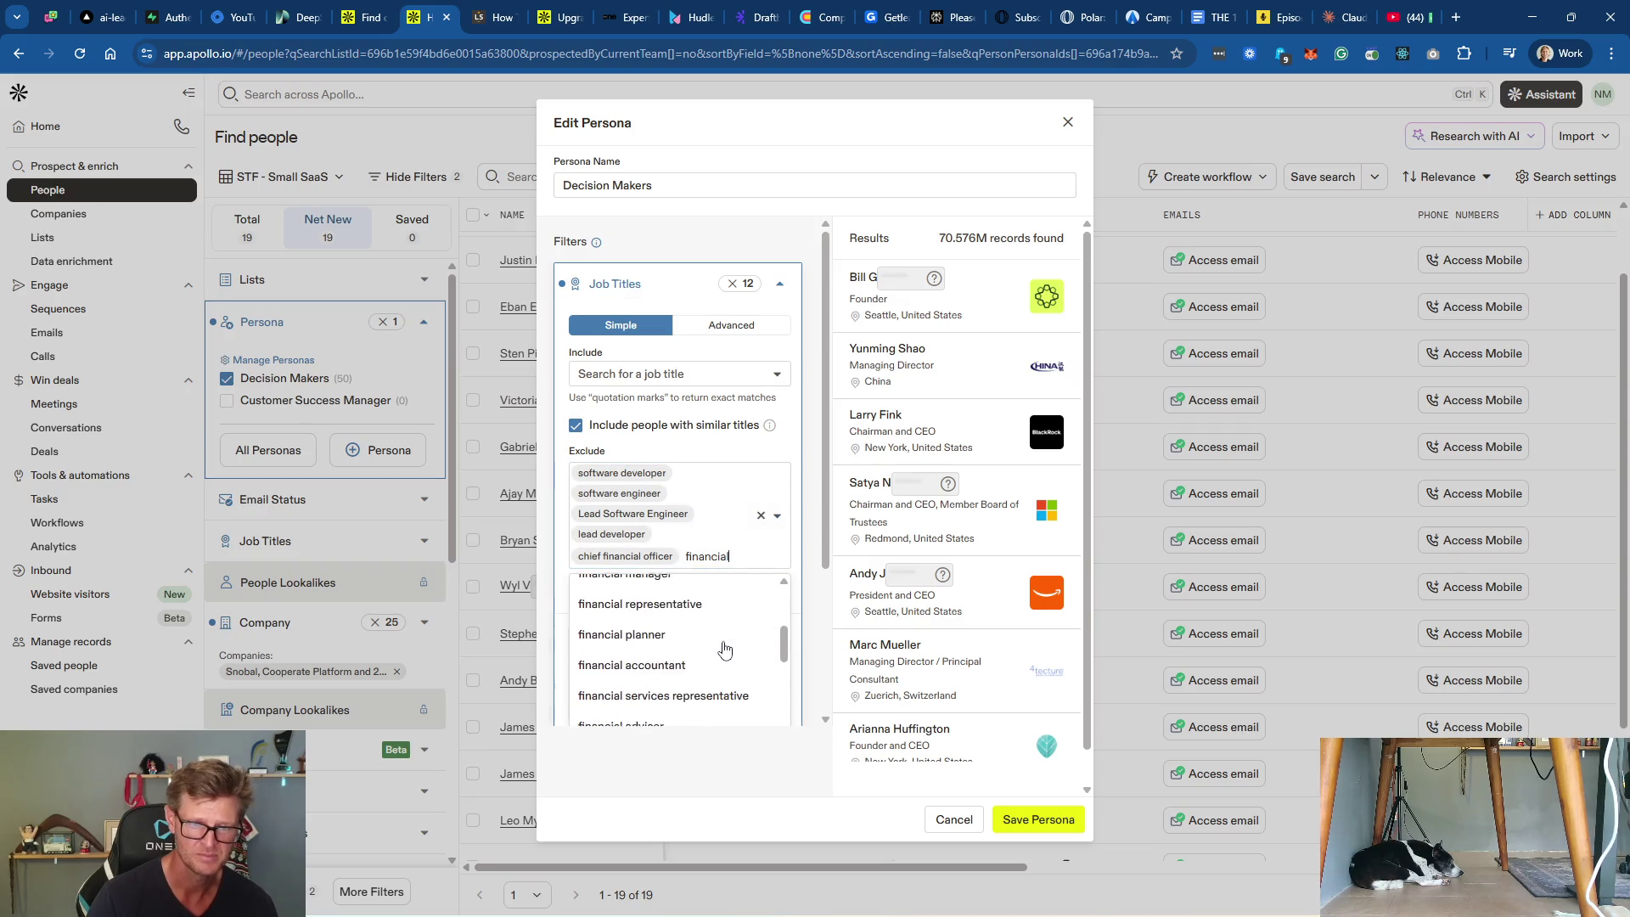
{"action": "scroll", "coordinate": [723, 650], "scroll_direction": "up", "scroll_amount": 1}
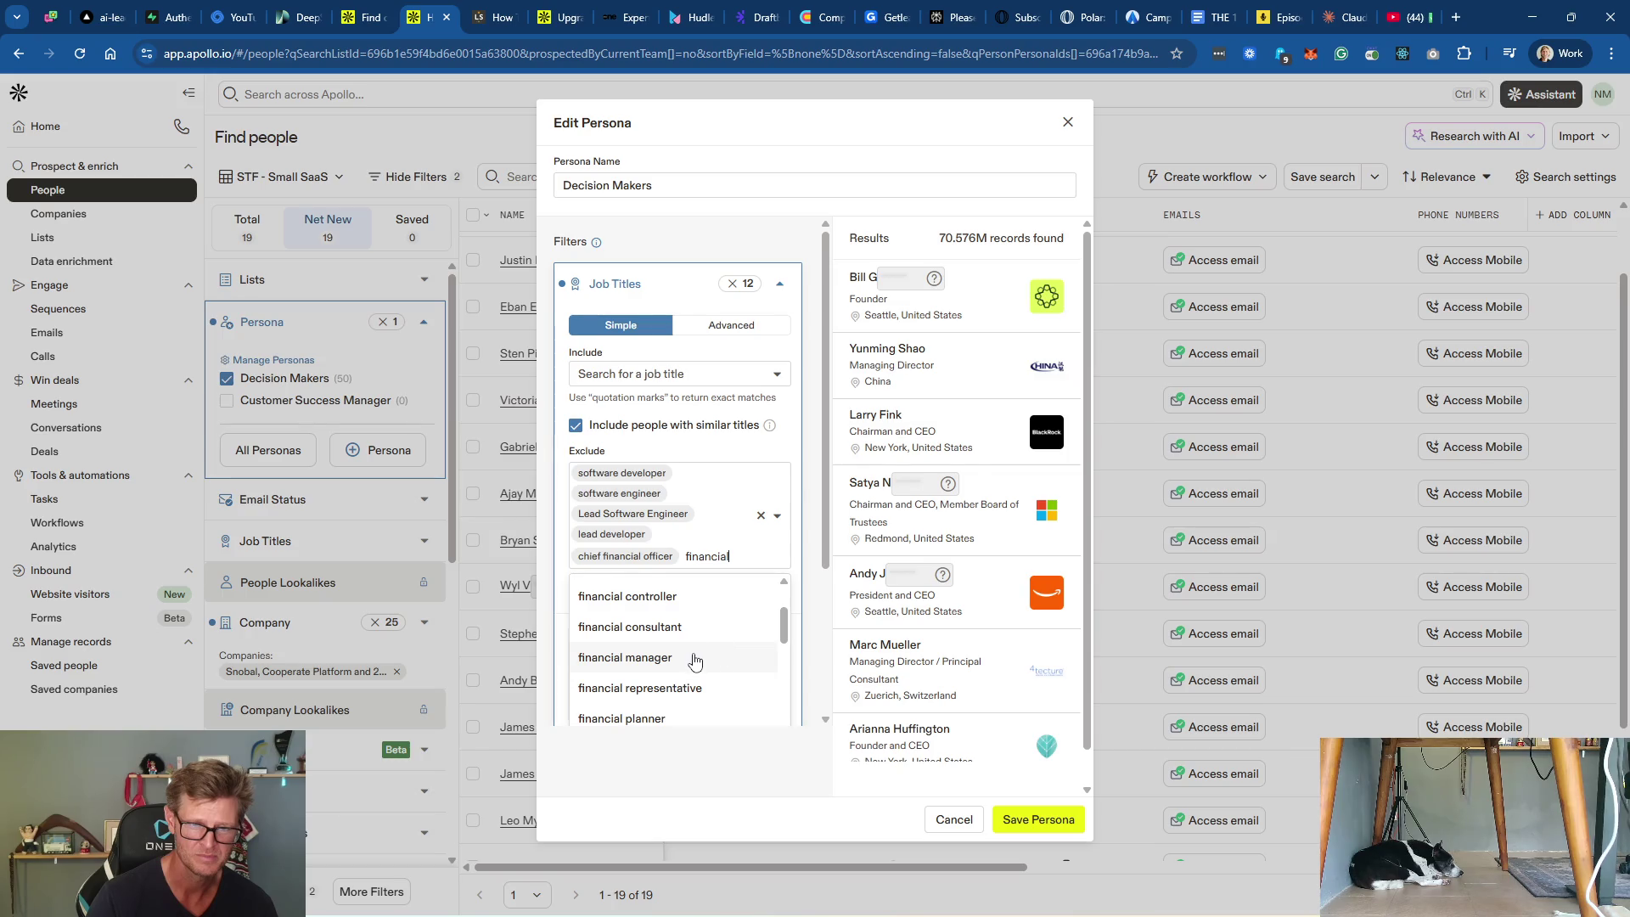
{"action": "left_click", "coordinate": [694, 659]}
{"action": "left_click", "coordinate": [1038, 819]}
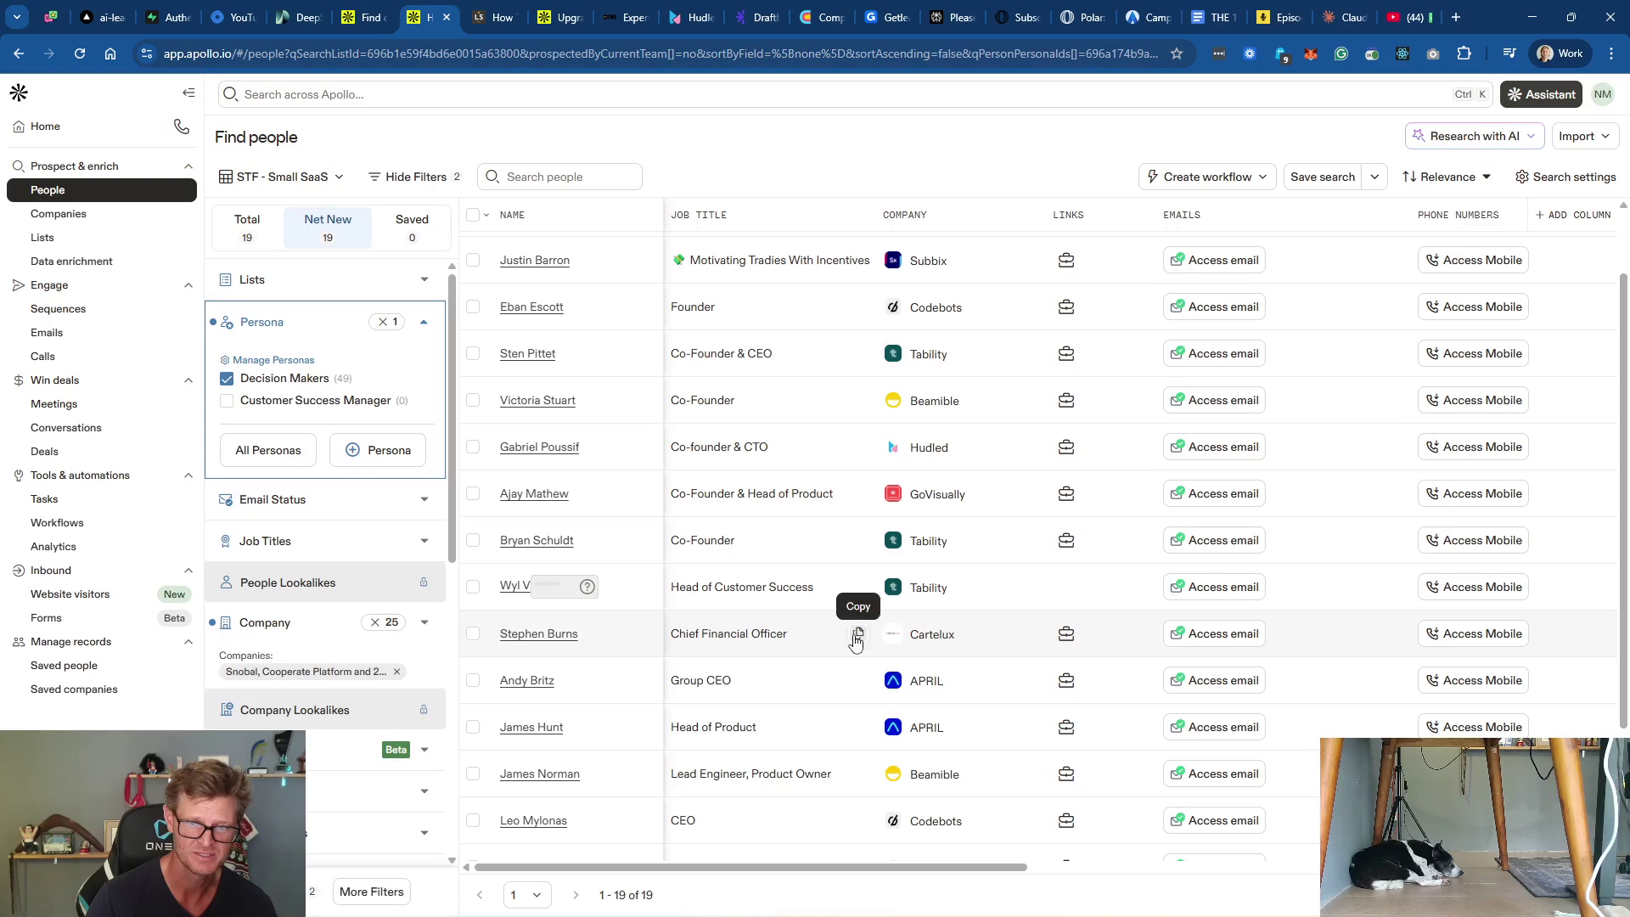
Step: Reopen the Decision Makers persona to review its excluded job titles
{"action": "left_click", "coordinate": [422, 378]}
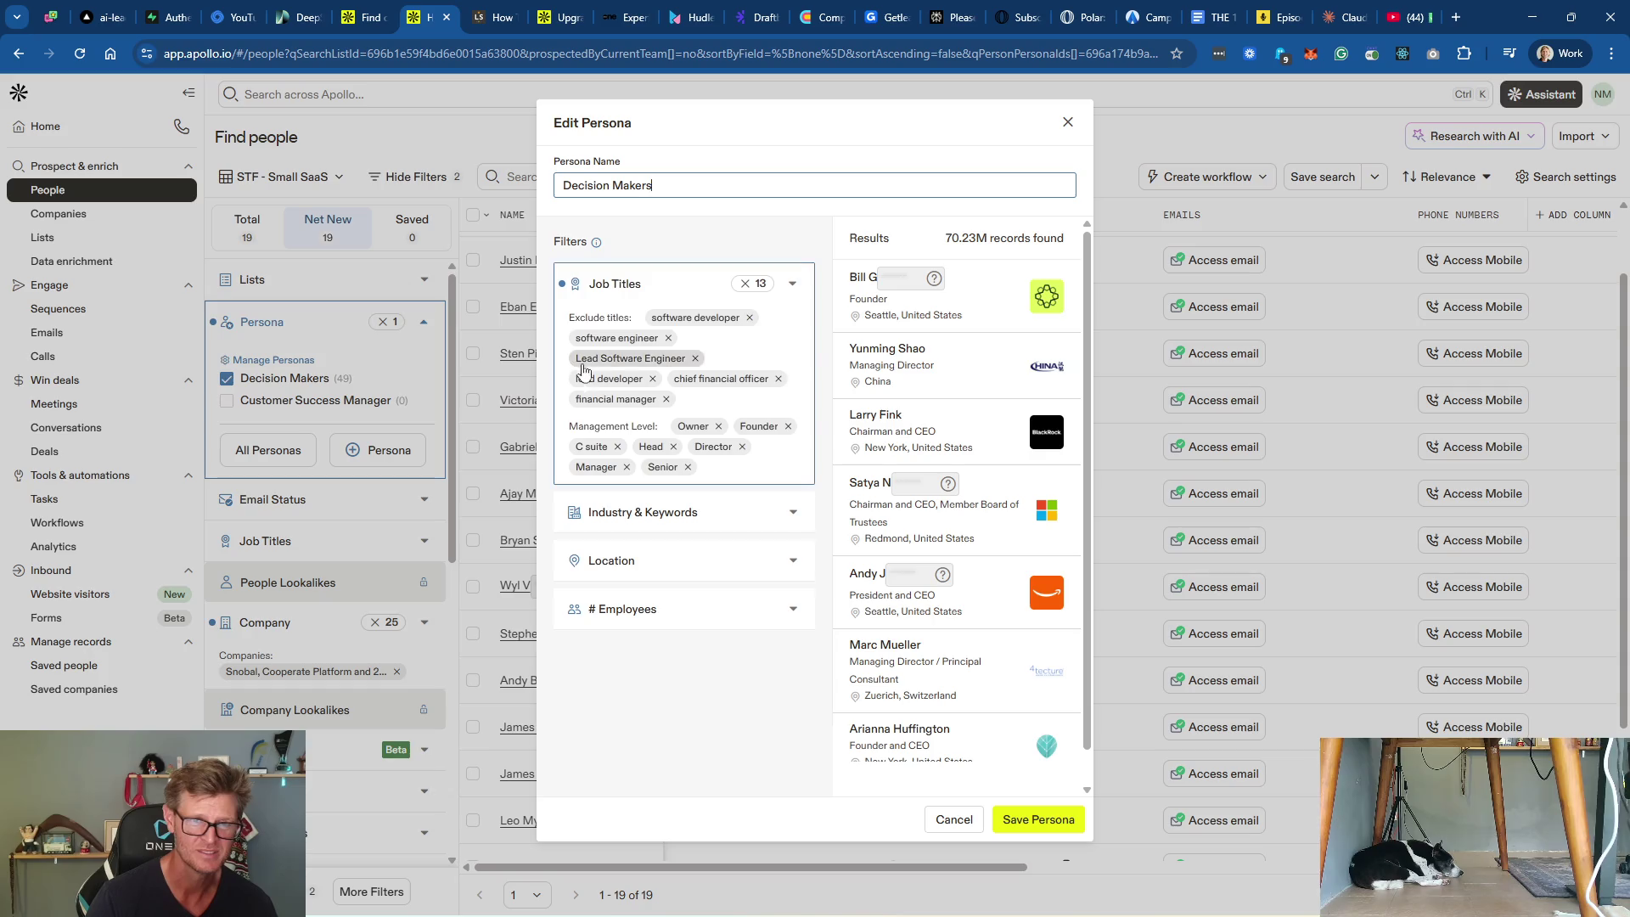
{"action": "left_click", "coordinate": [707, 404]}
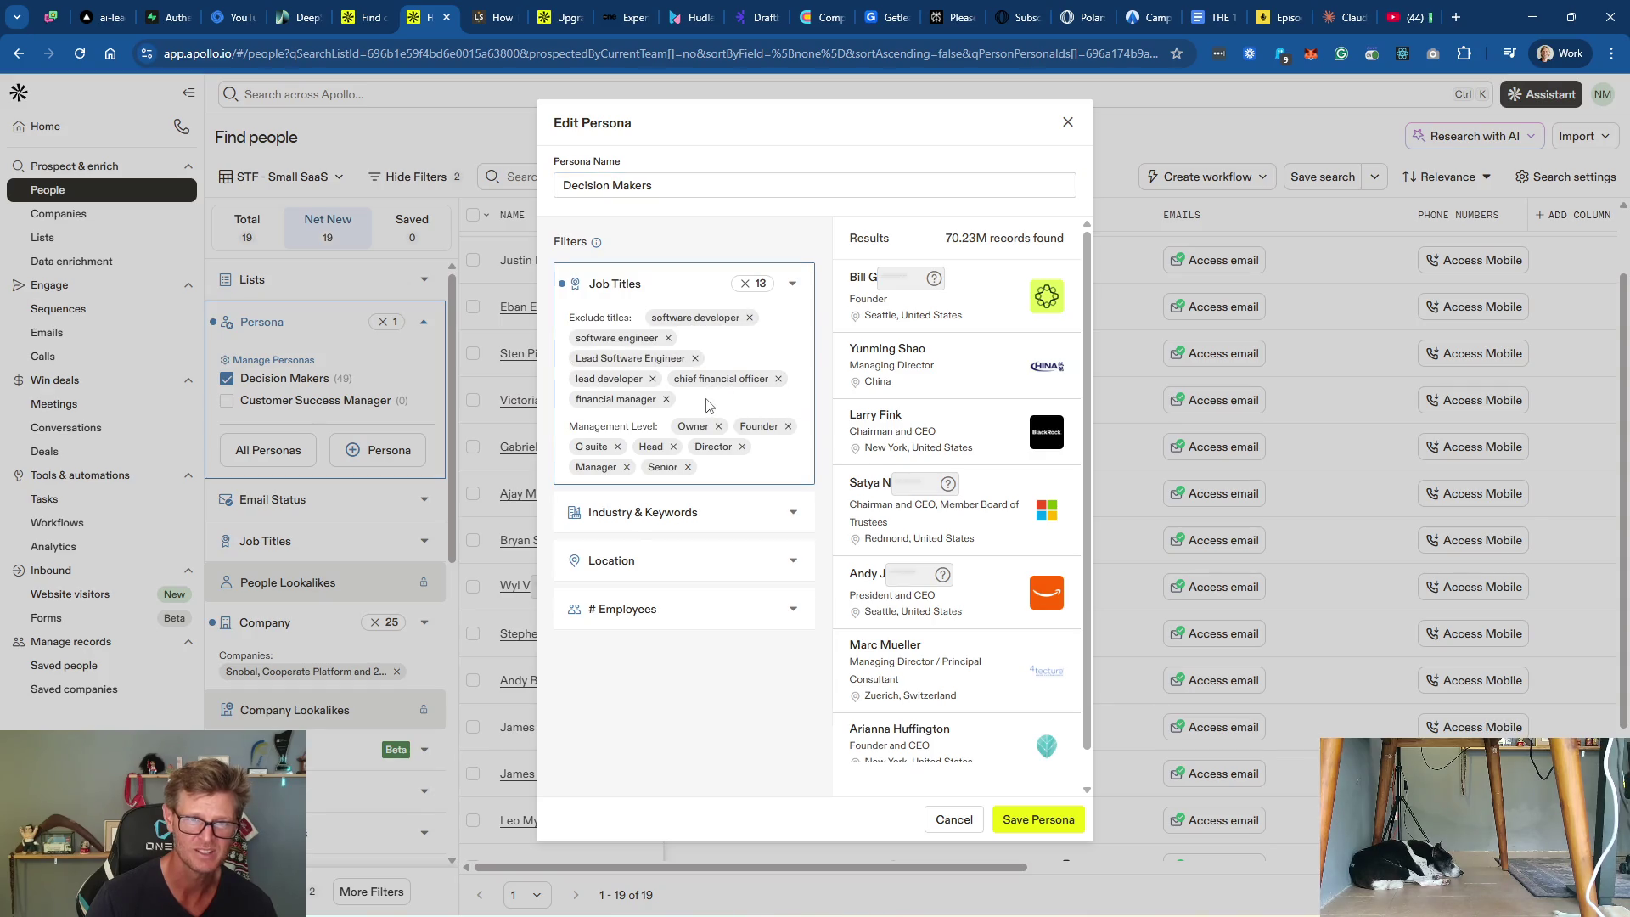
{"action": "left_click", "coordinate": [631, 311]}
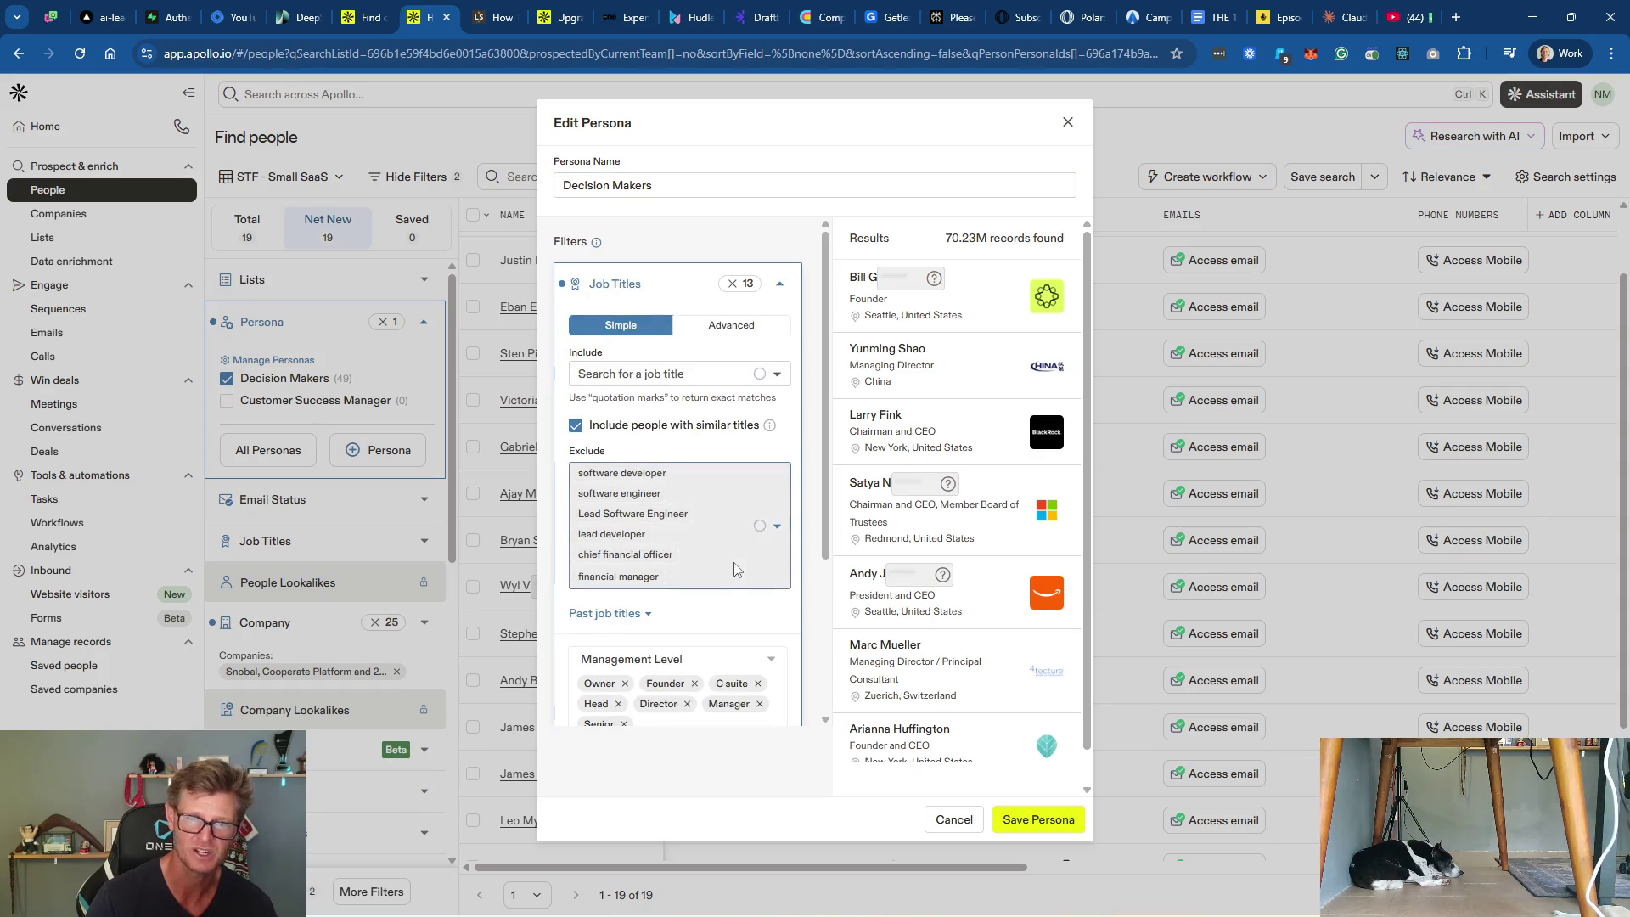
{"action": "left_click", "coordinate": [702, 573]}
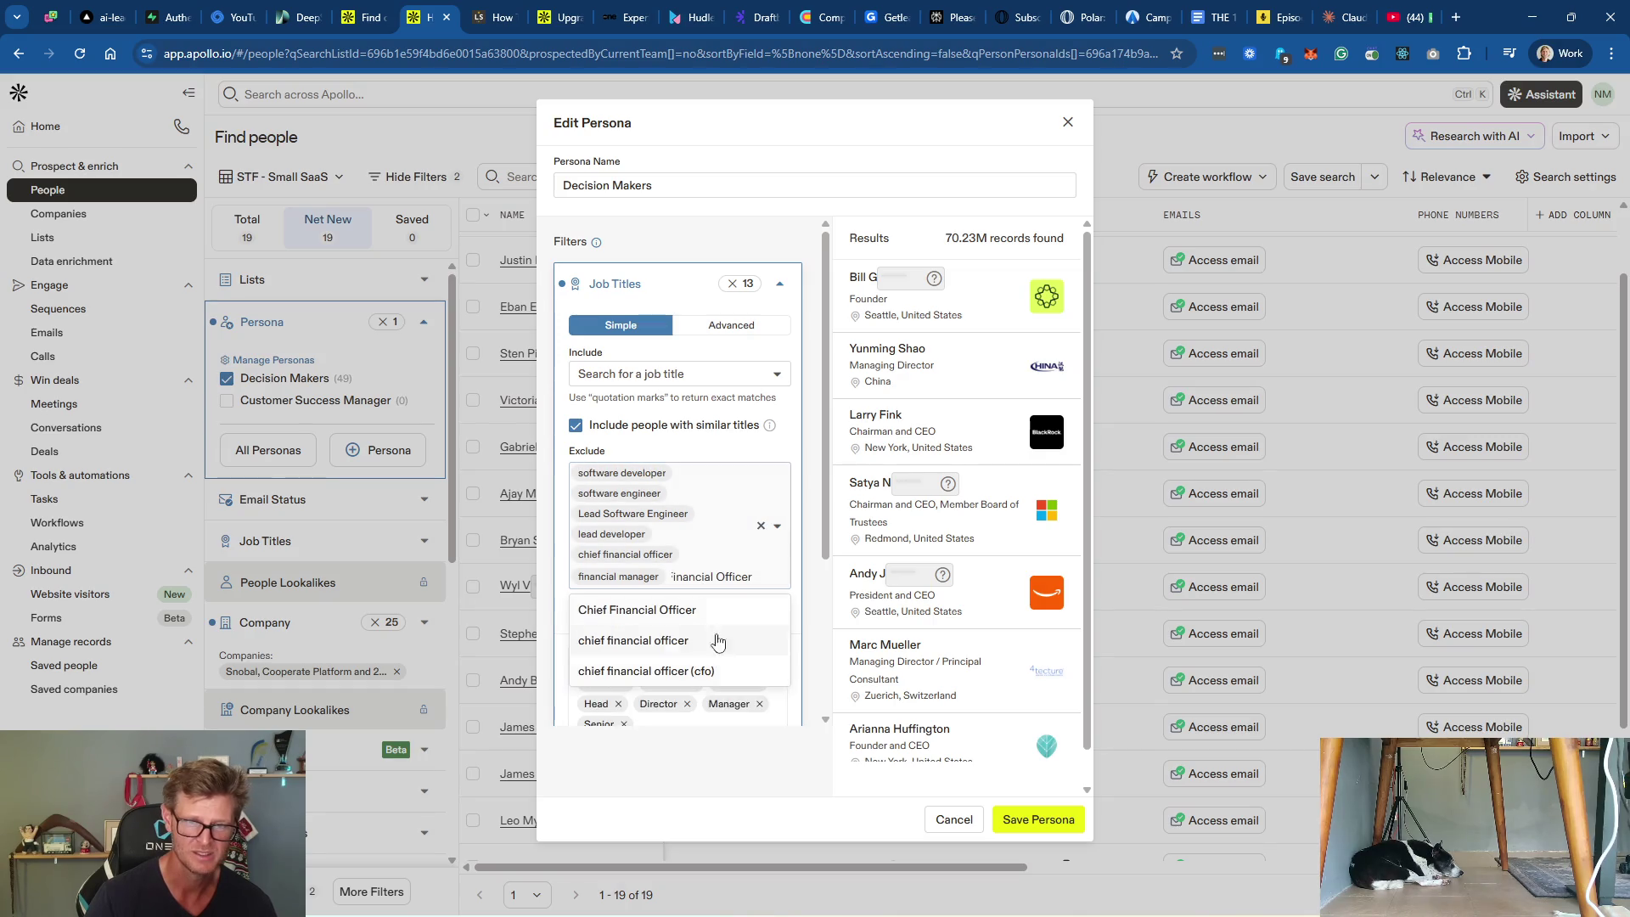
{"action": "left_click", "coordinate": [1022, 820]}
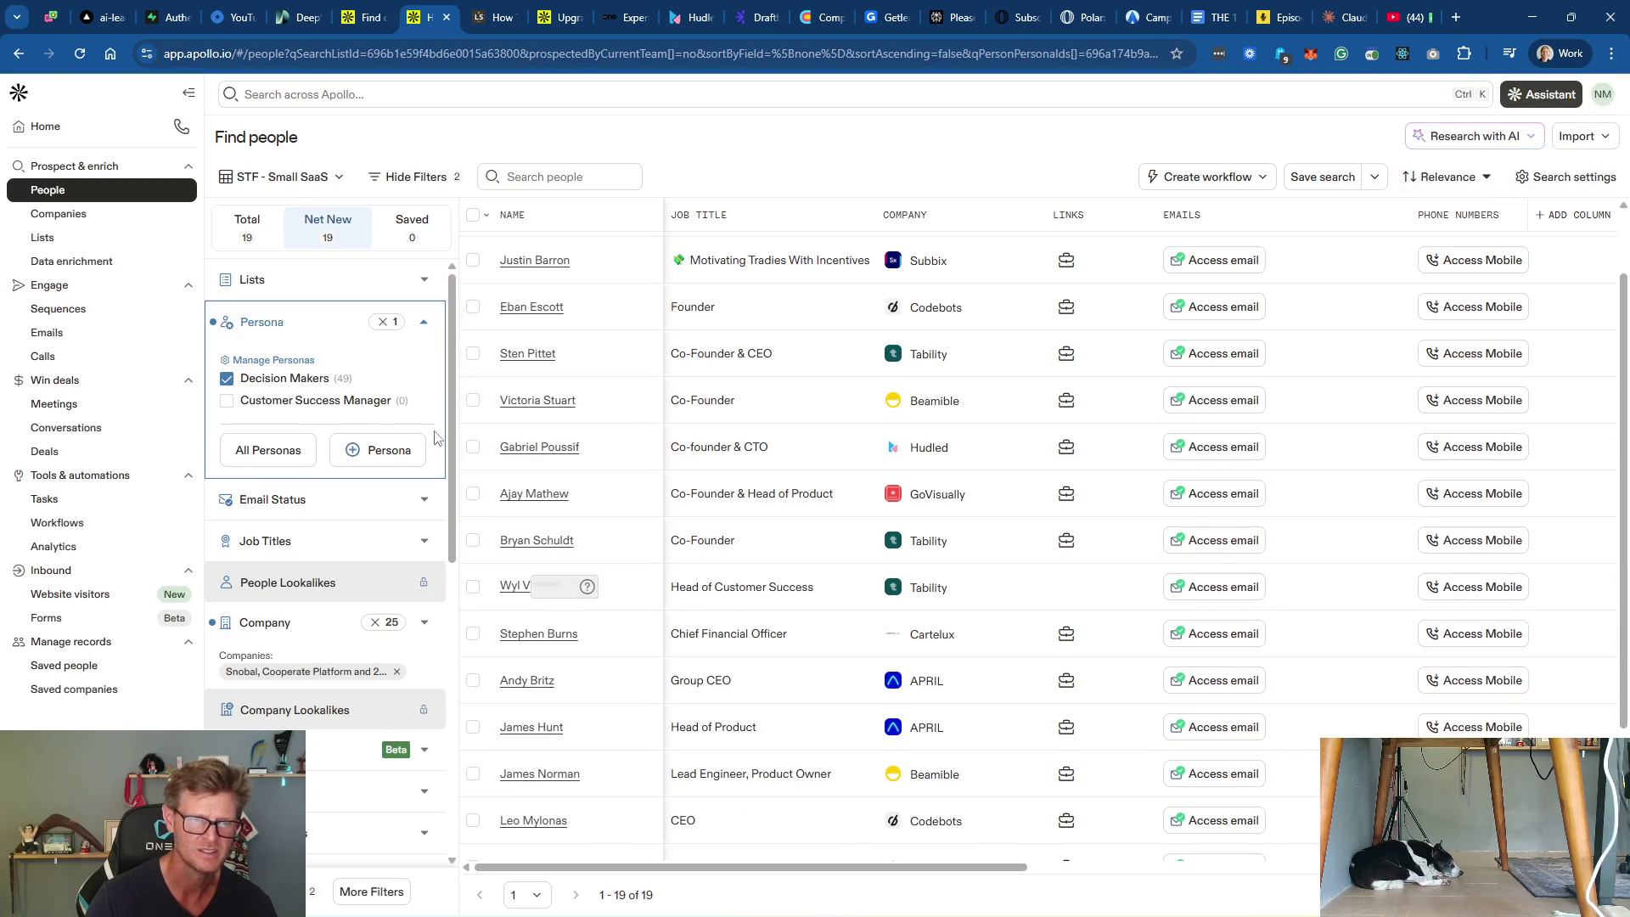
Step: Replace the lowercase CFO exclusion with 'Chief Financial Officer' and save the persona
{"action": "left_click", "coordinate": [433, 377]}
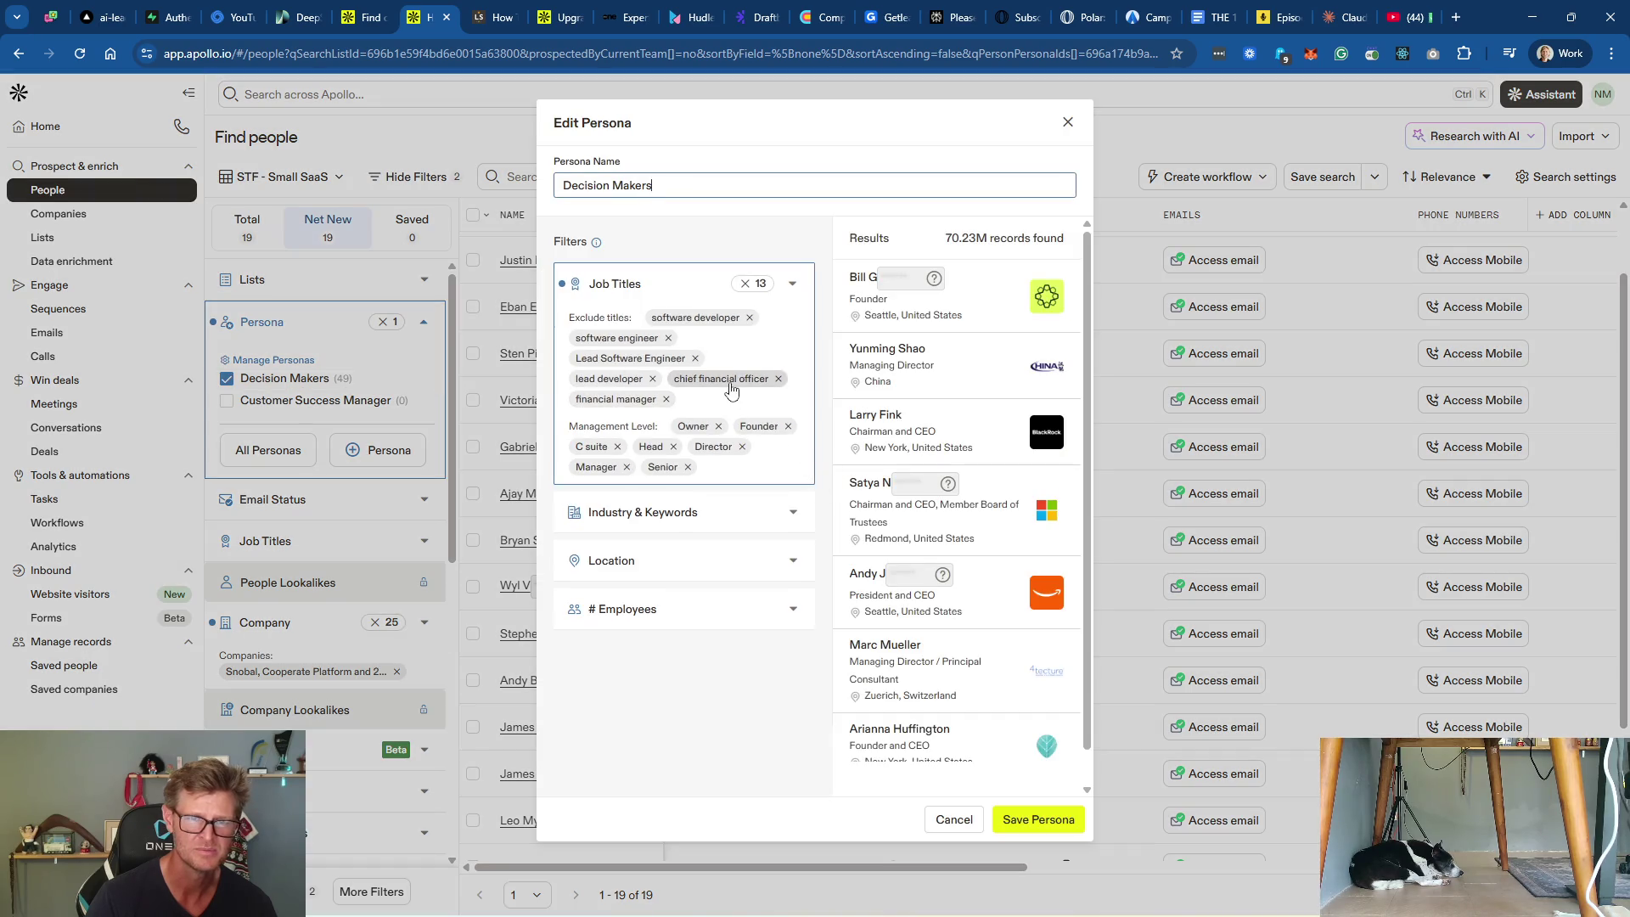
{"action": "left_click", "coordinate": [778, 379]}
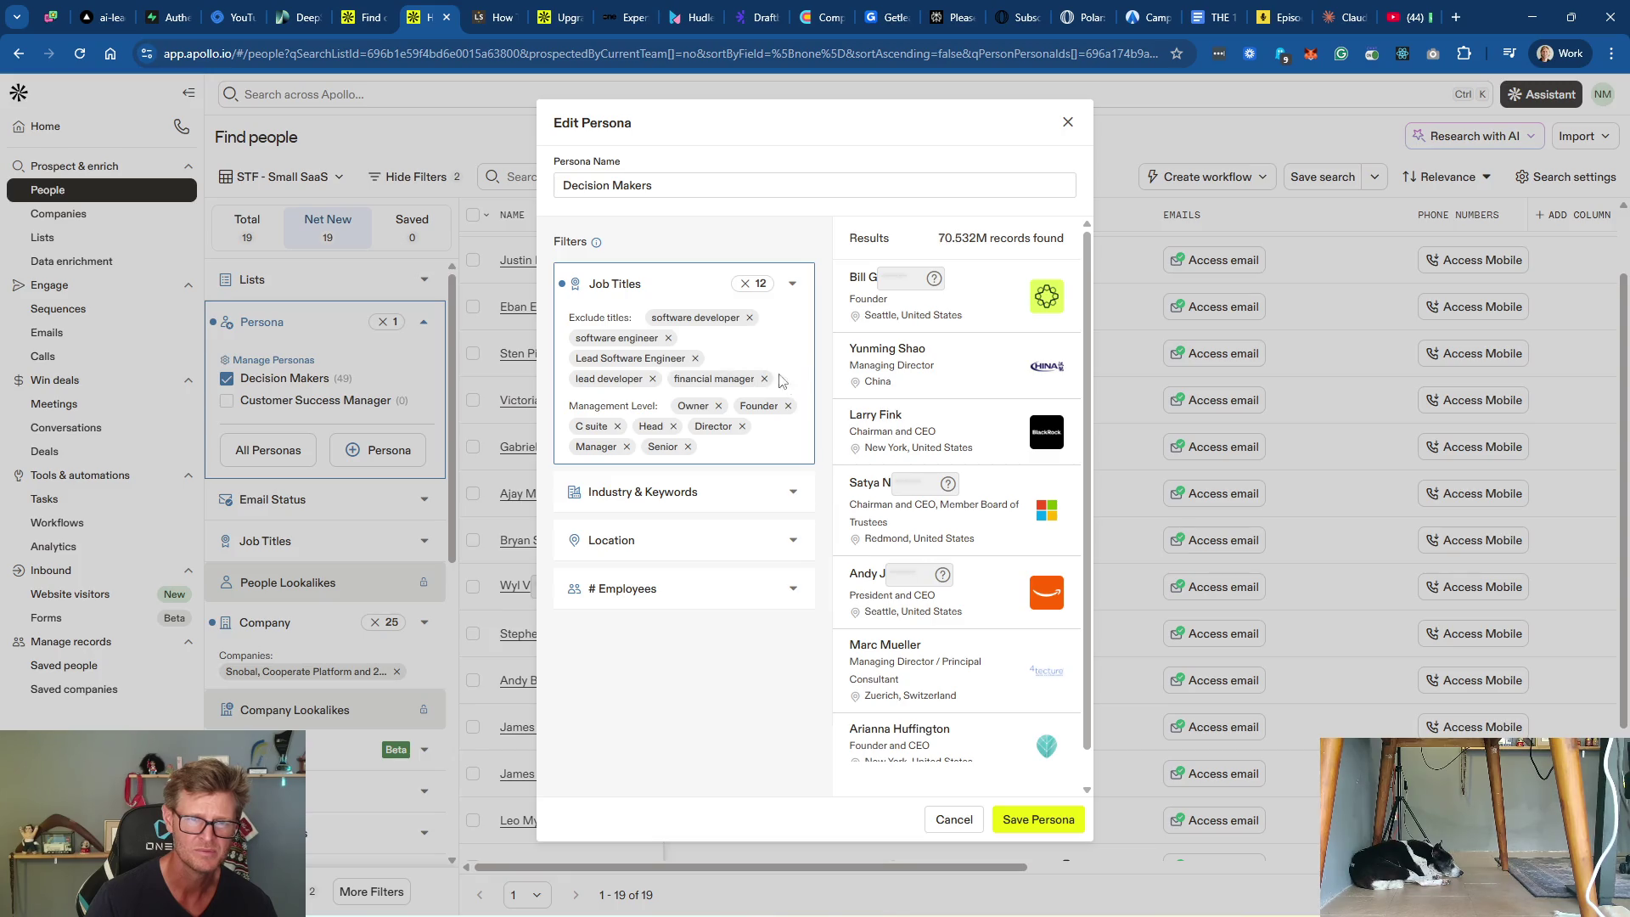
{"action": "left_click", "coordinate": [619, 283]}
{"action": "left_click", "coordinate": [698, 558]}
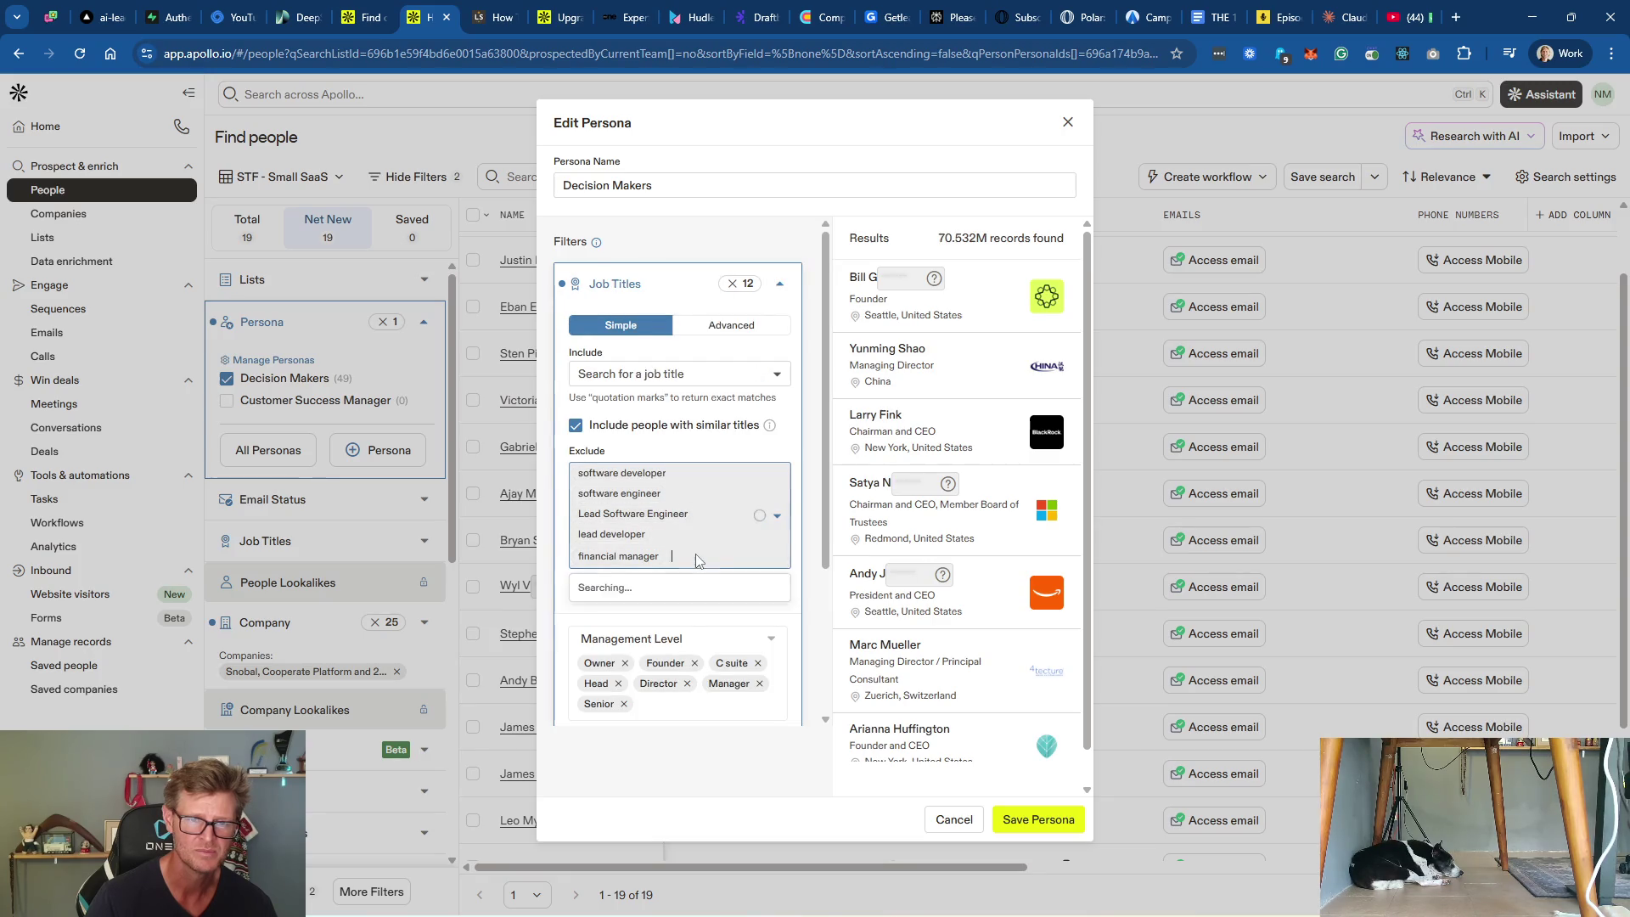
{"action": "type", "text": "Chief Financial Officer"}
{"action": "key", "text": "Return"}
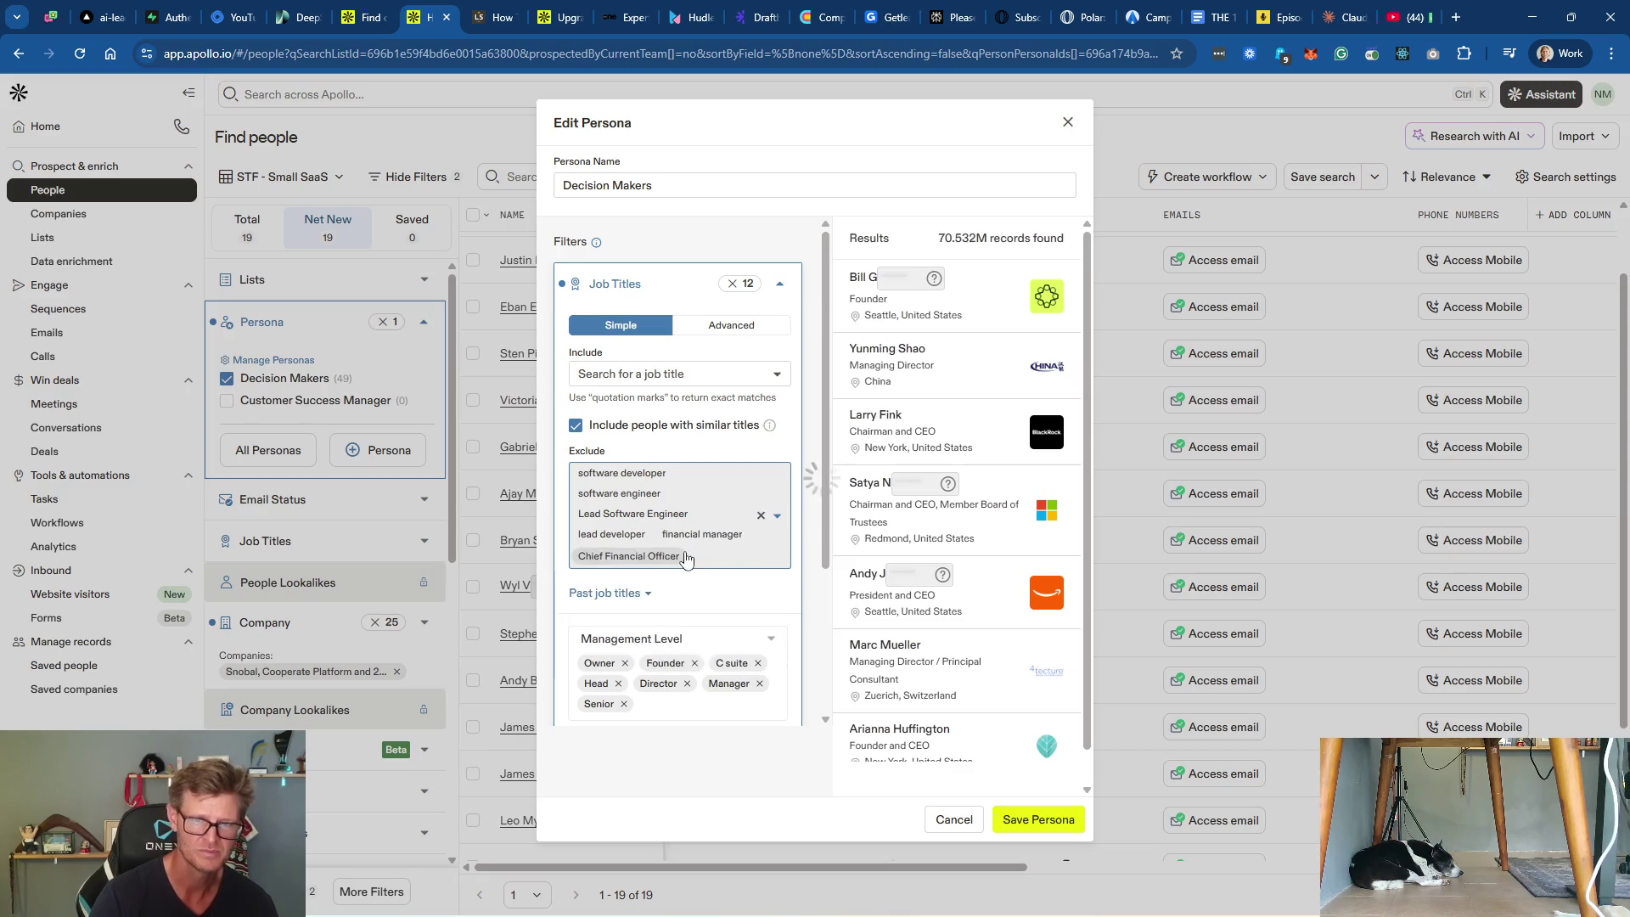
{"action": "left_click", "coordinate": [718, 592]}
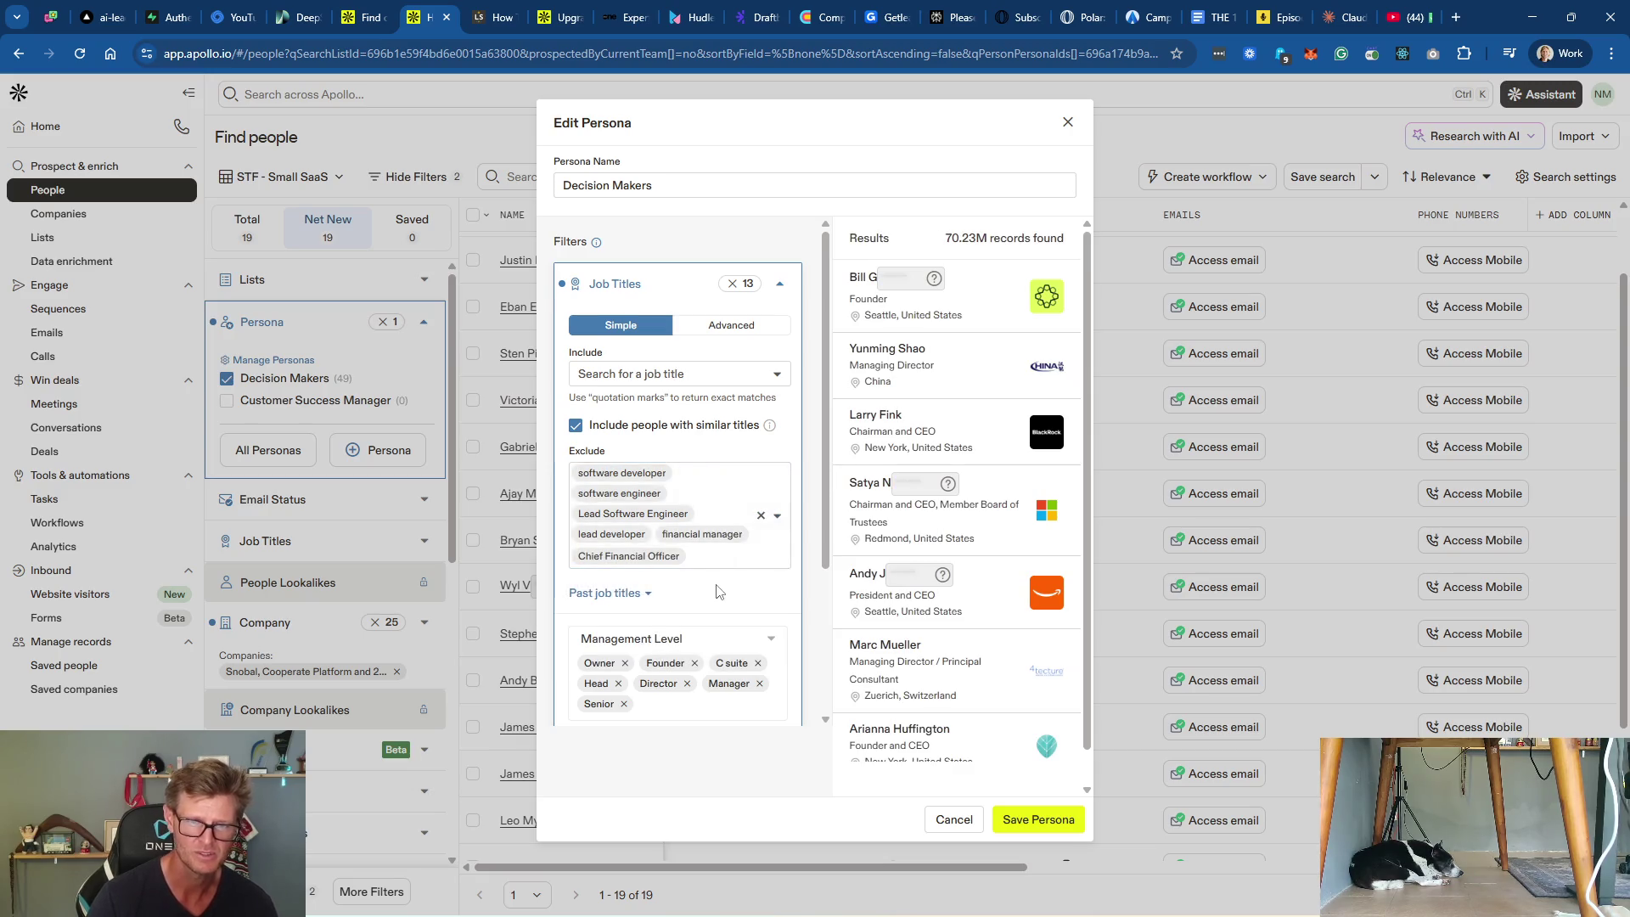
{"action": "left_click", "coordinate": [1038, 819]}
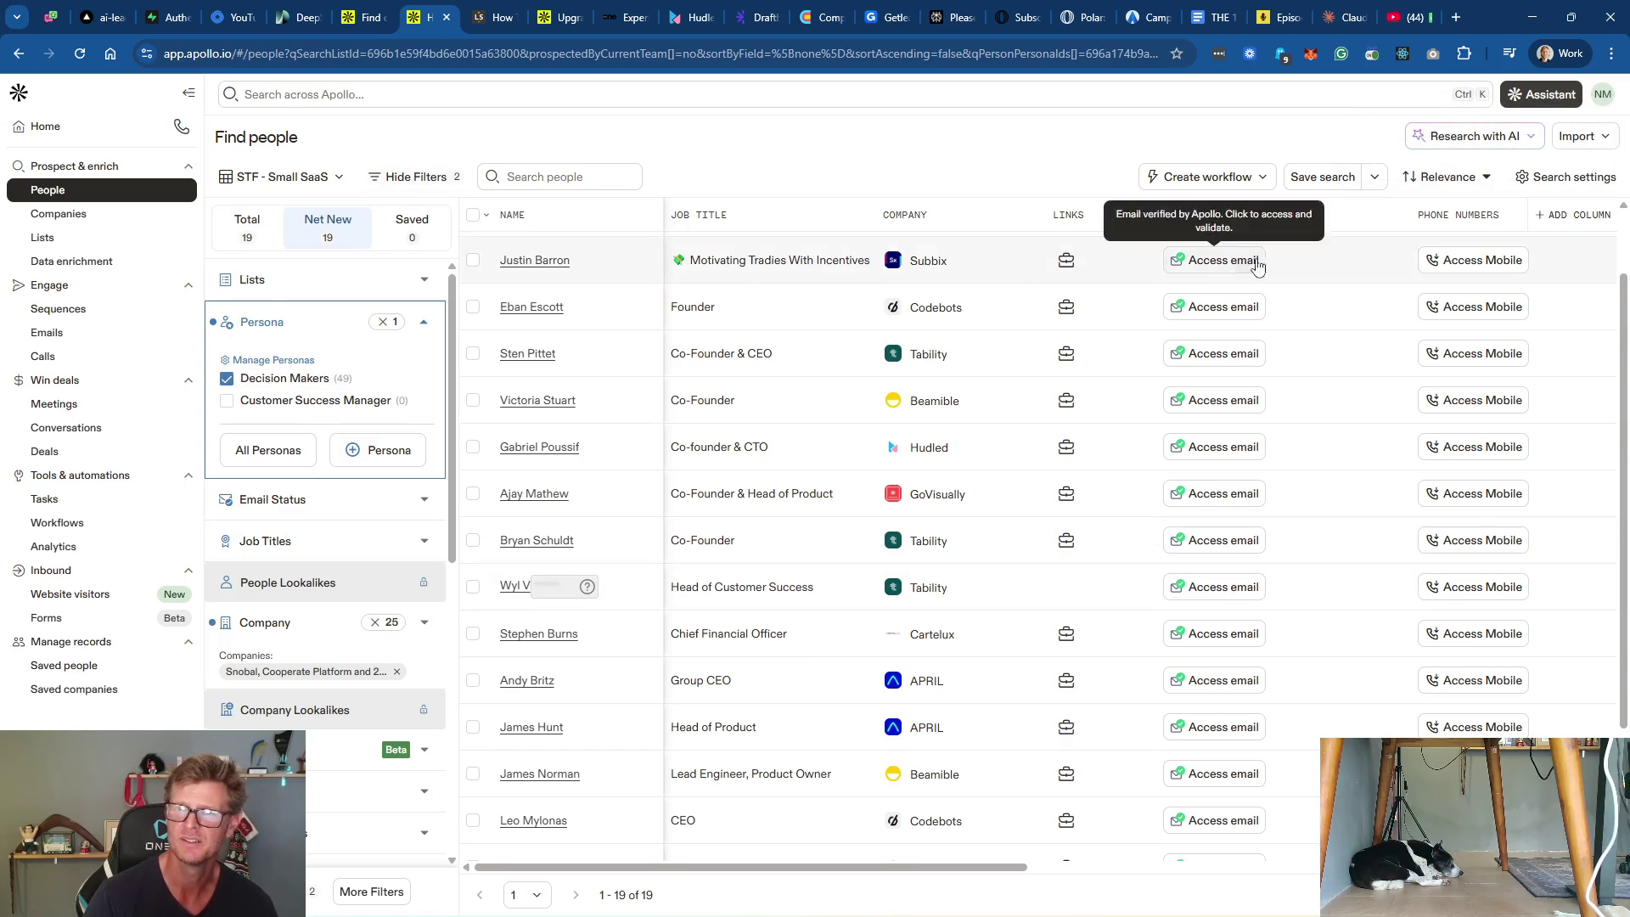
Step: Save the search and scroll through the first page of the 49 people
{"action": "left_click", "coordinate": [1325, 175]}
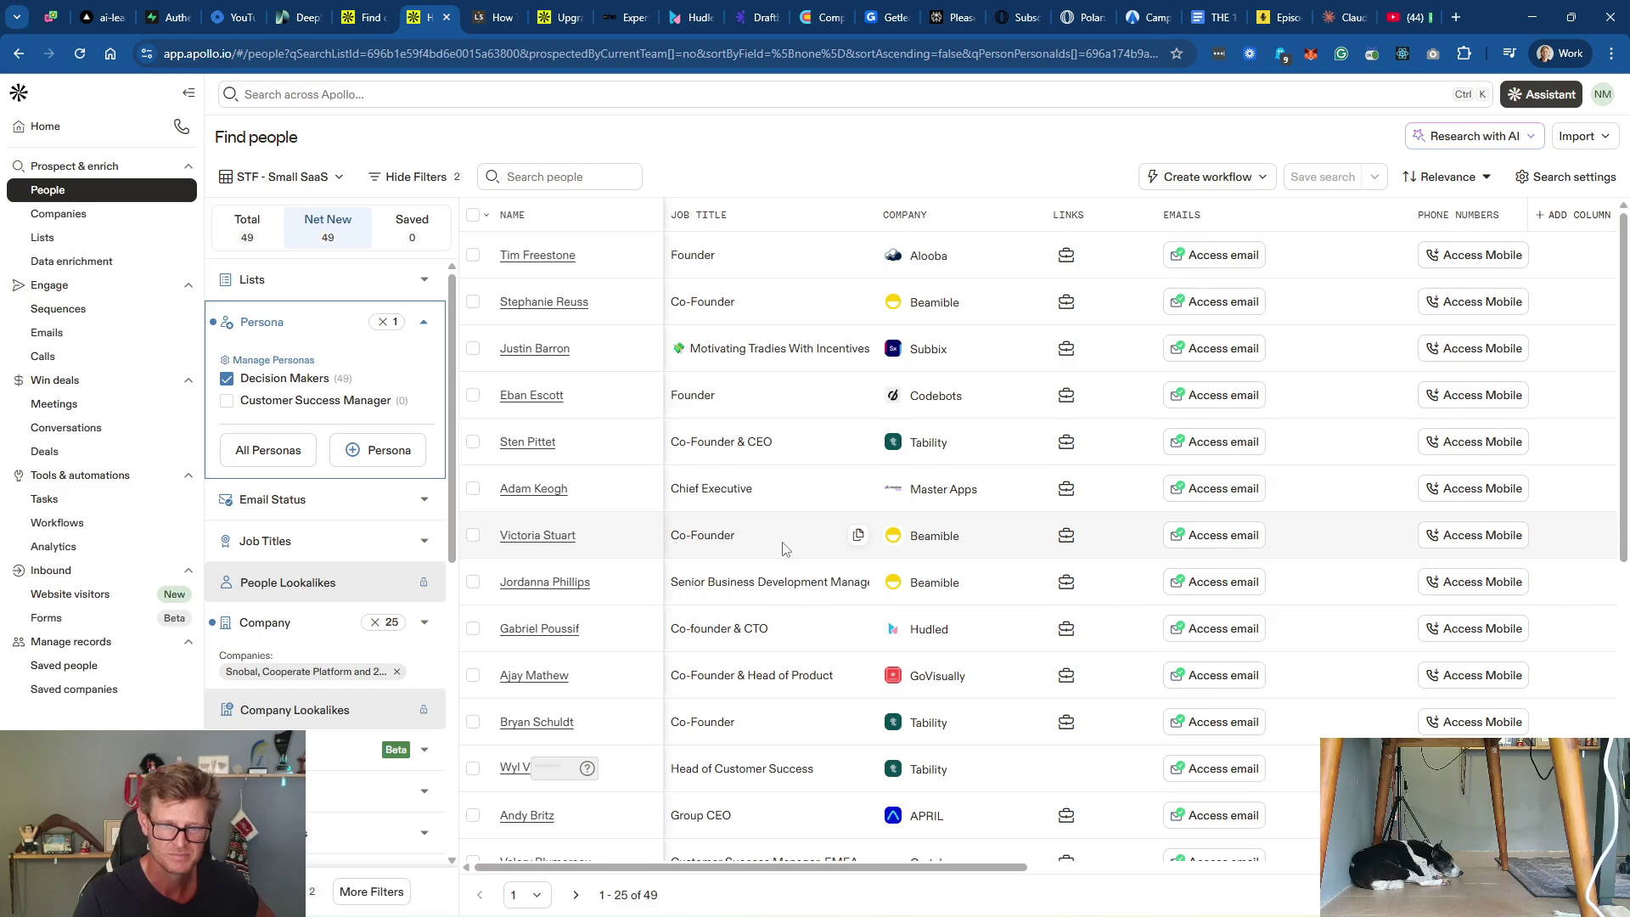
{"action": "scroll", "coordinate": [782, 550], "scroll_direction": "down", "scroll_amount": 3}
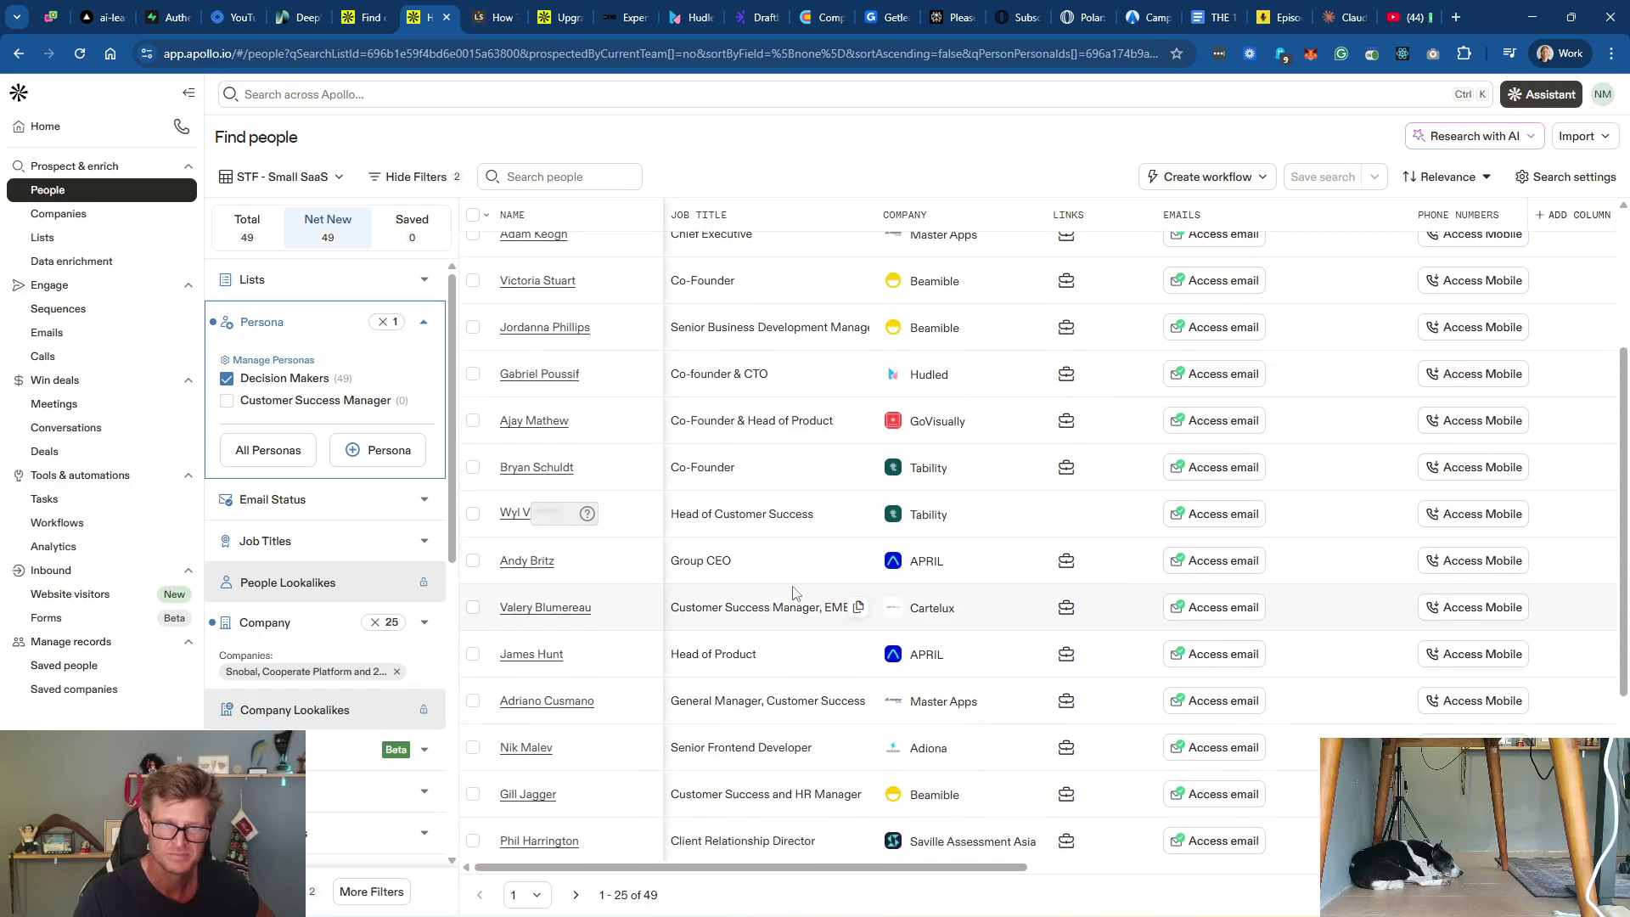
{"action": "scroll", "coordinate": [853, 679], "scroll_direction": "down", "scroll_amount": 2}
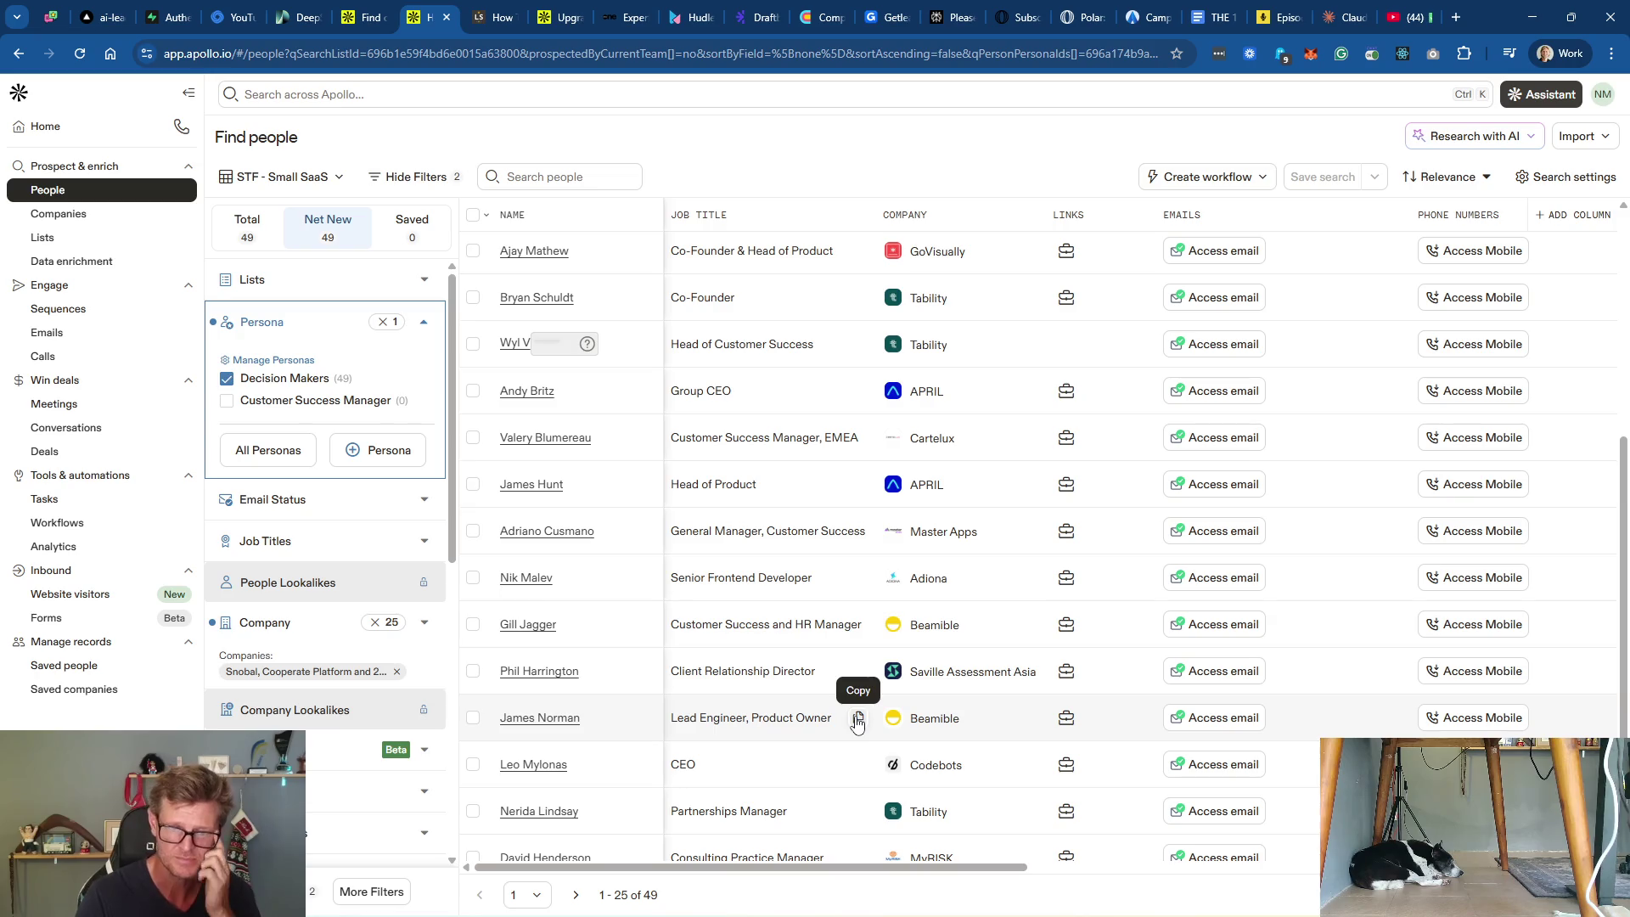
{"action": "scroll", "coordinate": [853, 722], "scroll_direction": "down", "scroll_amount": 1}
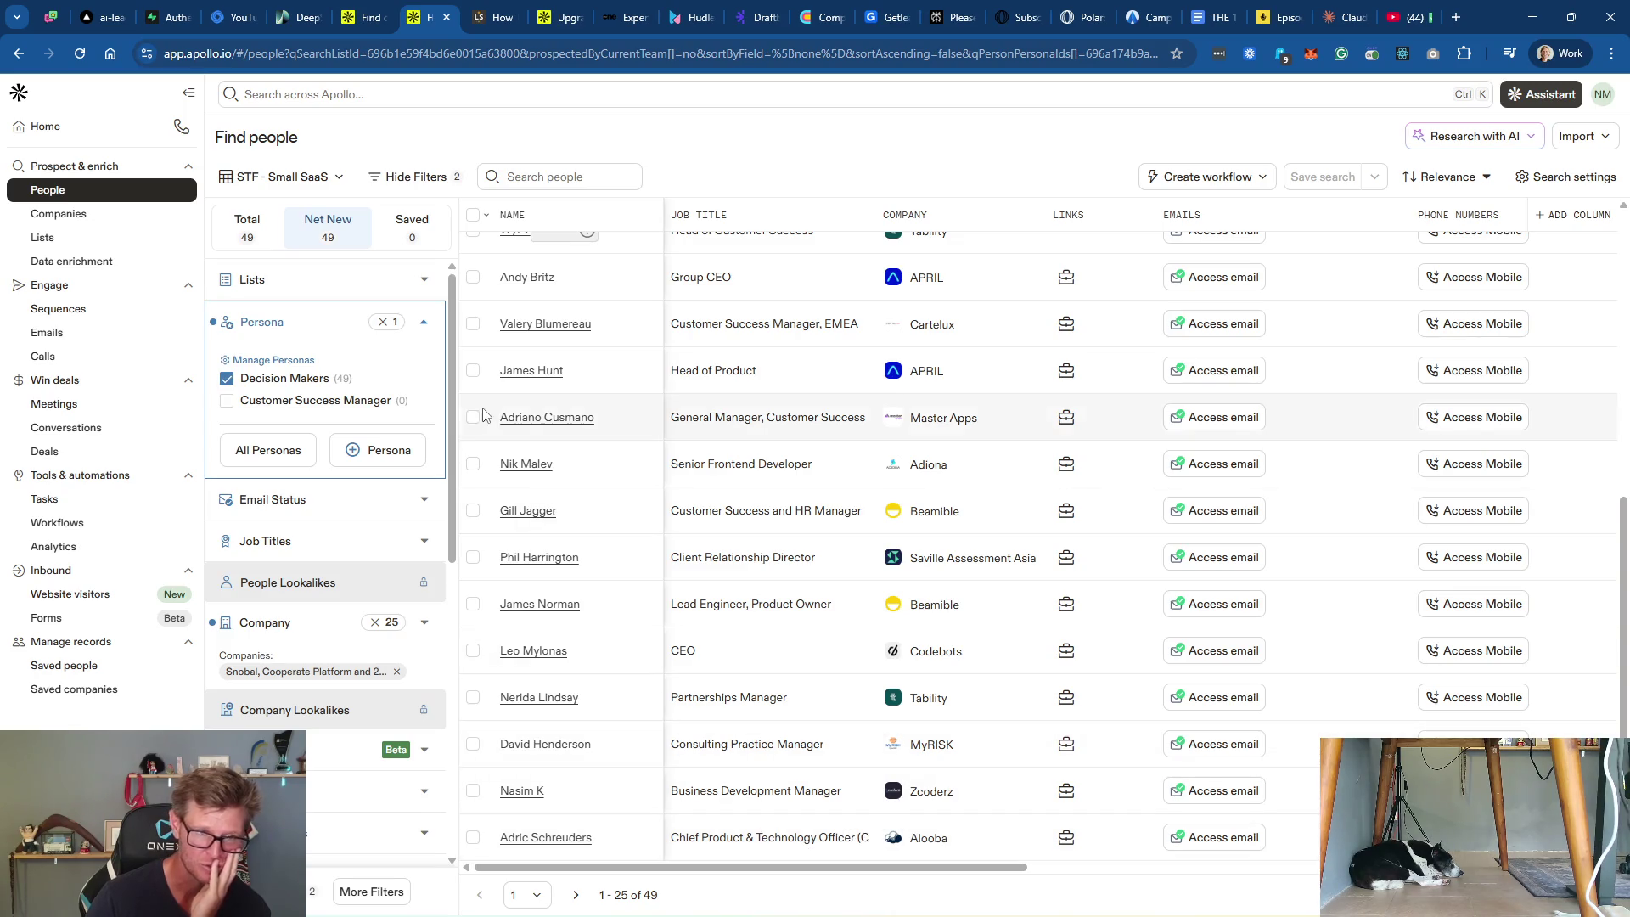
Step: Move to the second page of results, showing rows 26–49
{"action": "scroll", "coordinate": [826, 550], "scroll_direction": "up", "scroll_amount": 3}
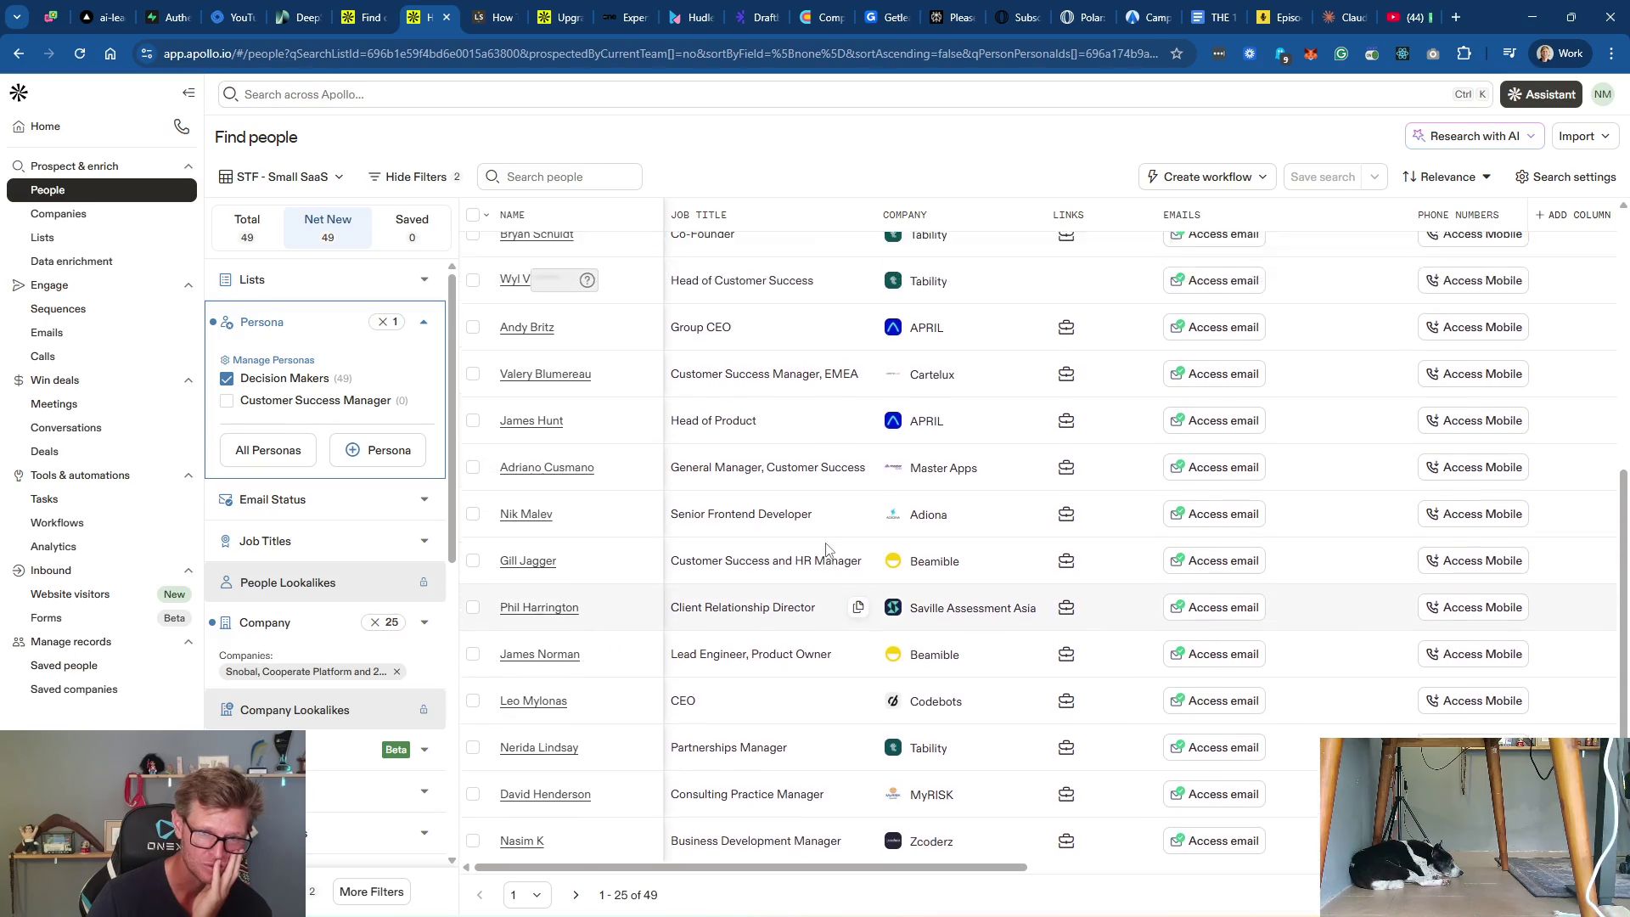
{"action": "scroll", "coordinate": [826, 550], "scroll_direction": "up", "scroll_amount": 3}
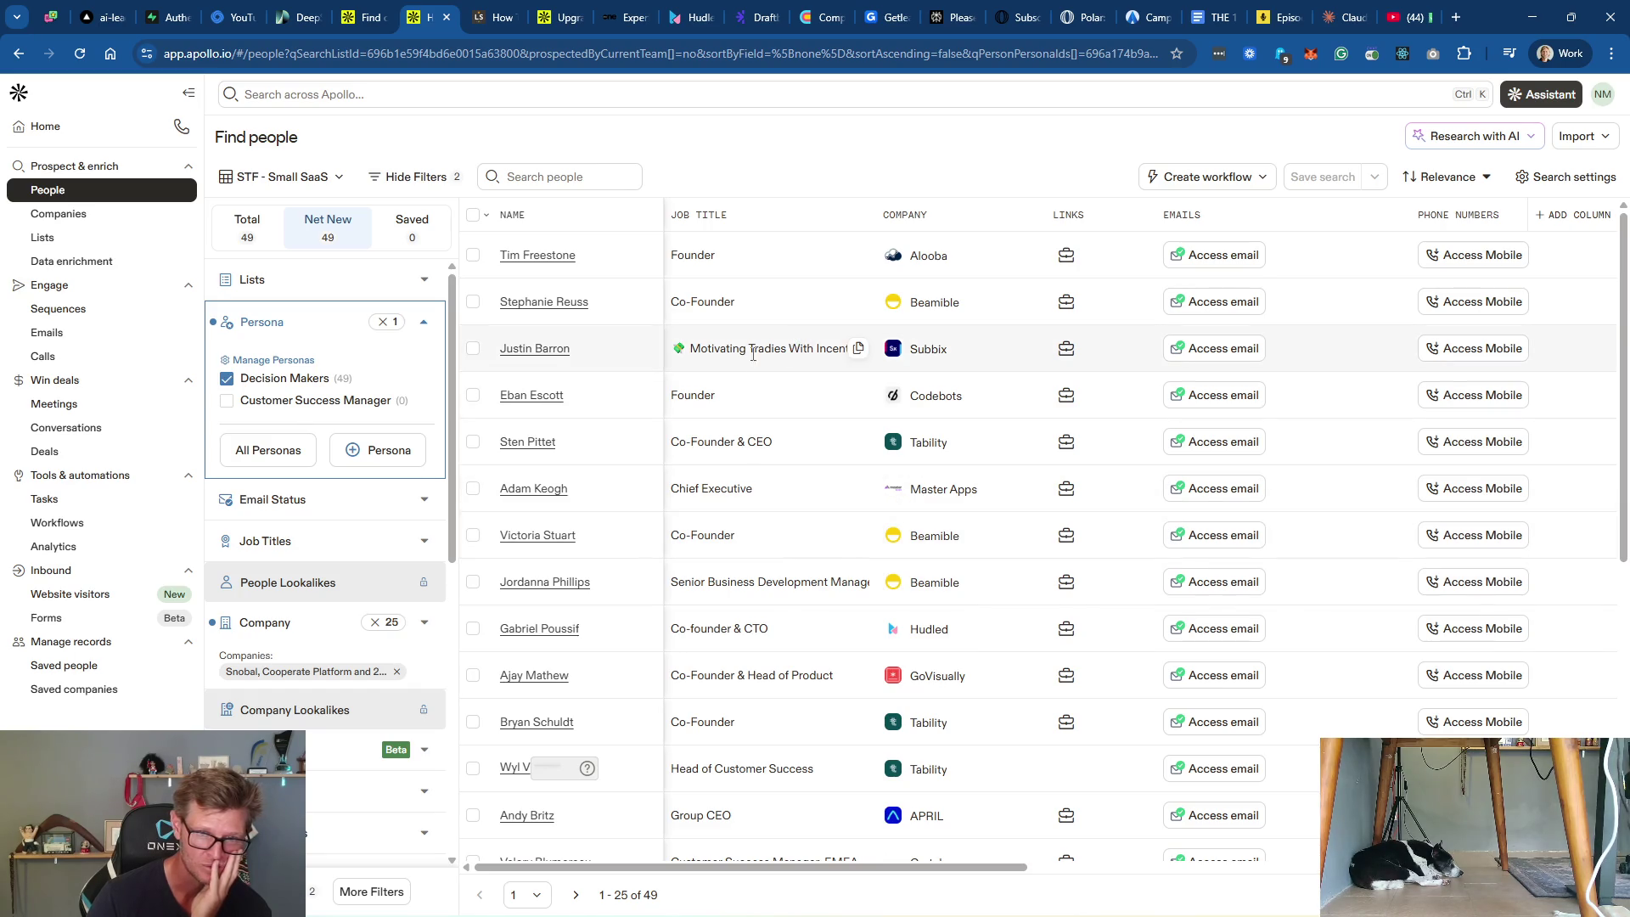
{"action": "scroll", "coordinate": [811, 453], "scroll_direction": "down", "scroll_amount": 6}
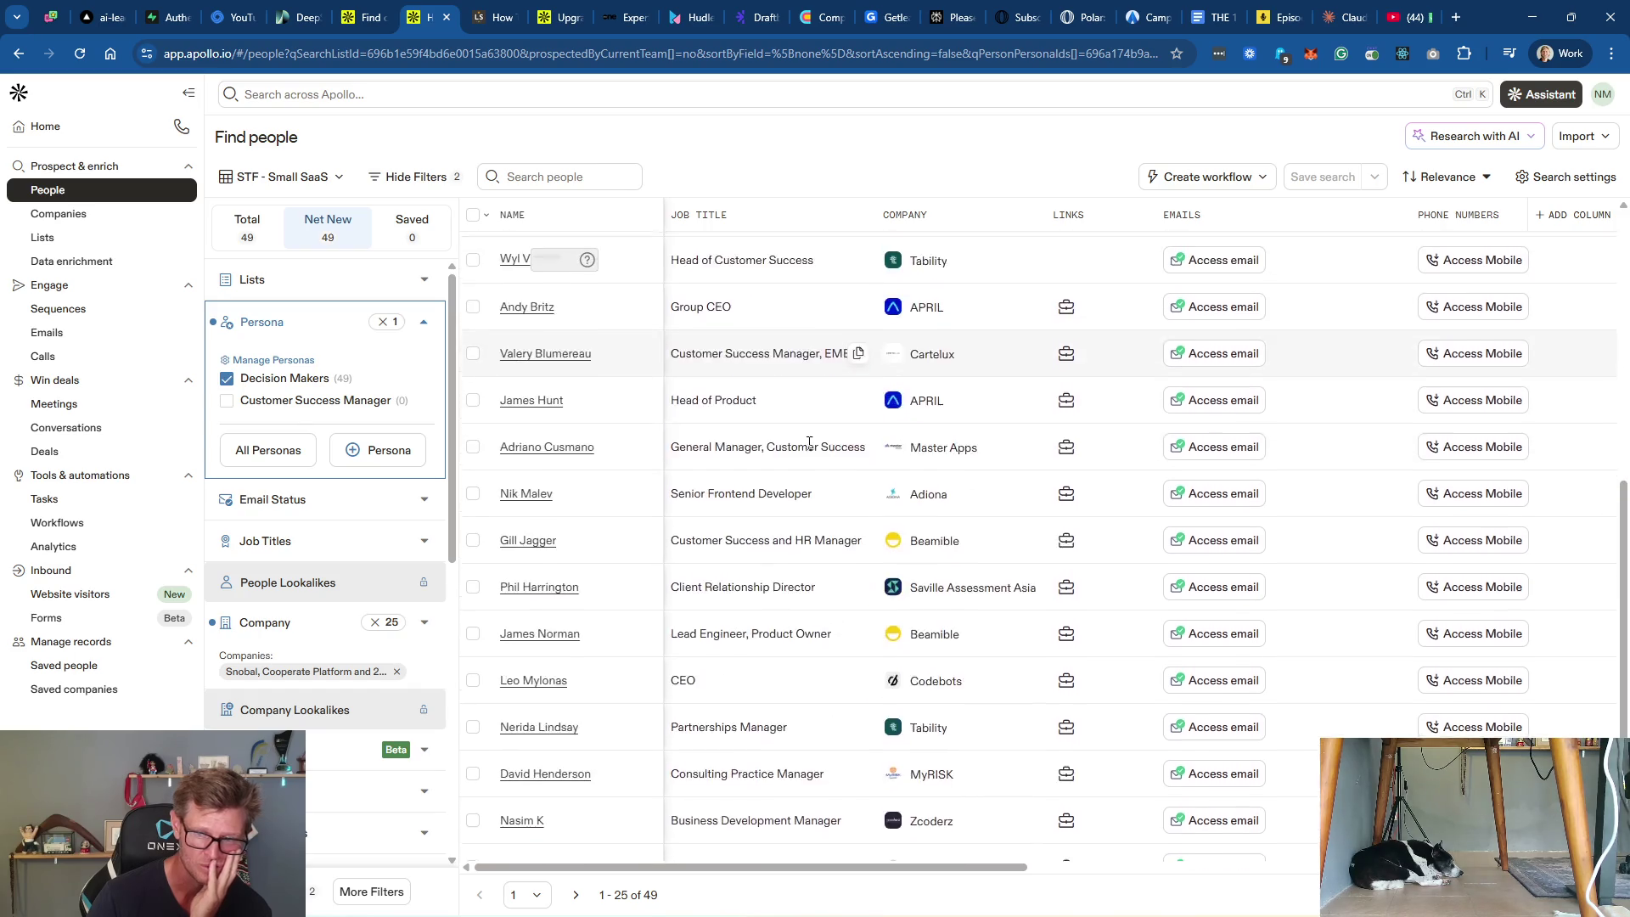
{"action": "left_click", "coordinate": [577, 895]}
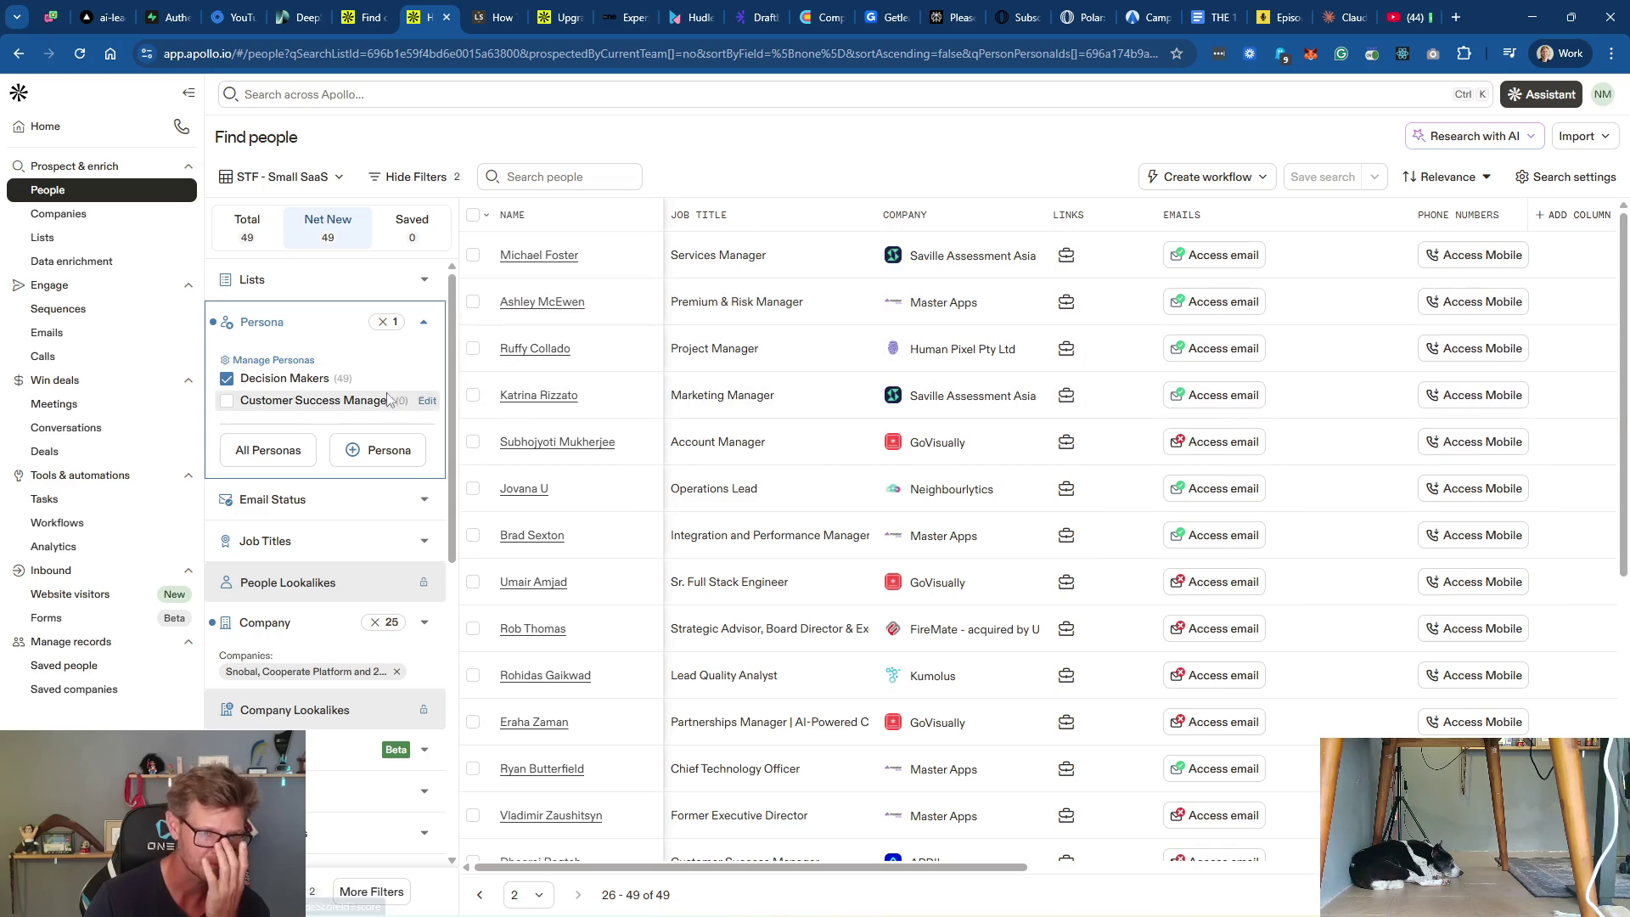
Step: Reopen the Decision Makers persona and tick C-Suite under Departments & Job Function
{"action": "left_click", "coordinate": [427, 379]}
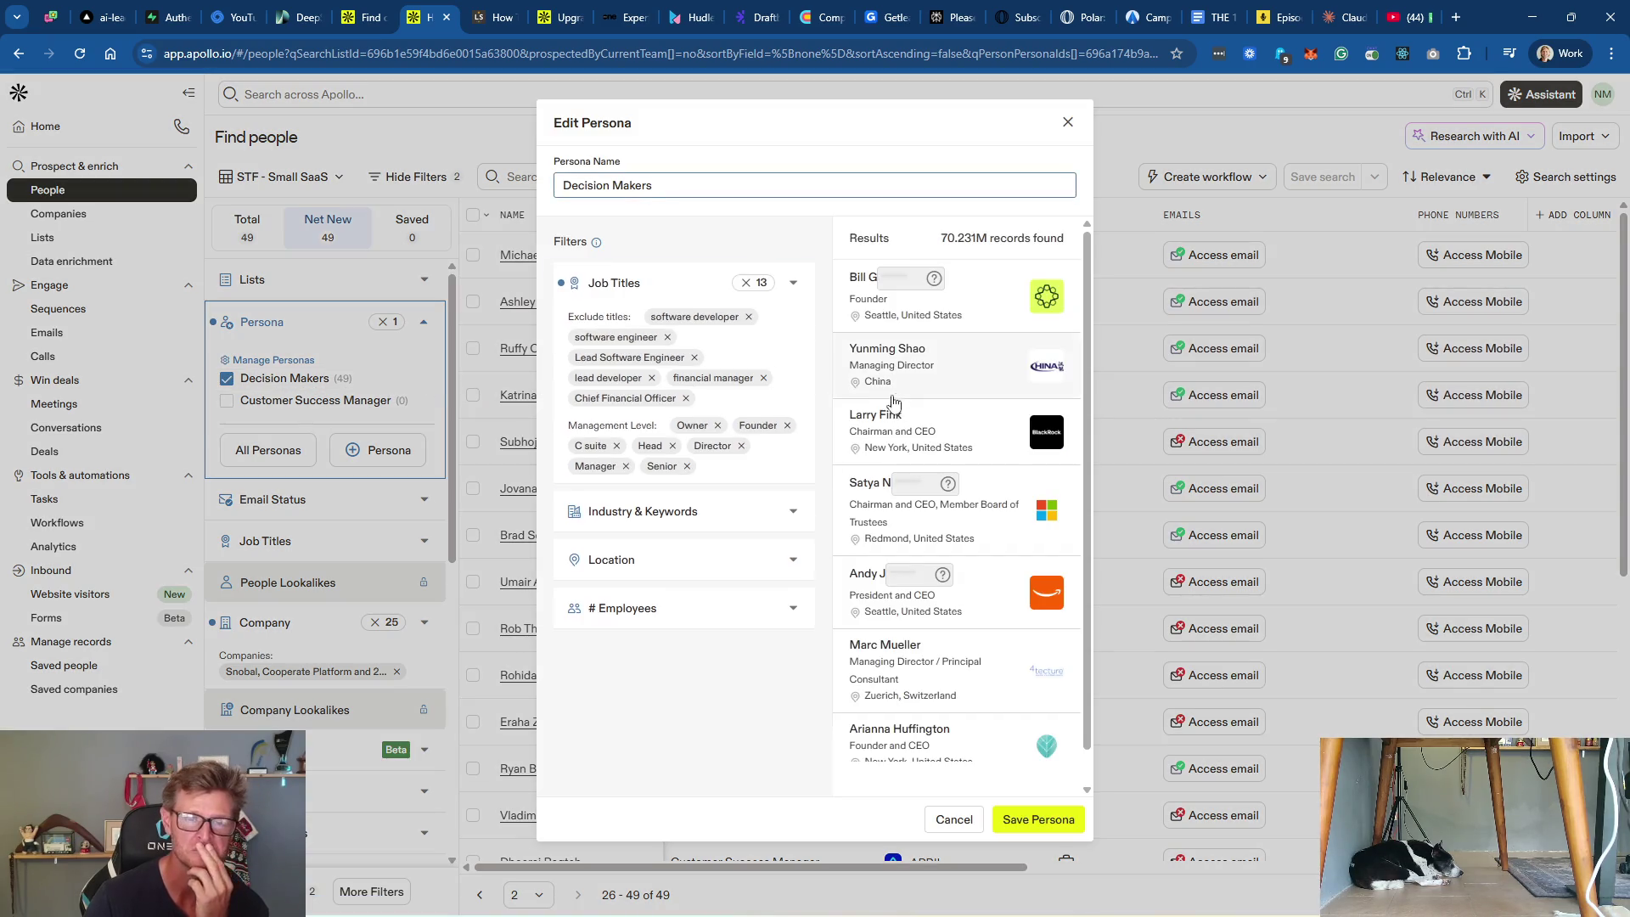
{"action": "left_click", "coordinate": [732, 518]}
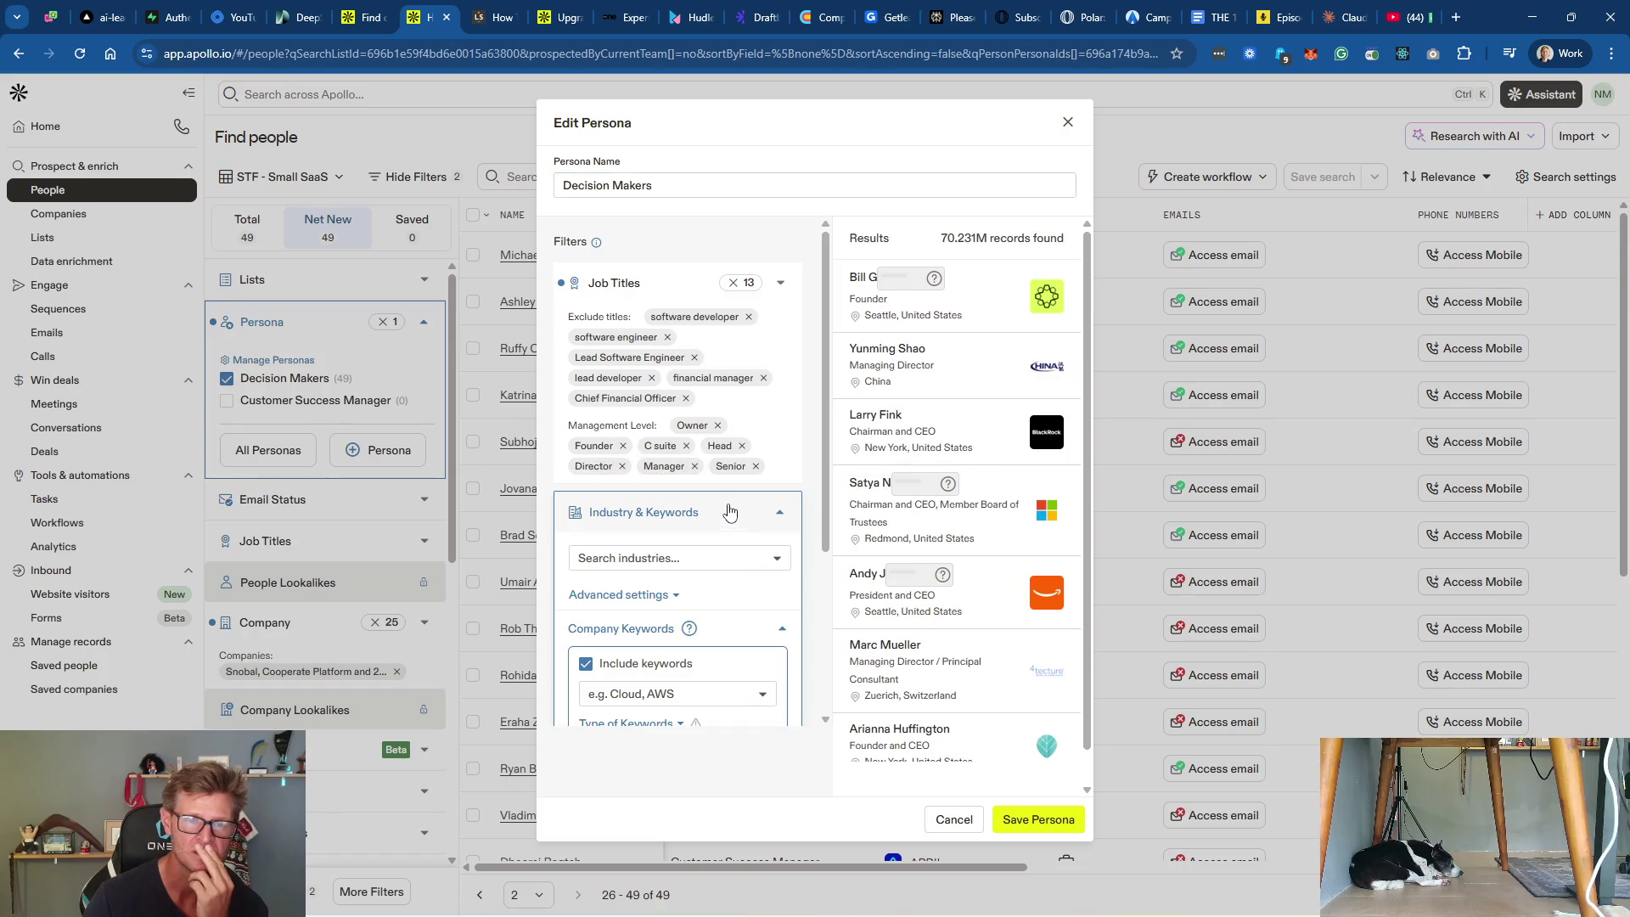
{"action": "left_click", "coordinate": [729, 512]}
{"action": "left_click", "coordinate": [660, 290]}
{"action": "scroll", "coordinate": [746, 535], "scroll_direction": "down", "scroll_amount": 5}
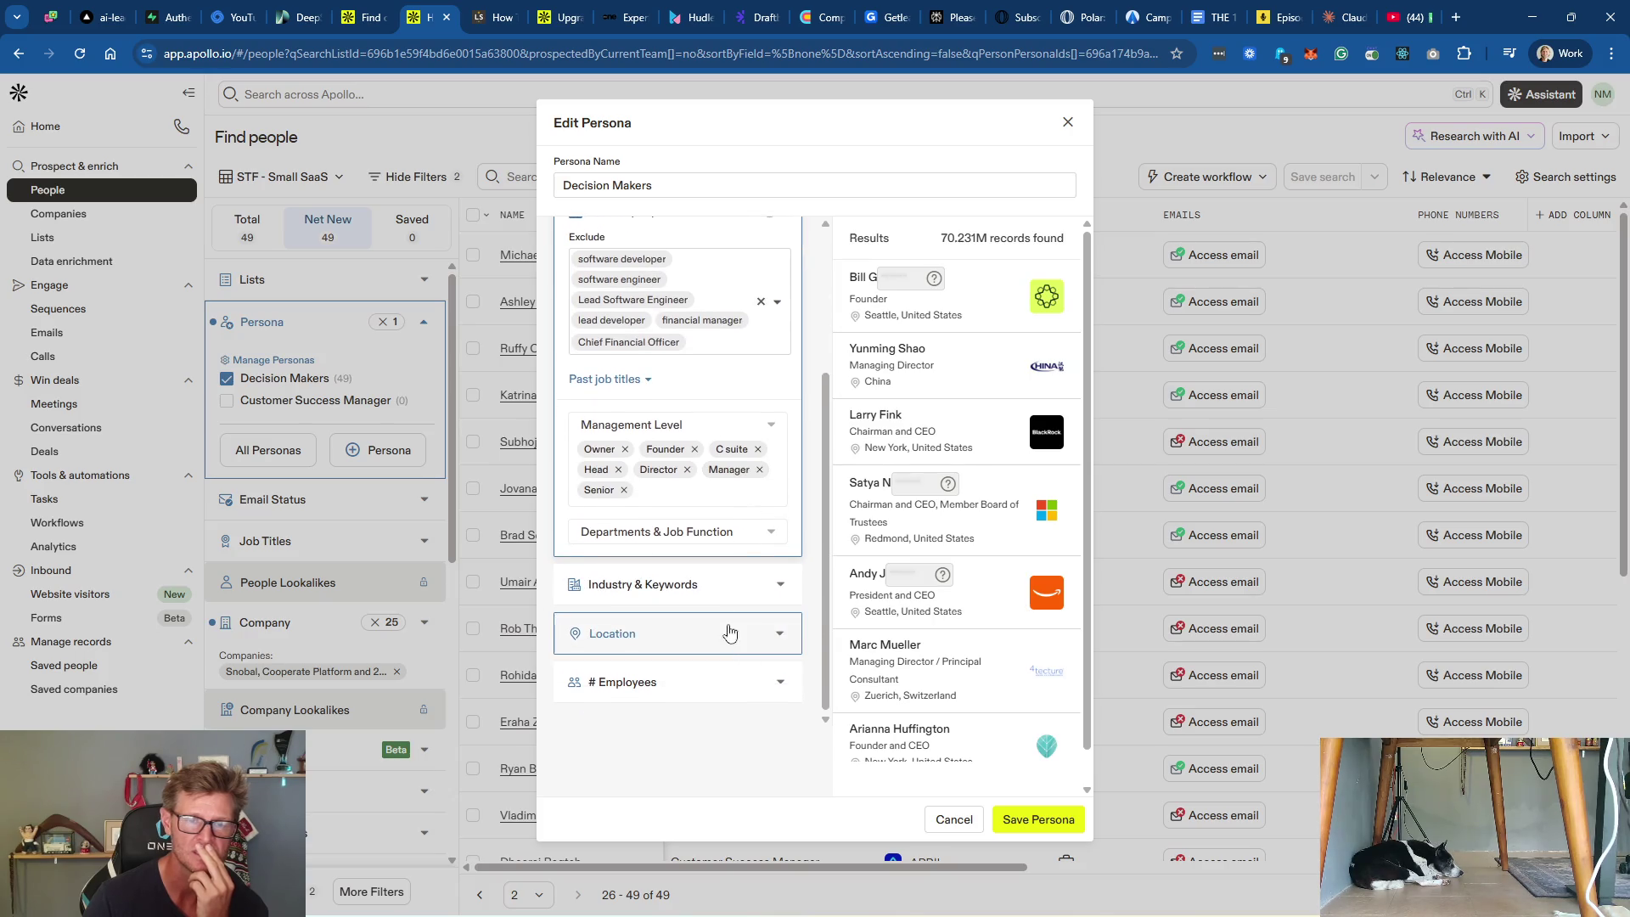
{"action": "left_click", "coordinate": [719, 535]}
{"action": "scroll", "coordinate": [718, 541], "scroll_direction": "down", "scroll_amount": 2}
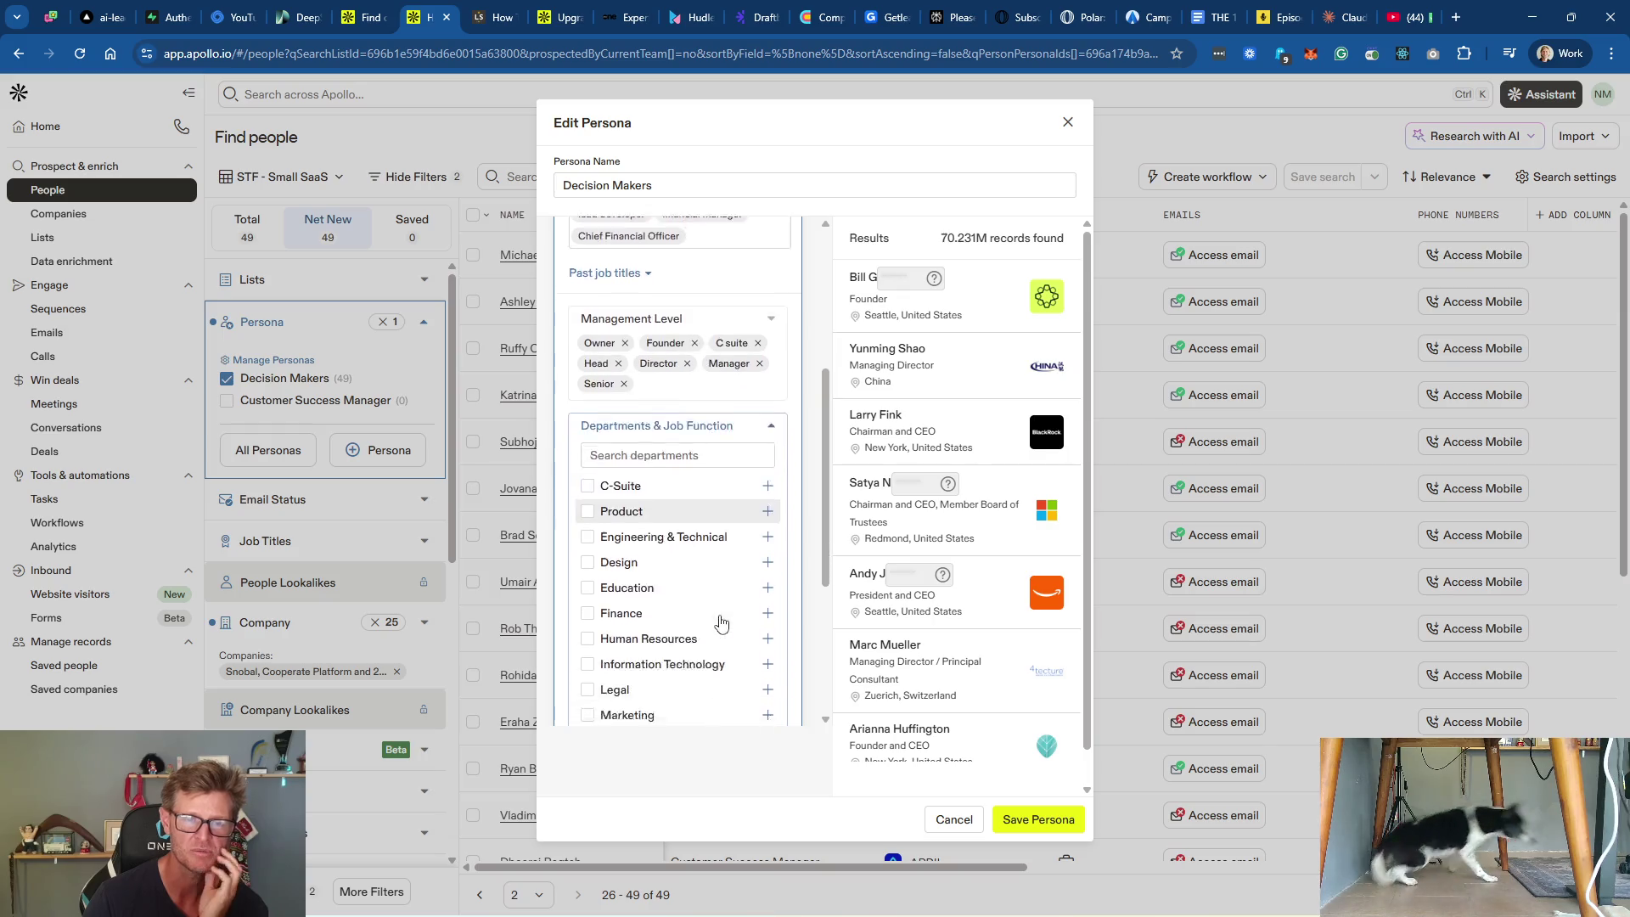
{"action": "left_click", "coordinate": [588, 422]}
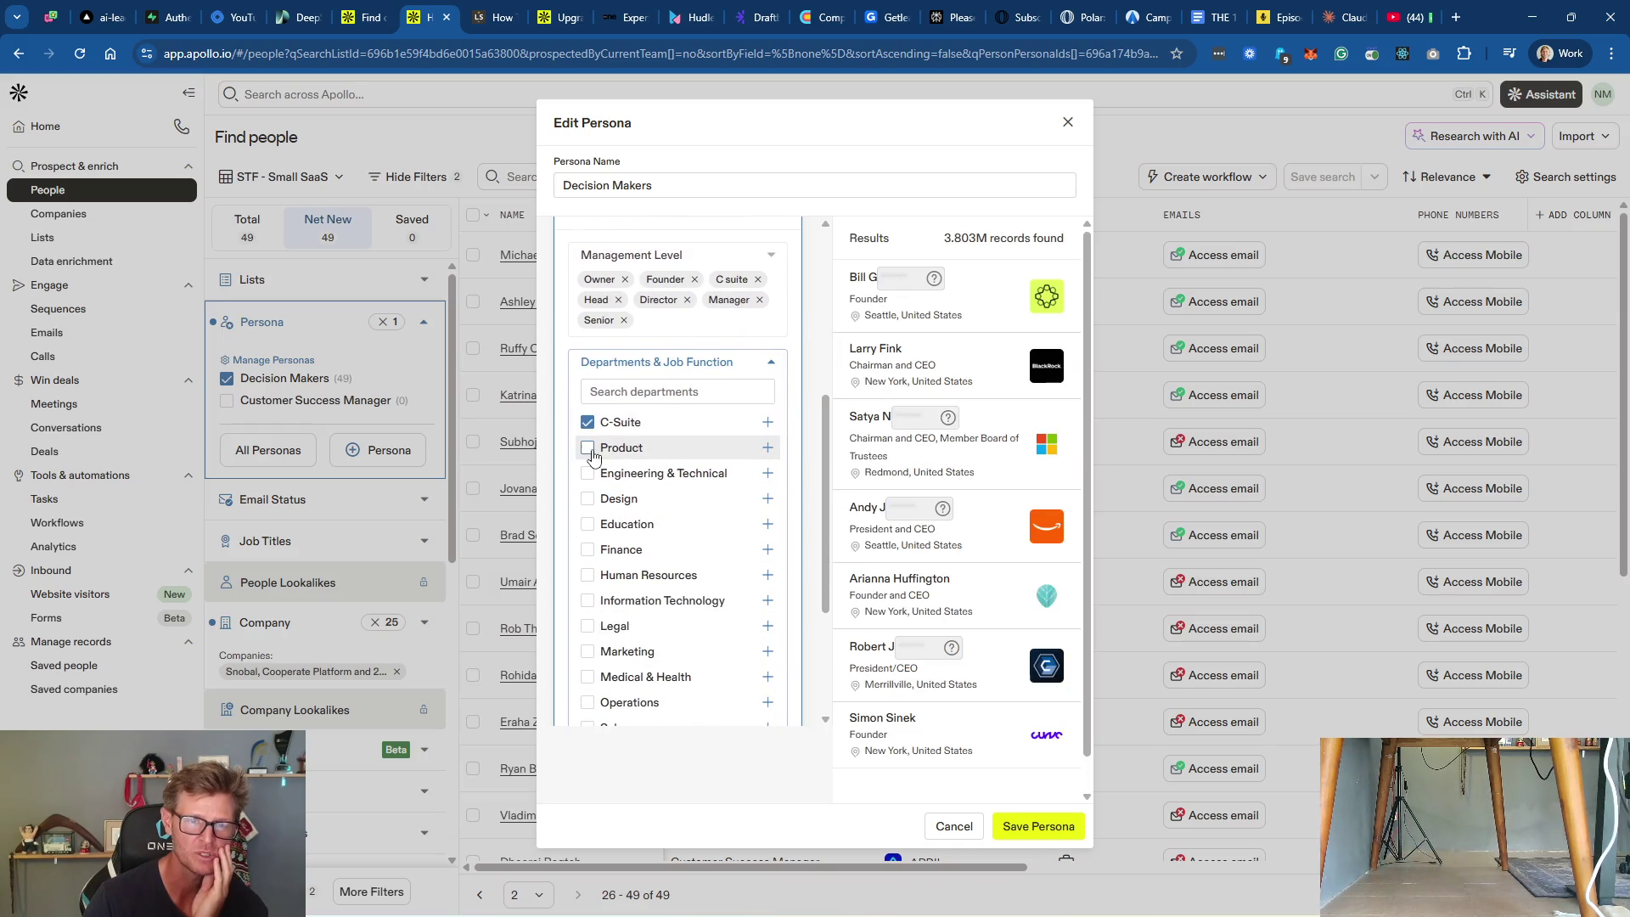